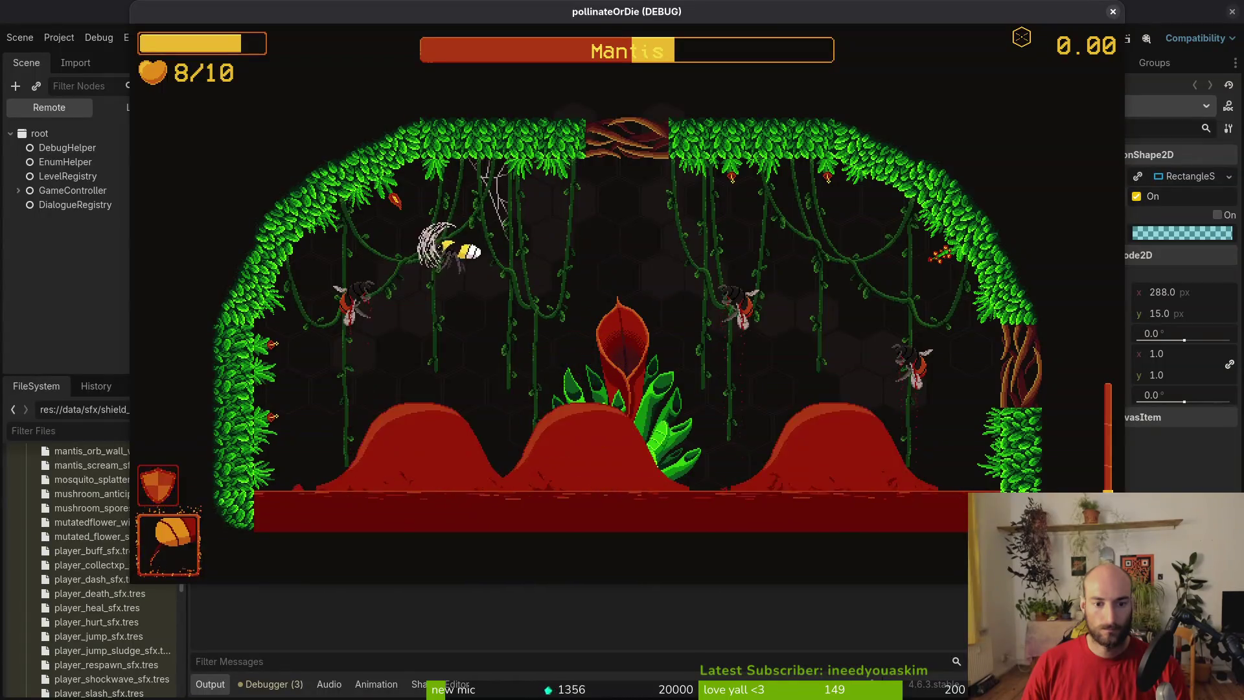
- Fly the bee around the arena, slashing at the Mantis boss
key(d)
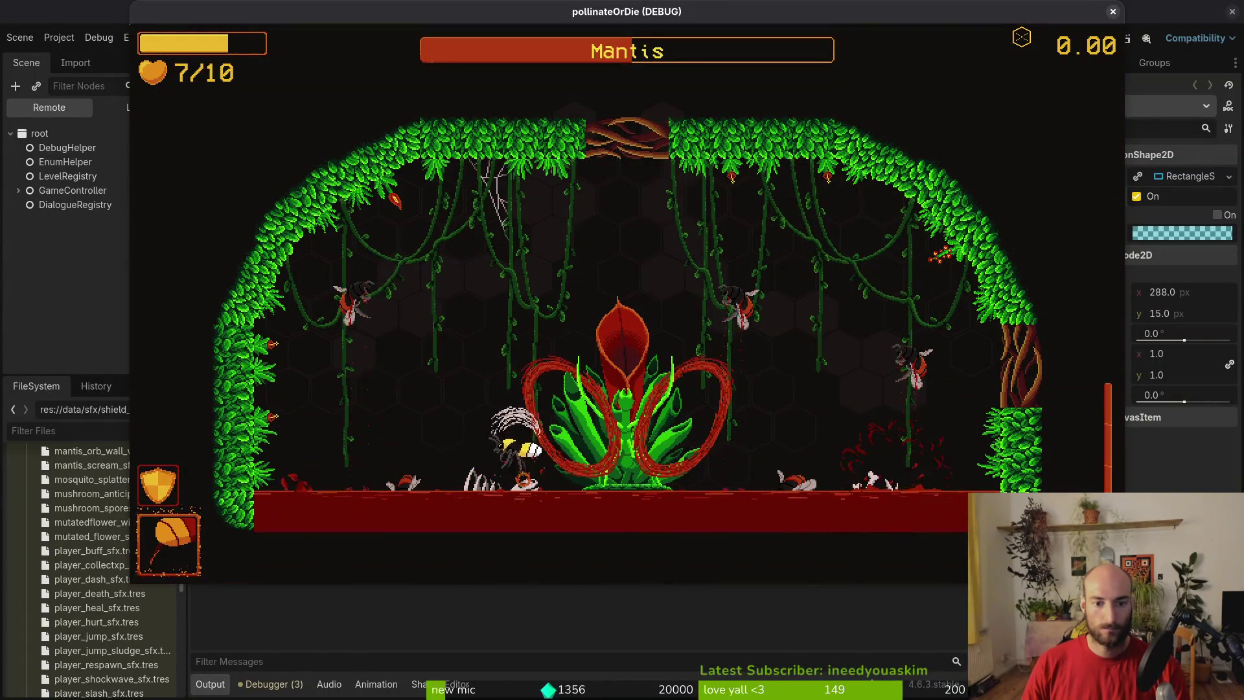
key(d)
key(d)
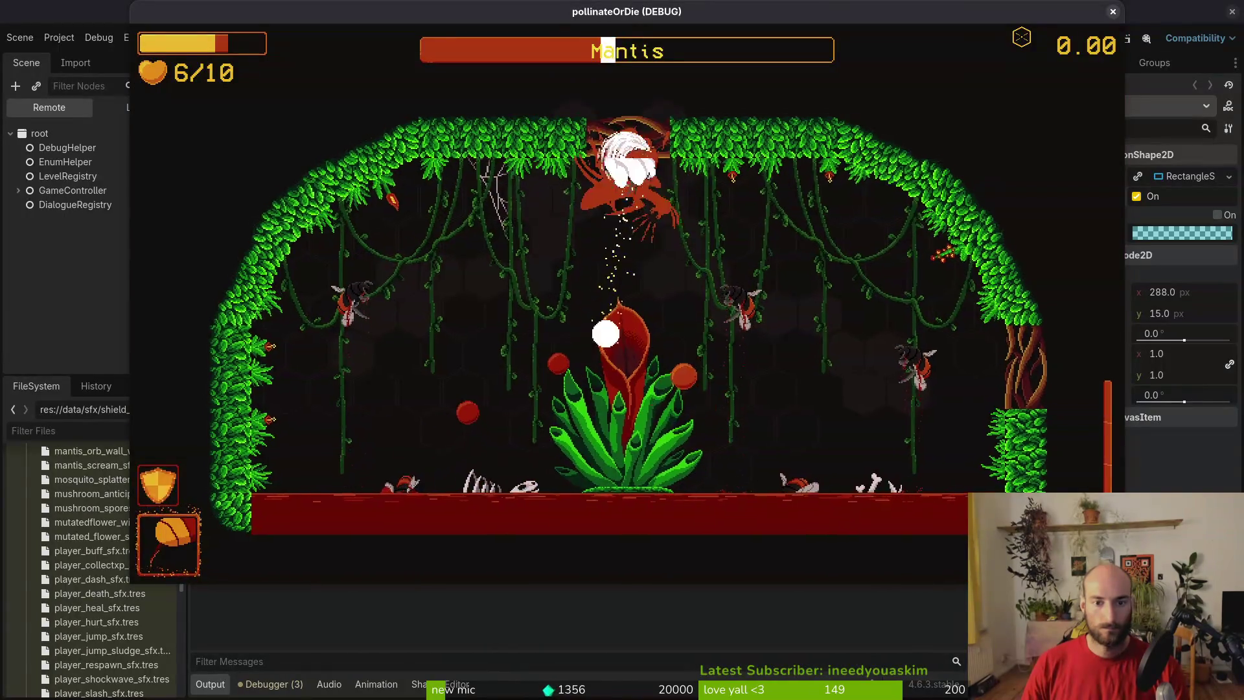
key(d)
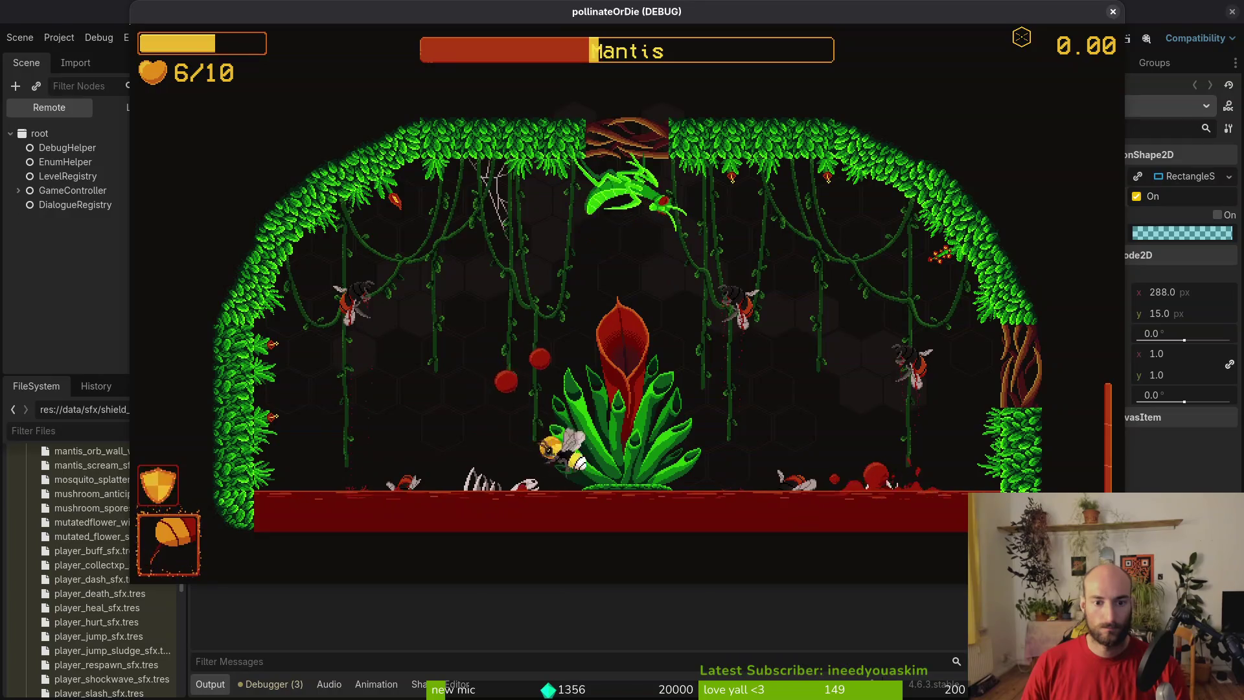
key(d)
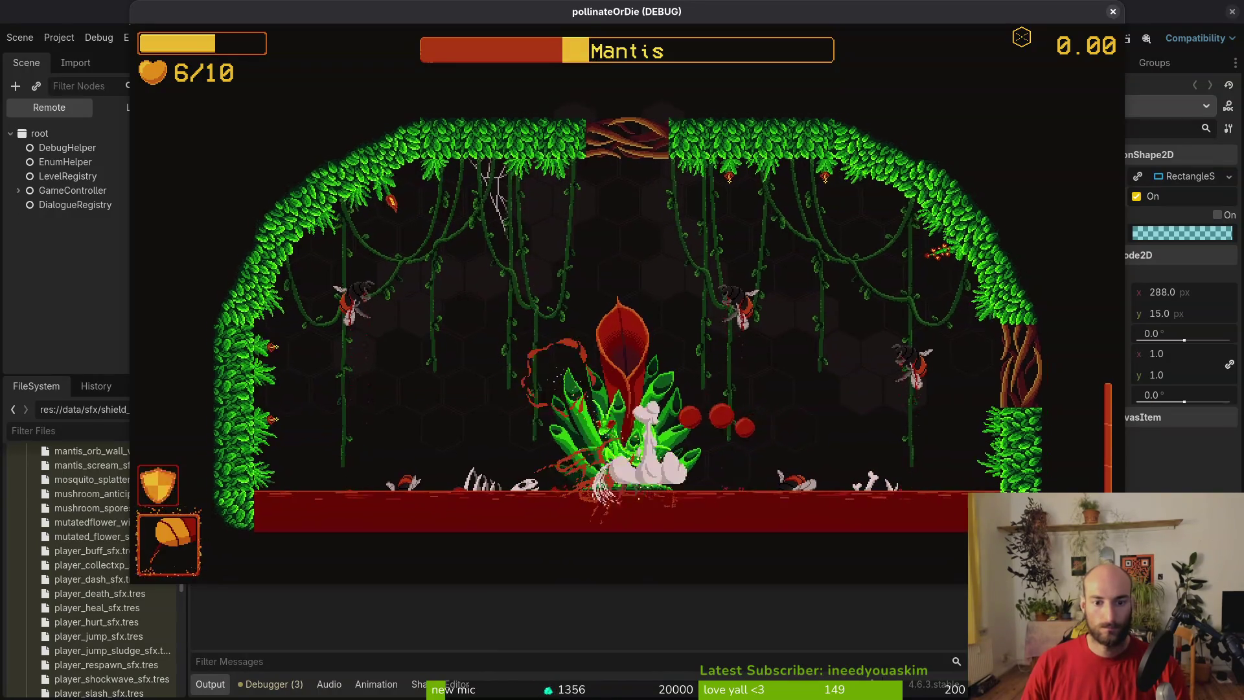
key(d)
key(d)
key(a)
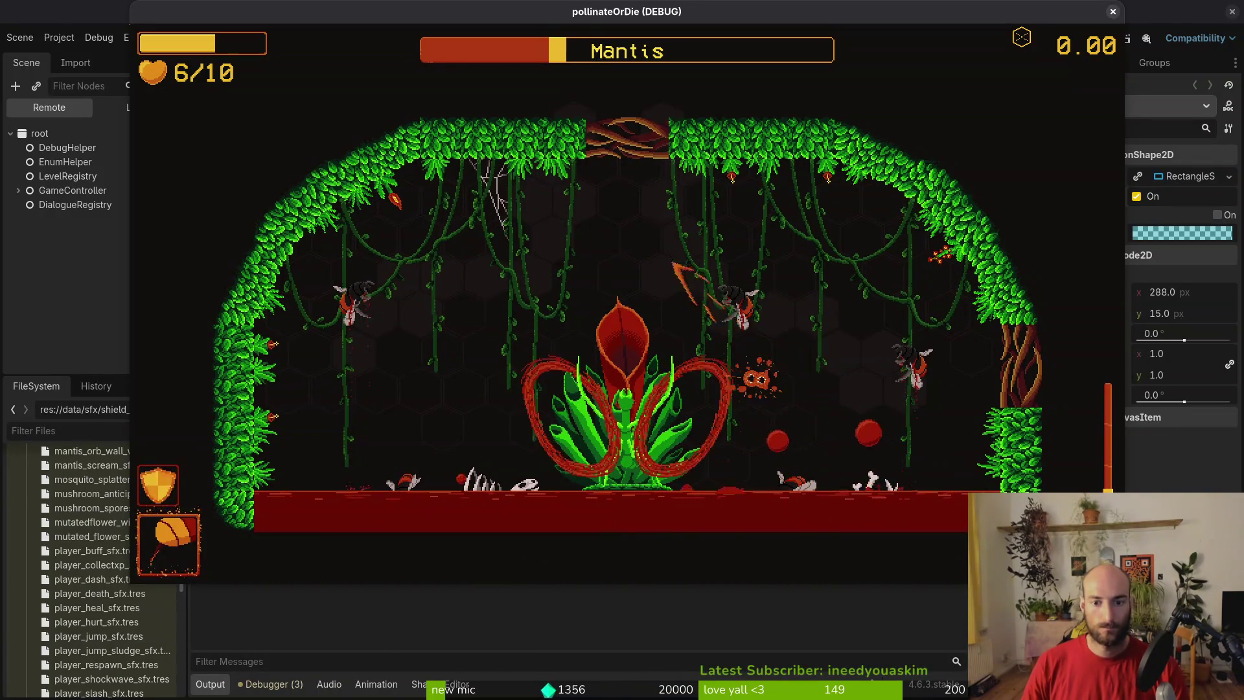
key(a)
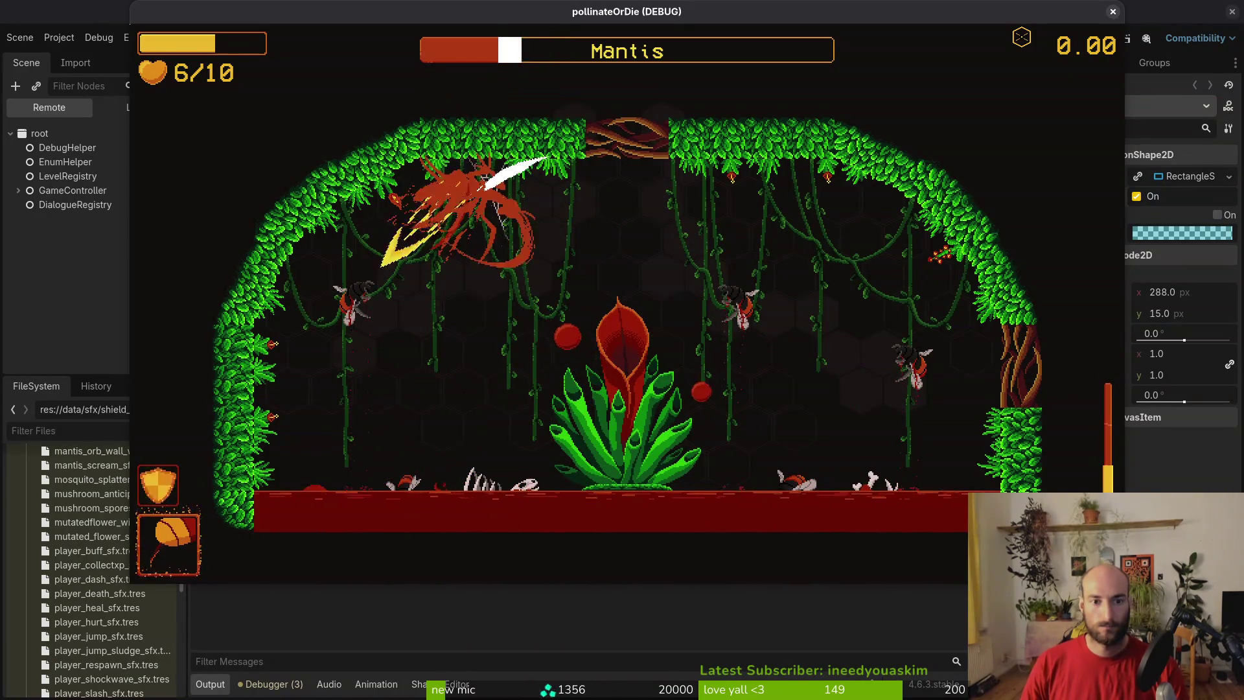
key(a)
key(d)
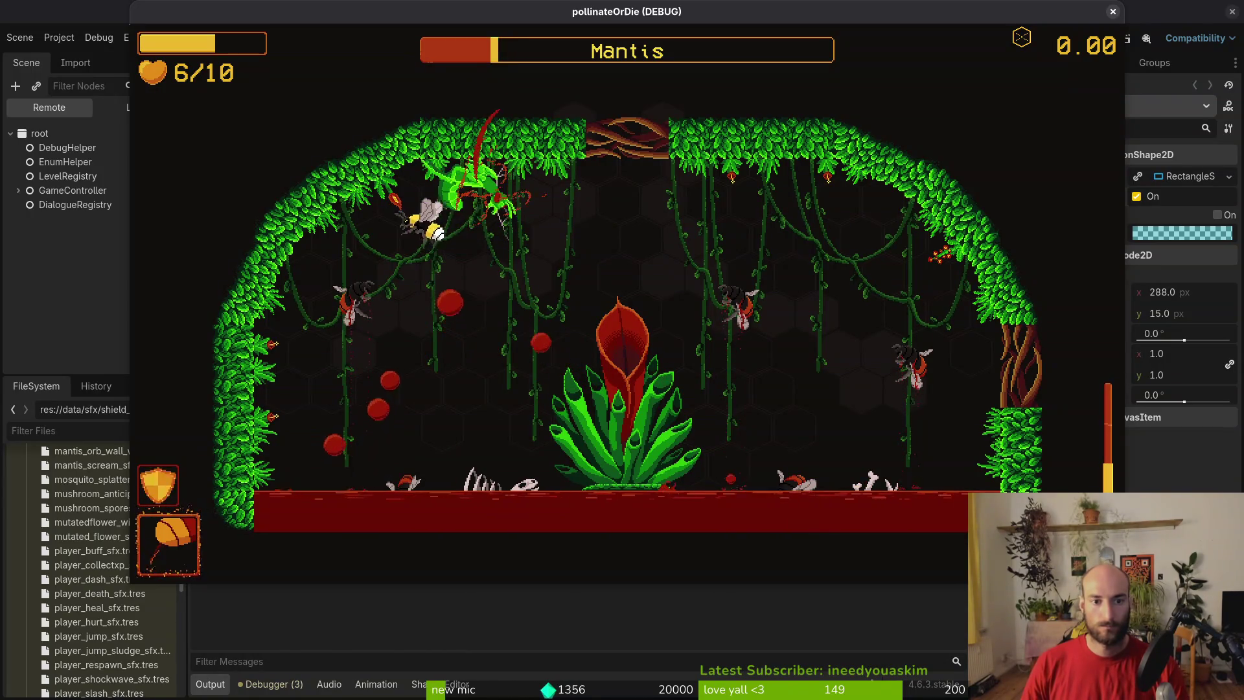
- Keep dashing and attacking the mantis, then pause the game and close its window
key(a)
key(d)
key(a)
key(a)
key(d)
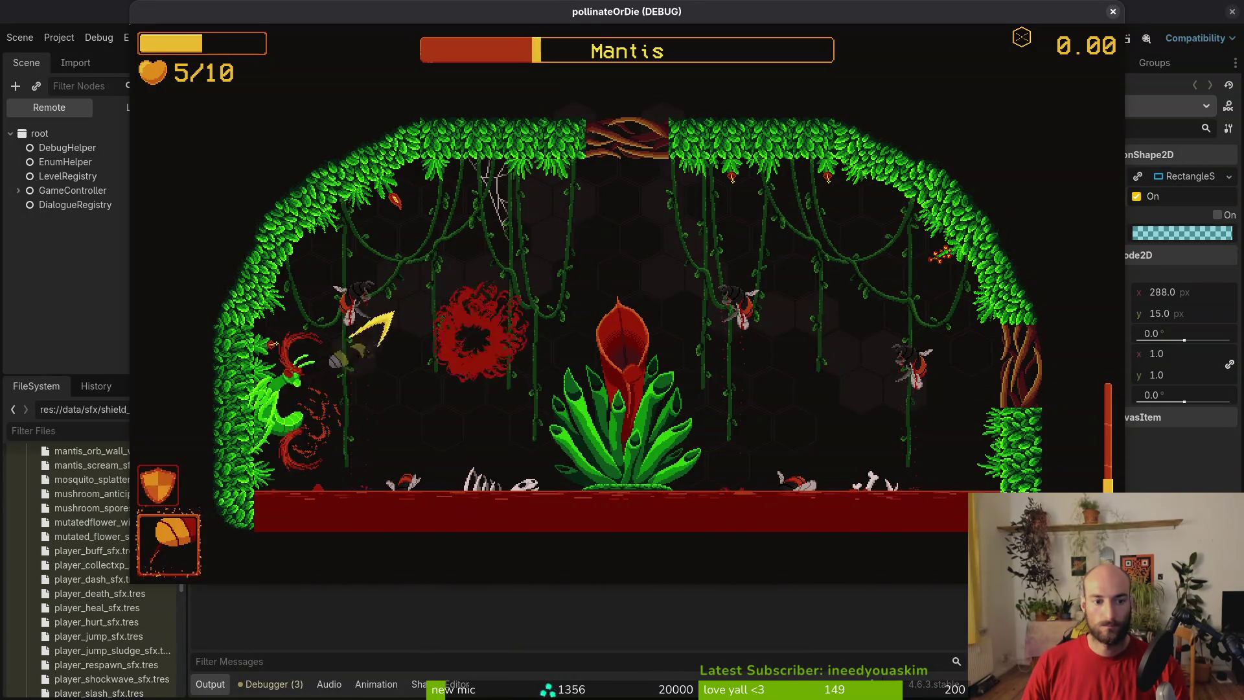
key(a)
key(d)
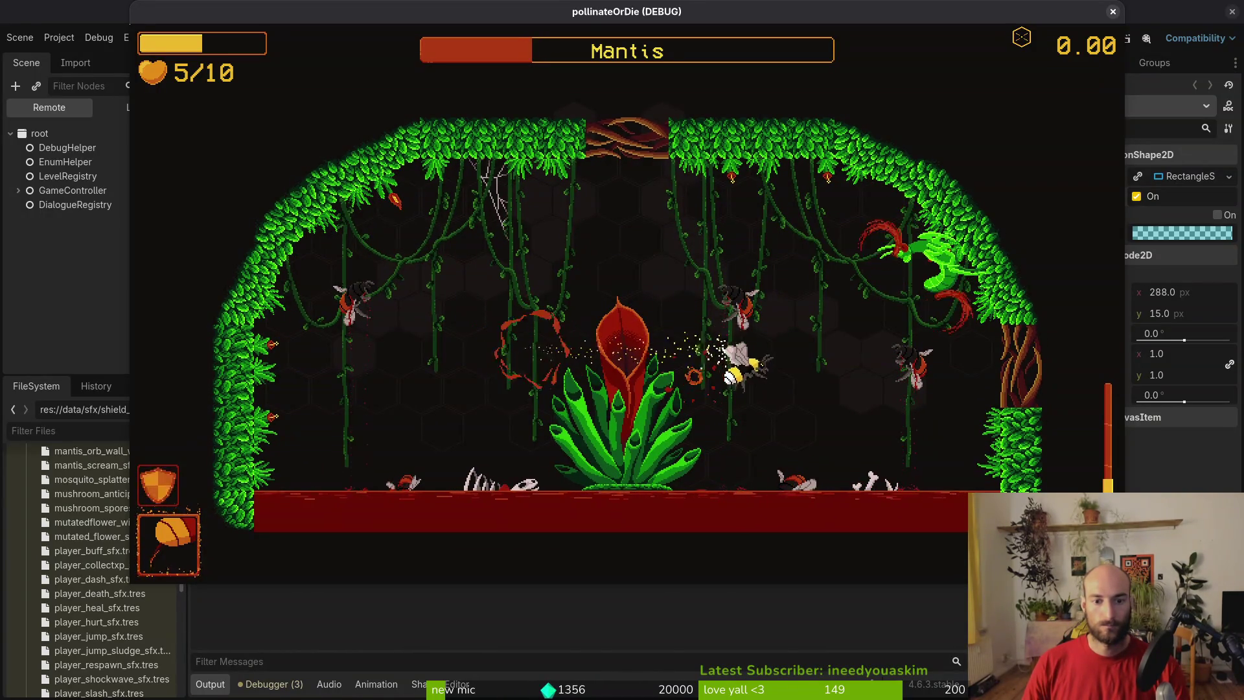
key(Escape)
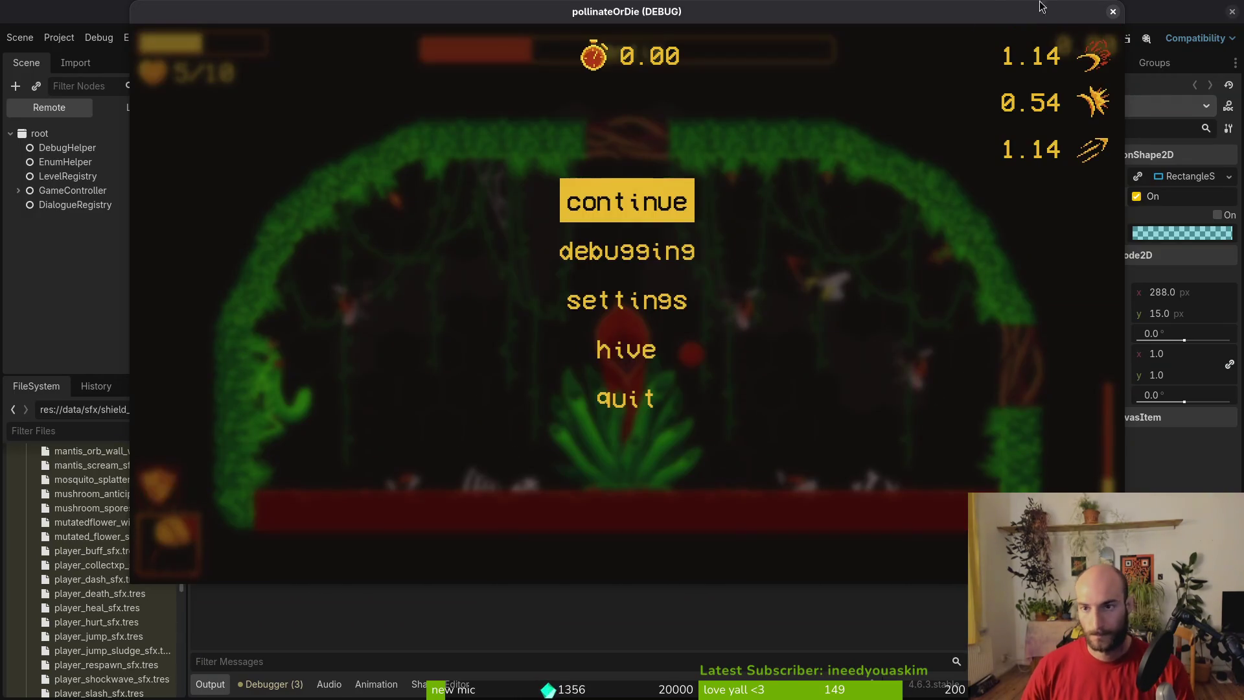
click(1108, 11)
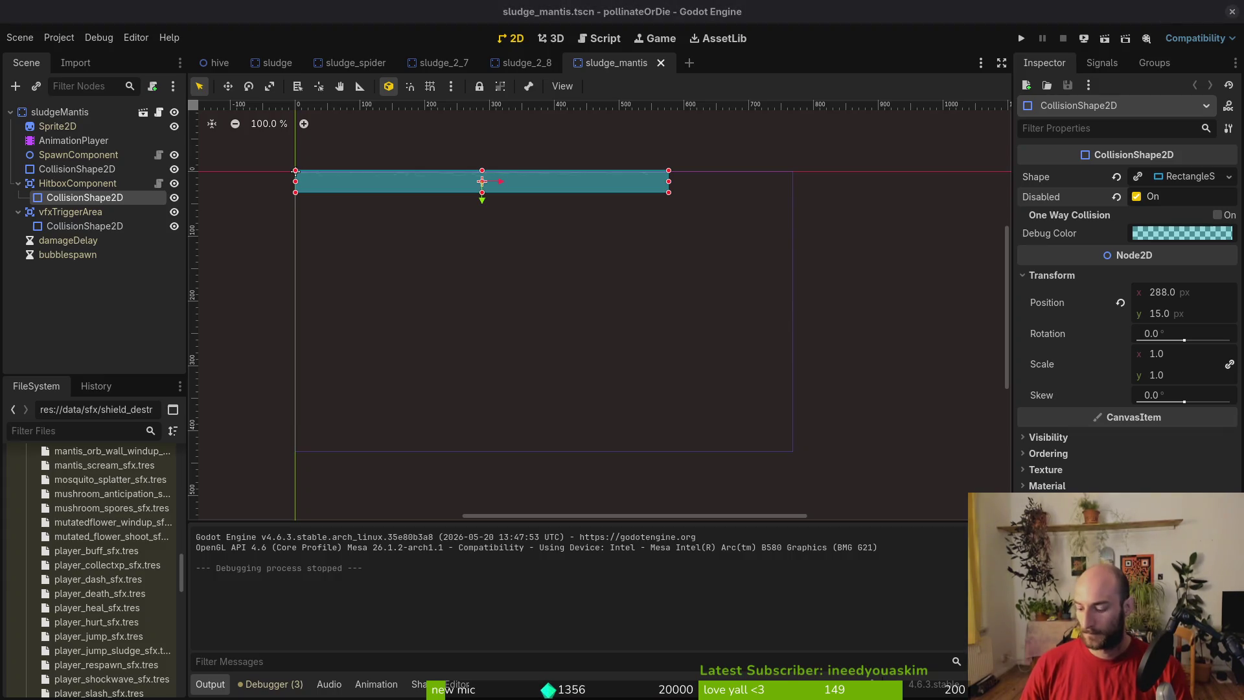
- Open the pollinate or die project from the GitLab profile, then return to the terminal
key(alt+Tab)
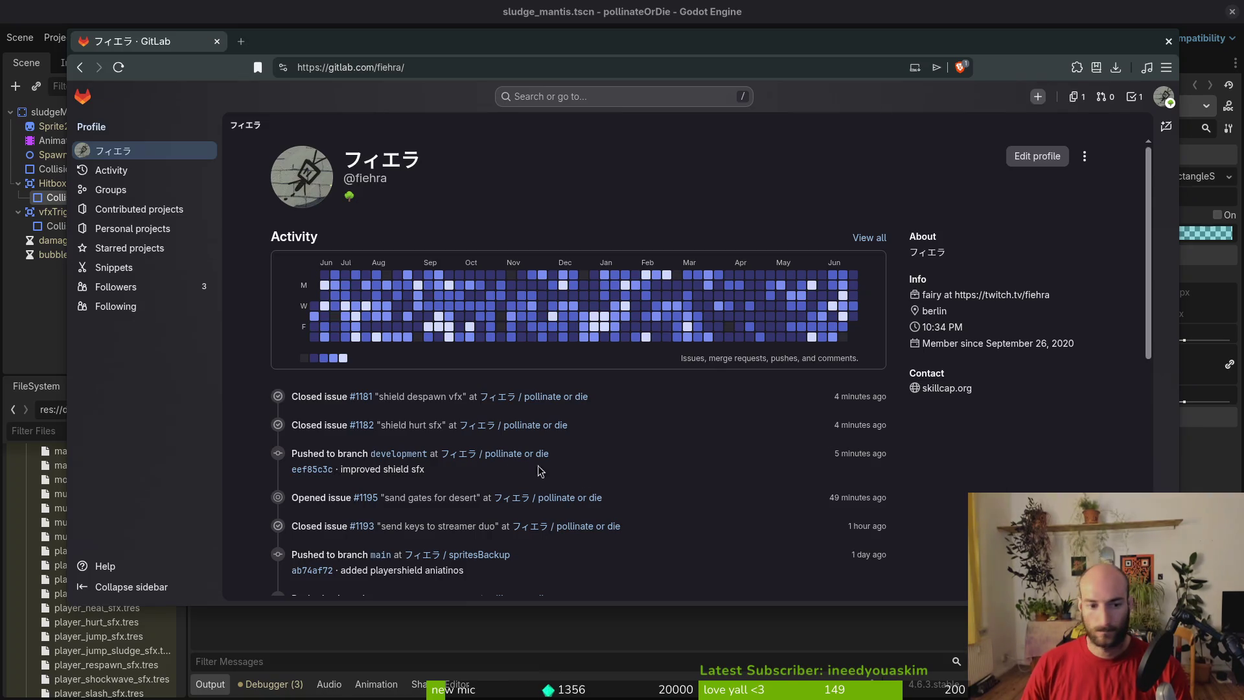
click(558, 397)
key(alt+Tab)
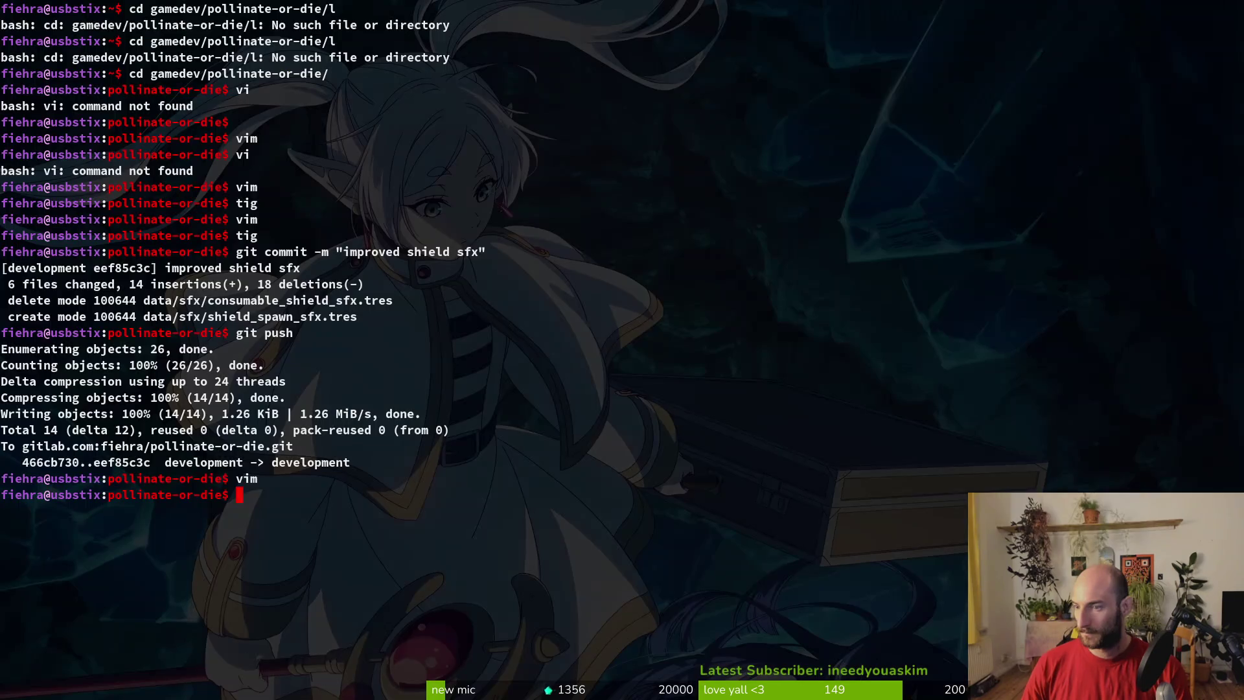
- Stage the changed sludge files in tig
text(tig)
key(Return)
text(q)
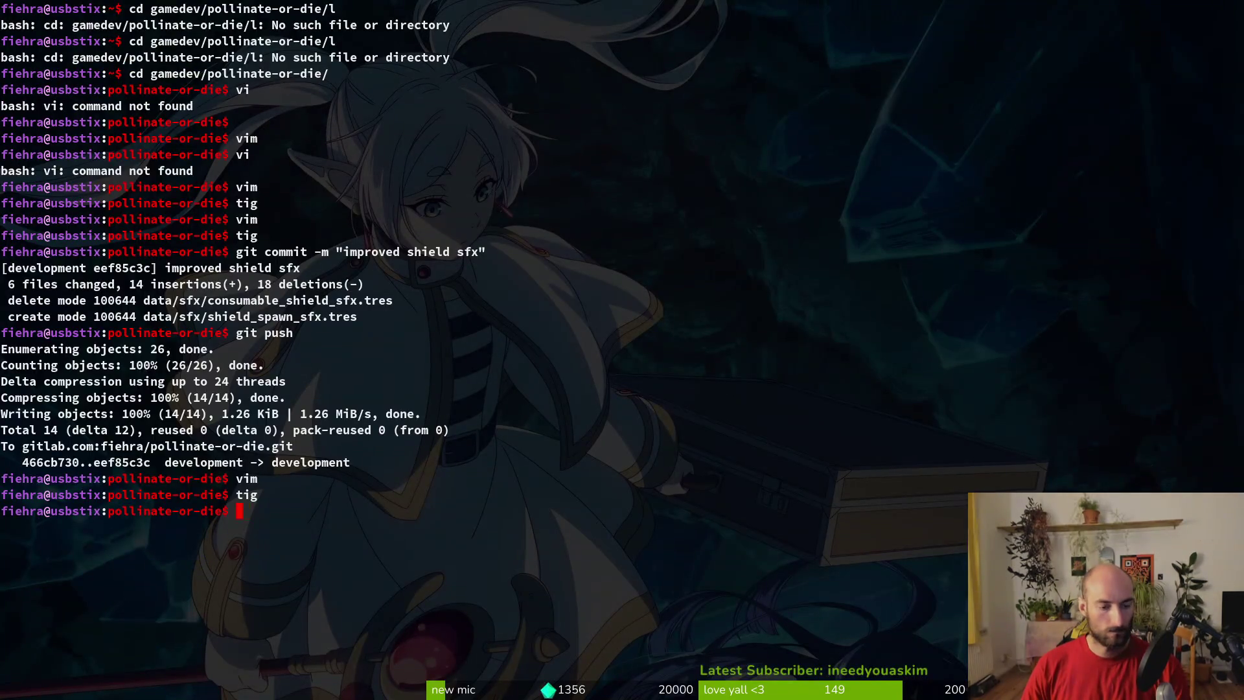
text(tig)
key(Return)
key(Down)
key(Down)
key(u)
key(u)
key(u)
- Commit as "disabled sludge hitbox before timer runs out" and push to the development branch
text(qgit ocm)
text(ommi5)
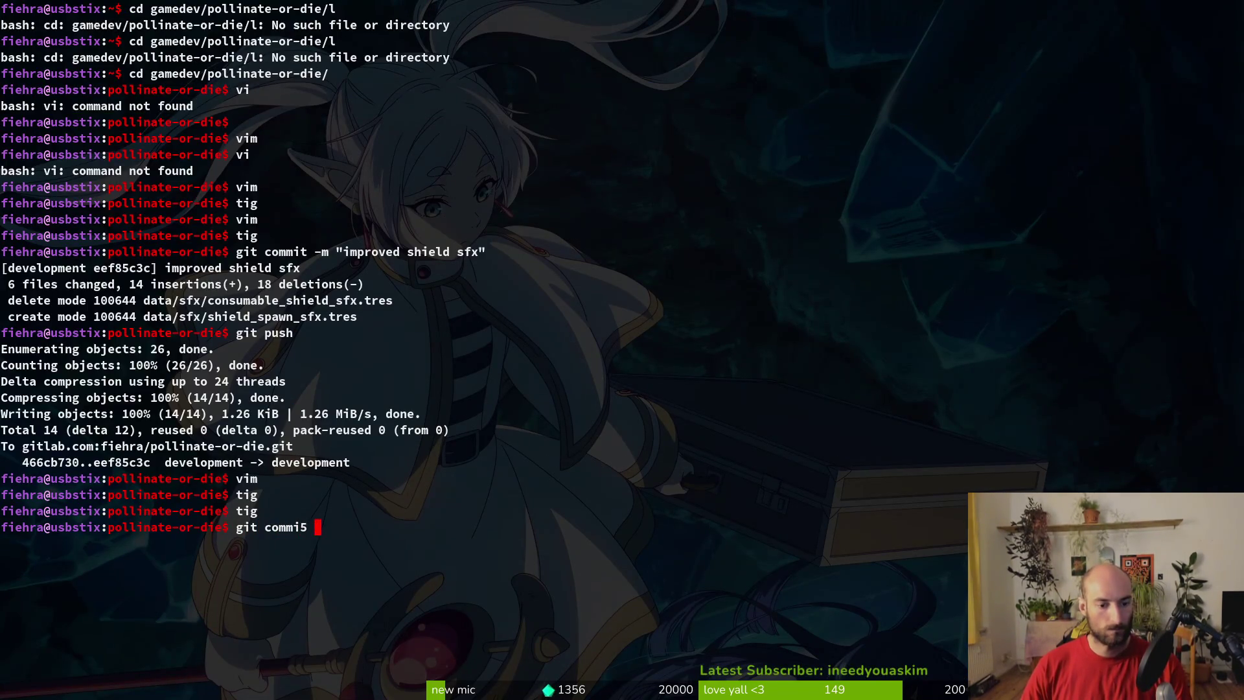
key(BackSpace)
text(t -m "/)
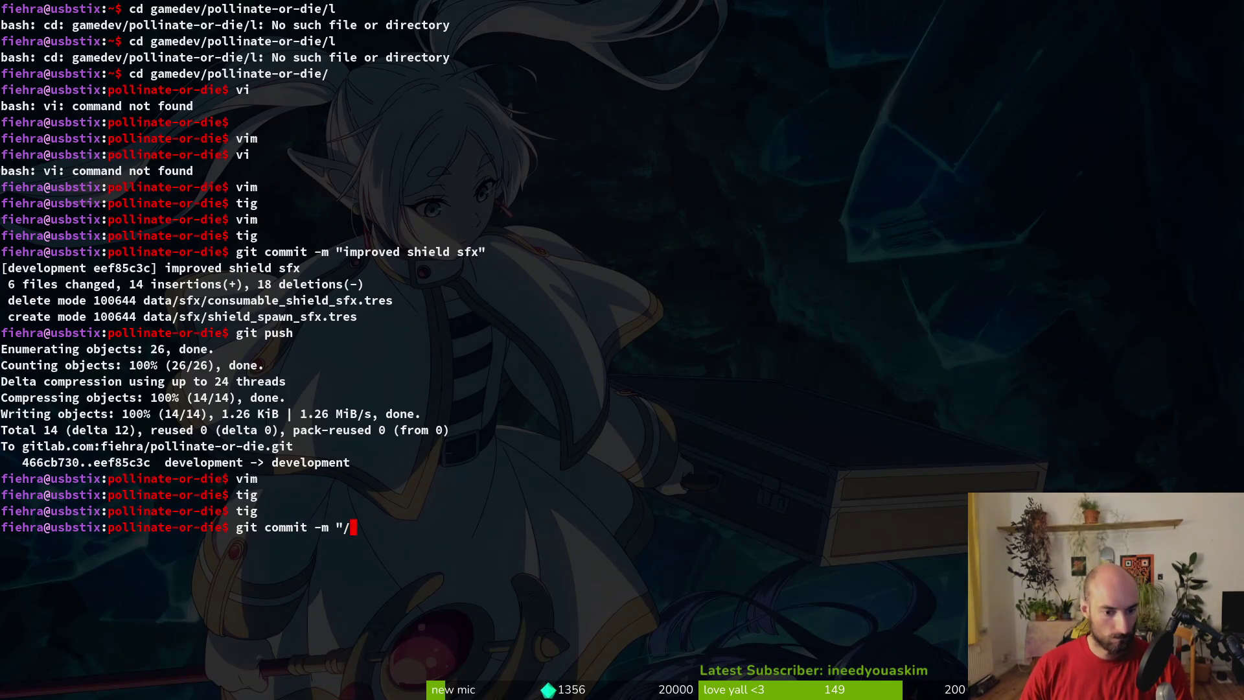
text(dis)
text(led s)
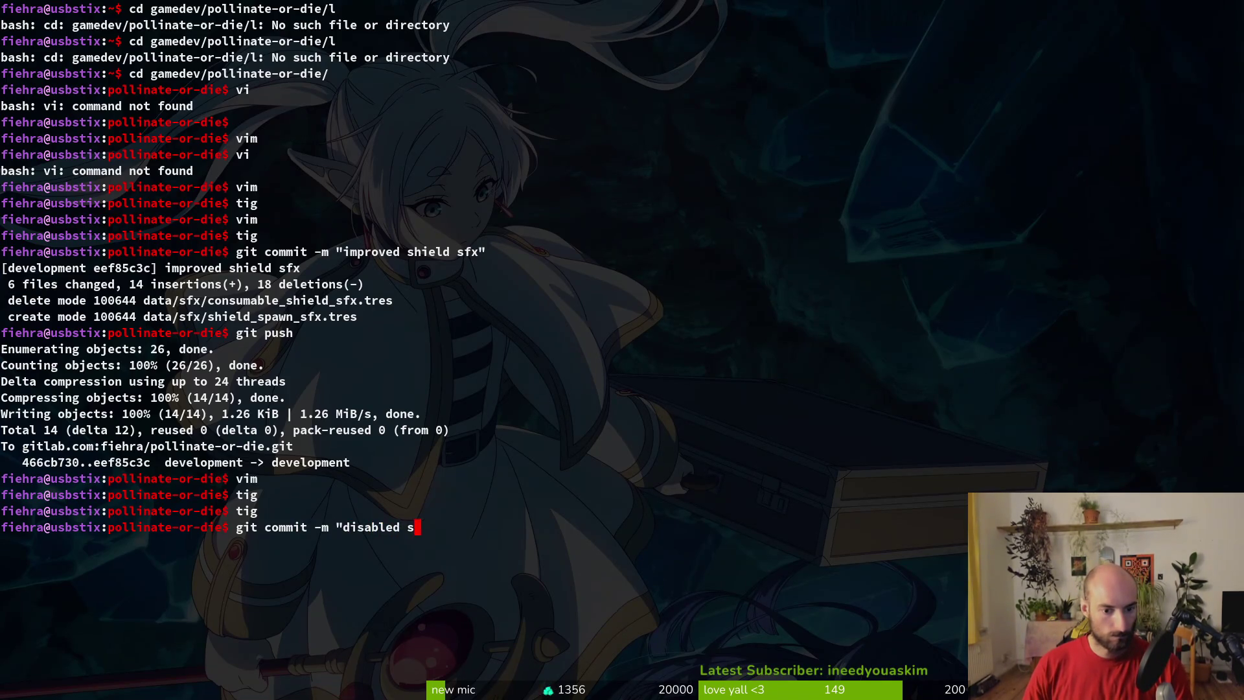
text(ludge hitbox)
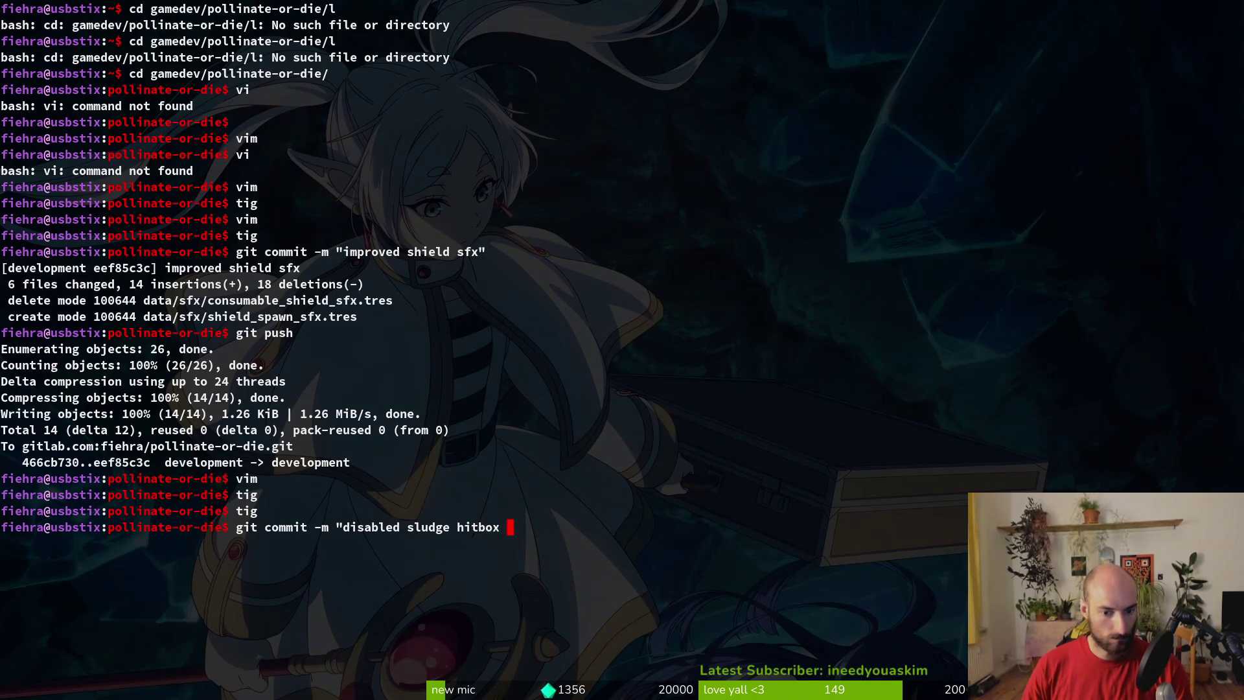
text(timme)
text(ns out")
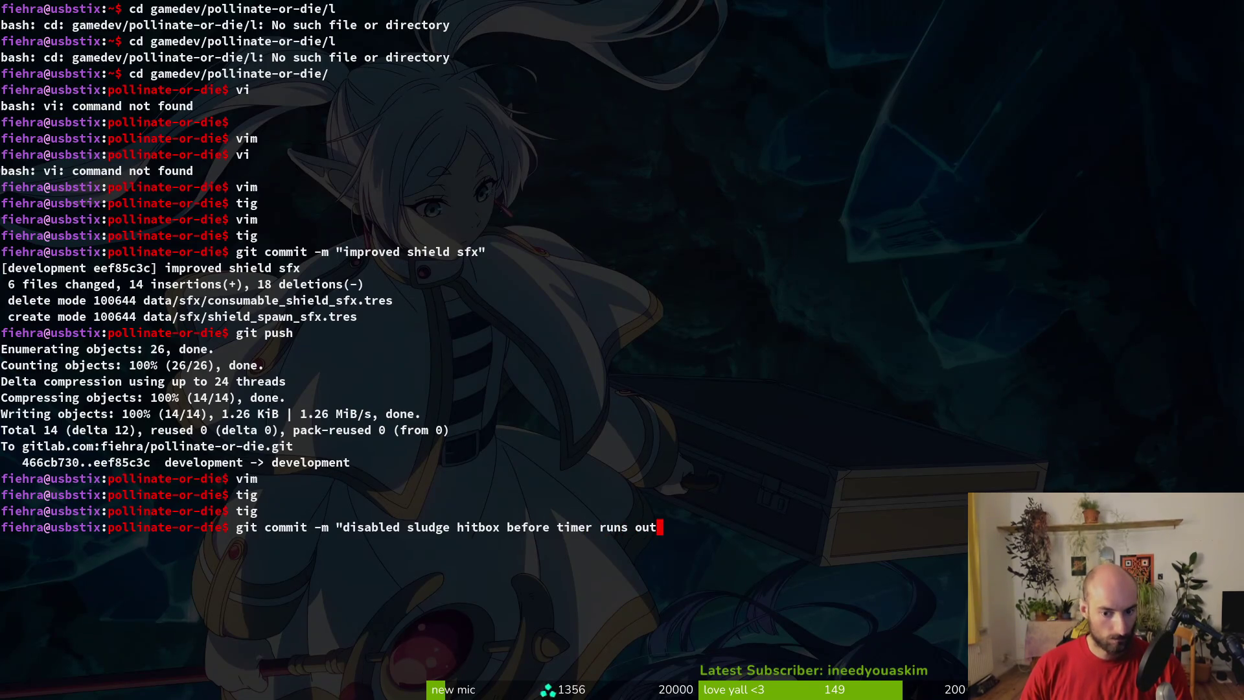
key(Return)
text(gsh)
key(Return)
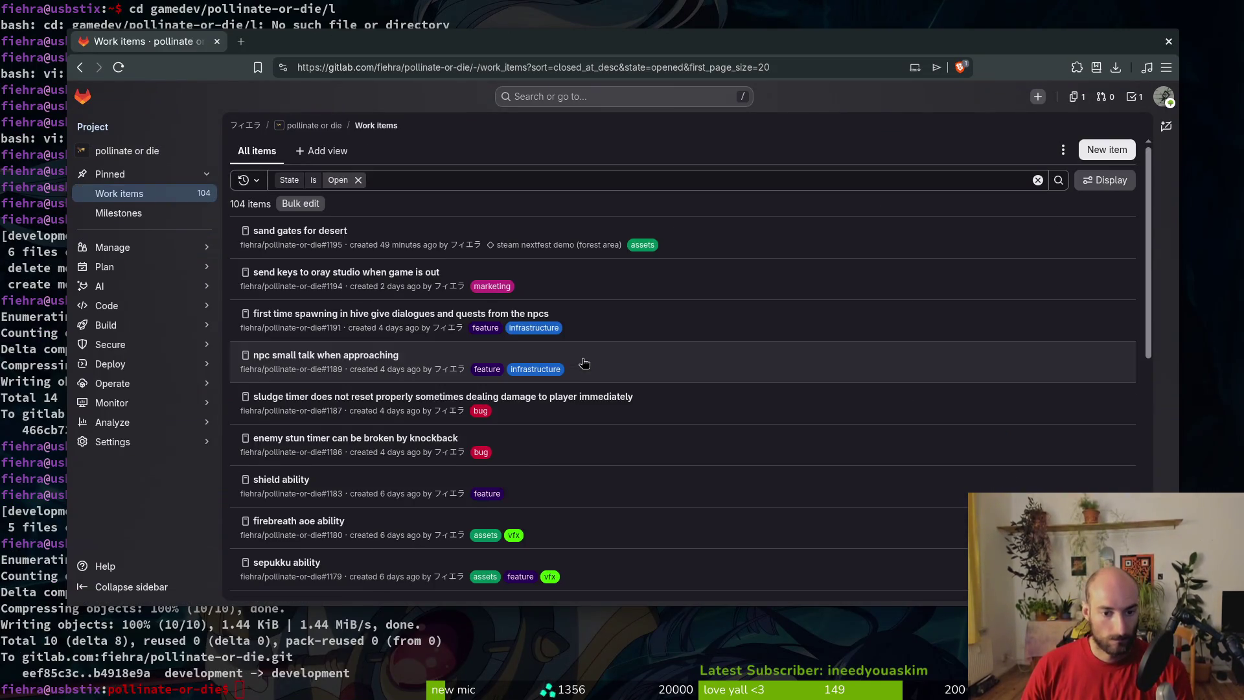
- Close GitLab work item #1187 about the sludge timer in a new tab, then return to the terminal
middle_click(337, 397)
click(307, 42)
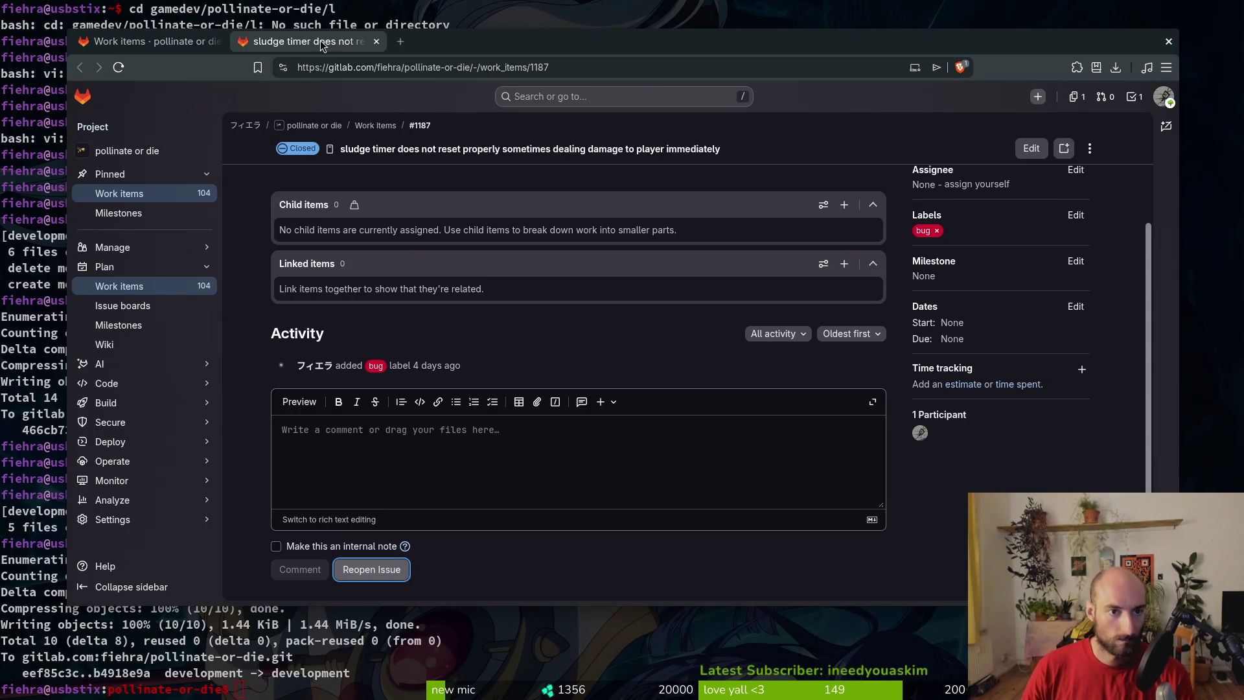
click(376, 42)
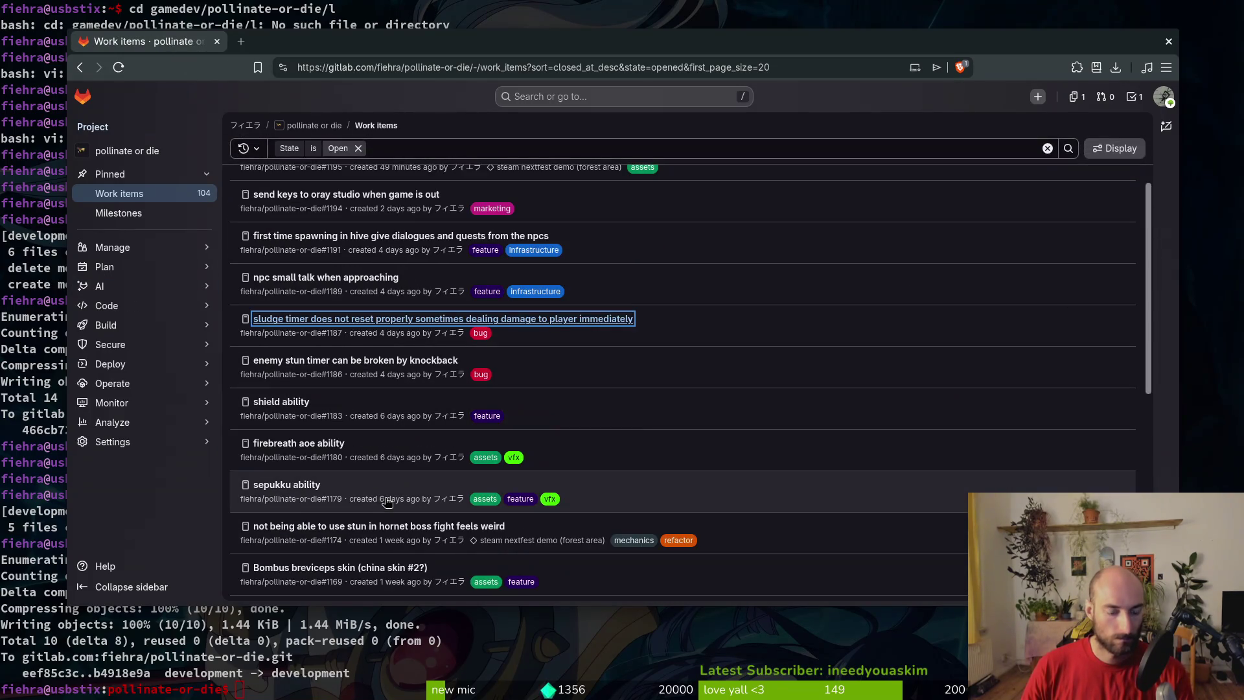
click(465, 669)
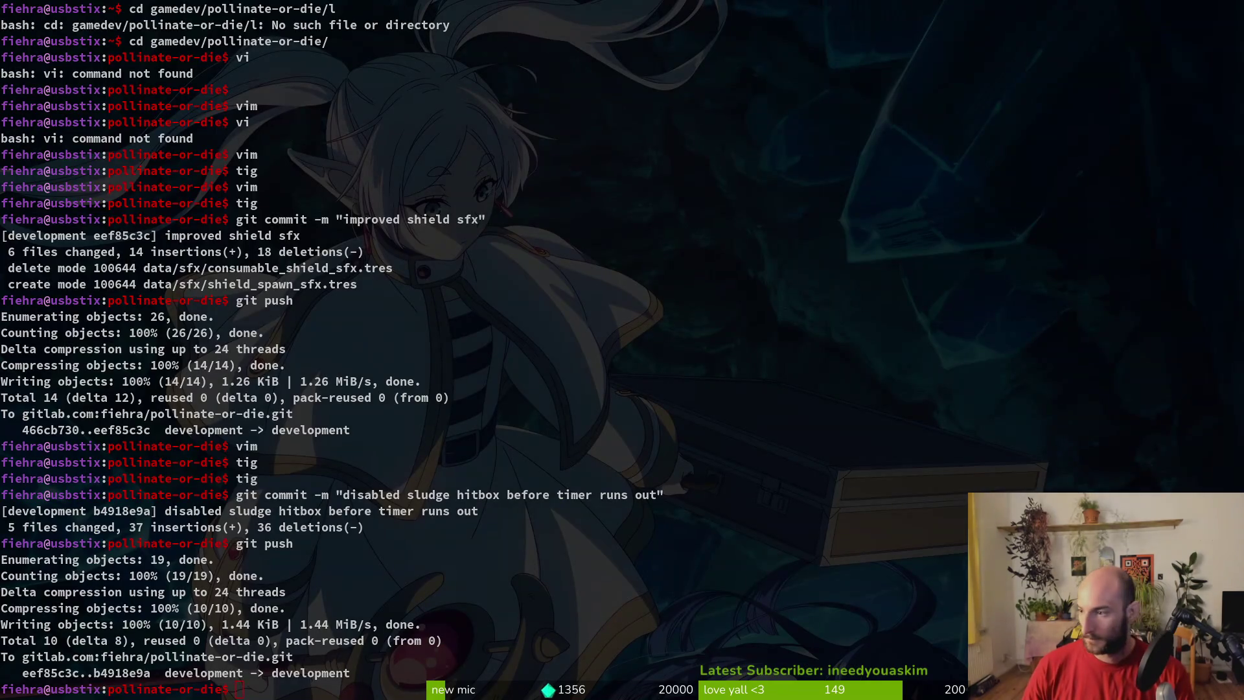
- Collapse HitboxComponent and vfxTriggerArea in the scene tree and save sludge_mantis.tscn
key(alt+Tab)
click(452, 453)
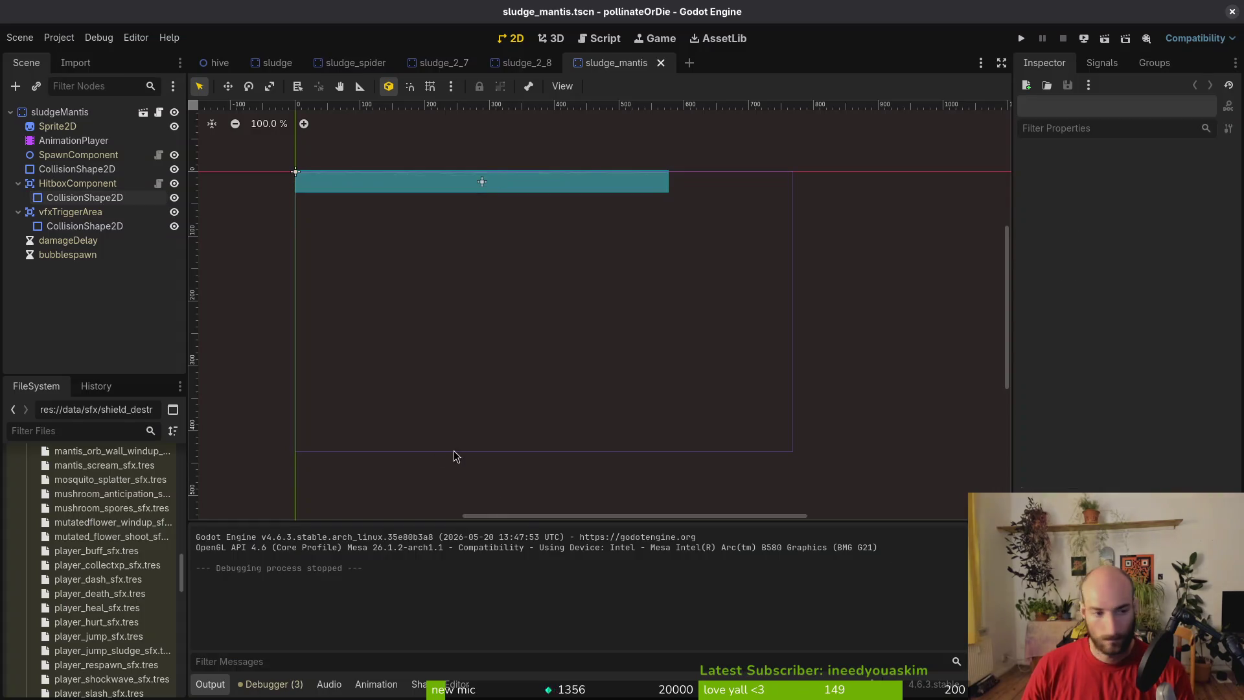
click(18, 184)
click(18, 197)
key(ctrl+s)
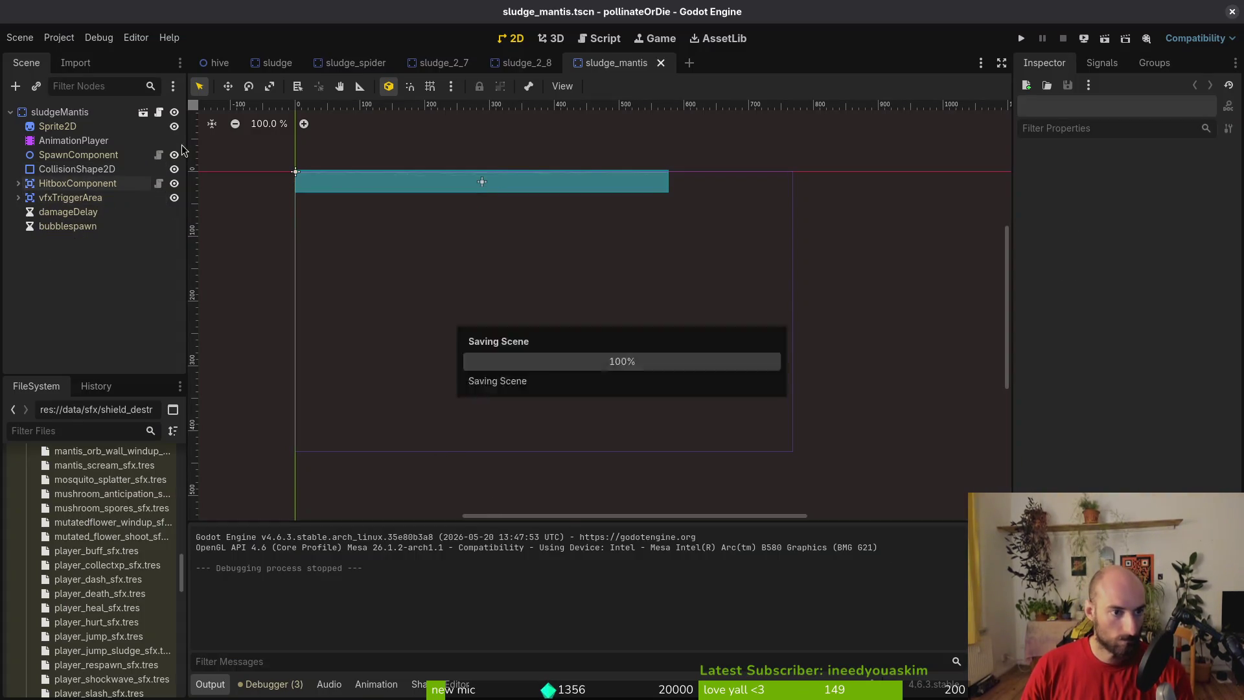
- Find and delete shield_spawn_sfx.tres, then select special_data.gd among the data scripts
scroll(40, 546, up, 5)
scroll(41, 546, up, 5)
click(26, 594)
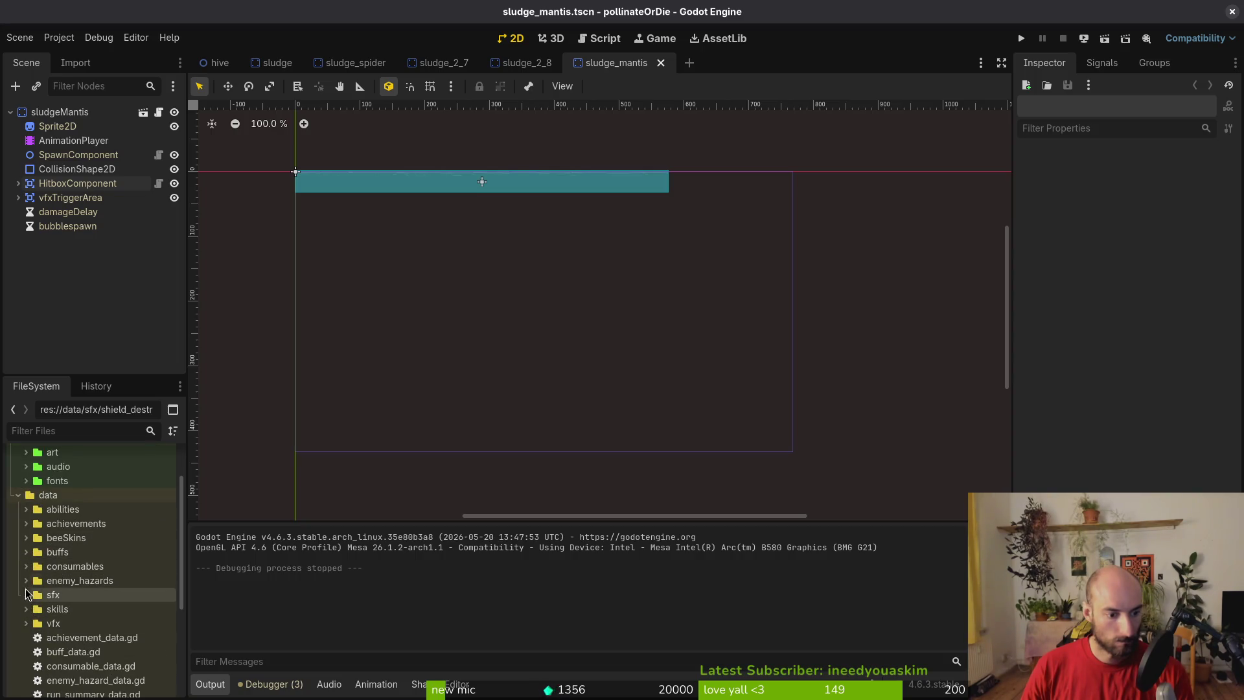
click(26, 523)
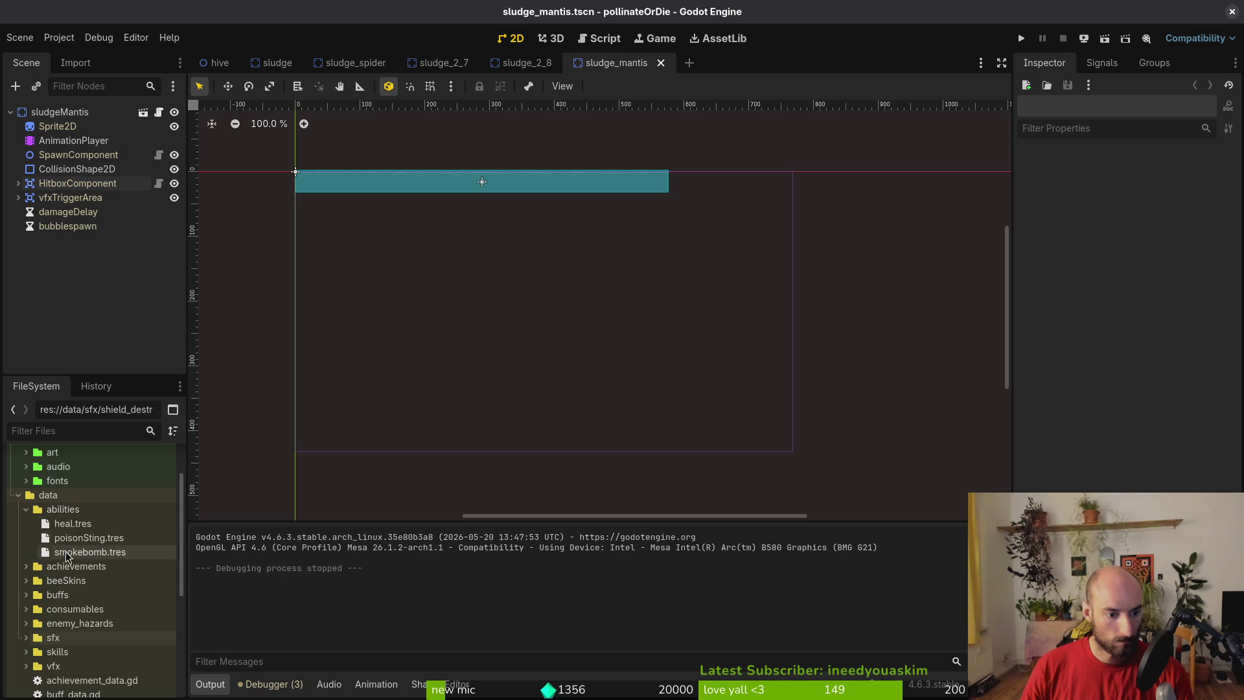
scroll(84, 547, down, 5)
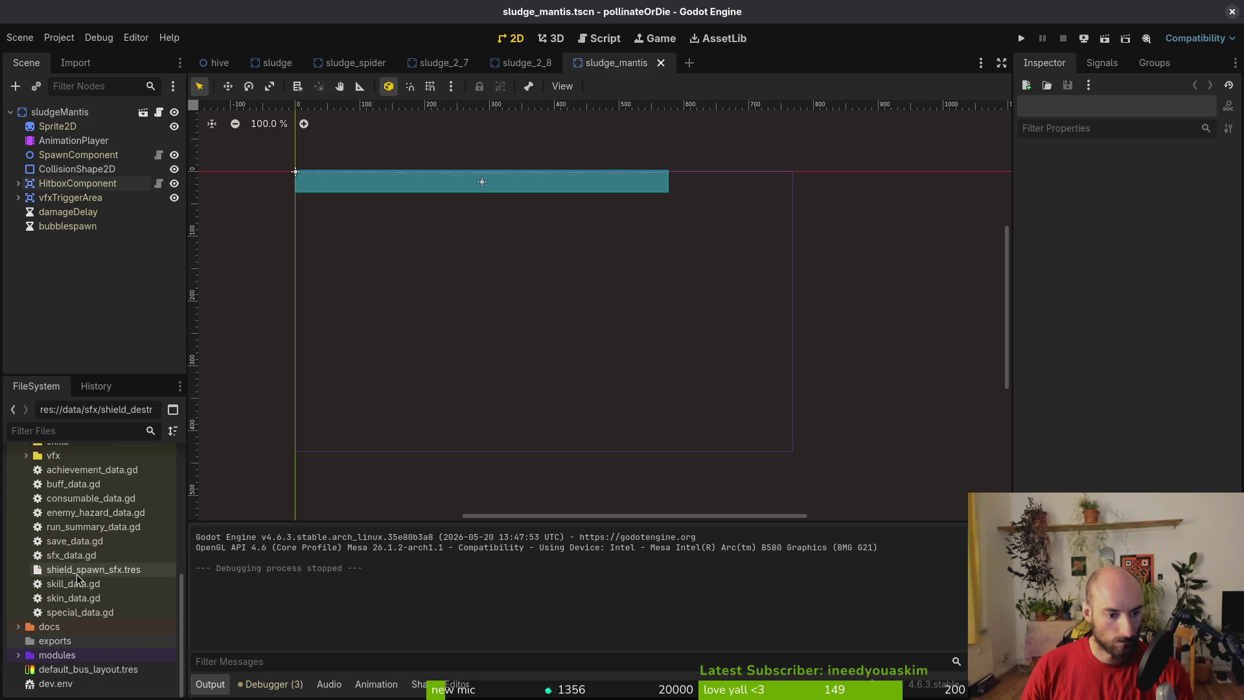
double_click(77, 570)
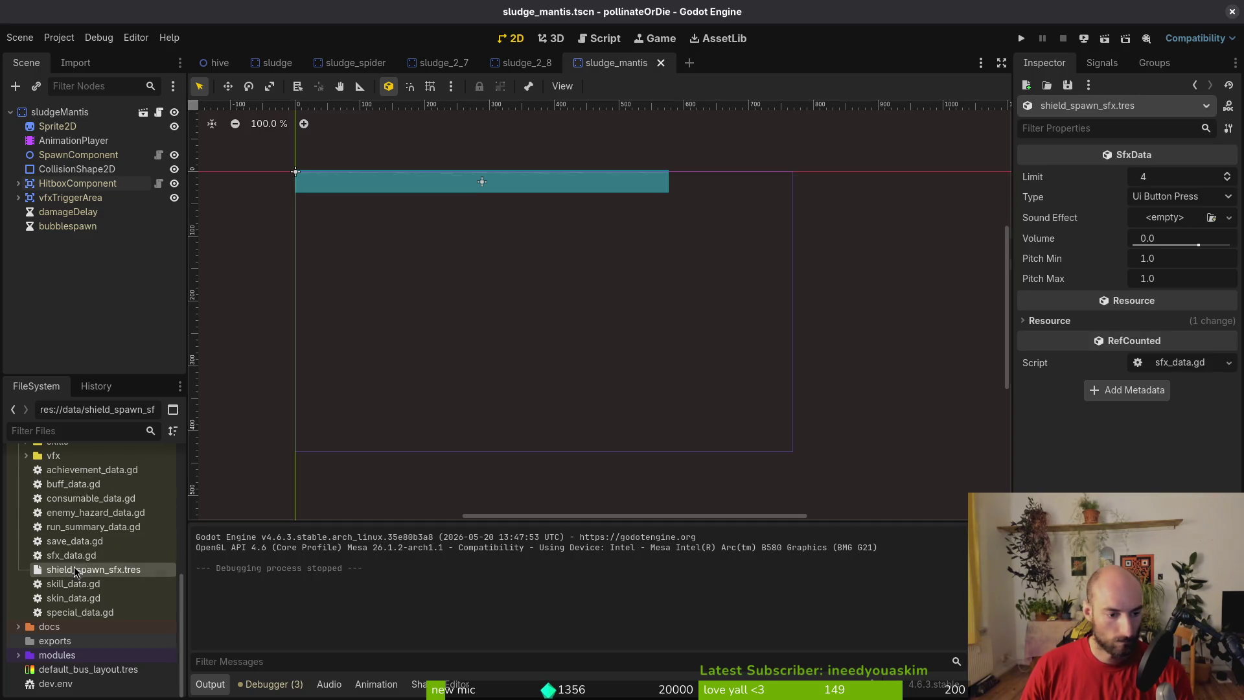
key(Delete)
key(Return)
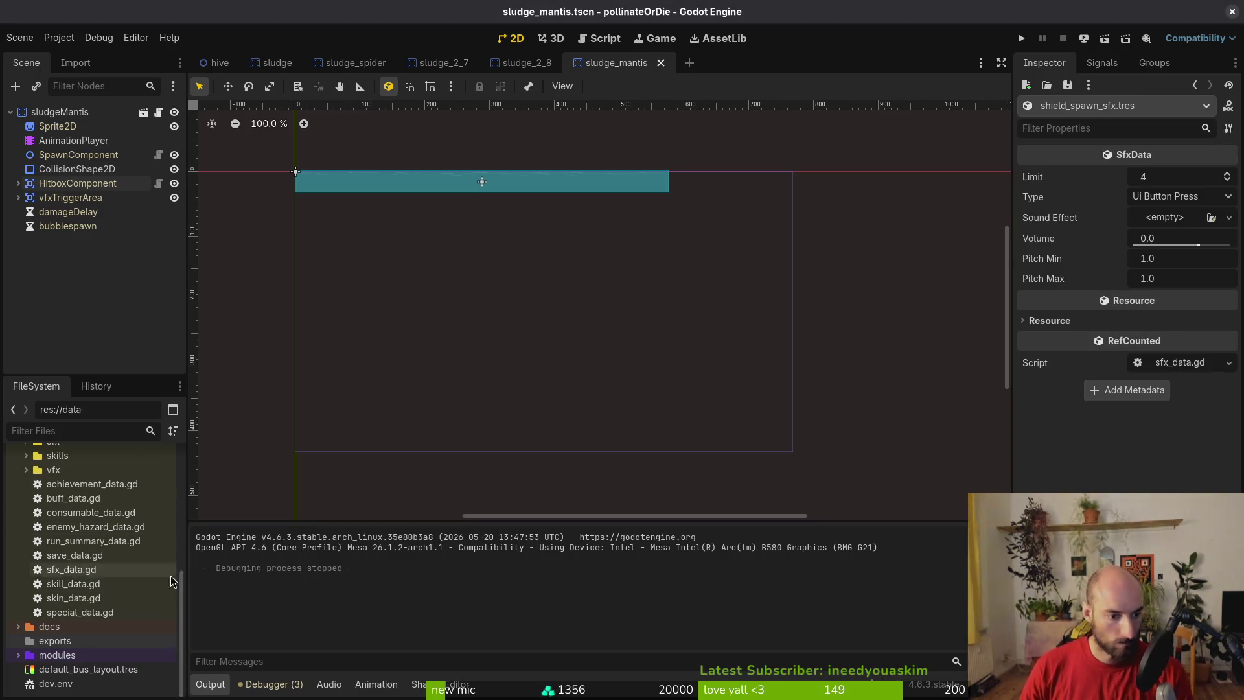
click(103, 485)
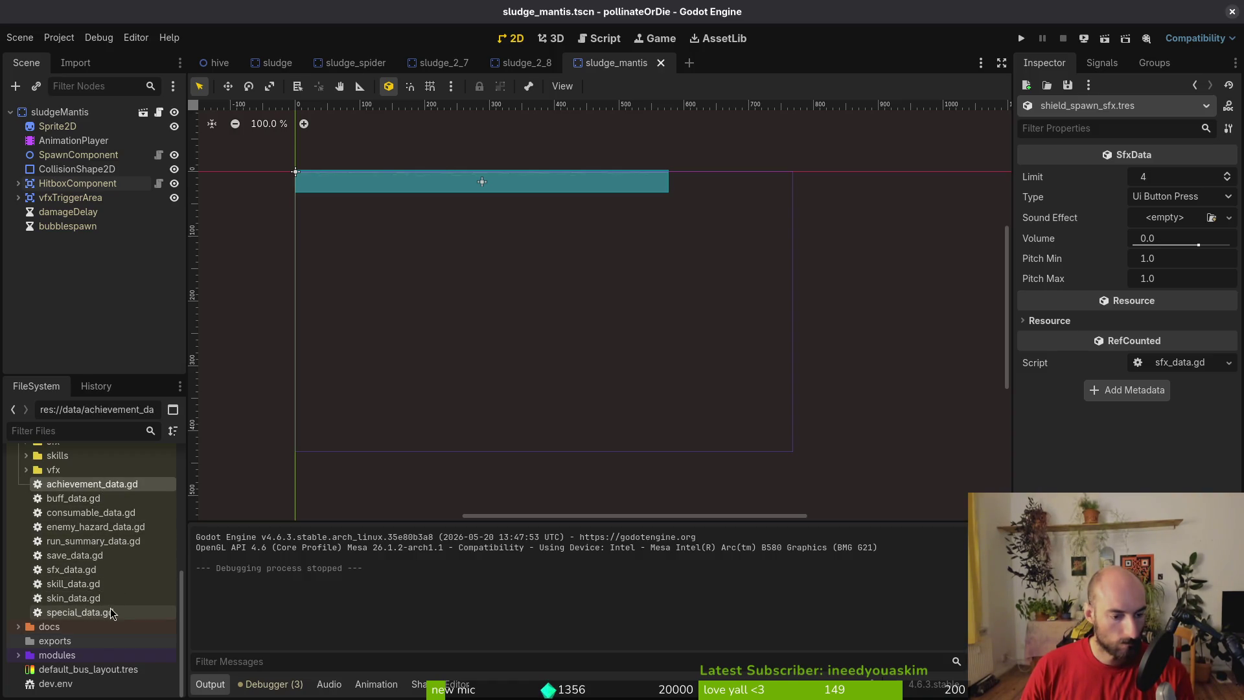
click(80, 613)
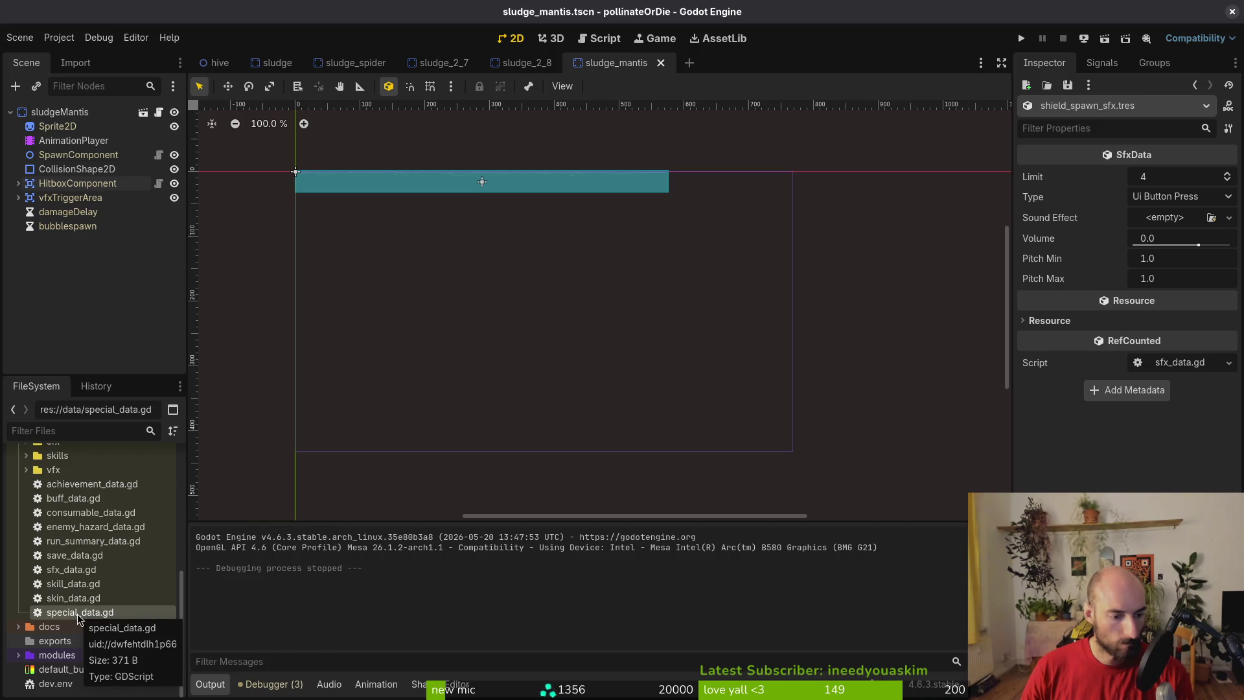
- Create a SpecialData resource saved as shield_ability_data.tres and select it for editing
right_click(78, 617)
mouse_move(160, 512)
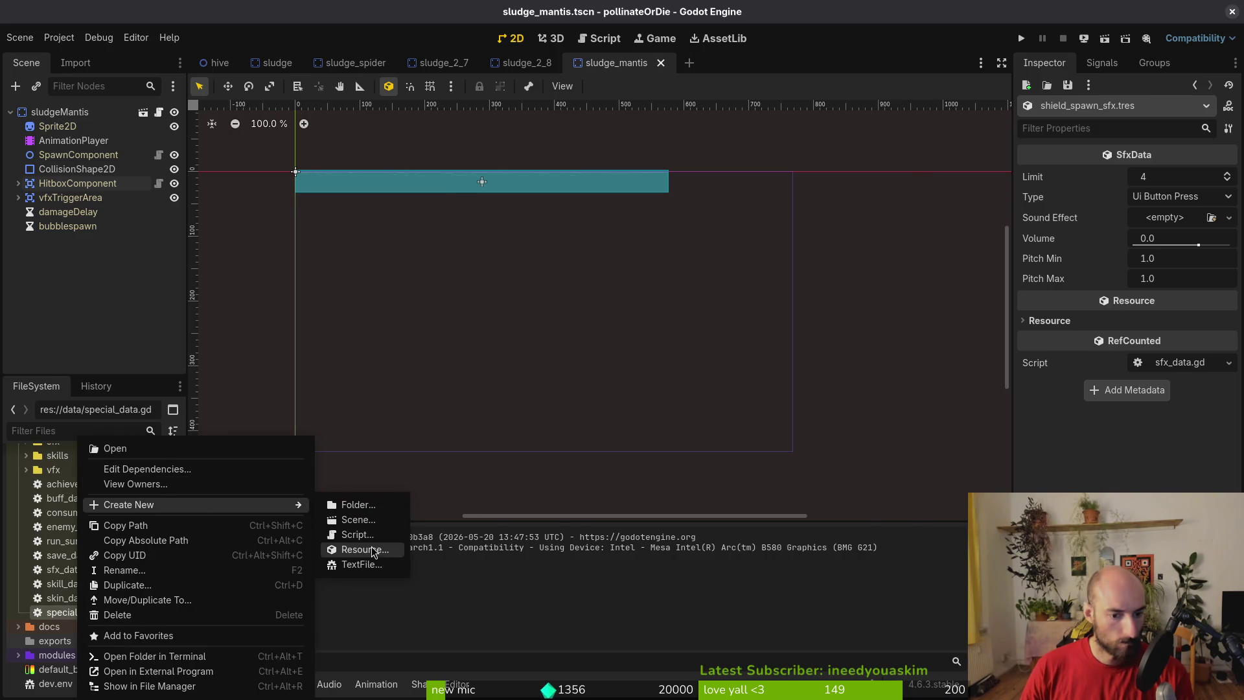
click(367, 546)
text(a)
key(BackSpace)
text(spec)
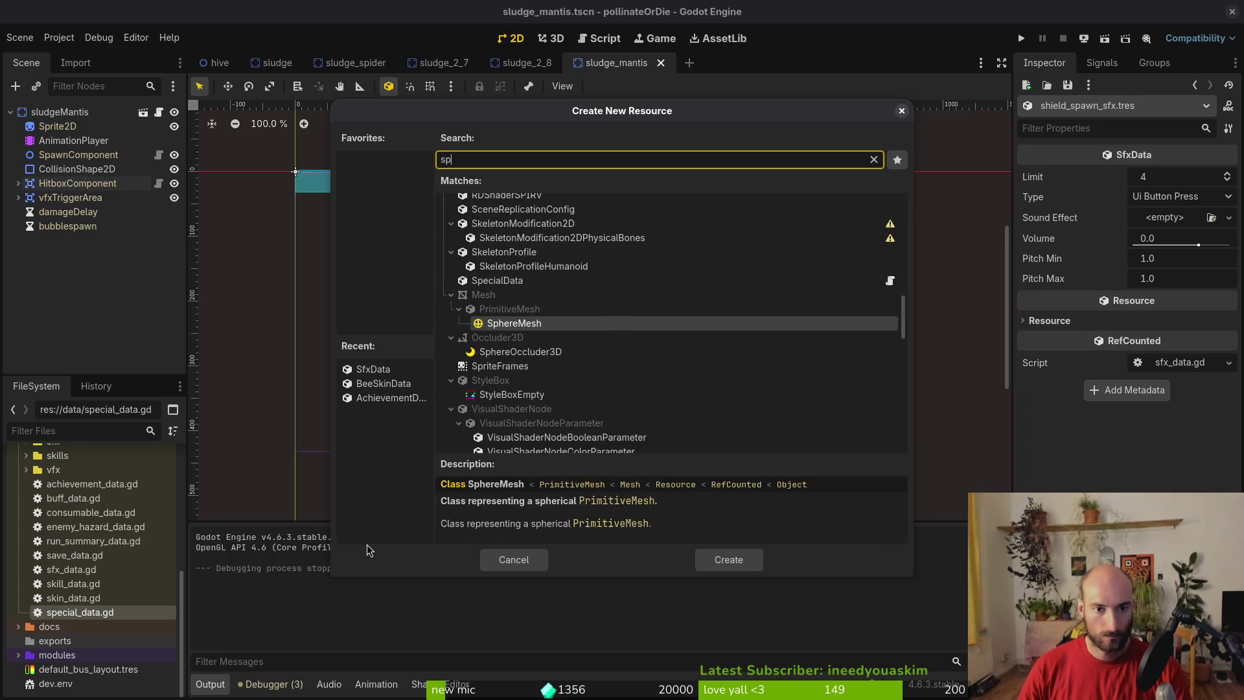
key(Return)
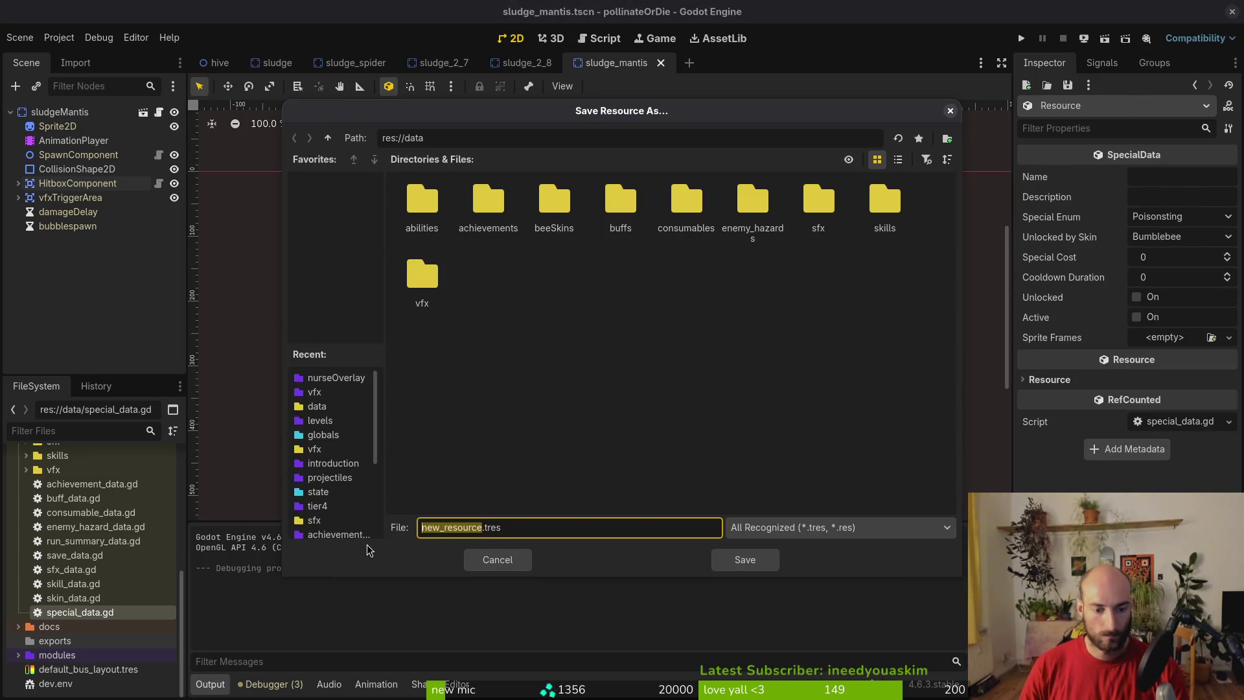
text(shield_ability_data)
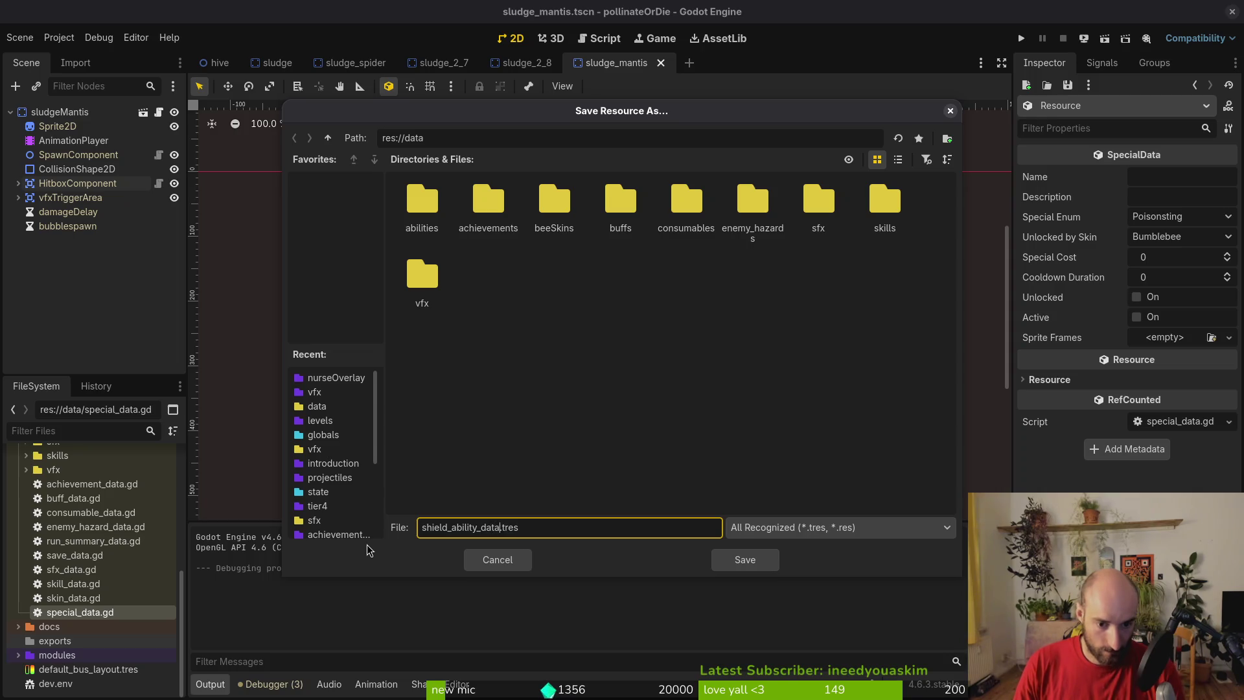
key(Return)
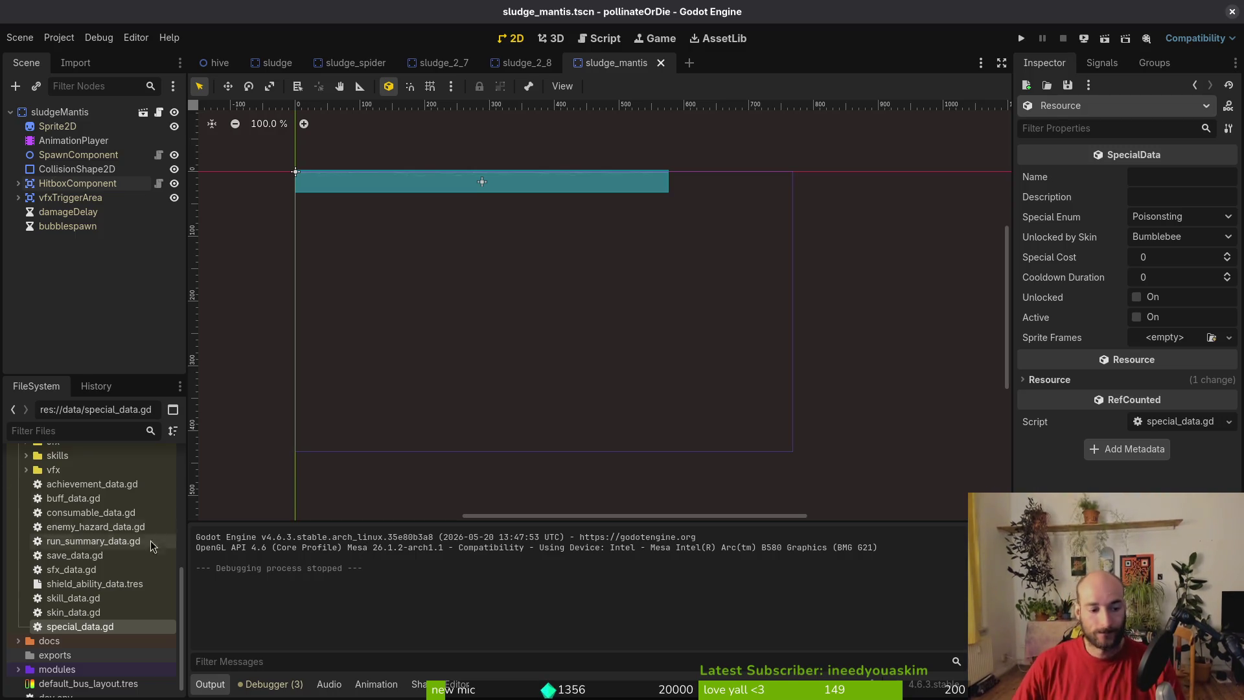
click(94, 583)
click(1176, 182)
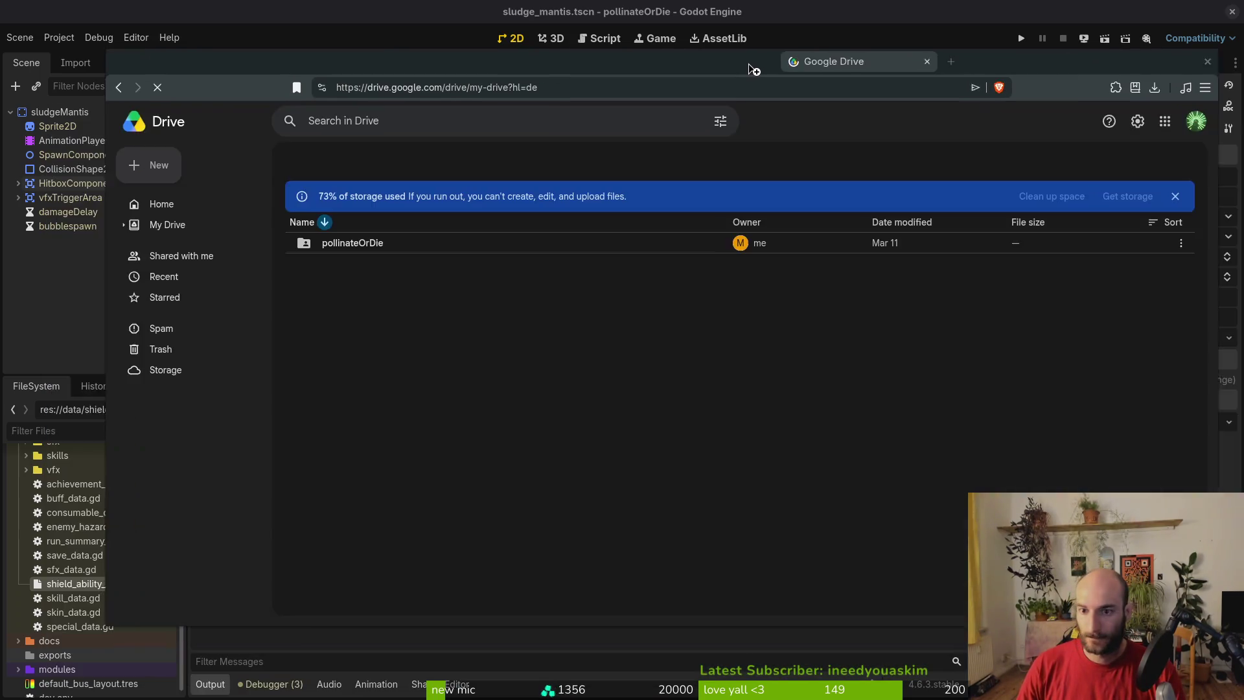
- Open the gameLocale spreadsheet from pollinateOrDie > gameLocalization in Google Drive
double_click(285, 277)
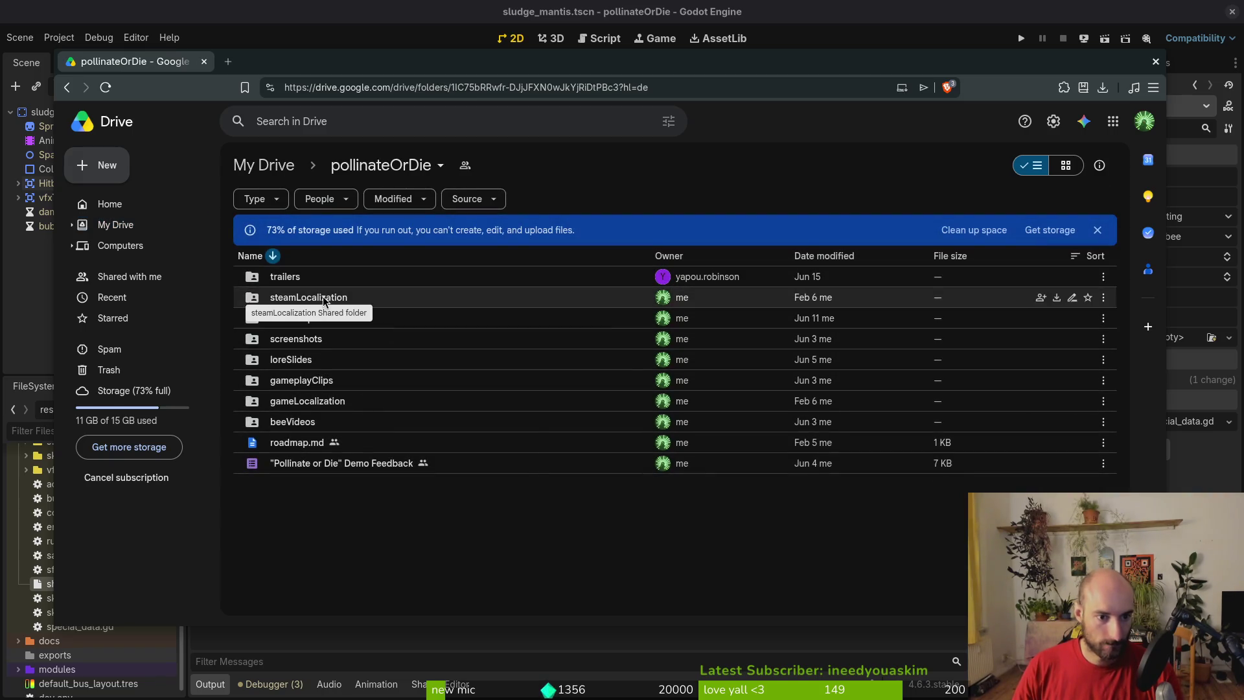
click(387, 402)
double_click(387, 403)
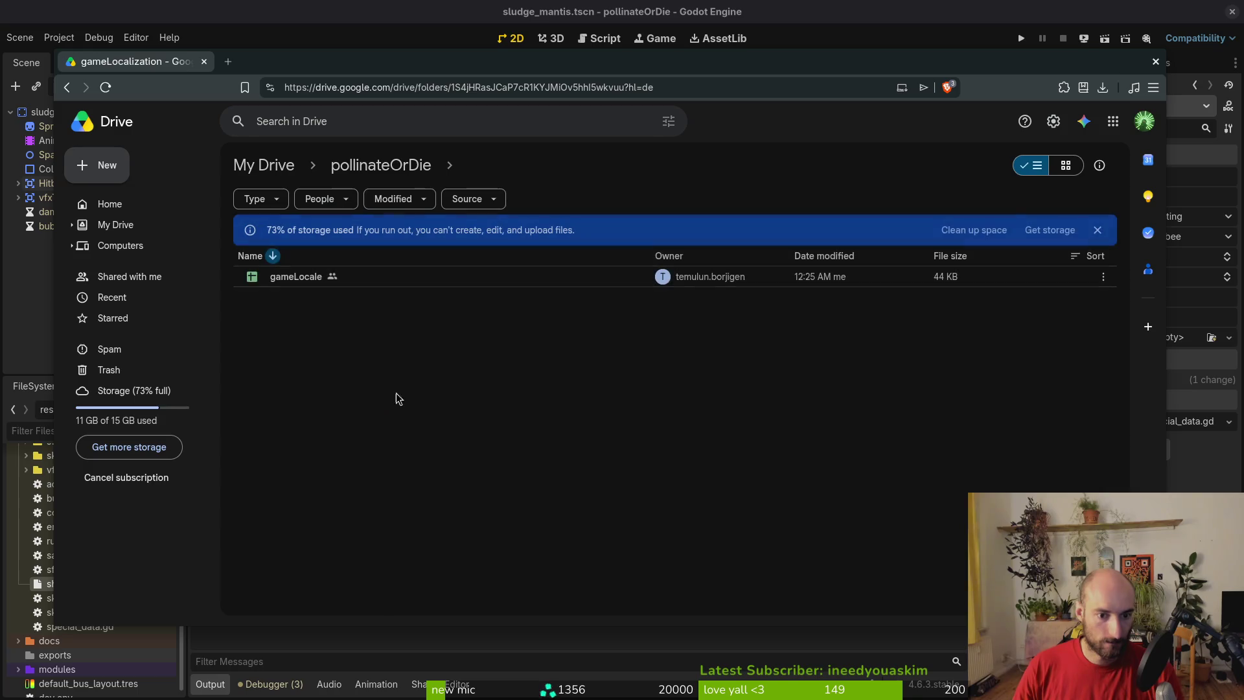
click(290, 284)
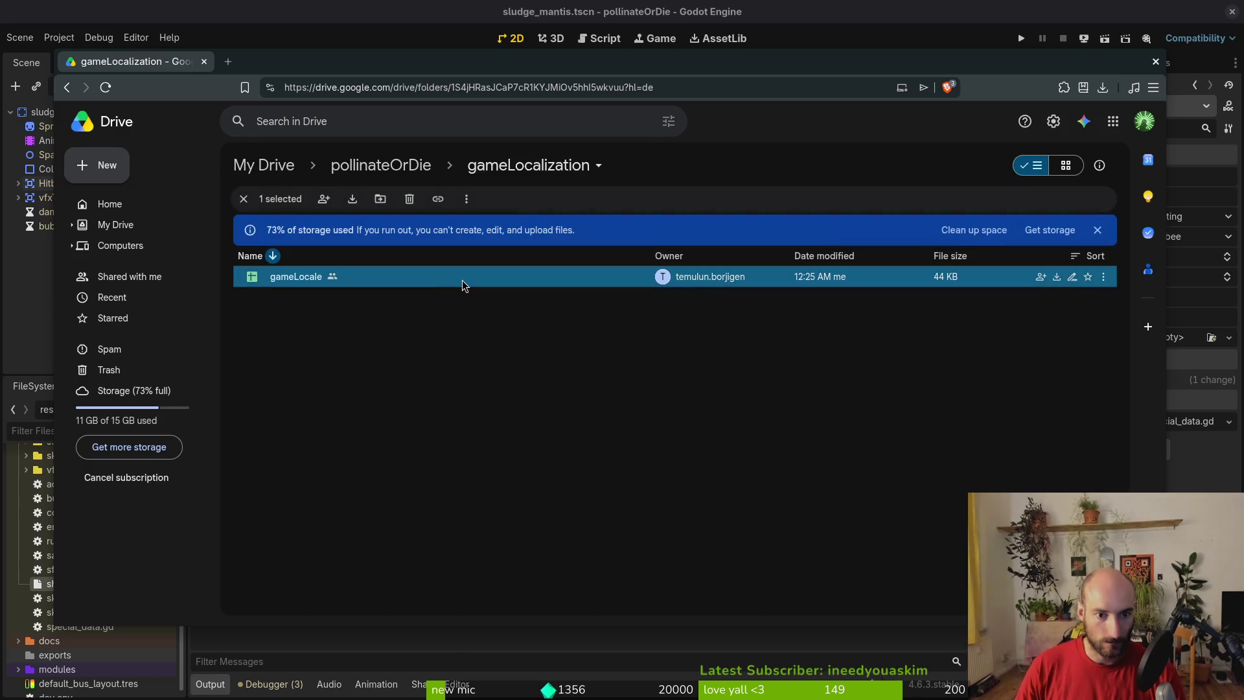
double_click(462, 280)
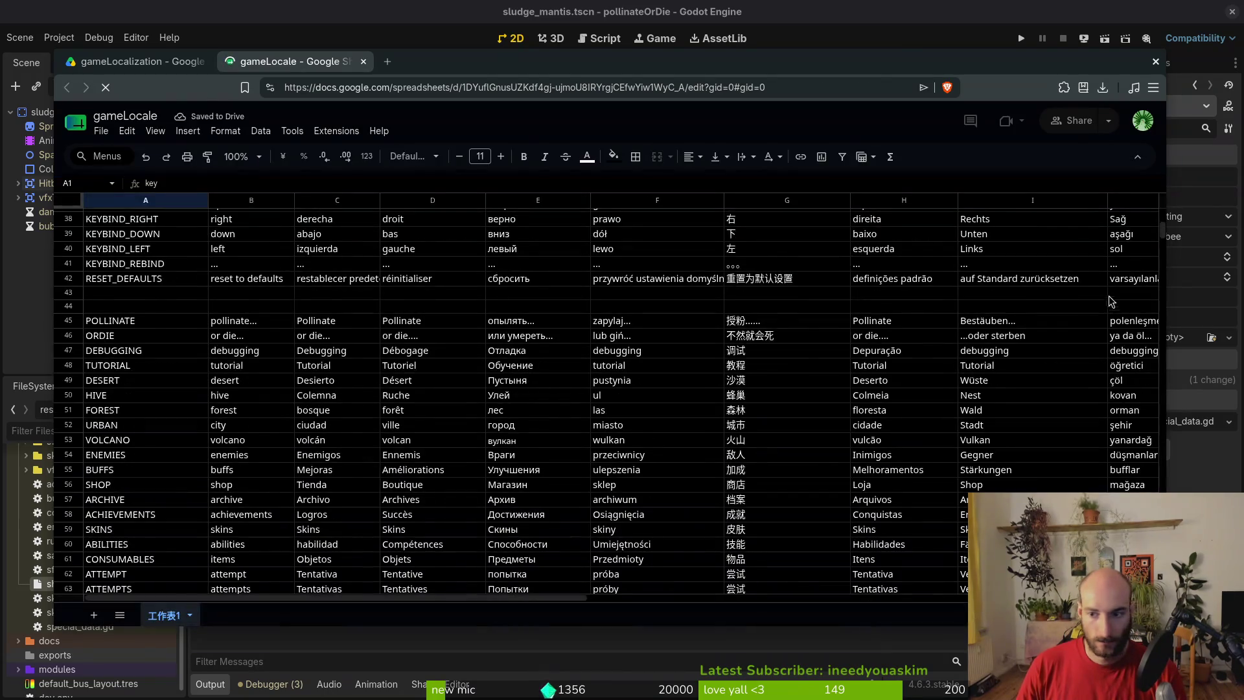
- Scroll the sheet to bring the SPECIAL_ ability rows into view
scroll(425, 433, up, 20)
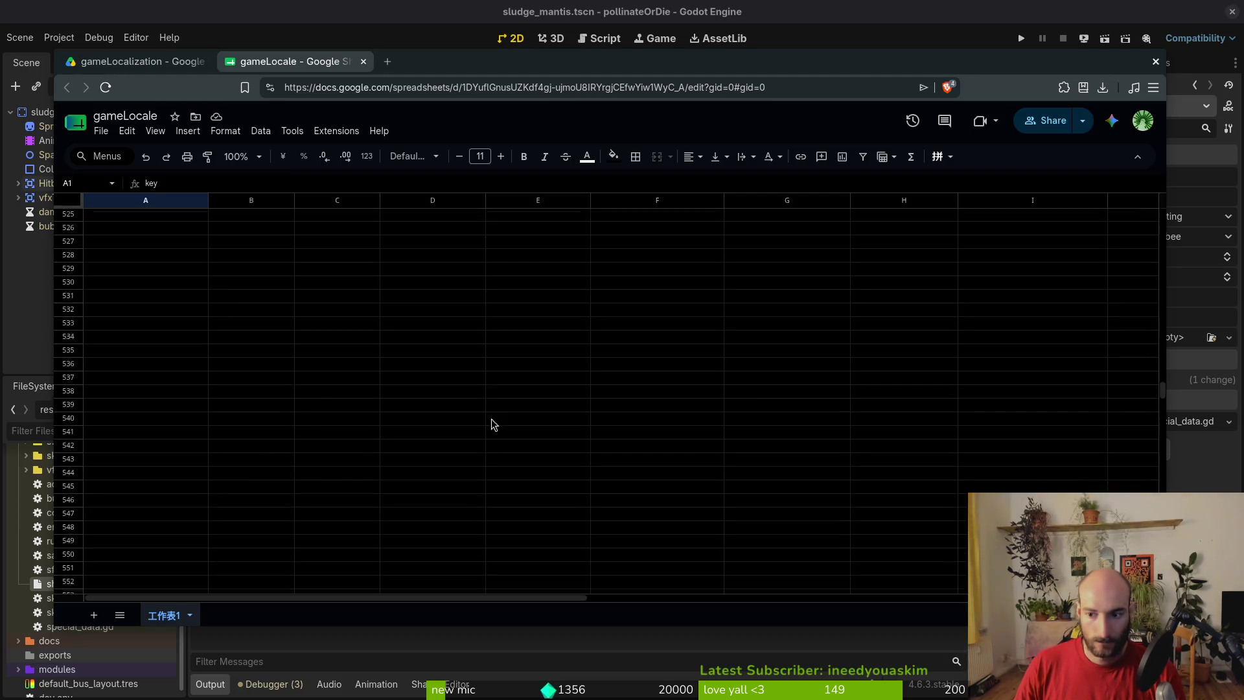
drag(1160, 381, 1160, 347)
scroll(113, 386, down, 10)
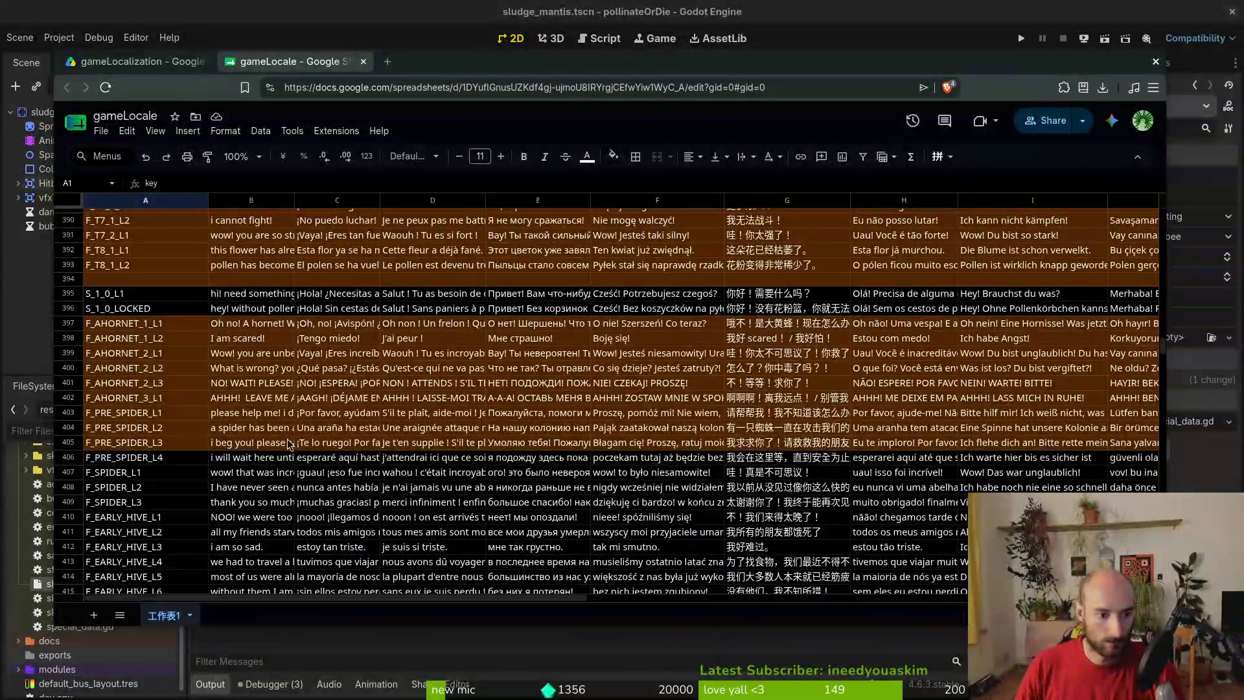
scroll(113, 387, up, 10)
scroll(112, 387, up, 20)
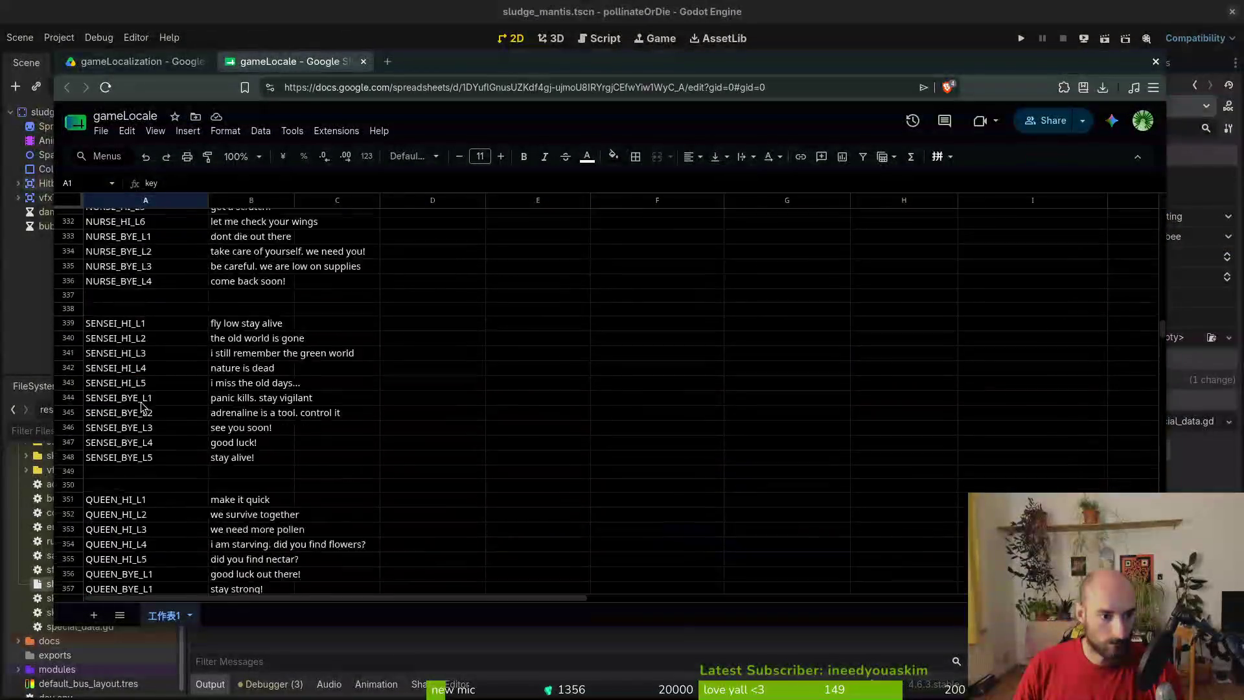
scroll(175, 495, down, 7)
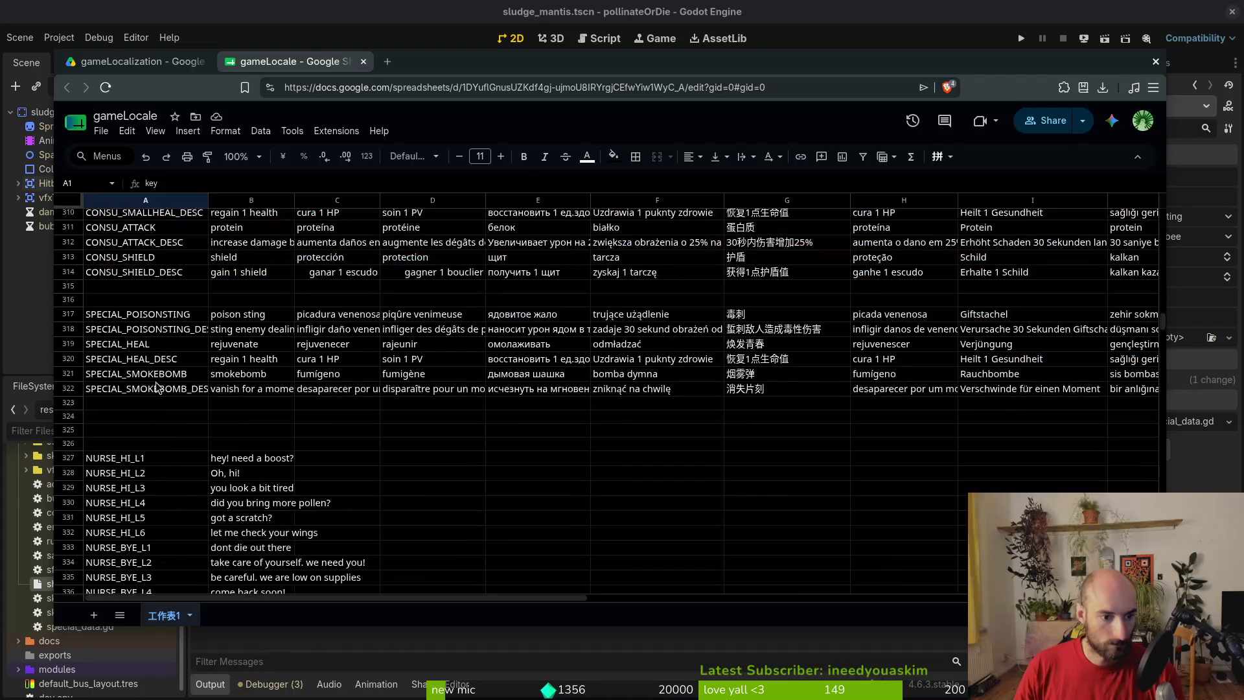
scroll(151, 381, up, 2)
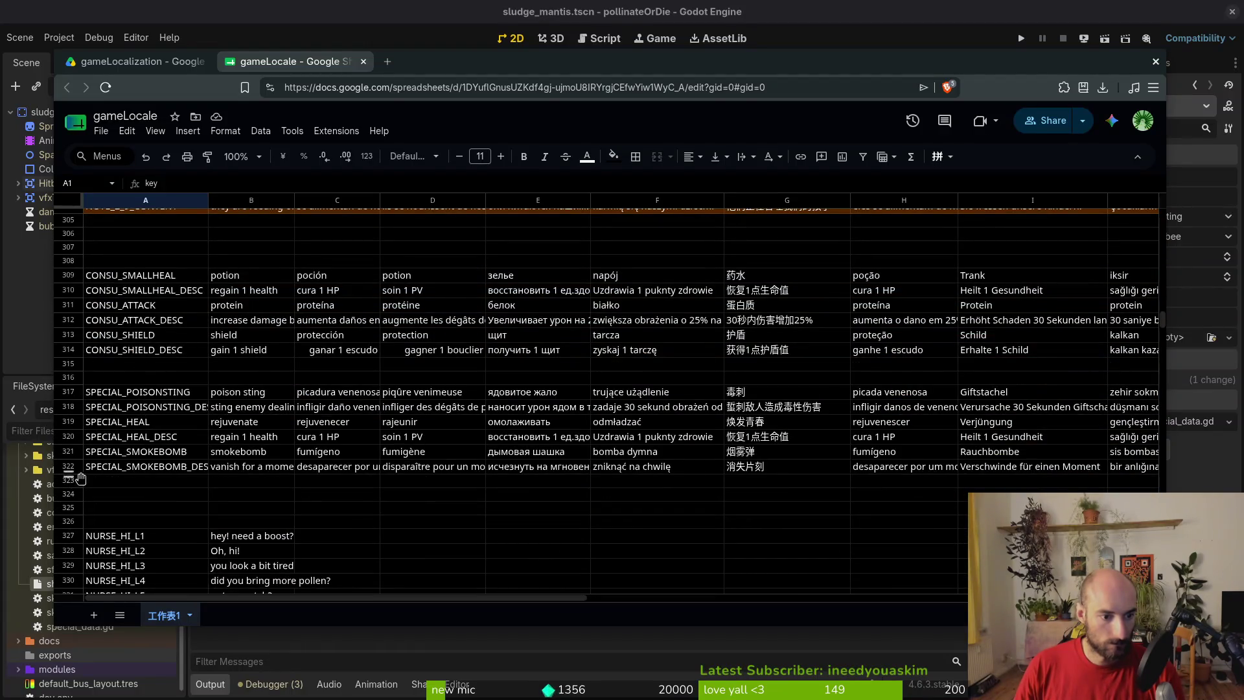
- Copy SPECIAL_HEAL from A319 into A323, then undo the paste
click(132, 423)
key(ctrl+c)
click(140, 483)
key(ctrl+v)
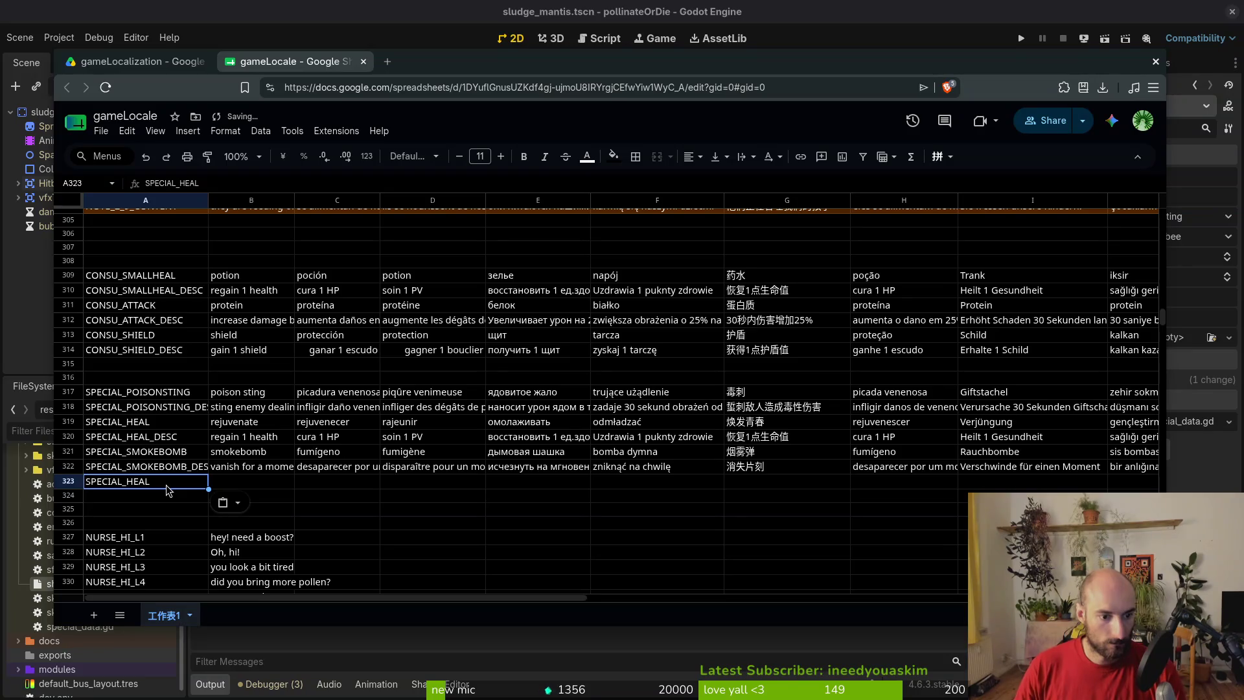
key(ctrl+z)
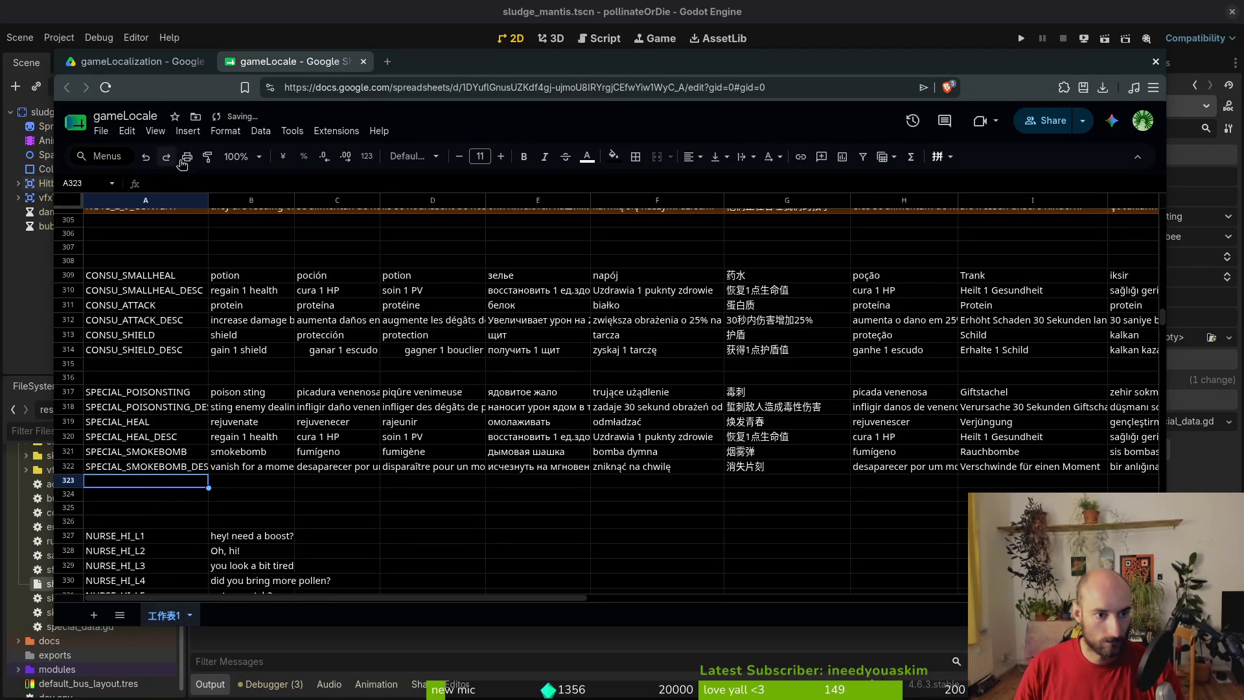
- Enter SPECIAL_SHIELD in A323 and SPECIAL_SHIELD_DESC in A324
click(157, 425)
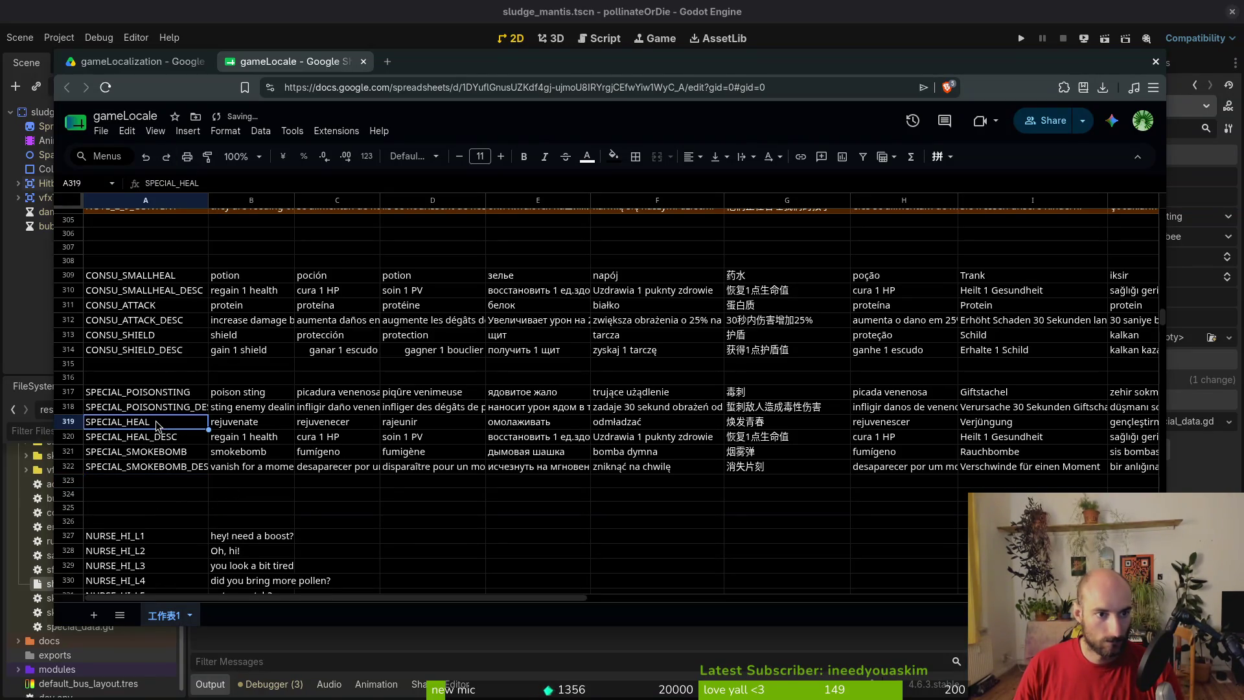
click(159, 482)
text(SPEICAL)
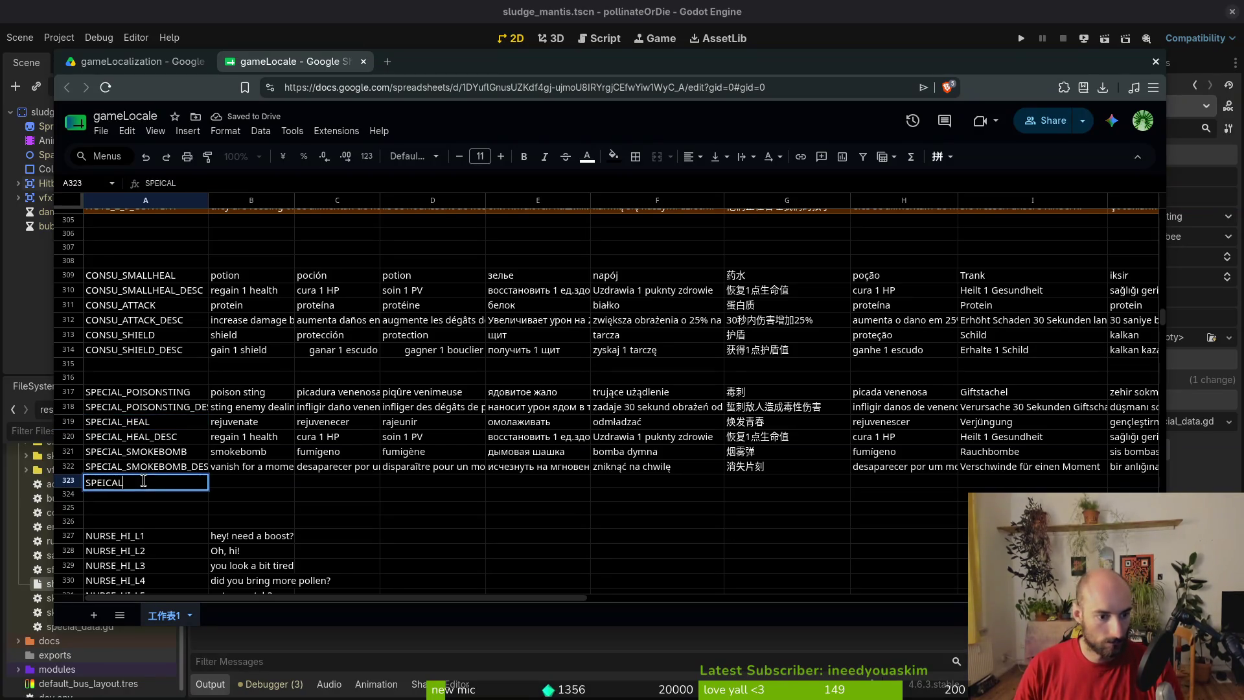
key(BackSpace)
key(BackSpace)
text(CIA)
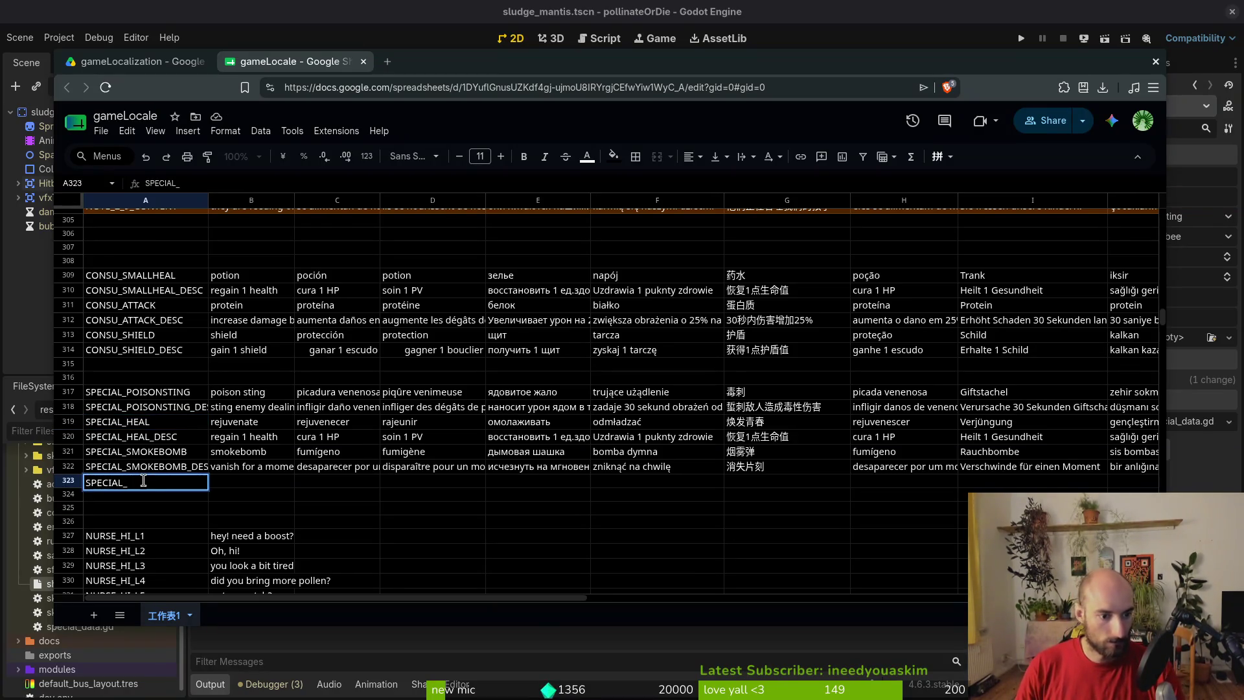
text(SHIELD)
key(Return)
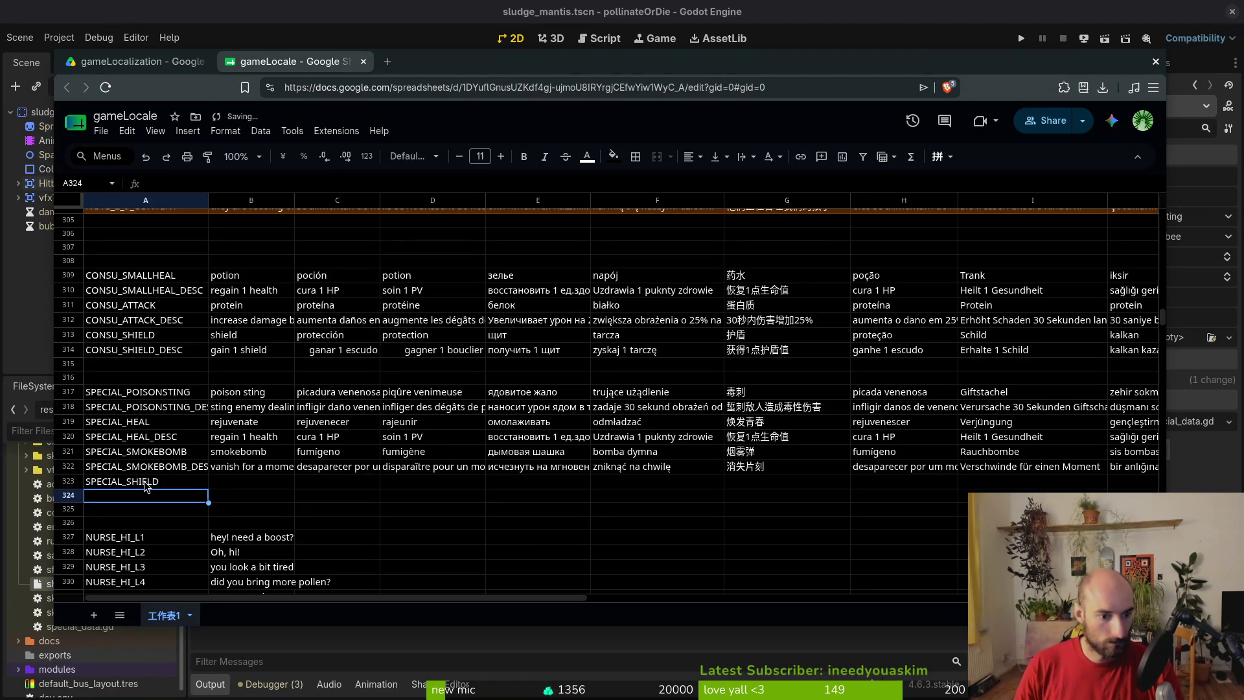
text(SPEC)
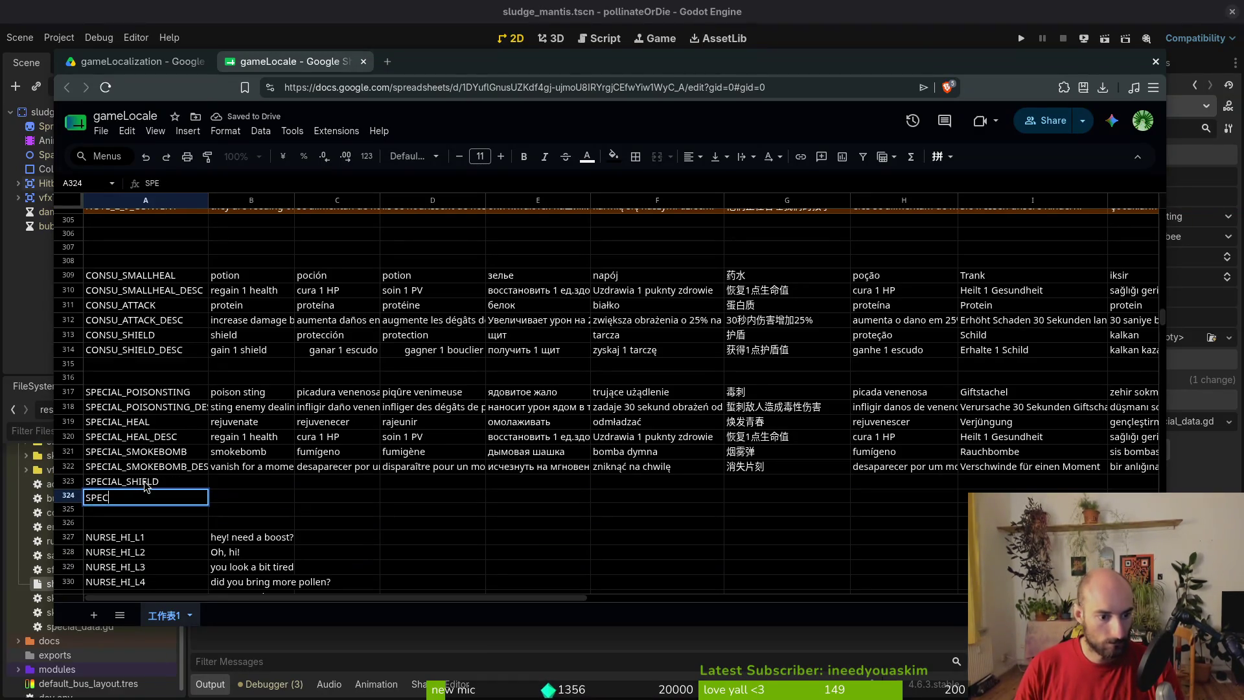
text(IAL_SHIELD_D)
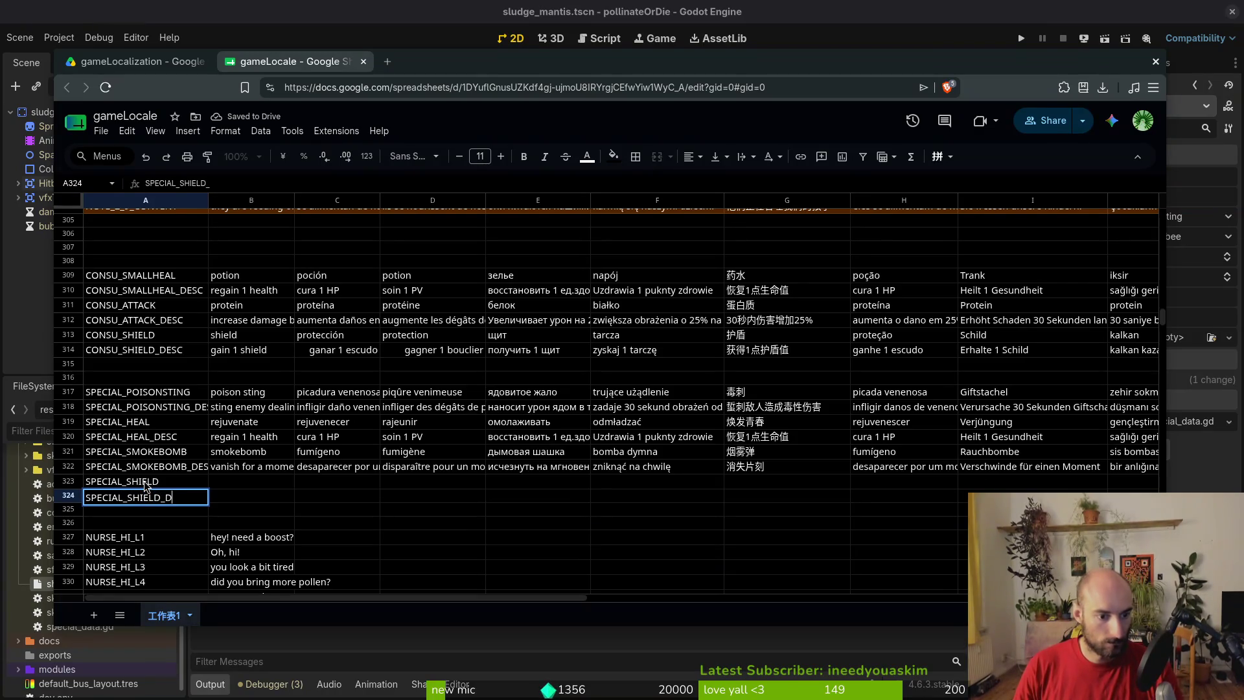
text(ESC)
key(Return)
- Enter "shield" as the English text in B323
key(Up)
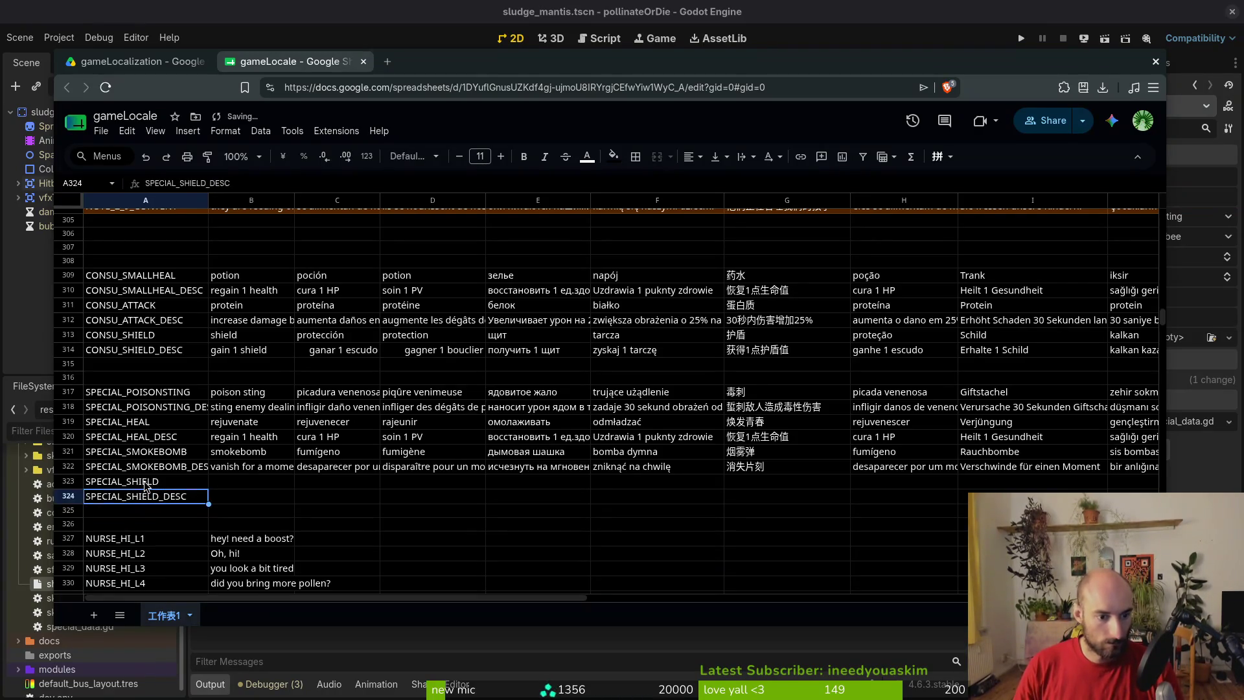
key(Up)
key(Right)
text(shi)
key(Return)
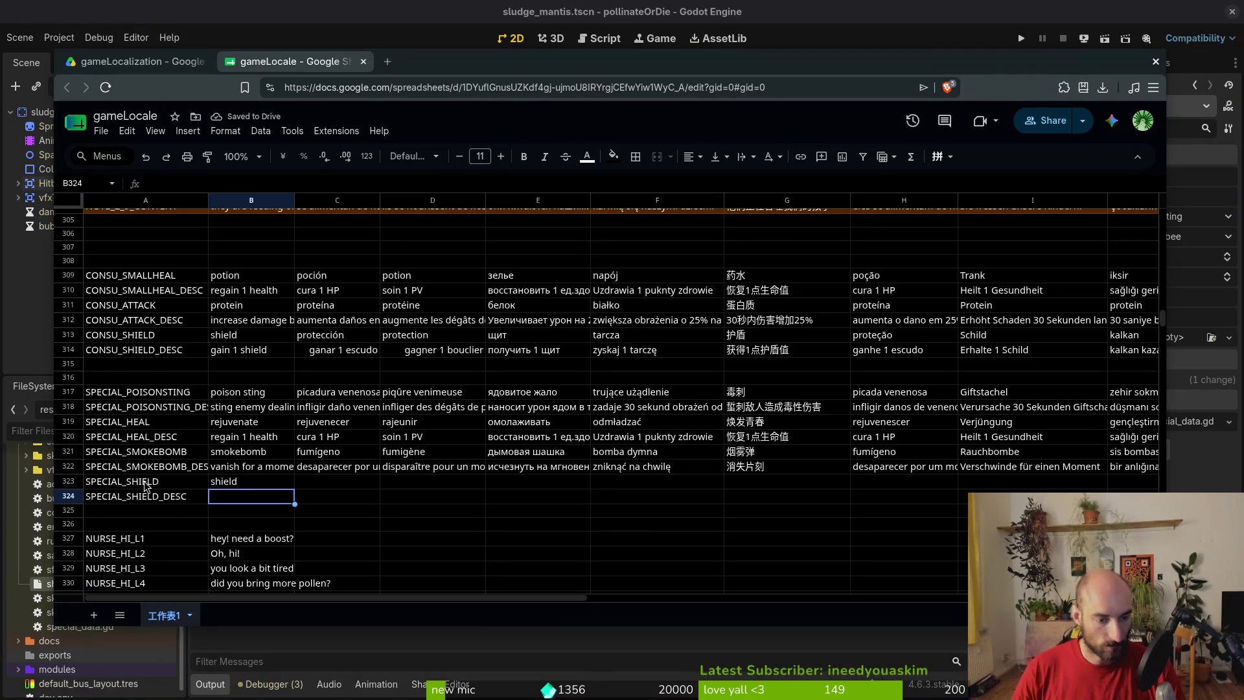
- Enter a draft description "create a shield preventing" in B324
text(create a)
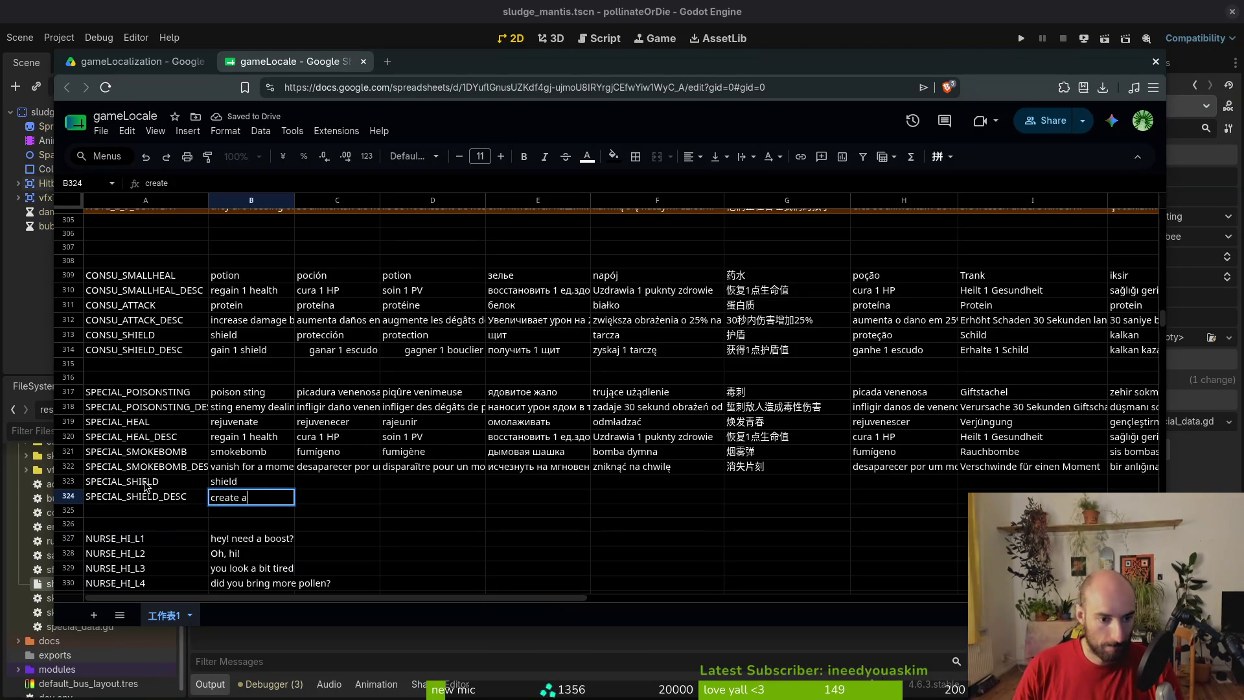
text( shield preventing 1 damage)
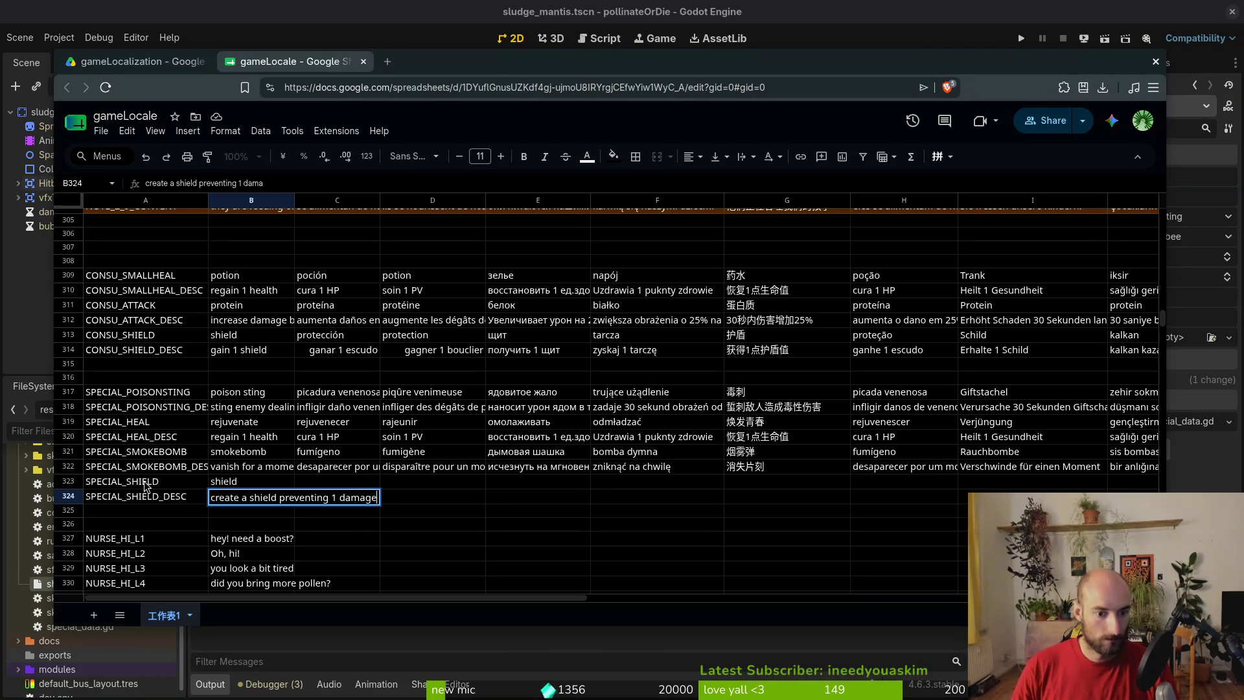
key(ctrl+Return)
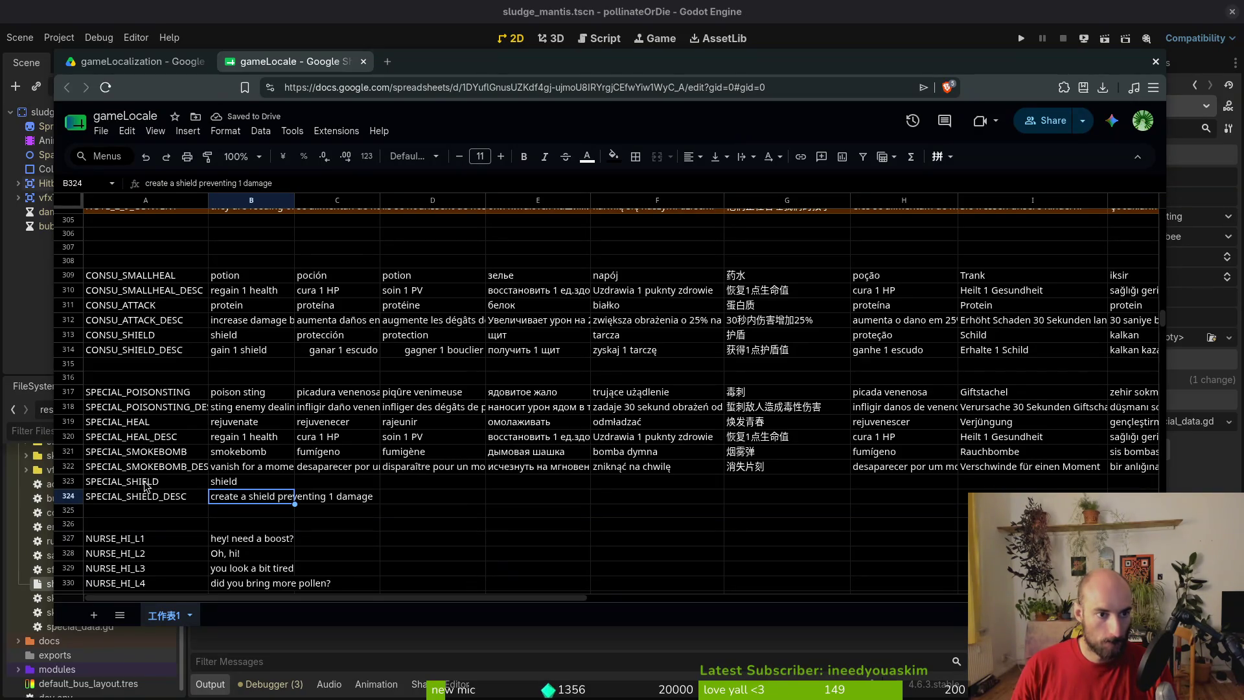
key(Return)
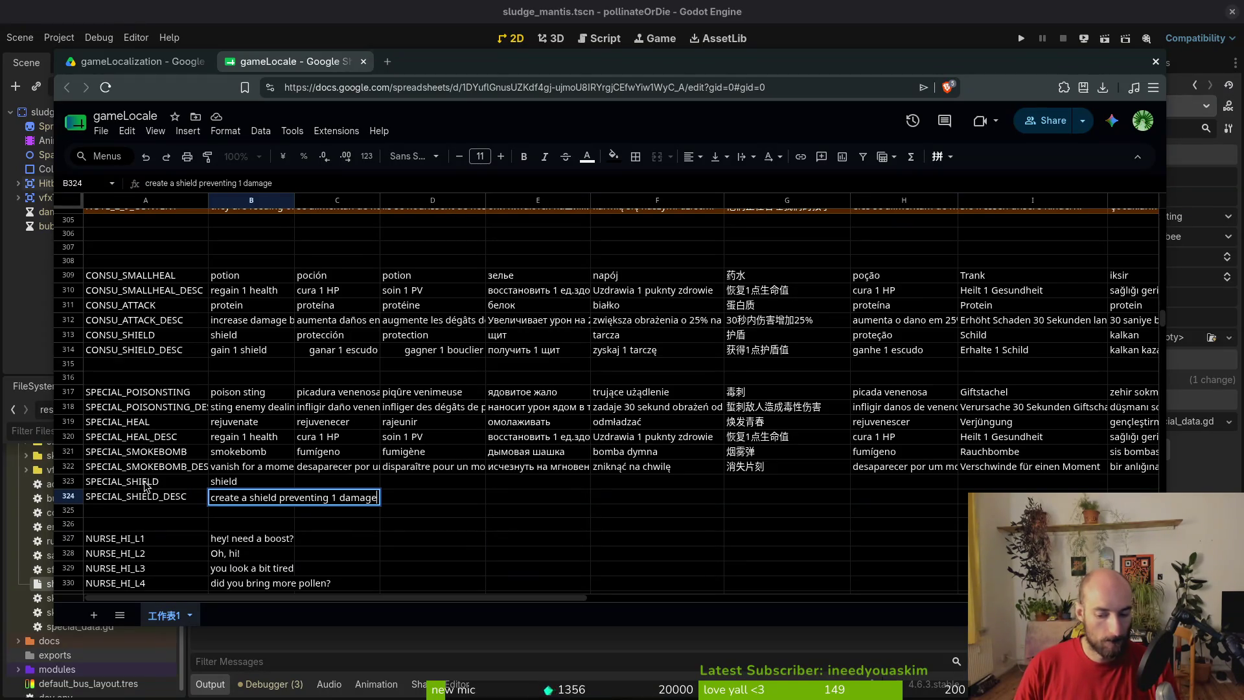
key(ctrl+a)
key(Escape)
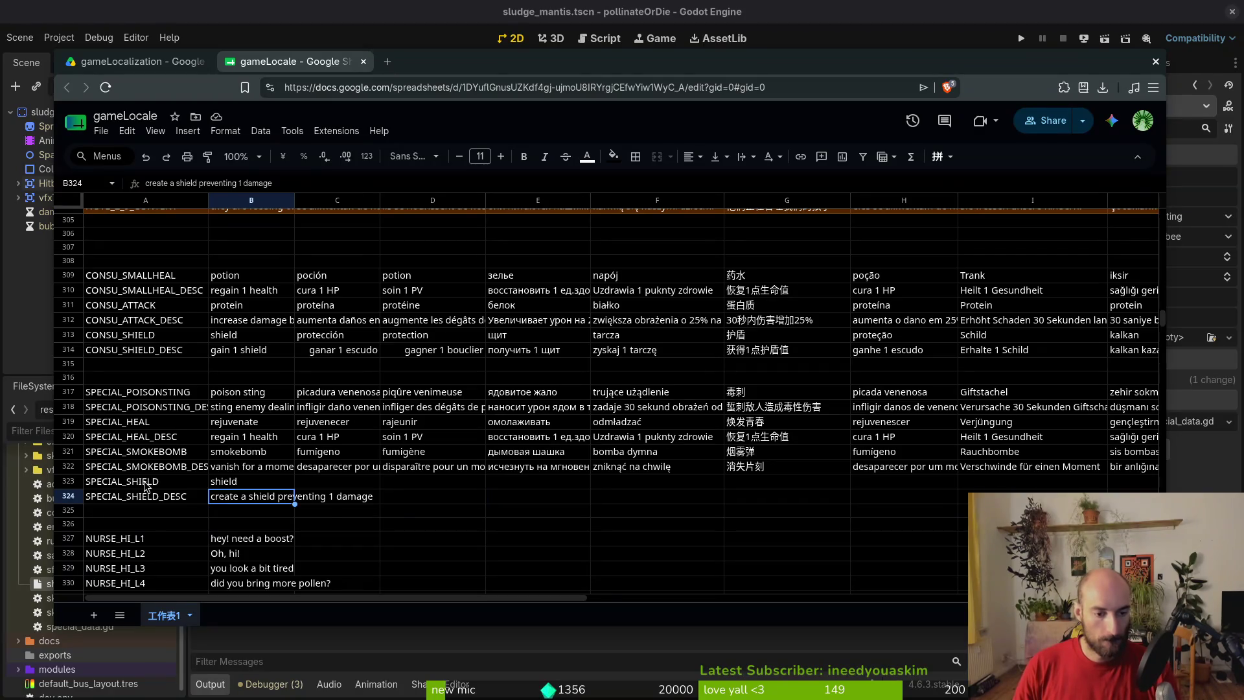
- Replace the B324 description with "create shield protecting from 1 damage"
key(Return)
key(ctrl+a)
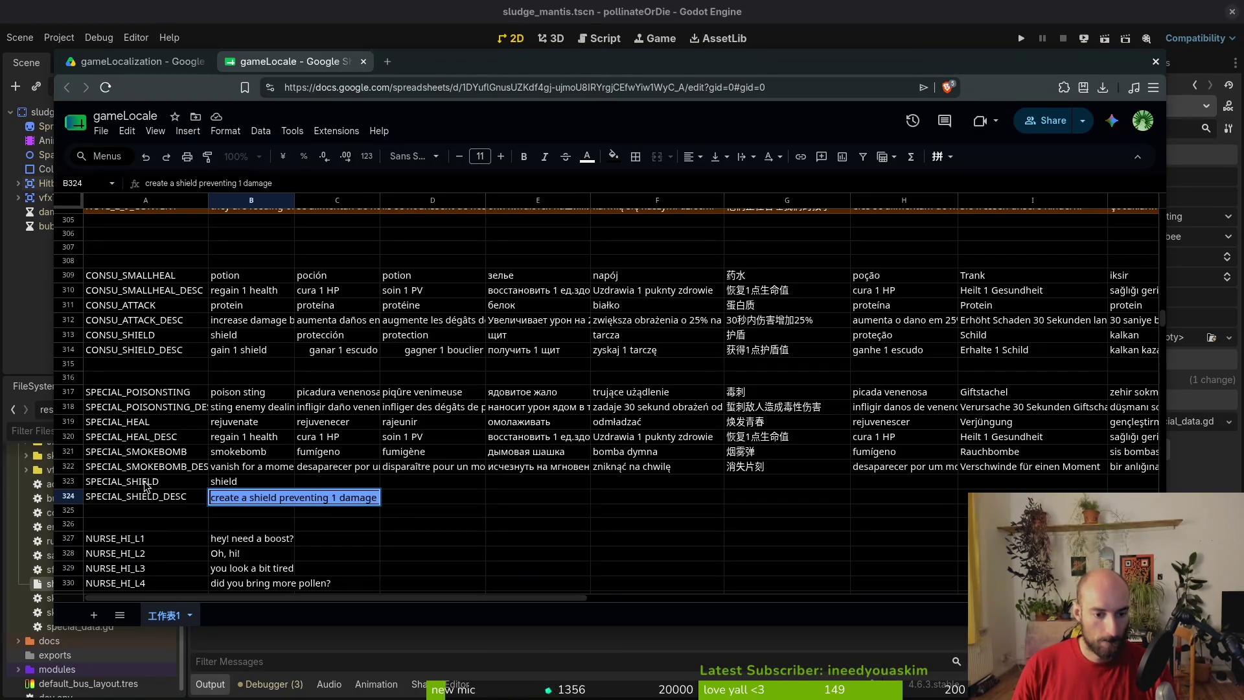
text(s)
key(BackSpace)
key(BackSpace)
key(BackSpace)
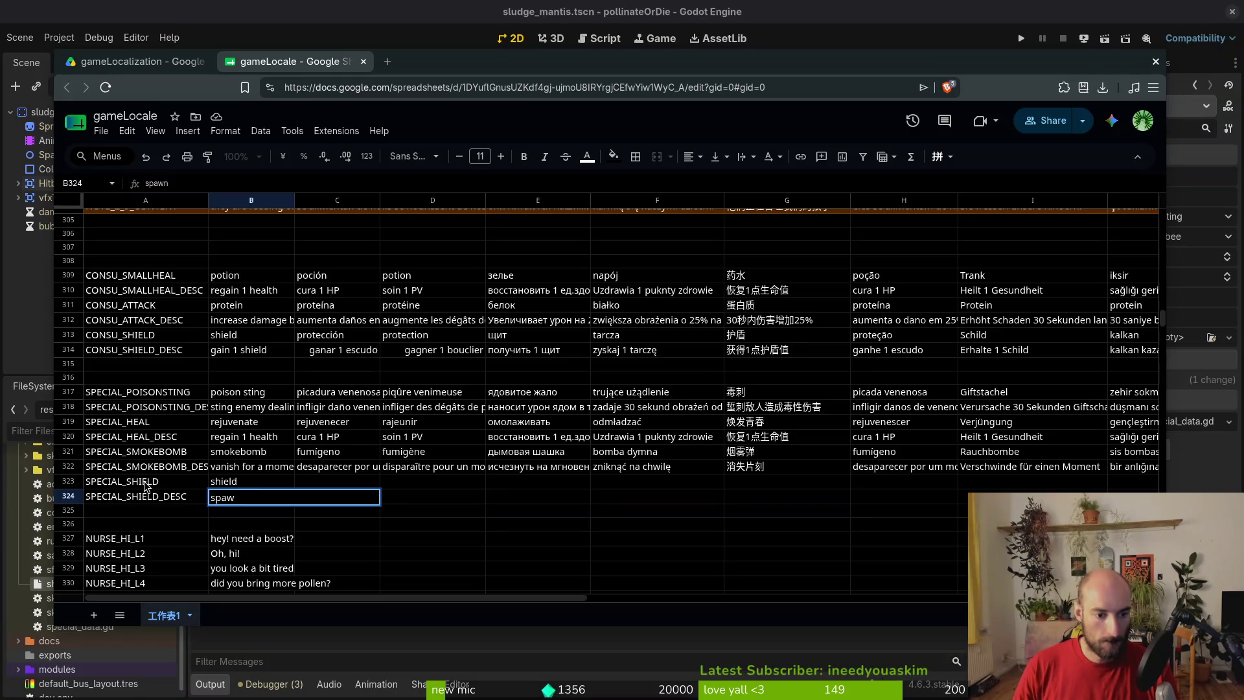
text(crea)
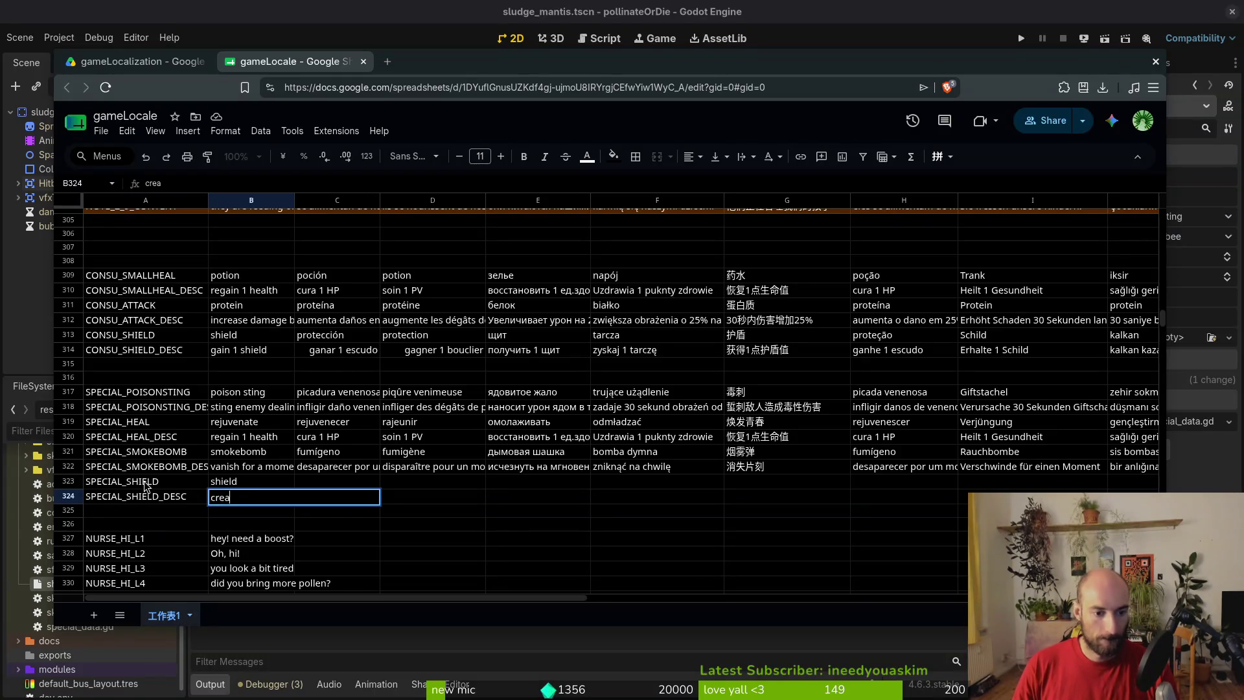
text(te shield pro)
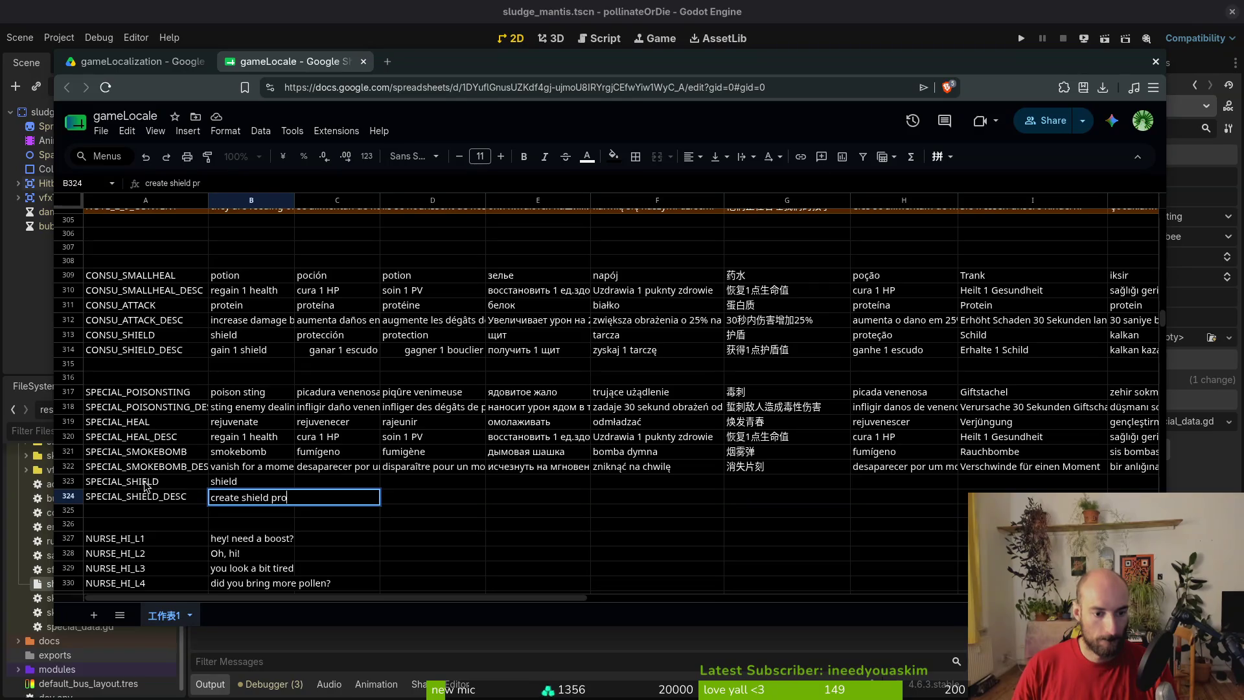
text(tecting from 1 )
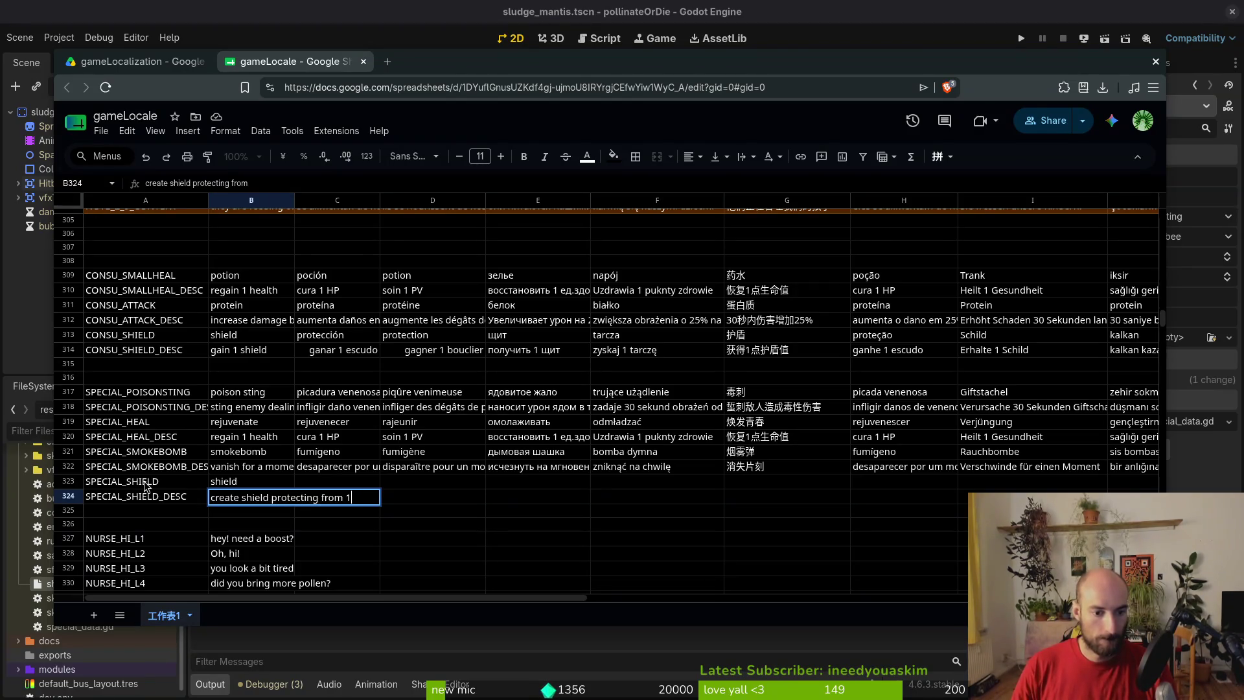
text(damage)
key(Return)
key(Up)
key(Up)
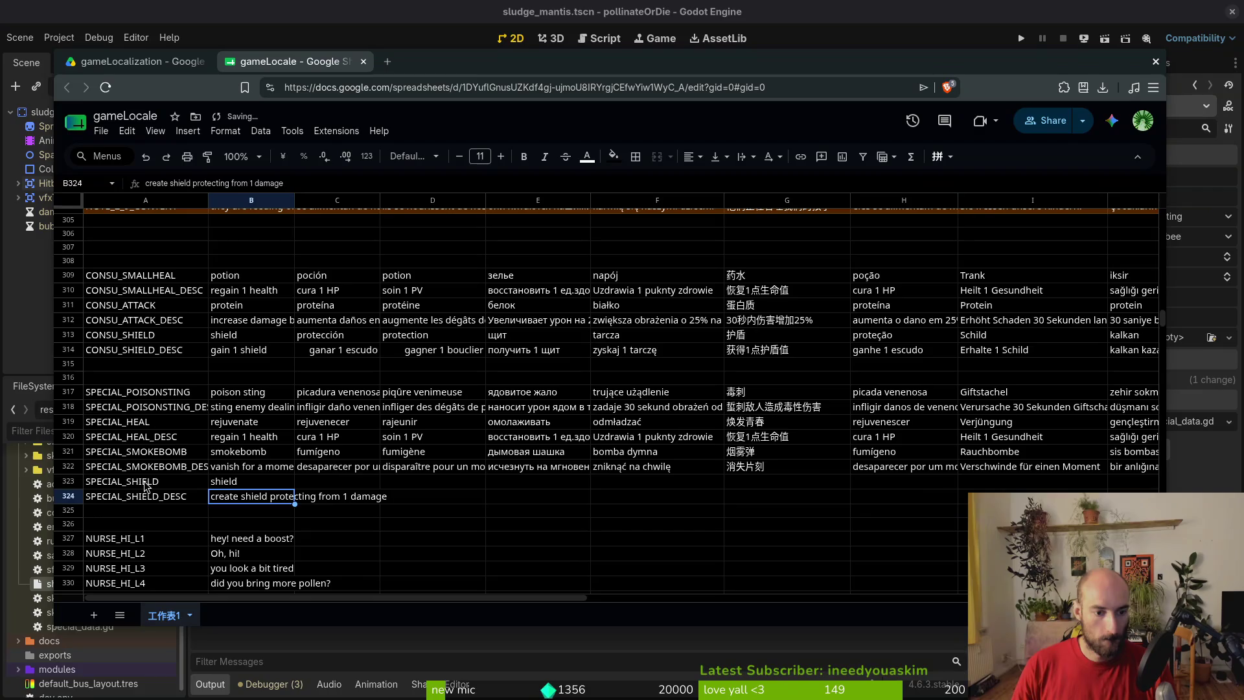
key(Right)
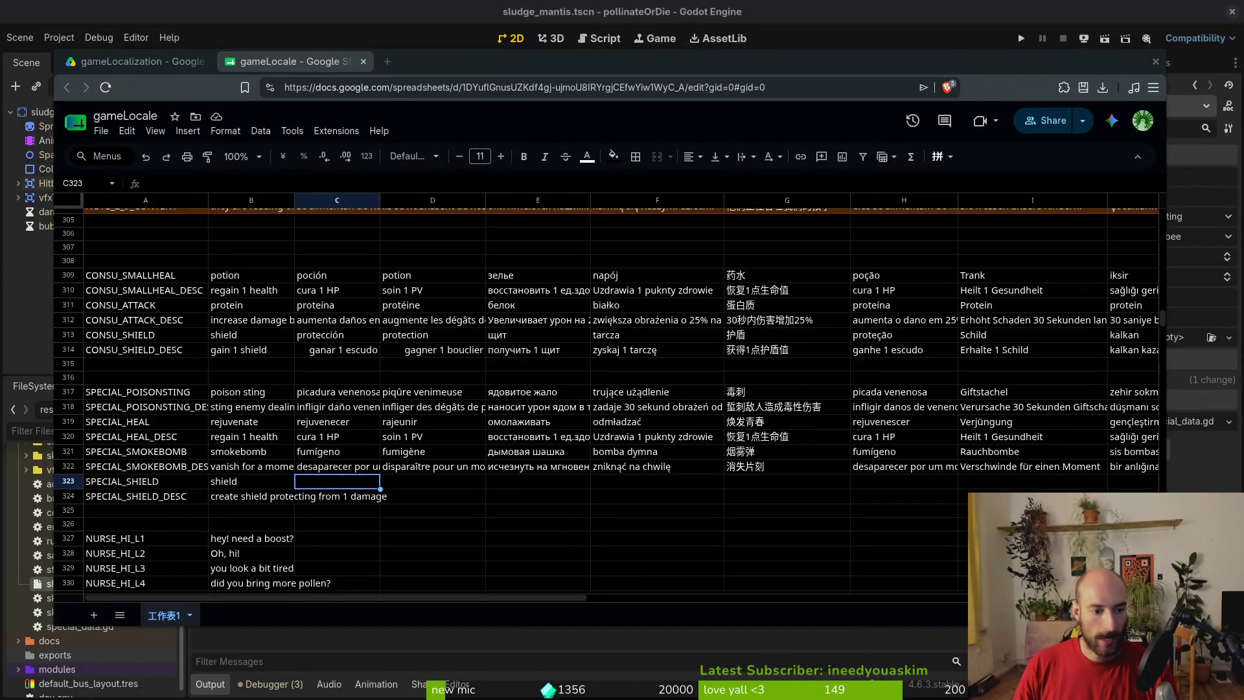
- Left-align "ganar 1 escudo" and "gagner 1 bouclier" in C314:D314
click(317, 355)
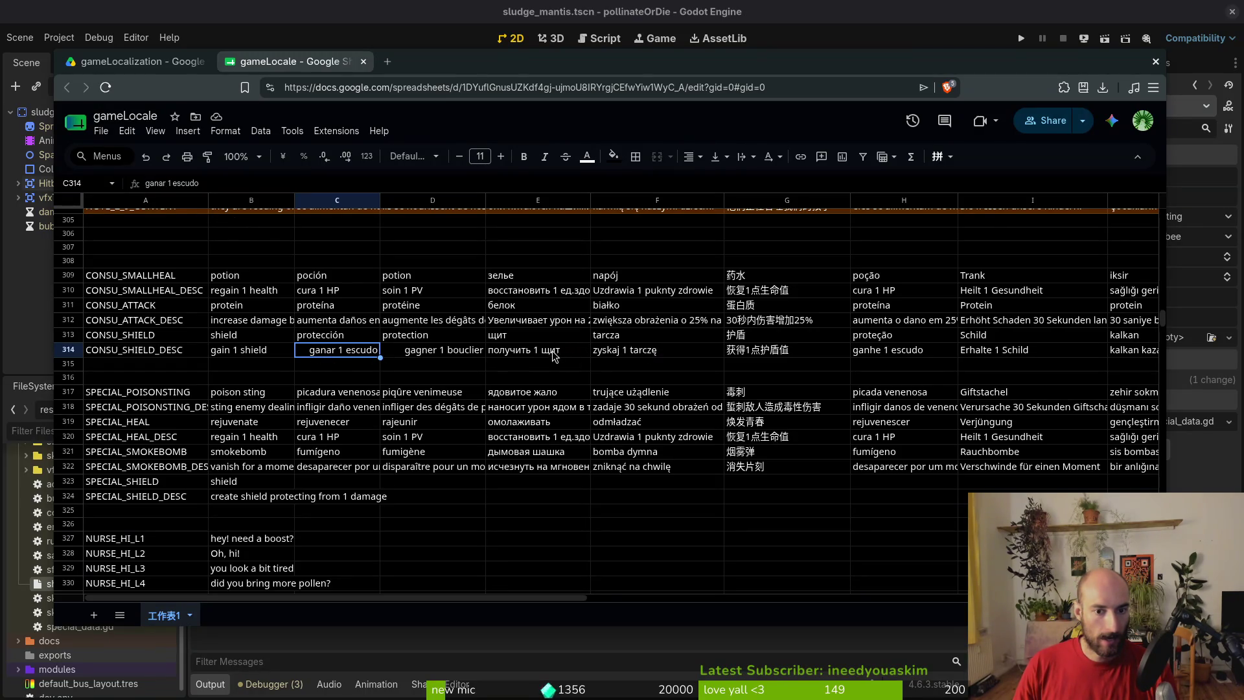
shift+click(403, 350)
click(691, 157)
click(694, 181)
click(415, 366)
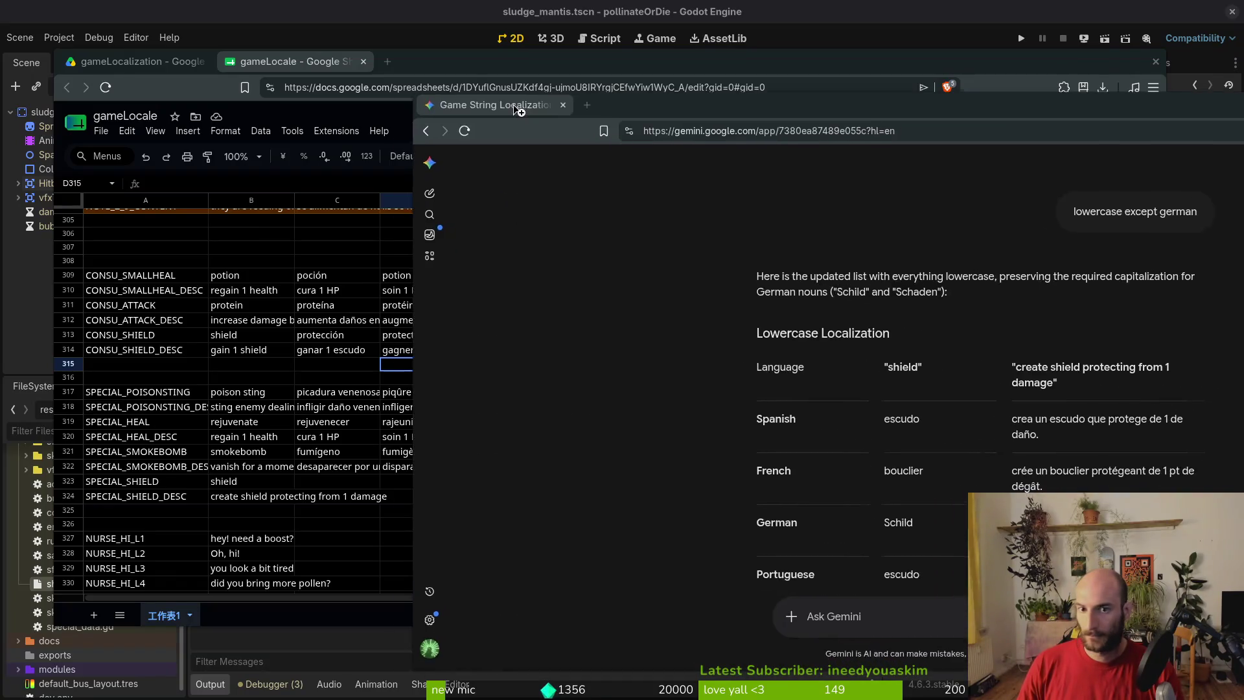
drag(492, 102, 454, 61)
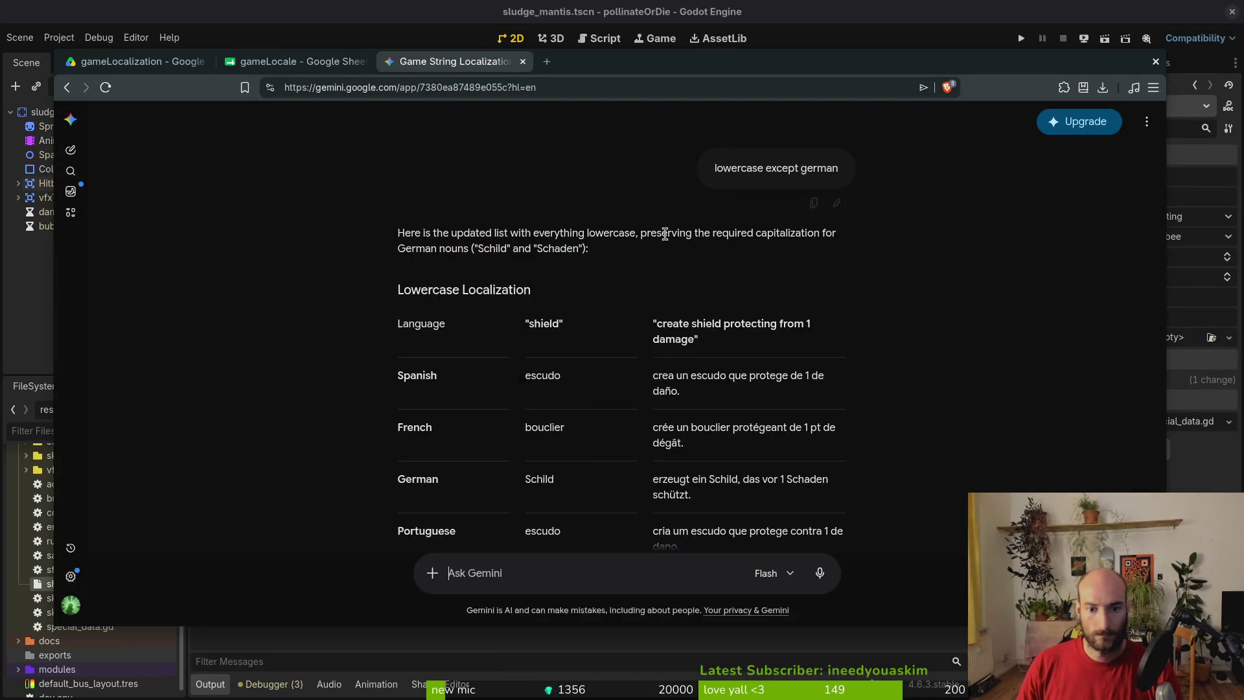
scroll(566, 310, down, 3)
scroll(642, 351, up, 3)
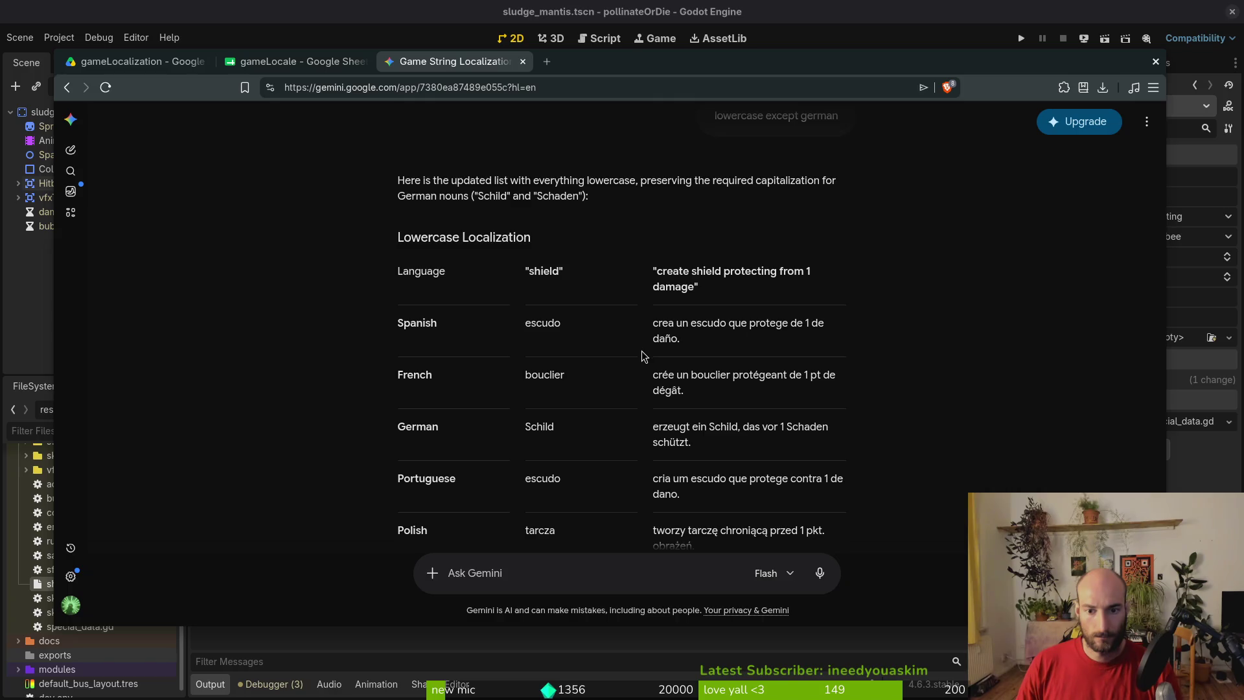
drag(487, 60, 1231, 64)
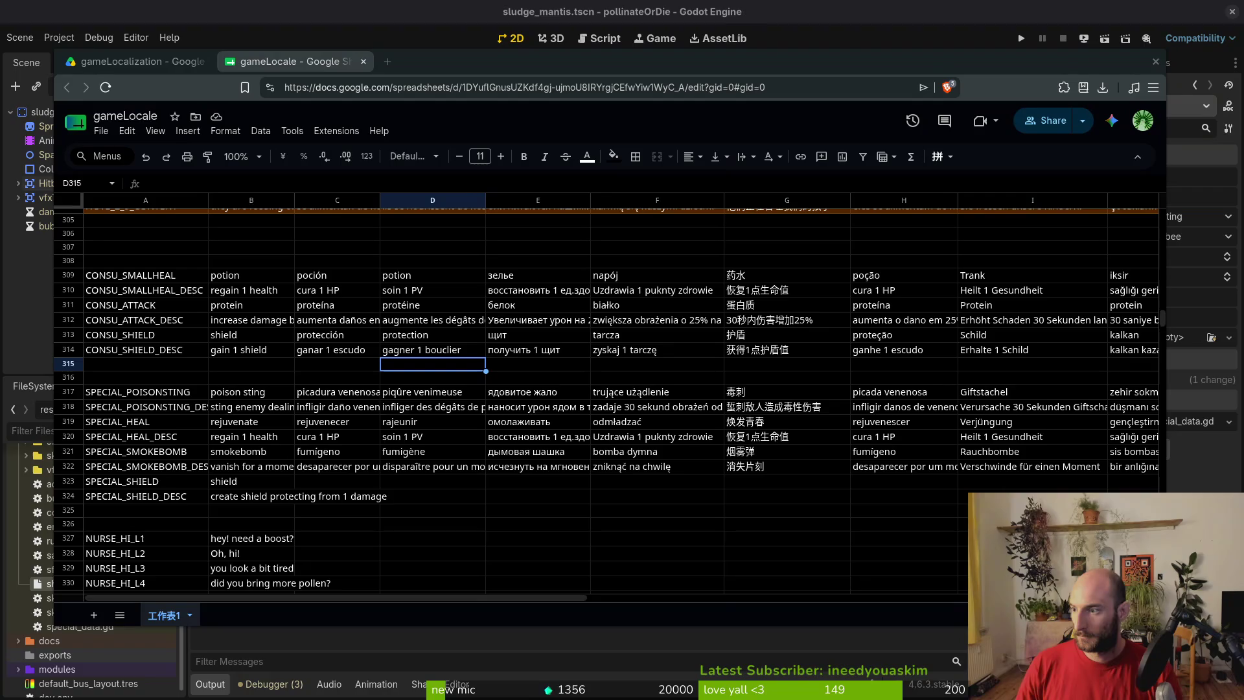
- Paste escudo, bouclier, щит, tarcza and 护盾 into the SPECIAL_SHIELD language cells C323–G323
click(314, 487)
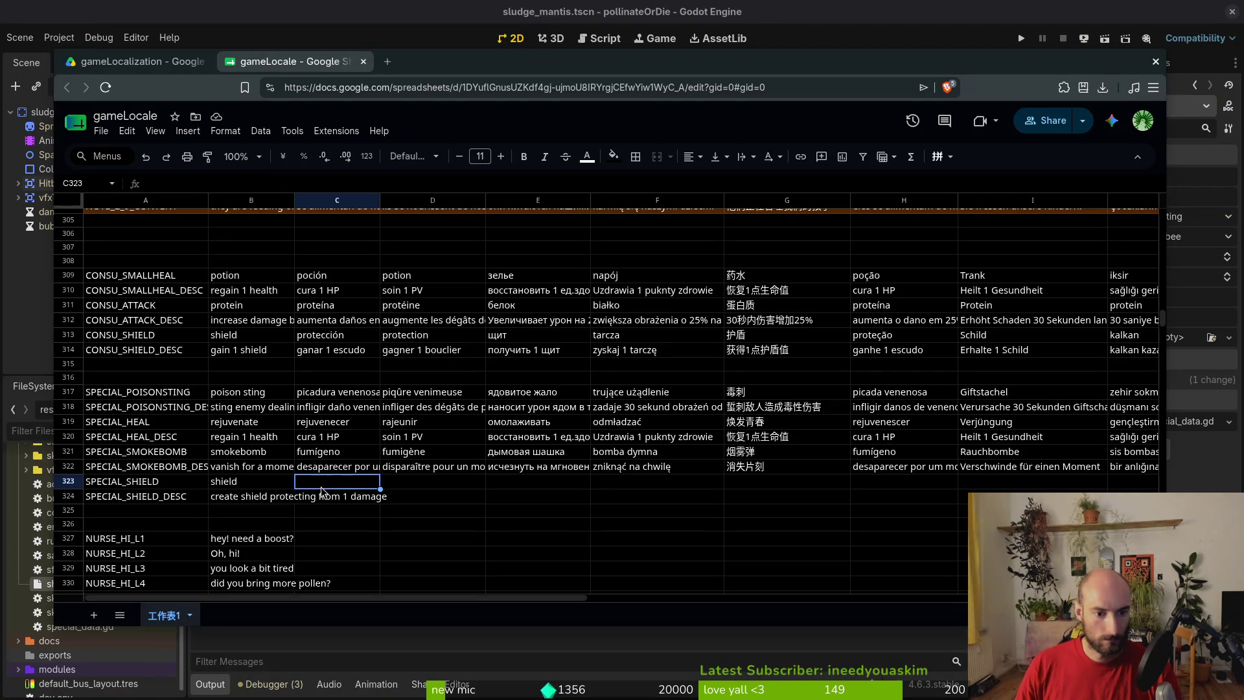
text(escudo)
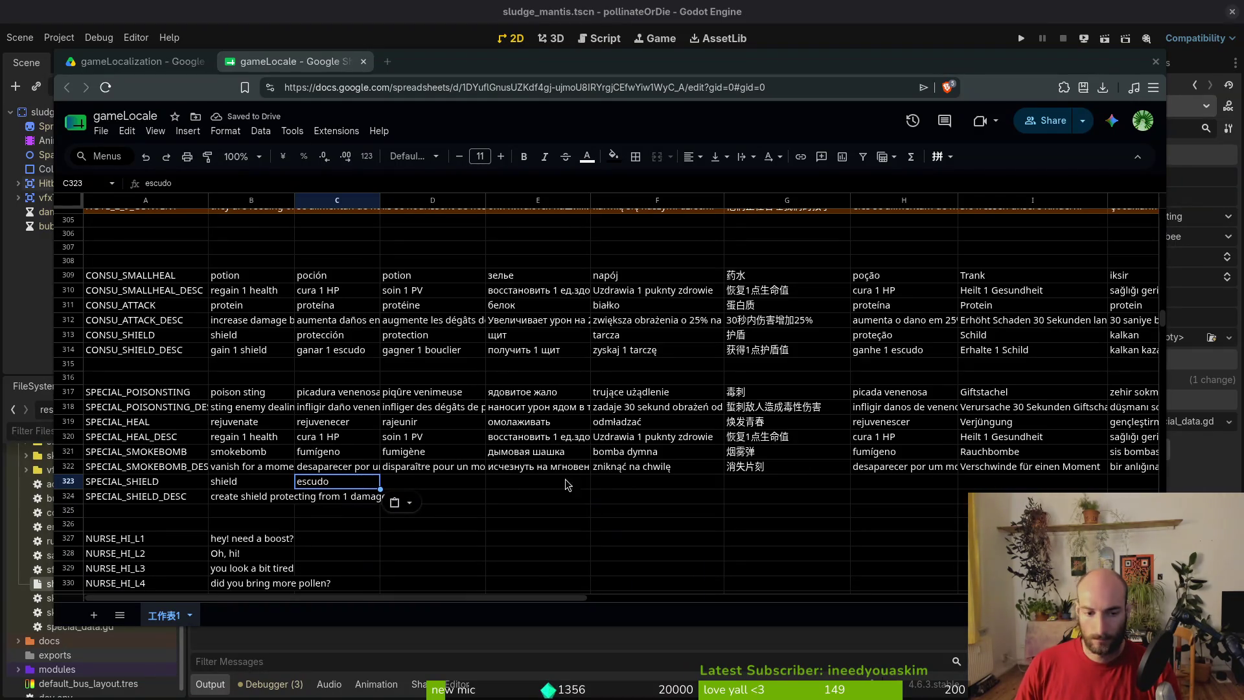
click(432, 481)
text(bouclier)
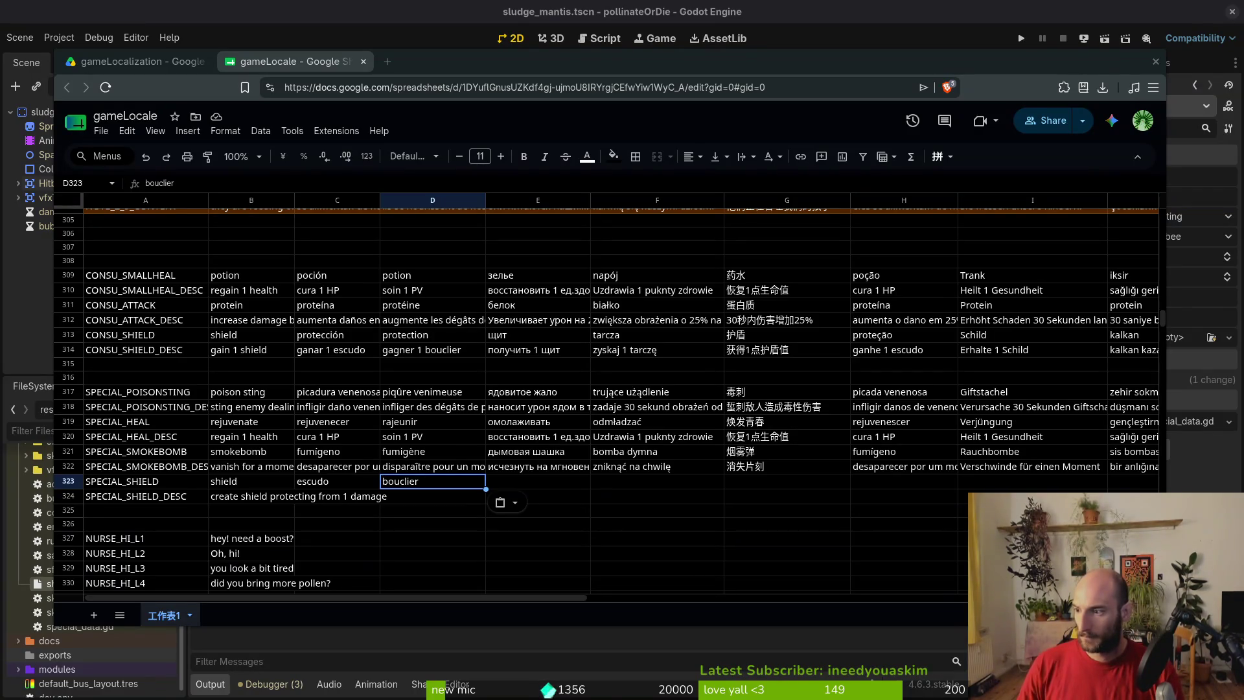
click(537, 485)
text(щит)
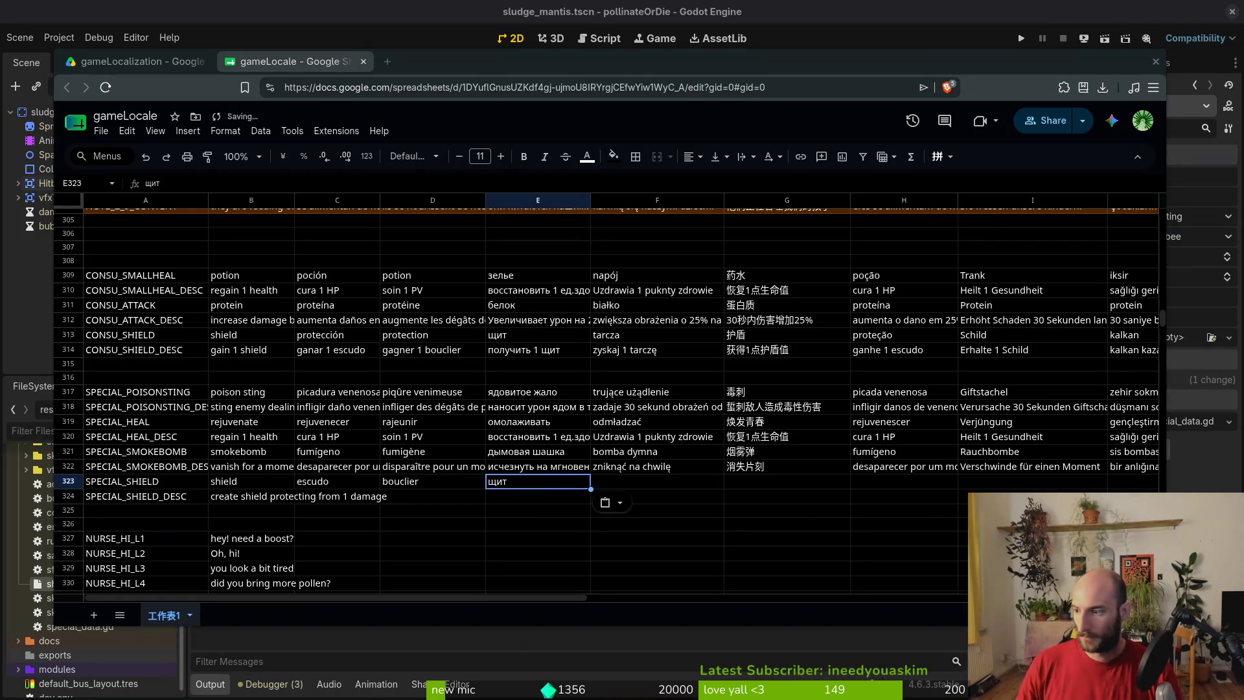
click(648, 484)
text(tarcza)
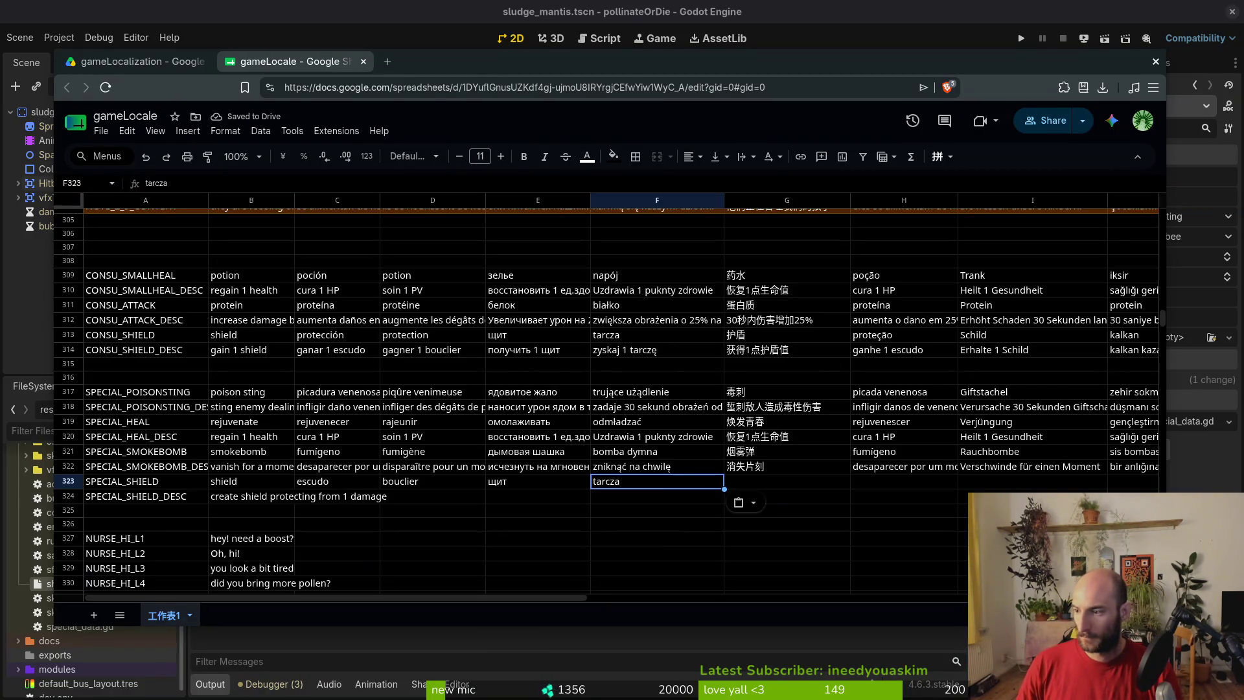
click(785, 484)
text(护盾)
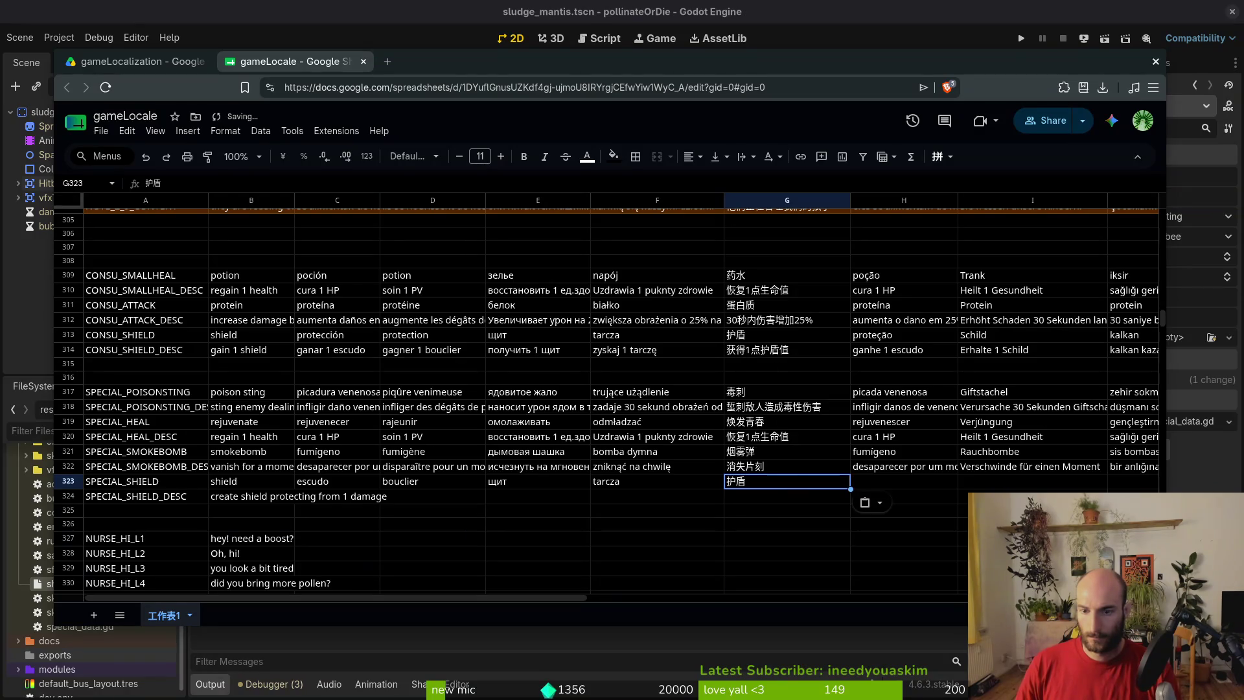
- Copy the CONSU_SHIELD words proteção and protección and check the clipboard history
click(886, 336)
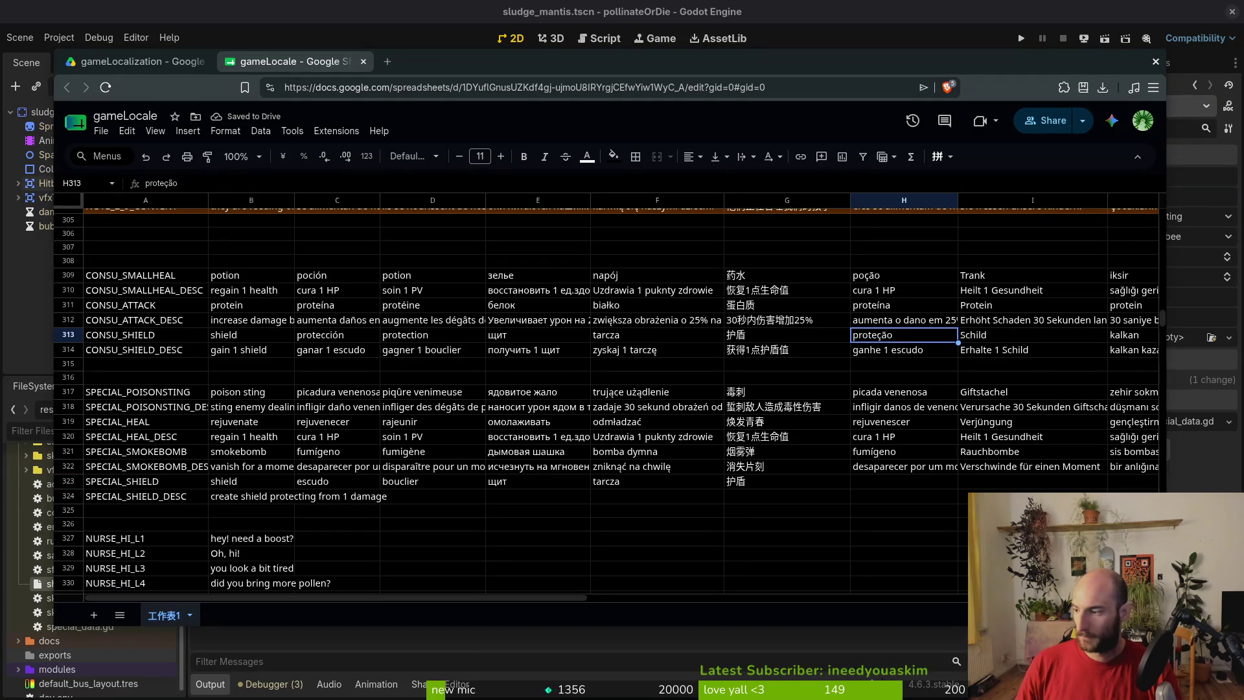
key(ctrl+c)
click(314, 336)
key(ctrl+c)
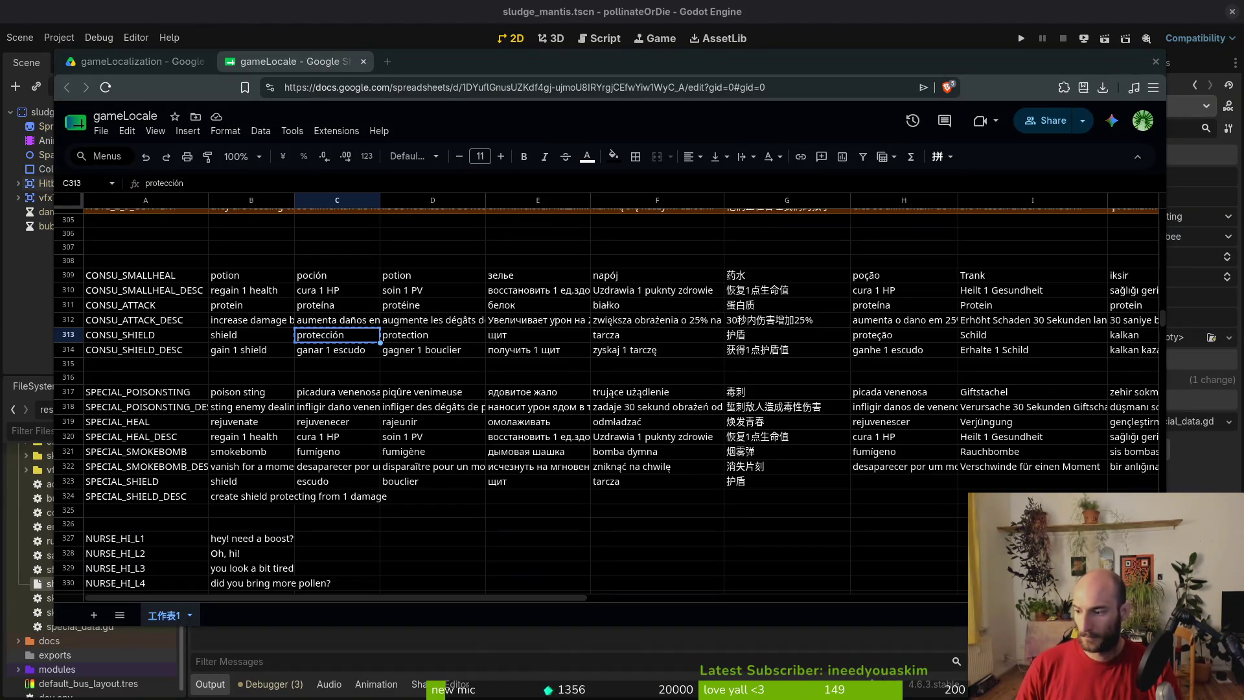
key(ctrl+shift+v)
key(Down)
key(Escape)
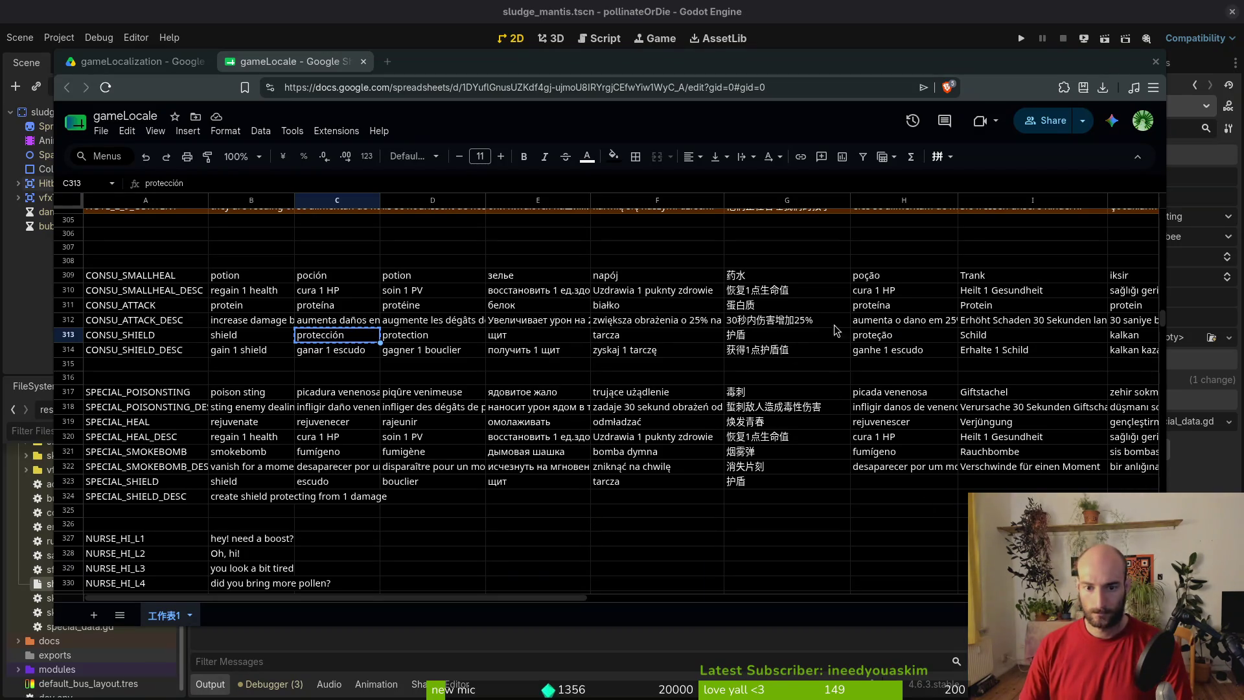
- Put escudo in the Portuguese CONSU_SHIELD, Portuguese SPECIAL_SHIELD and Spanish CONSU_SHIELD cells
click(884, 336)
key(ctrl+v)
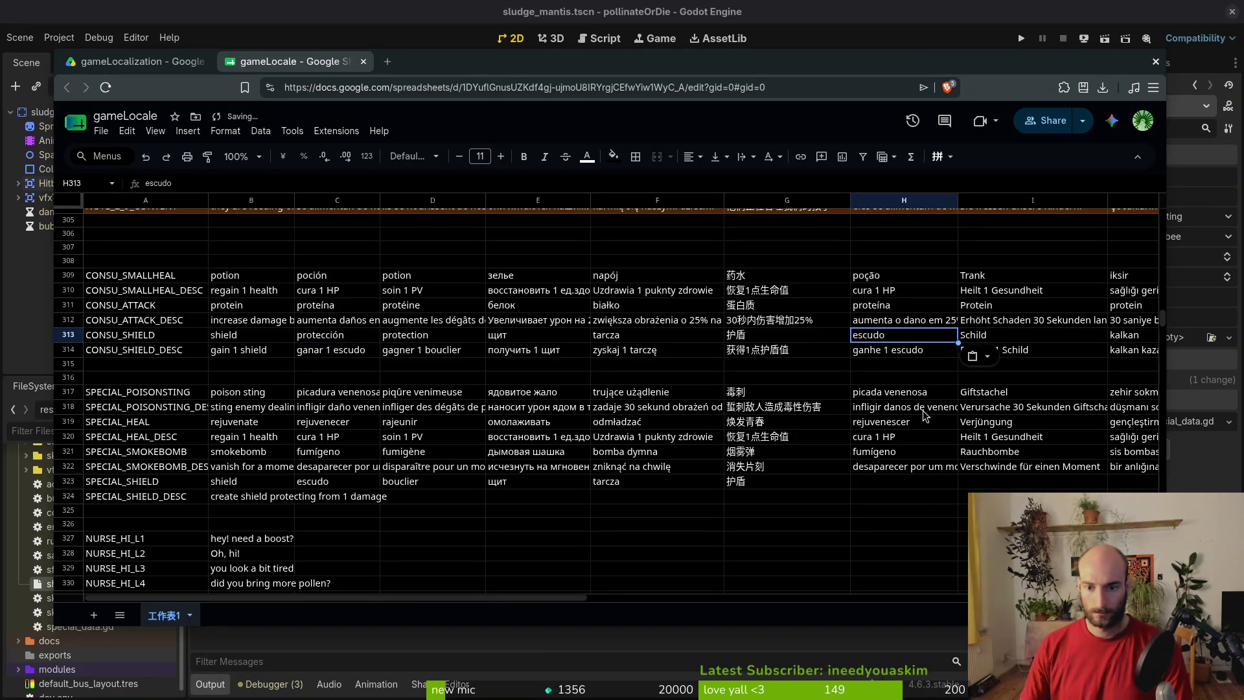
click(890, 483)
key(ctrl+v)
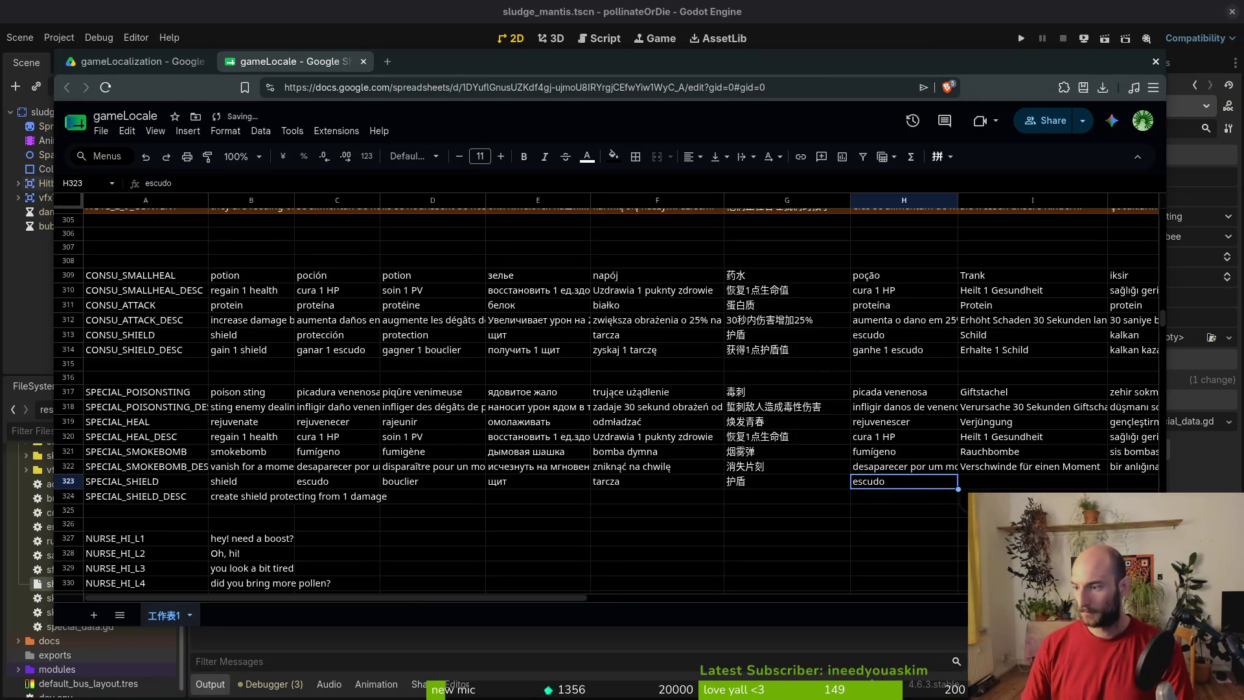
click(340, 337)
key(ctrl+v)
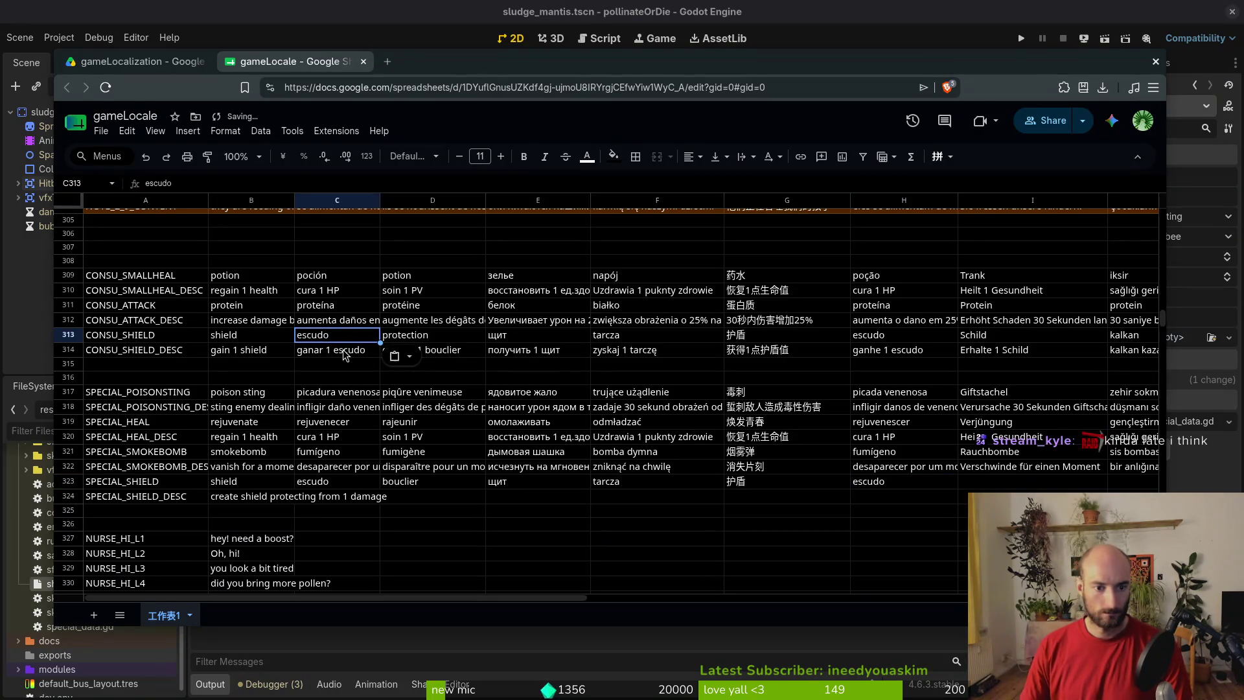
click(328, 353)
key(Down)
key(Right)
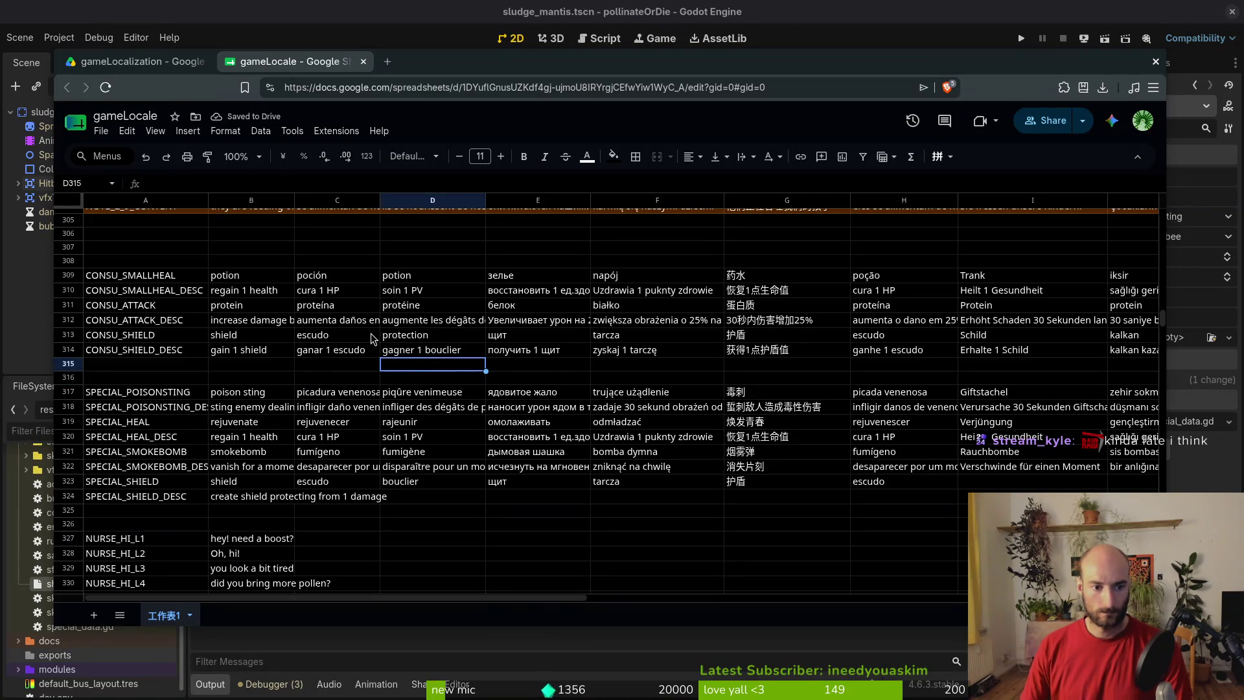
- Make the French CONSU_SHIELD bouclier and paste kalkan into the Turkish SPECIAL_SHIELD cell J323
click(415, 338)
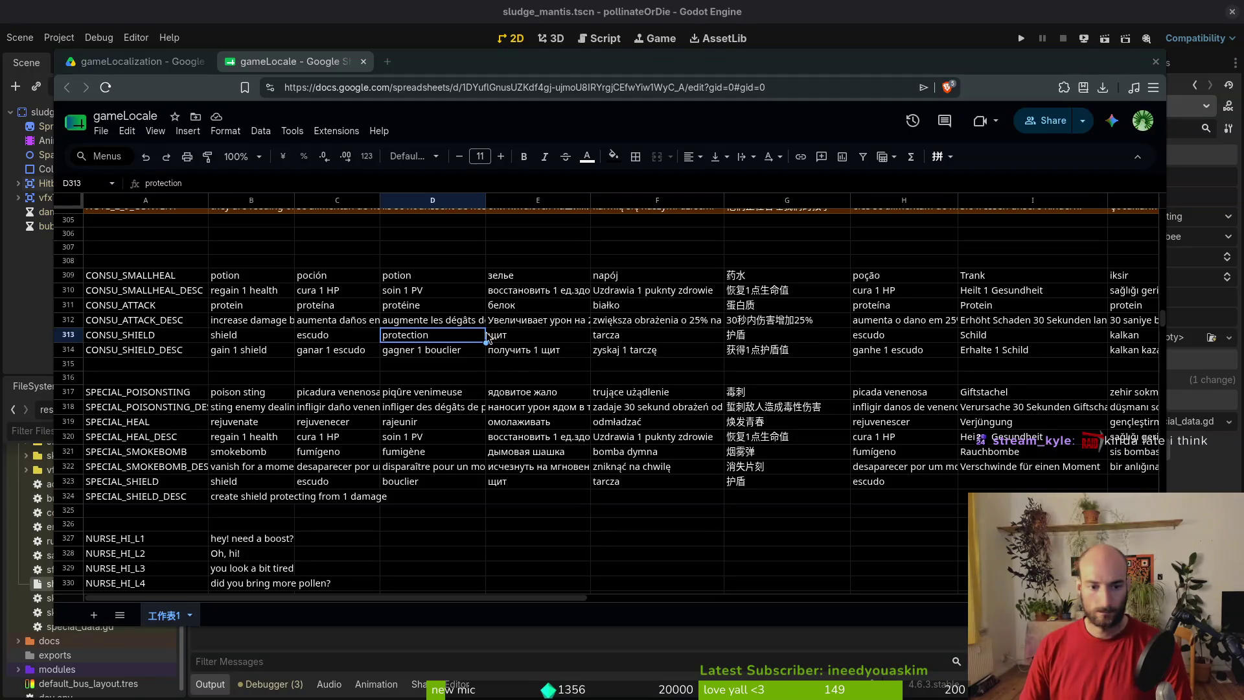
key(ctrl+v)
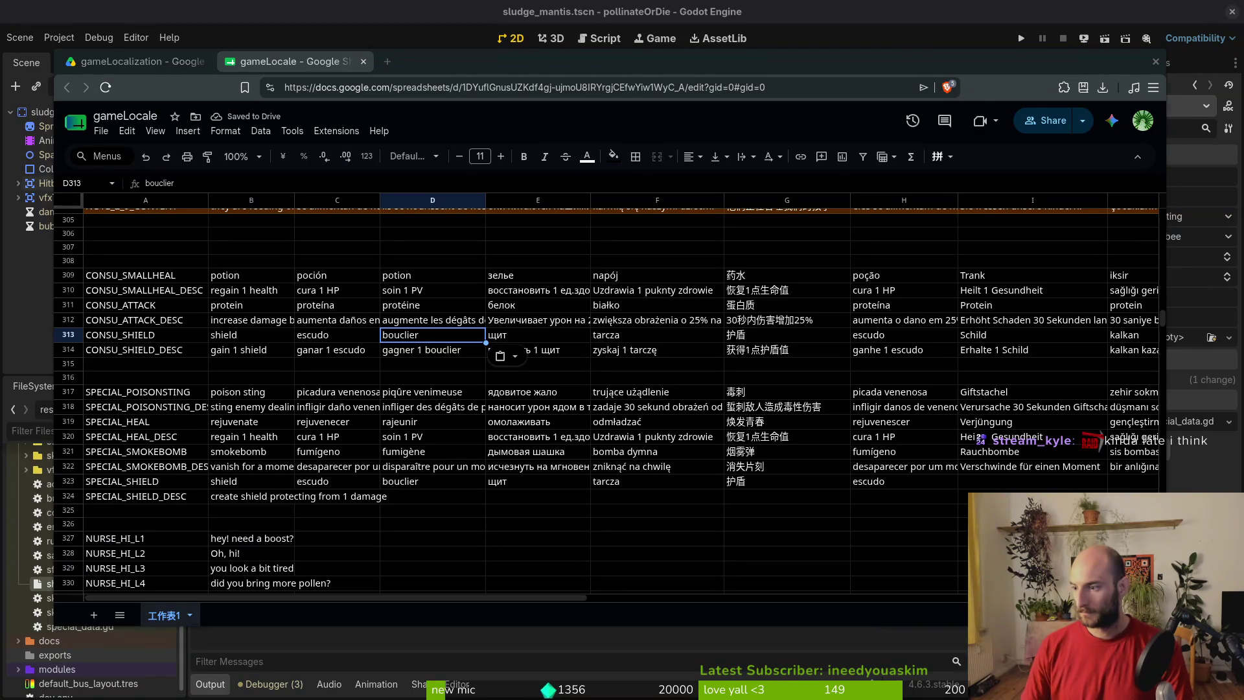
click(1123, 482)
key(ctrl+v)
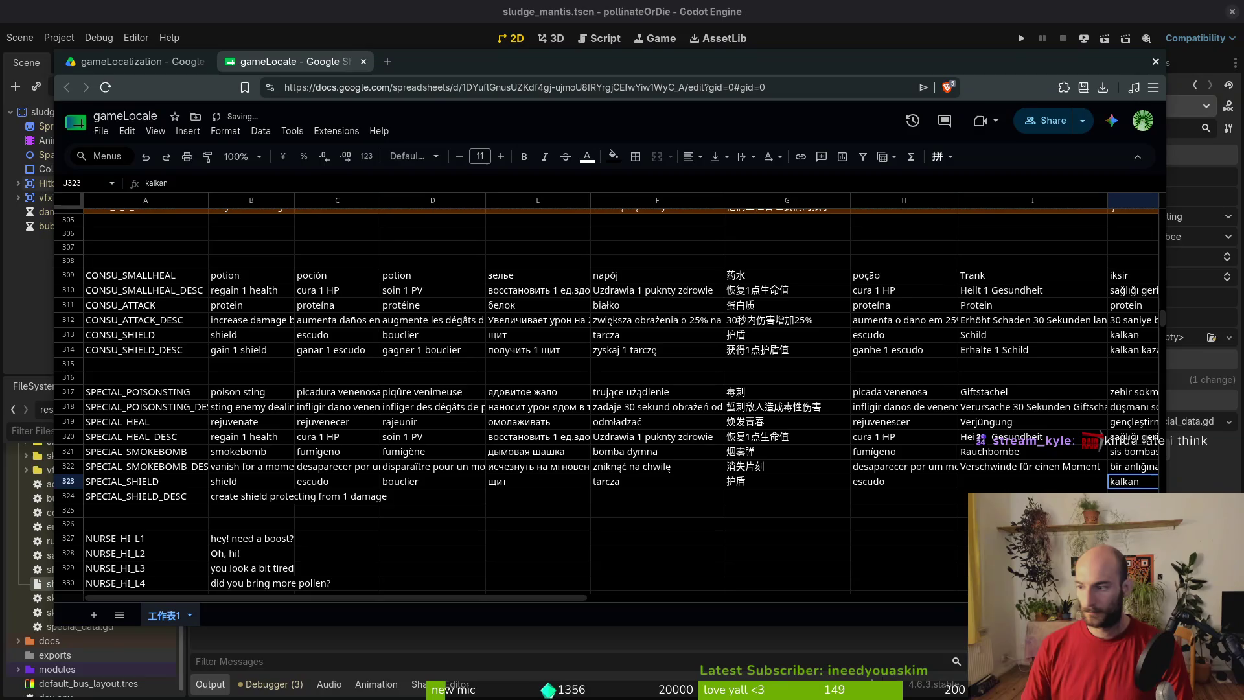
- Add German Schild to SPECIAL_SHIELD, plus German, Turkish and Portuguese shield descriptions in row 324
click(1032, 481)
key(ctrl+v)
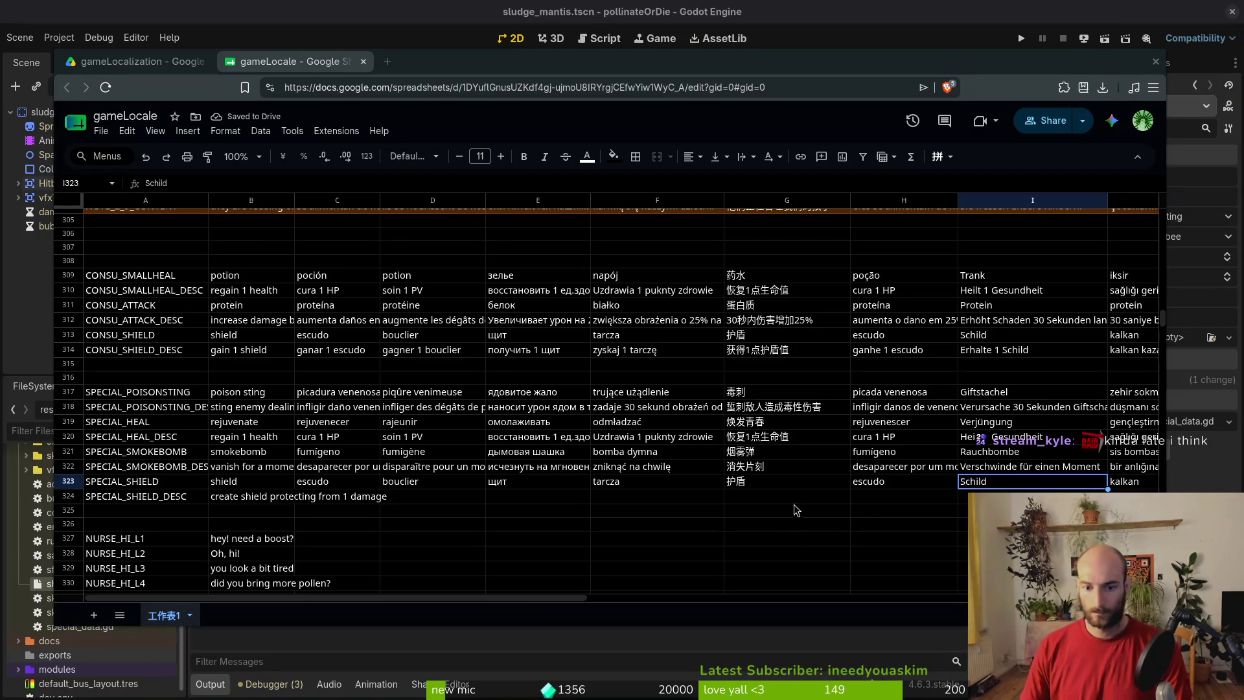
click(1032, 496)
key(ctrl+v)
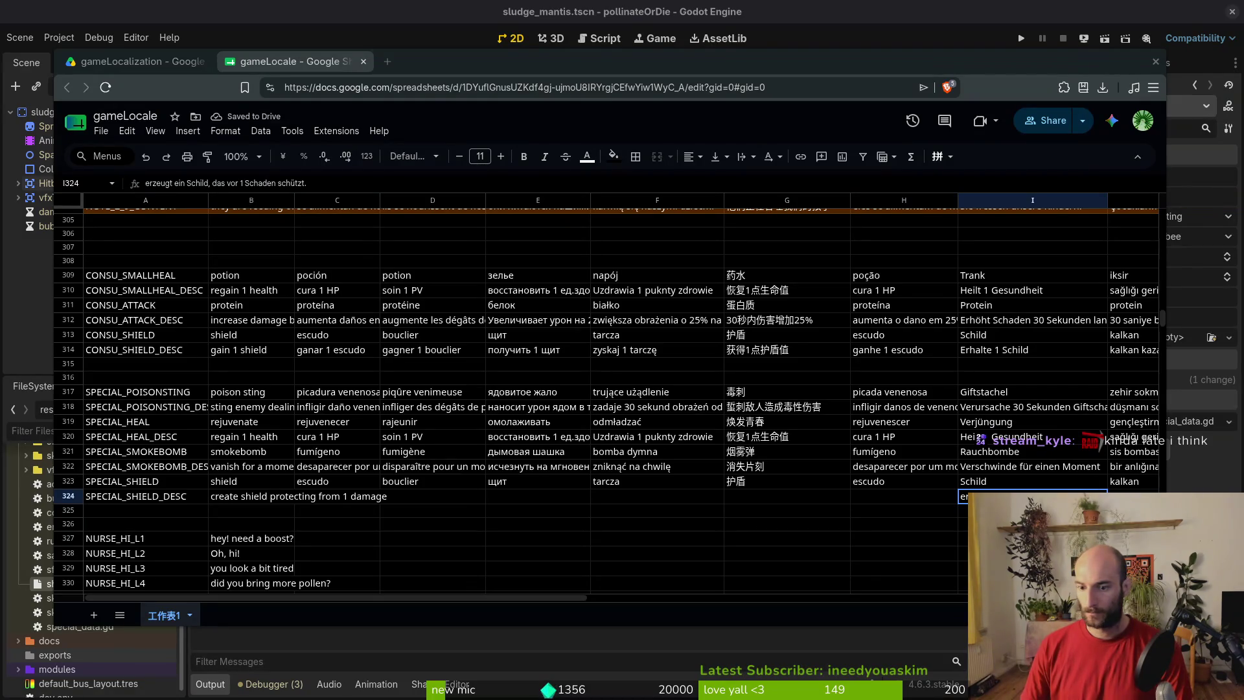
click(1133, 497)
key(ctrl+v)
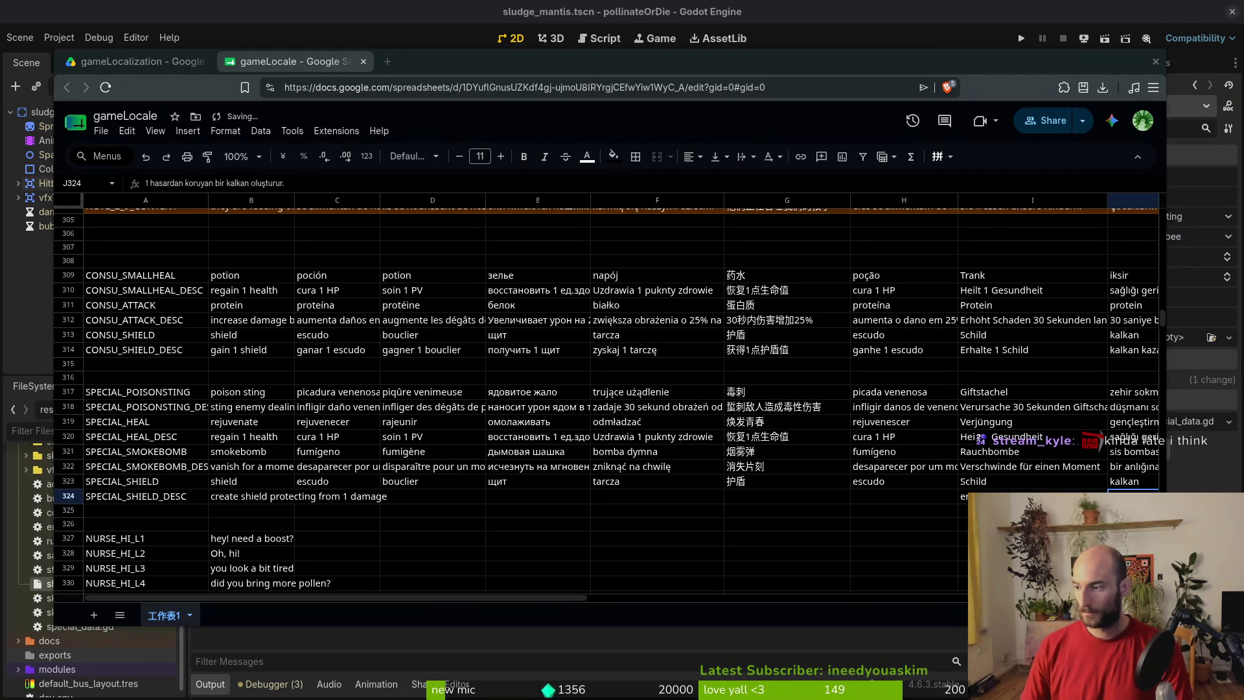
click(904, 497)
key(ctrl+v)
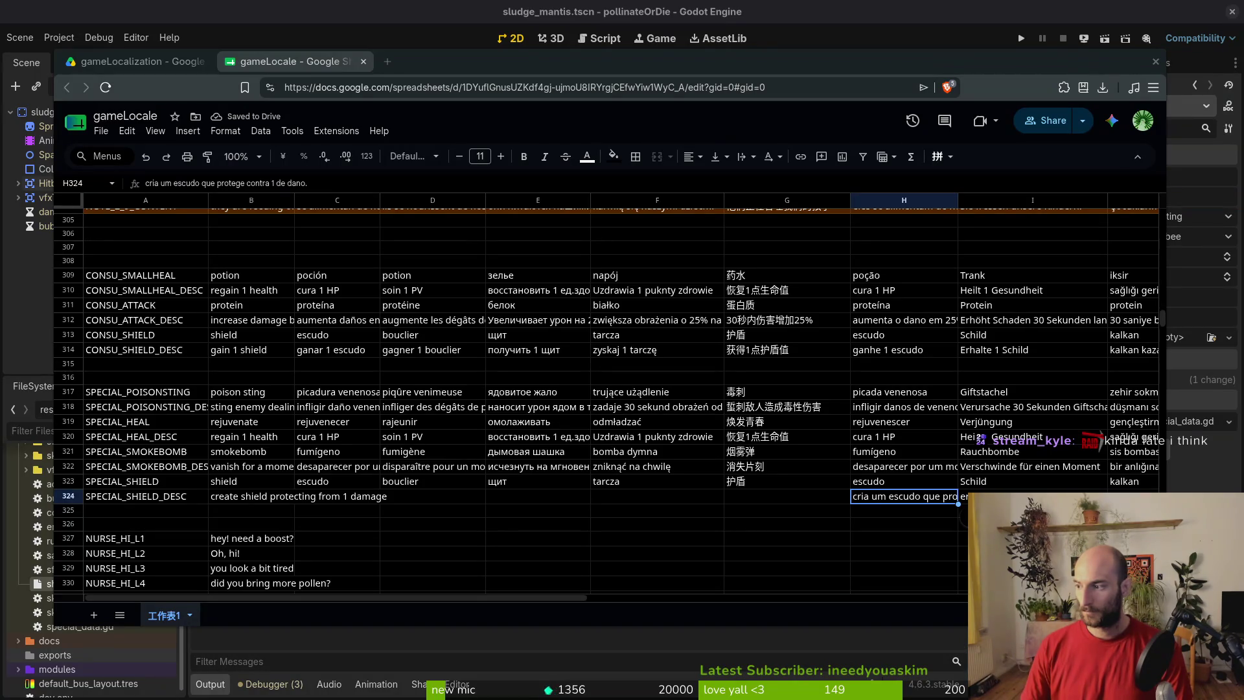
- Paste the Chinese description into G324 after a quick edit, and the Polish one into F324
click(794, 500)
text(制造一个可抵挡 1 点伤害的护盾。)
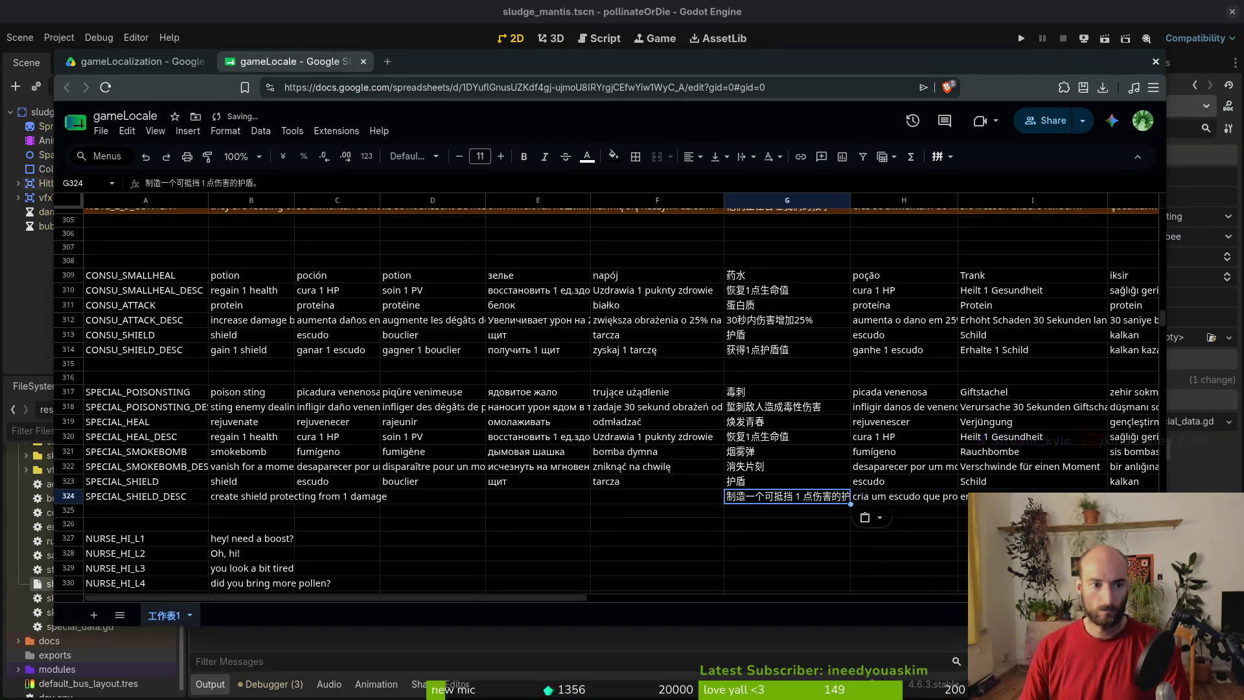
click(370, 177)
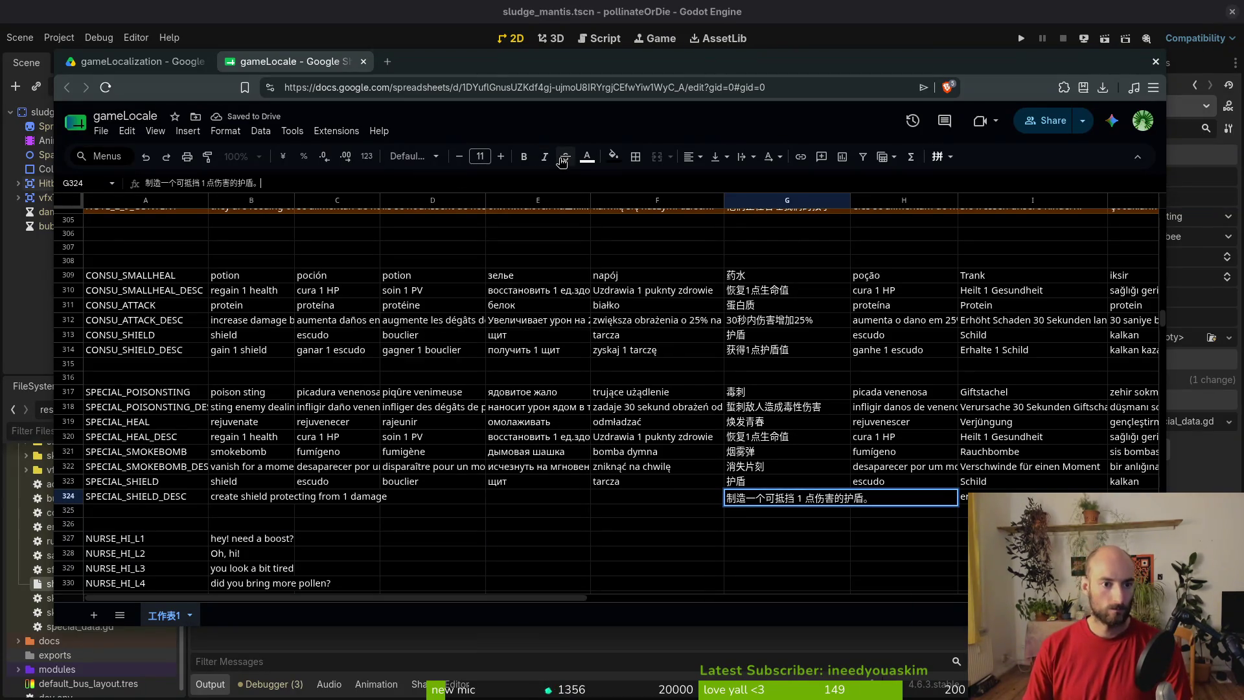
click(777, 467)
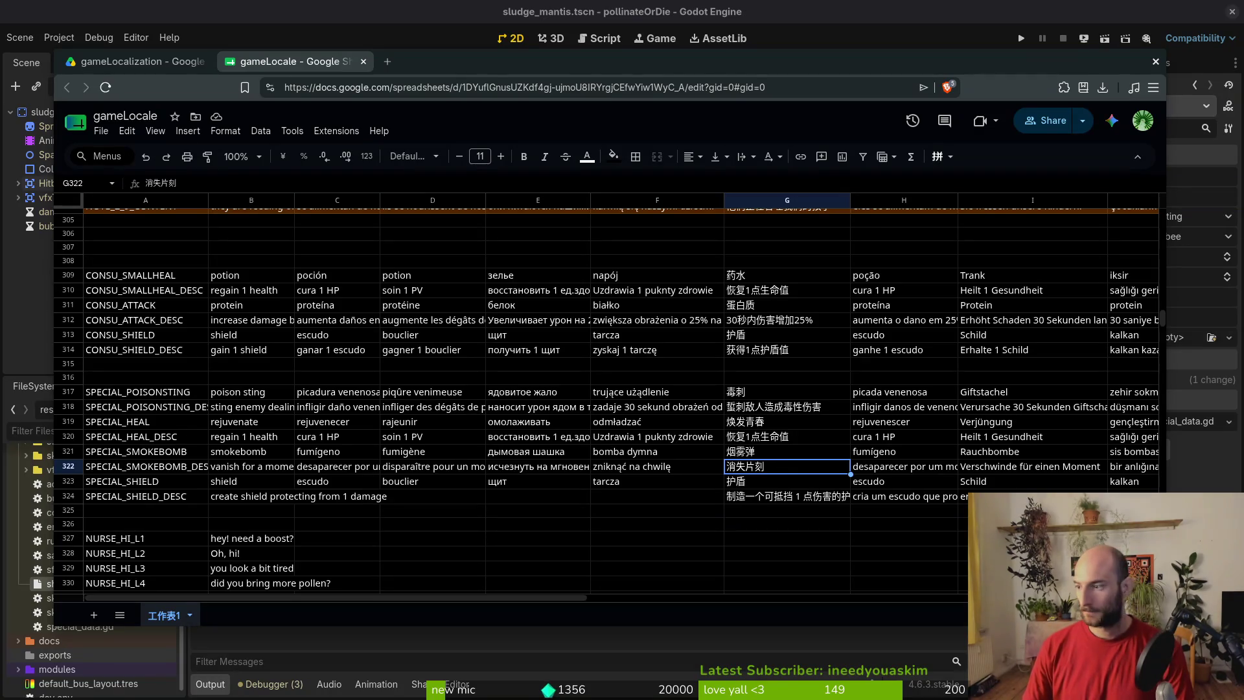
click(654, 495)
text(tworzy tarczę chroniącą przed 1 pkt. obrażeń.)
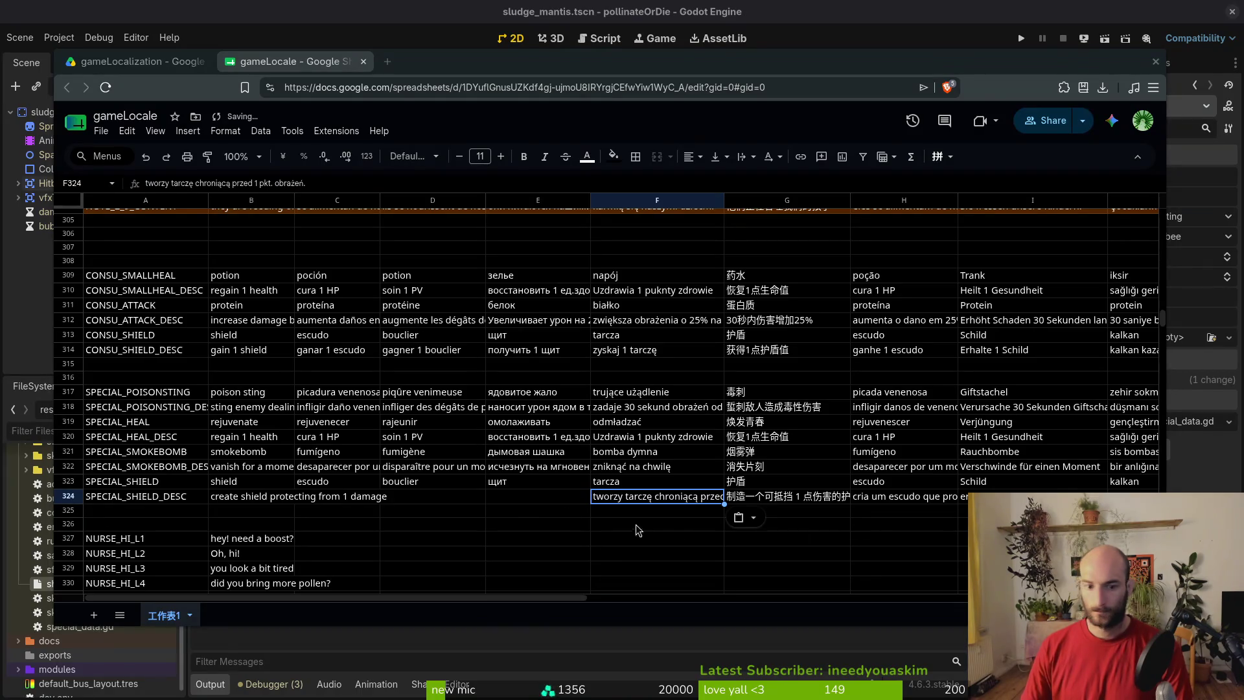
- Fill the Russian, French and Spanish shield descriptions into E324, D324 and C324
key(Left)
text(создаёт щит, защищающий от 1 ед. урона.)
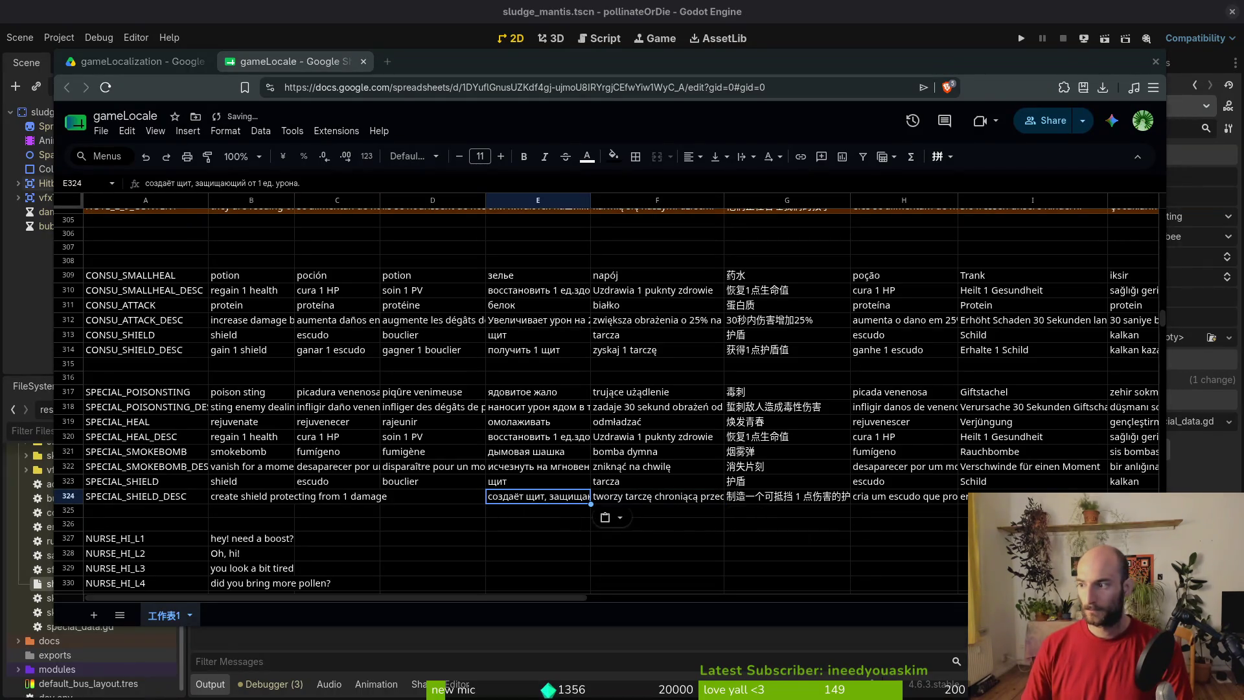
key(Left)
text(crée un bouclier protégeant de 1 pt de dégât.)
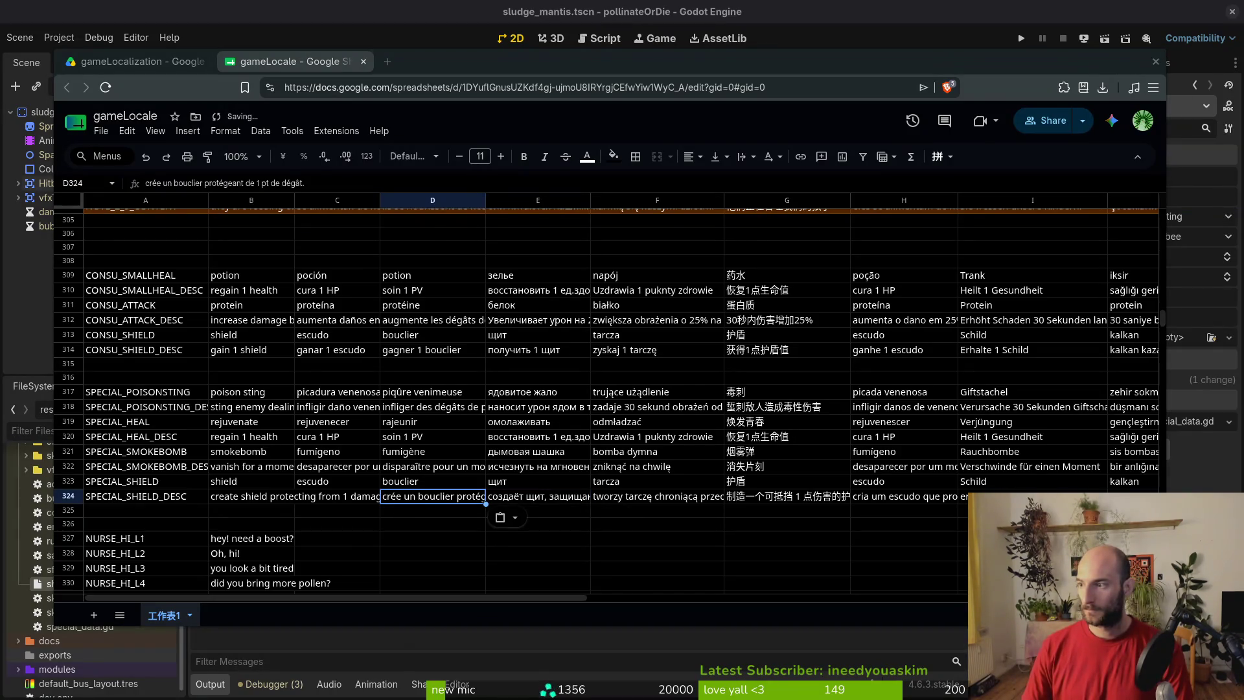
click(335, 499)
text(crea un escudo que protege de 1 de daño.)
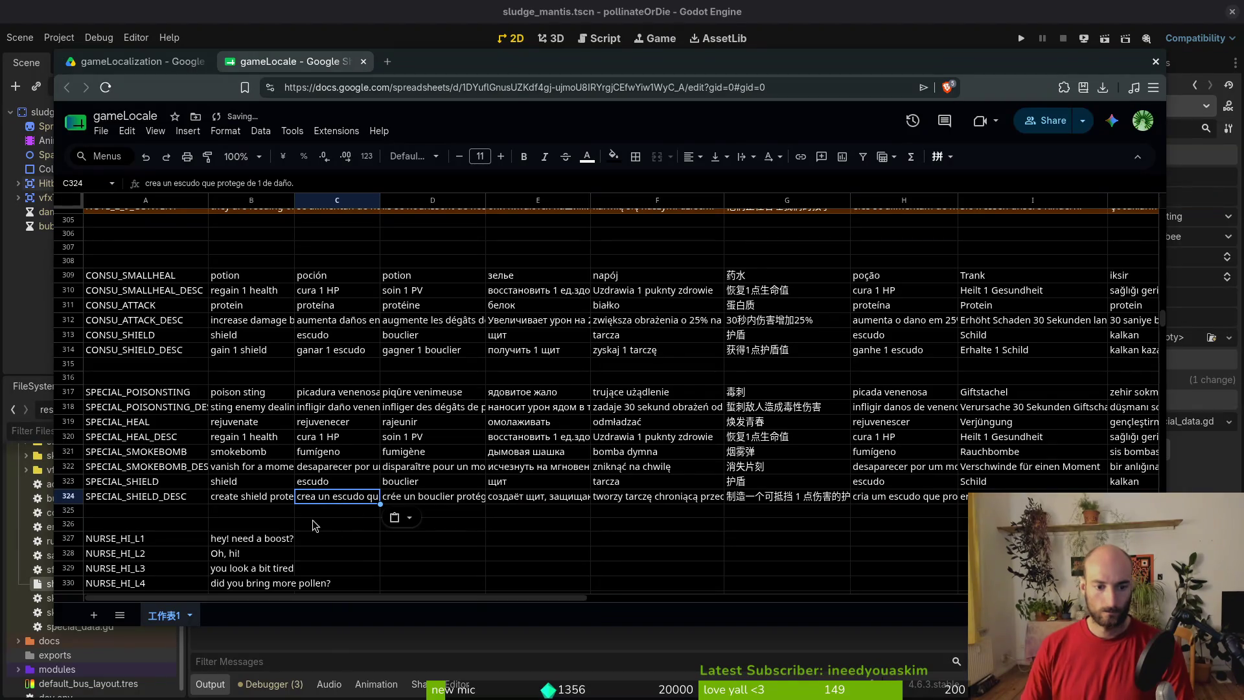
click(316, 525)
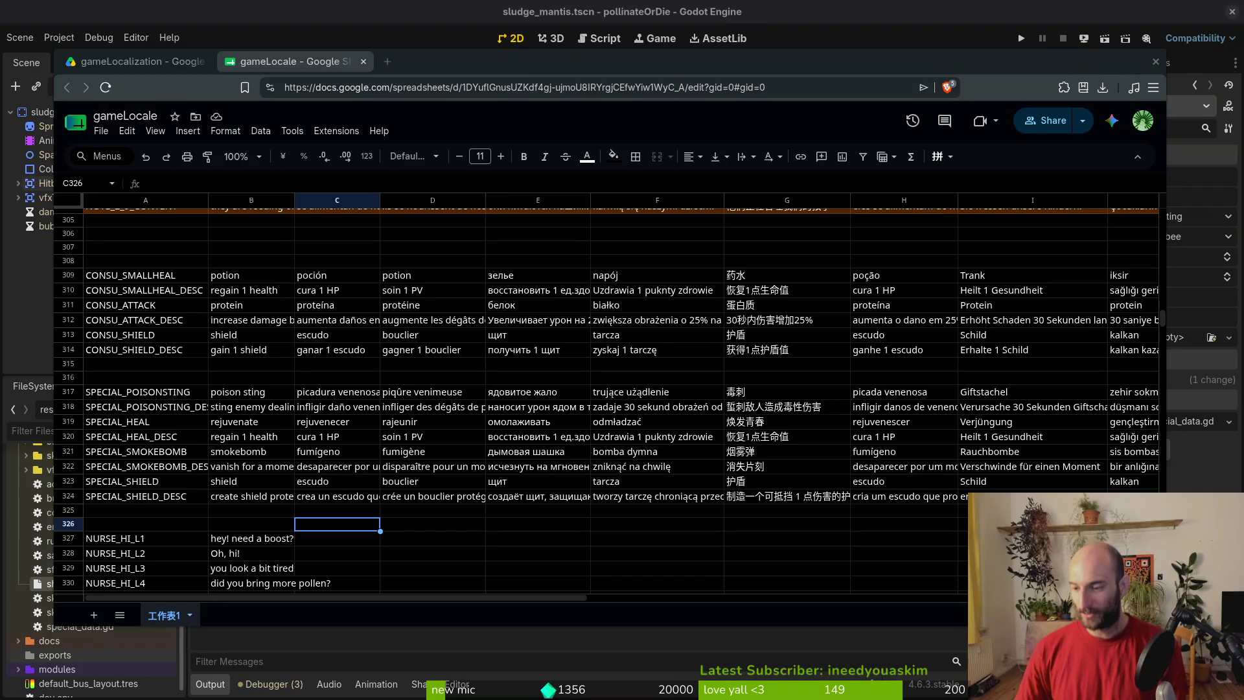
click(264, 514)
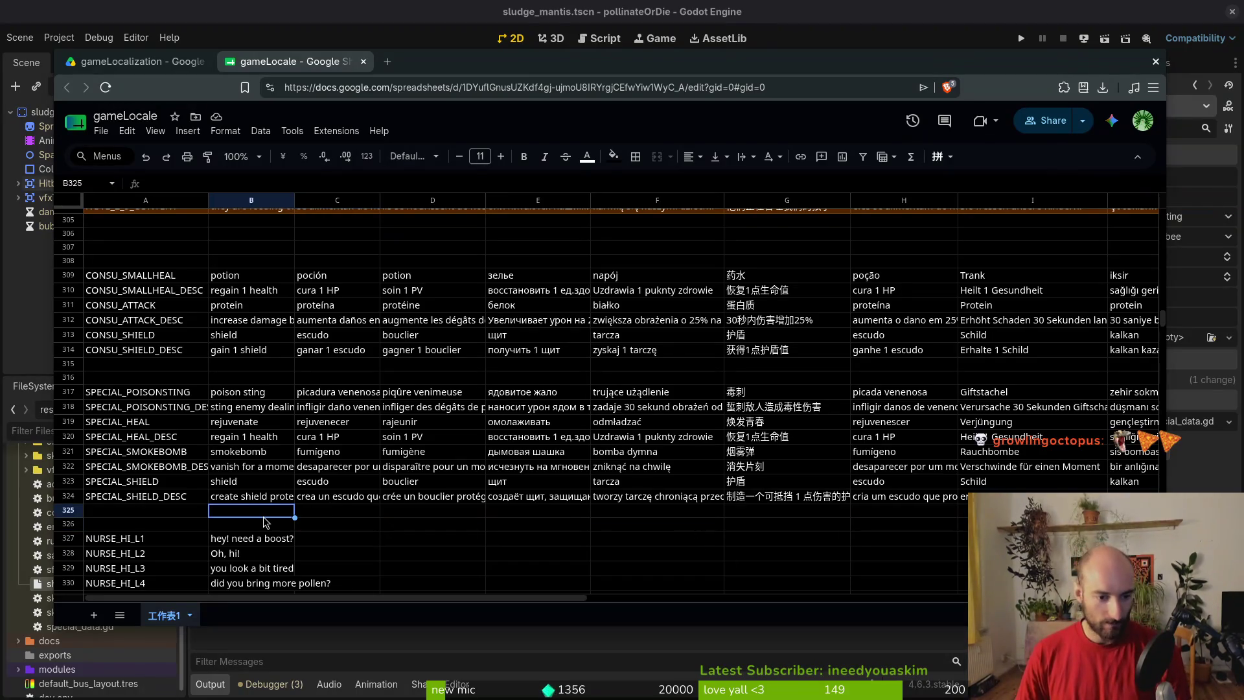
- Start a CSV download aimed at docs/translations.csv, then cancel the save
click(103, 137)
mouse_move(256, 296)
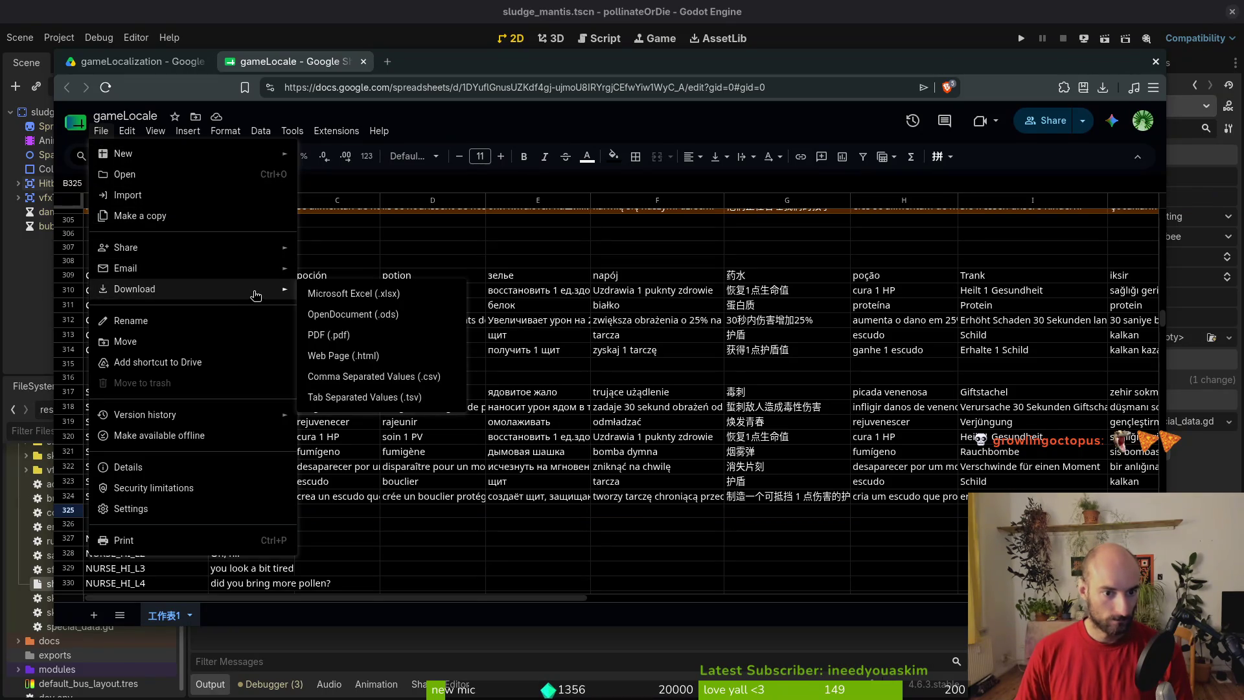
click(425, 377)
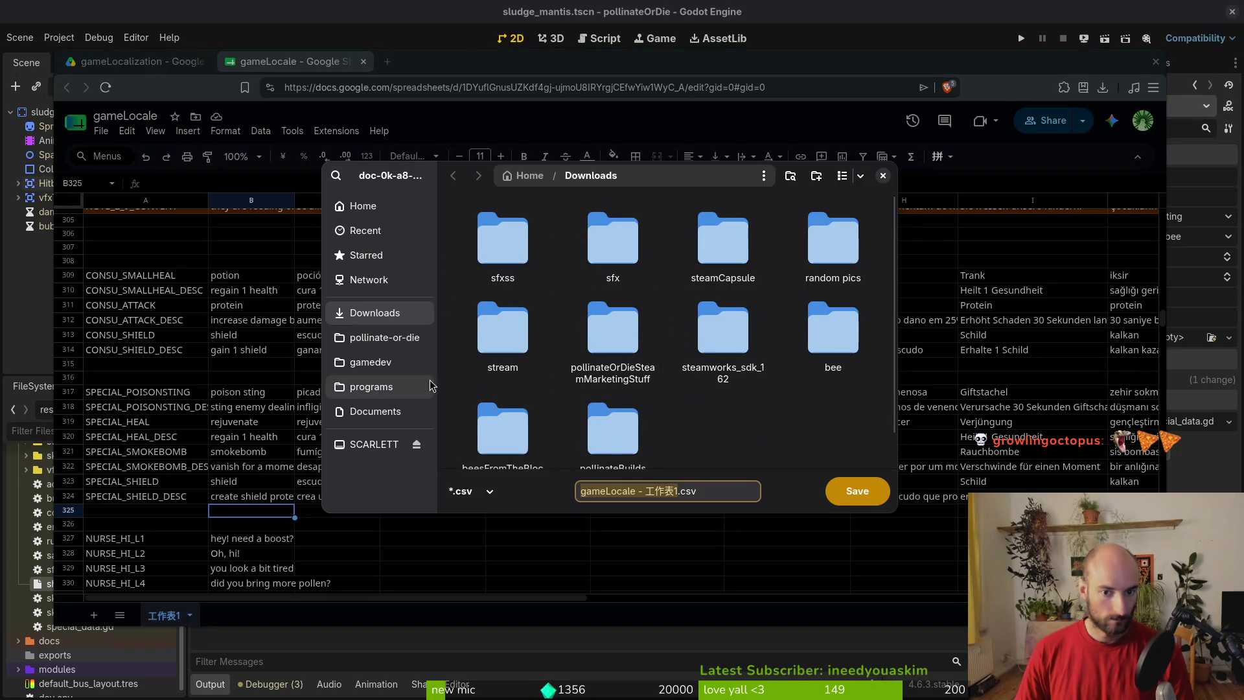
click(400, 337)
double_click(846, 247)
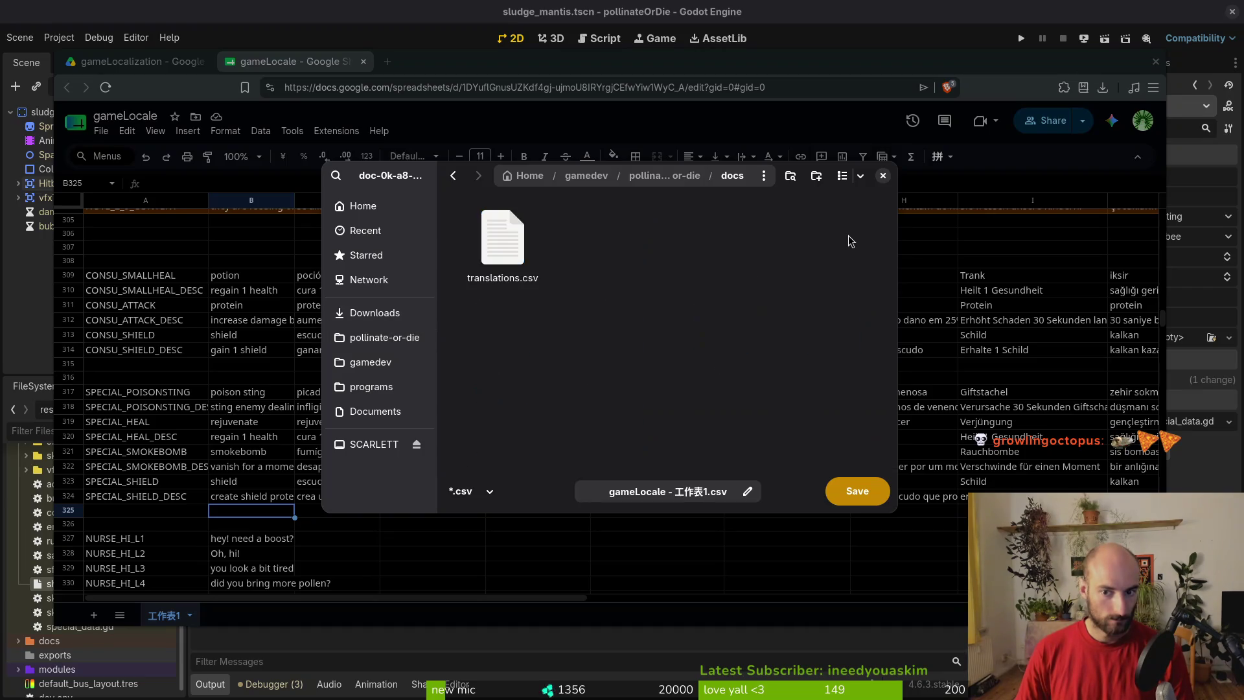
click(526, 263)
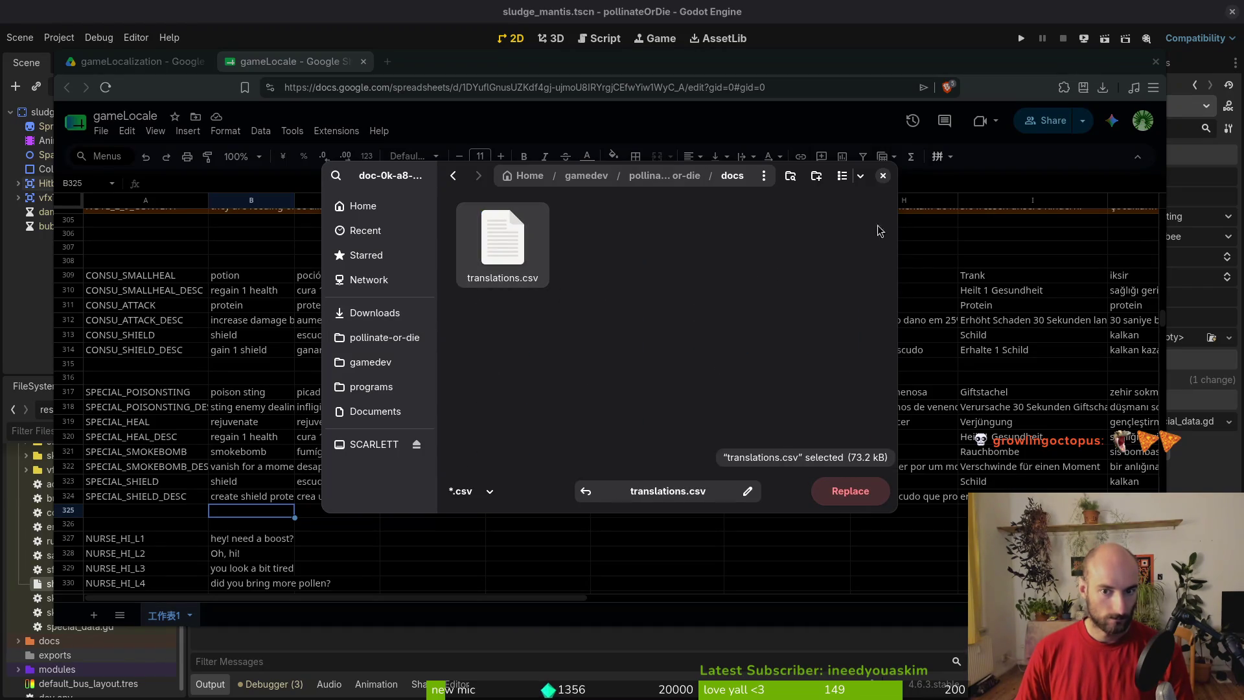
click(882, 176)
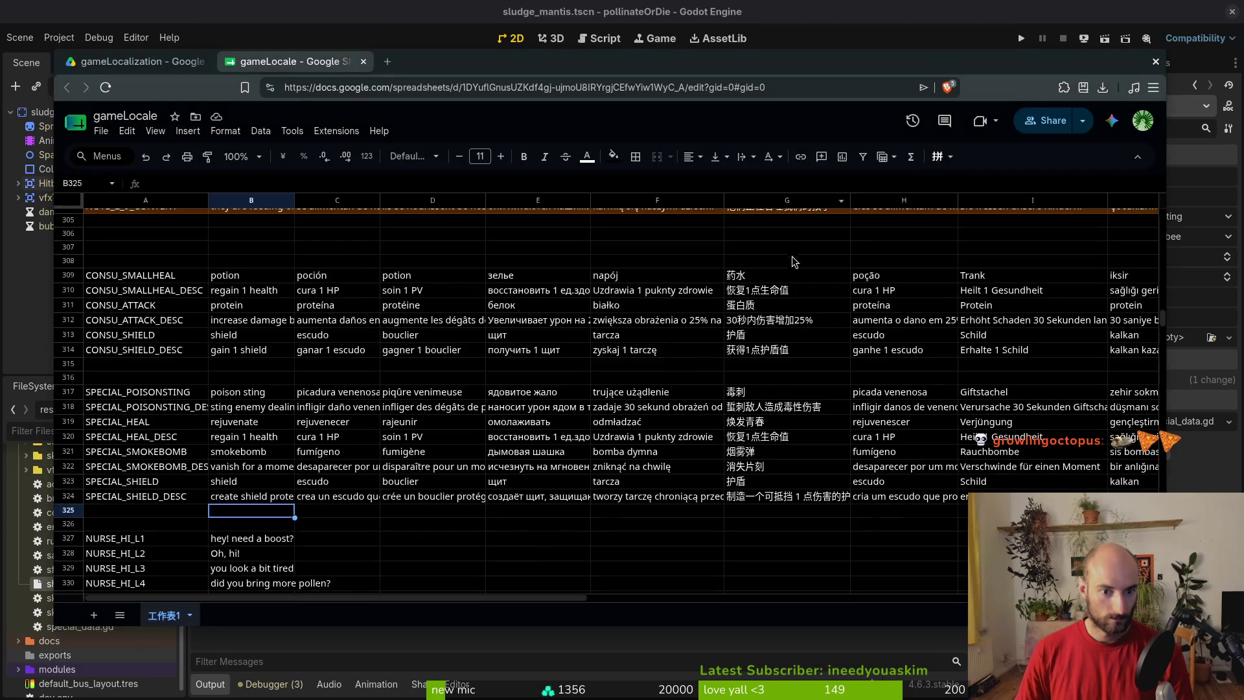
- Download the sheet as CSV again, replacing translations.csv in pollinate-or-die/docs
click(100, 130)
mouse_move(260, 289)
click(438, 378)
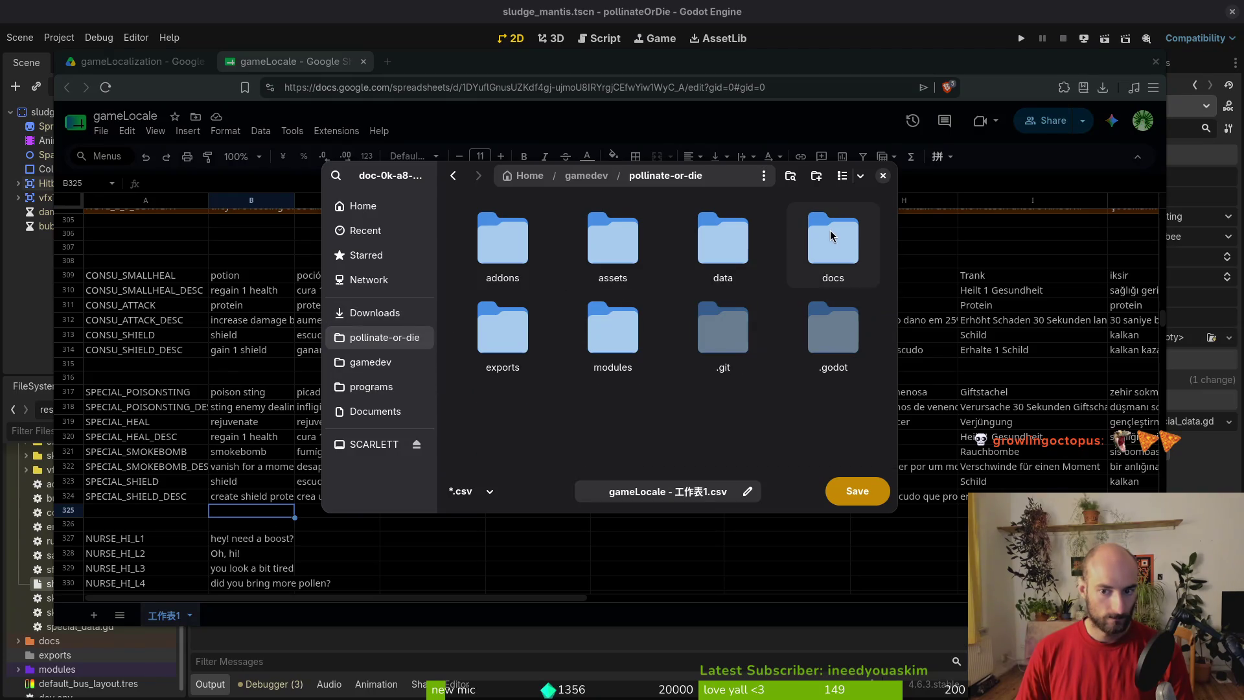
double_click(833, 236)
click(502, 240)
click(846, 490)
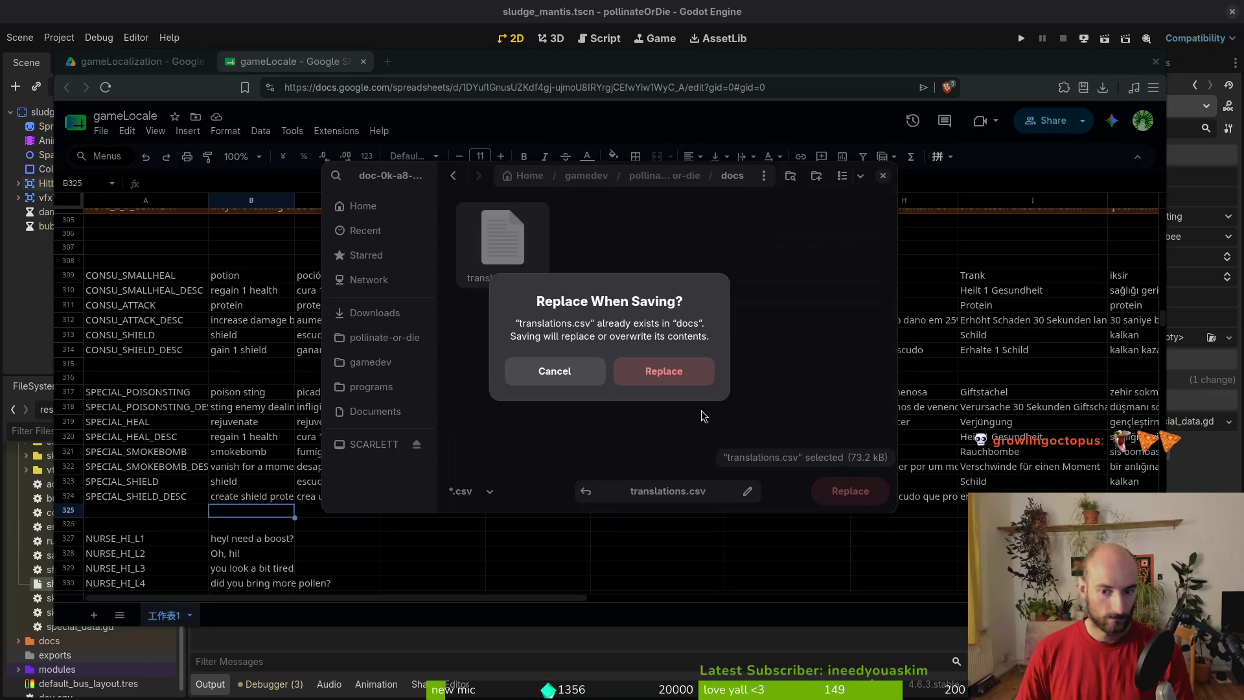
click(672, 380)
- Dismiss the download notice and close the browser with all its tabs
click(476, 467)
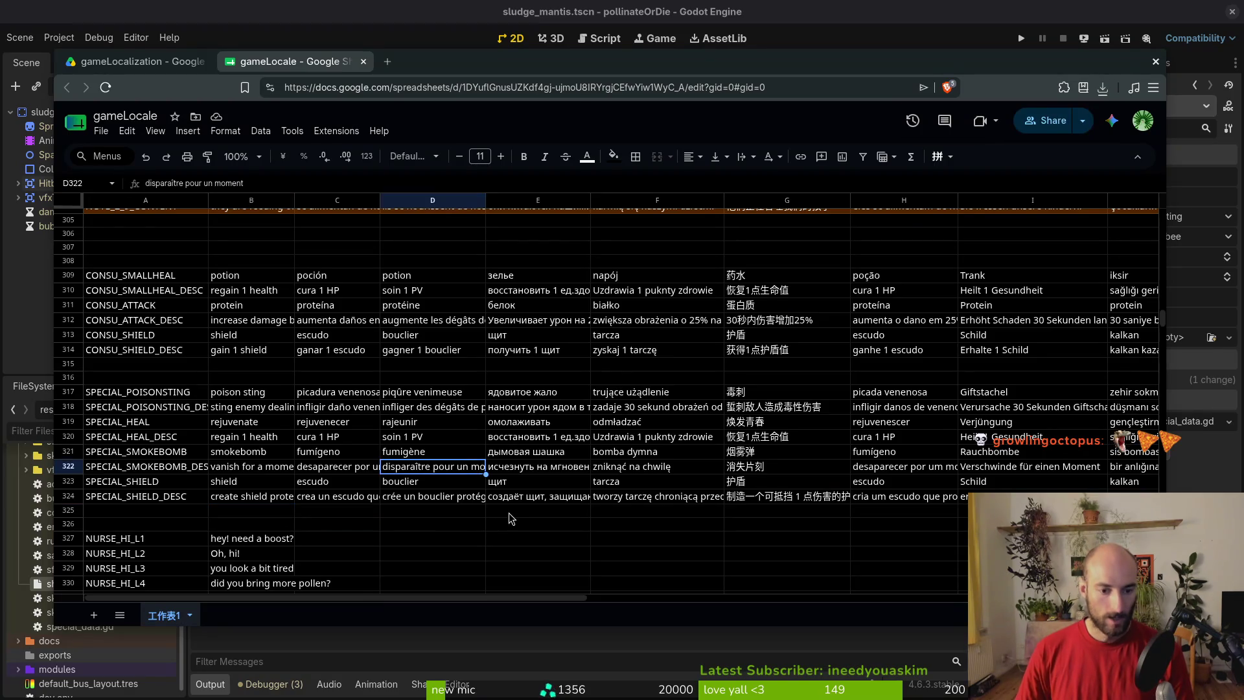
click(1155, 62)
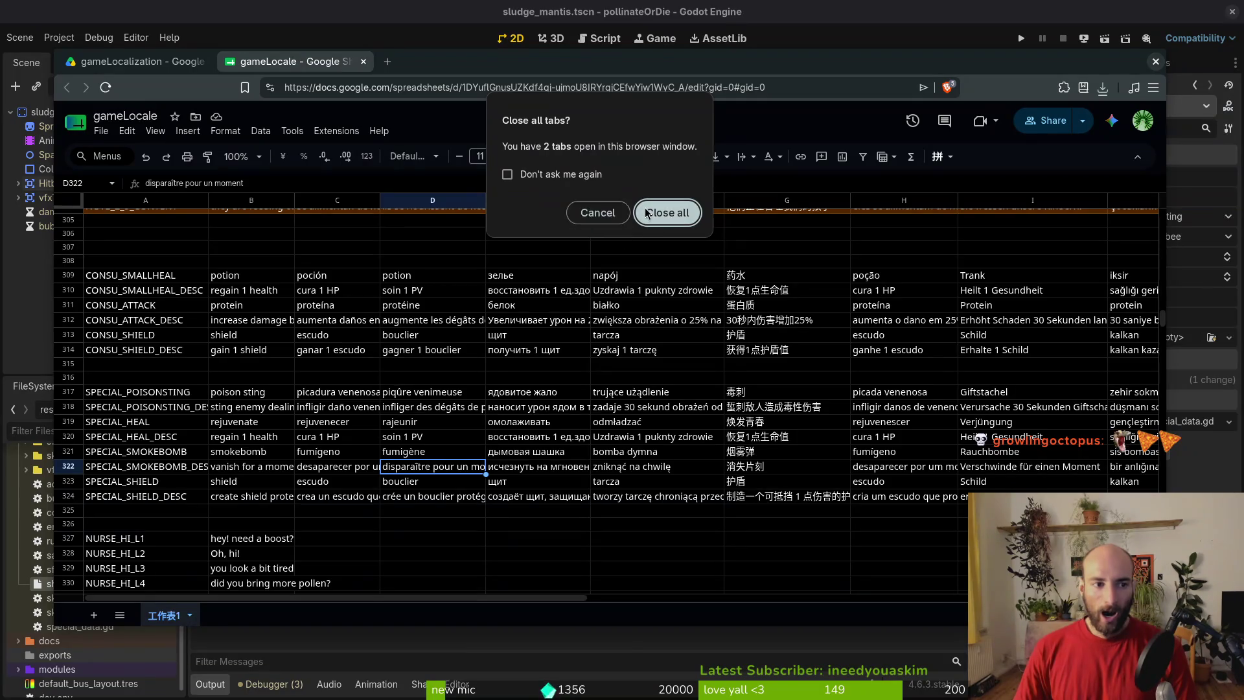
click(648, 212)
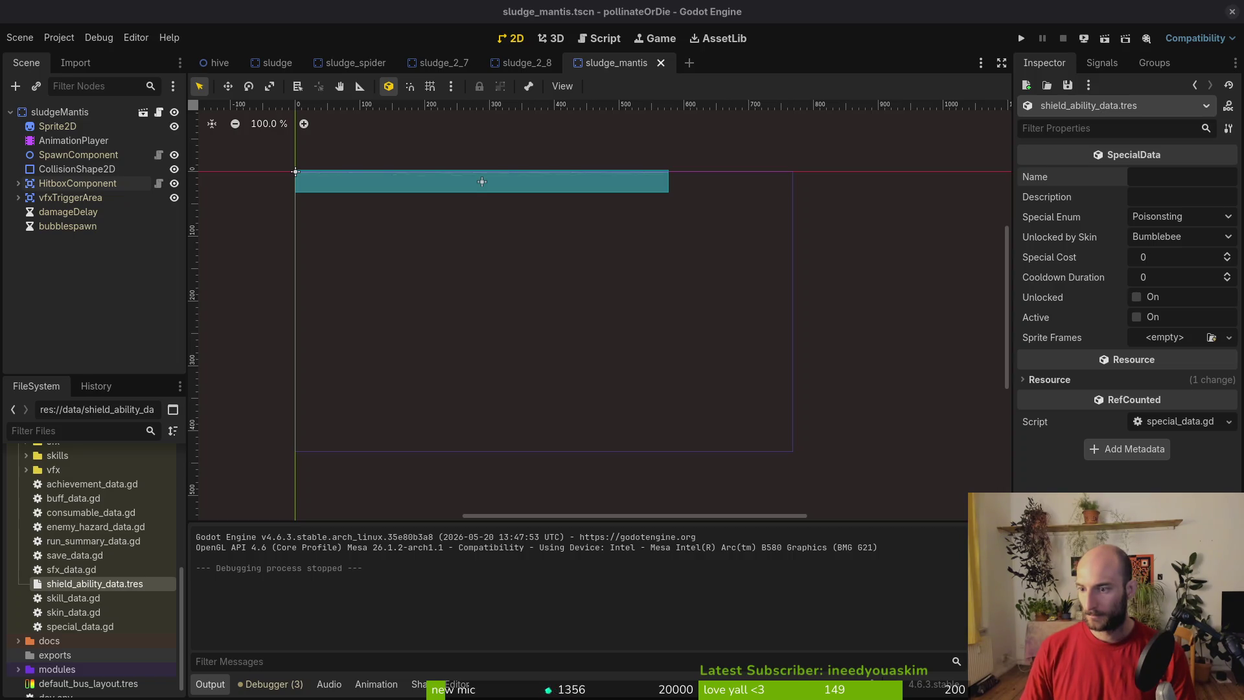
- Set the ability's Name to SPECIAL_SHIELD and Description to SPECIAL_SHIELD_DESC, then save the resource
click(1108, 175)
text(SPECIAL_SHIELD)
key(Return)
key(Tab)
text(SPECIAL_SHIELD)
text(_DESC)
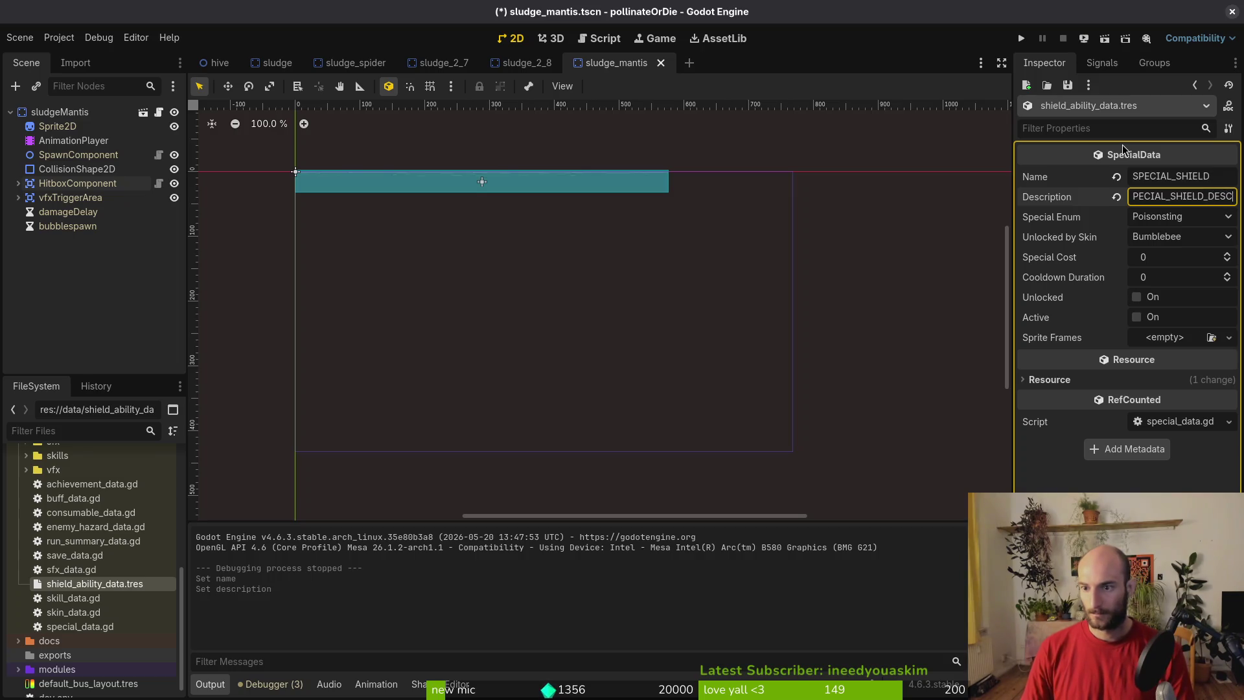
click(1186, 217)
click(725, 364)
key(ctrl+s)
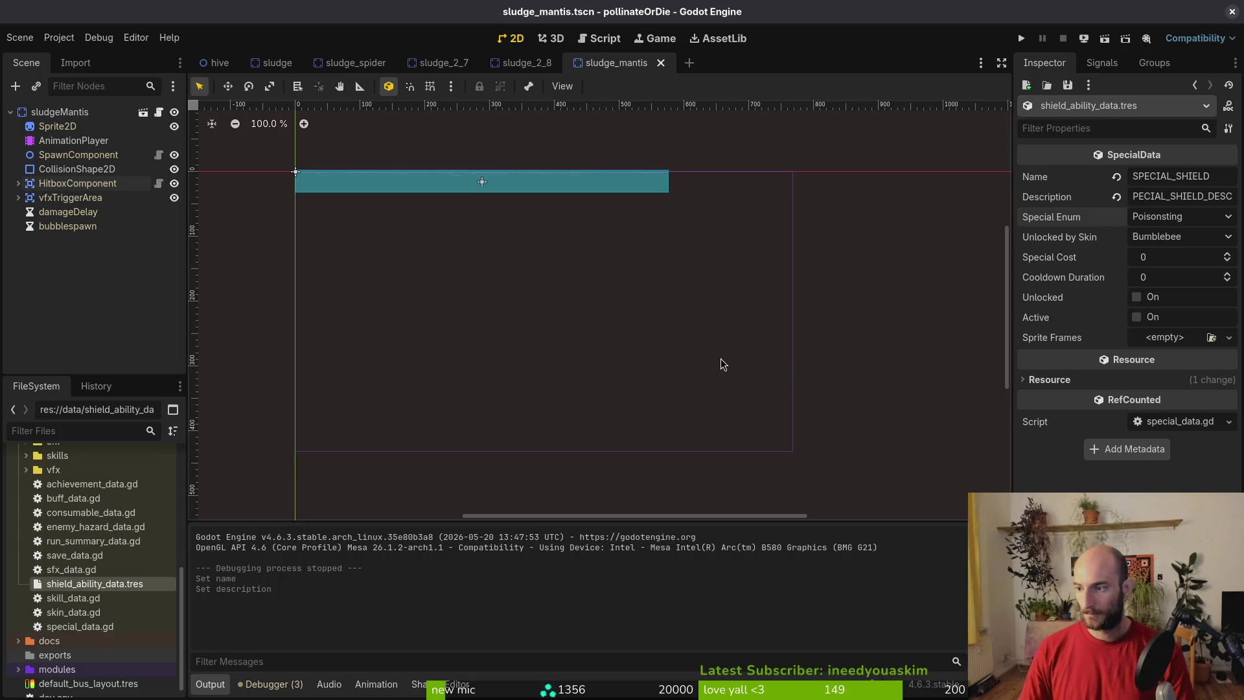
- Launch vim in the terminal and open enum.helper.gd through the file finder
key(alt+Tab)
text(vim)
key(Return)
key(ctrl+p)
text(enum)
key(Return)
- Add a SHIELD entry to the special ability enum by duplicating SMOKEBOMB, and write the file
key(shift+g)
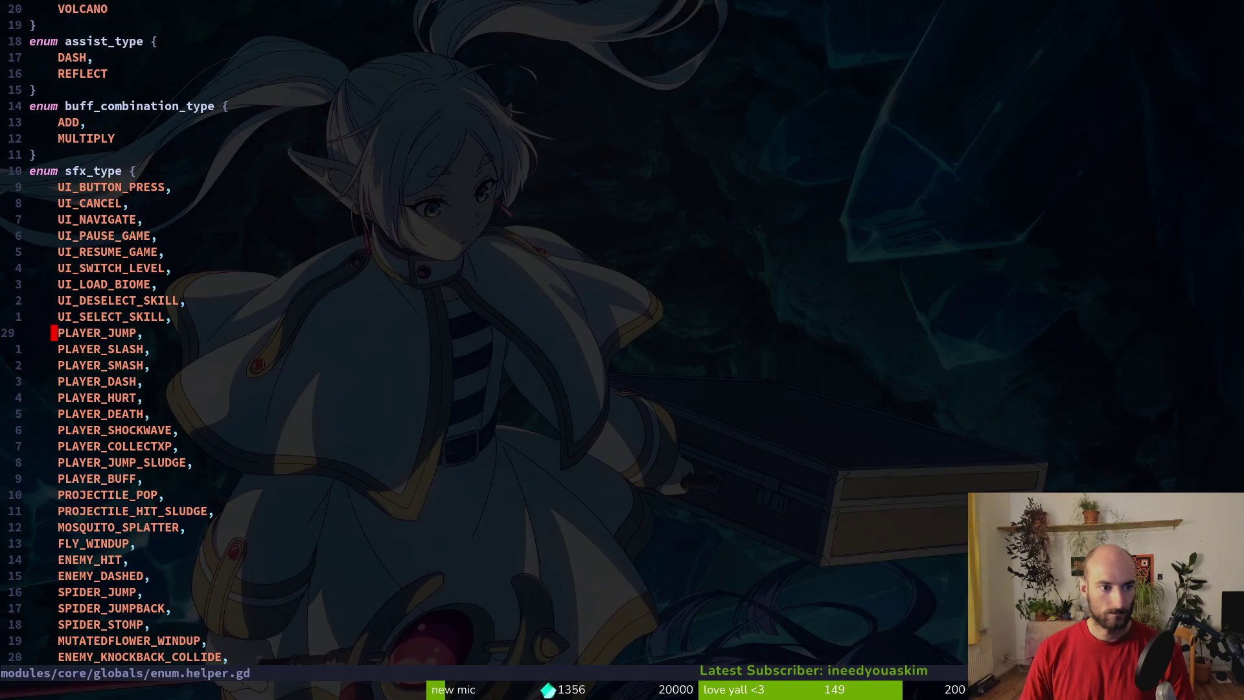
key(4)
key(8)
key(k)
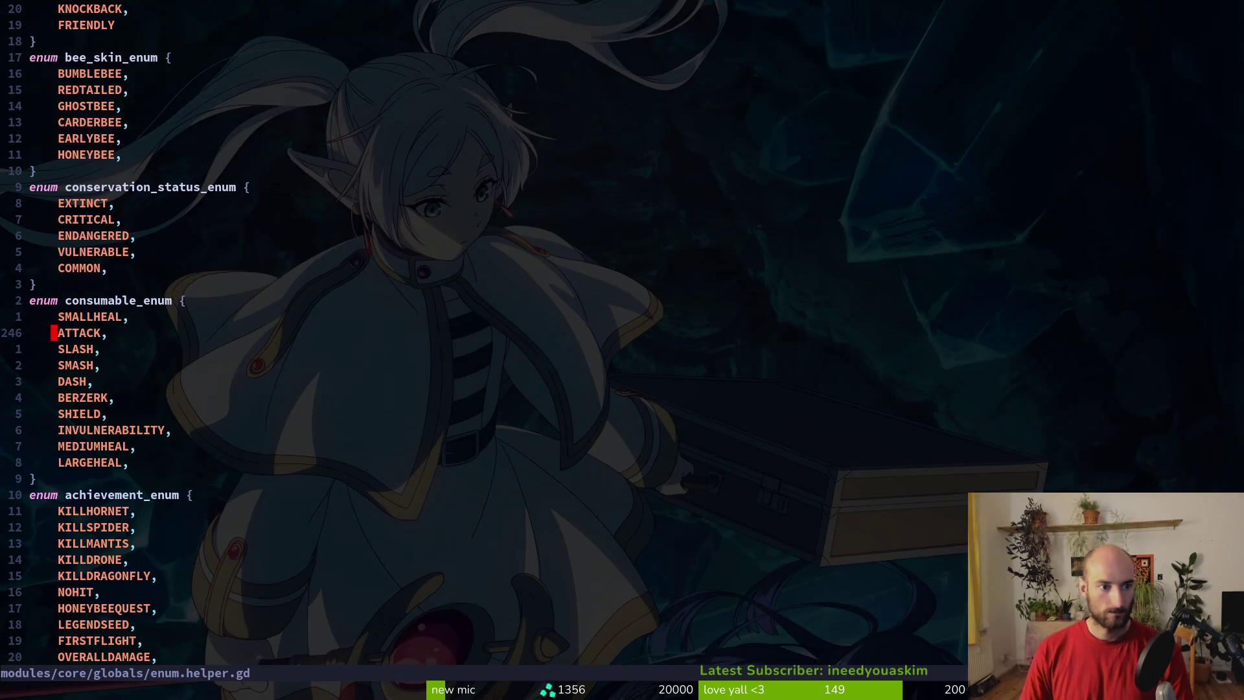
key(ctrl+u)
key(ctrl+u)
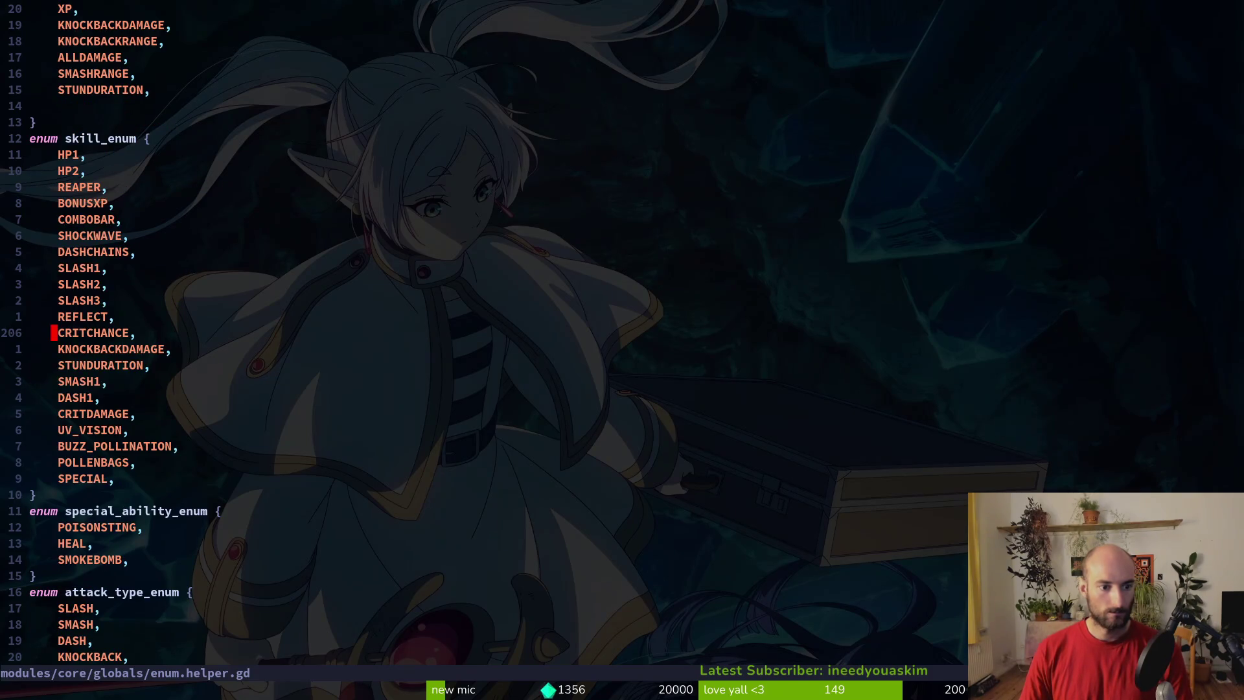
key(1)
key(2)
key(j)
key(j)
key(j)
key(y)
key(y)
text(p)
text(ciwSHIELD)
key(Escape)
text(:w)
key(Return)
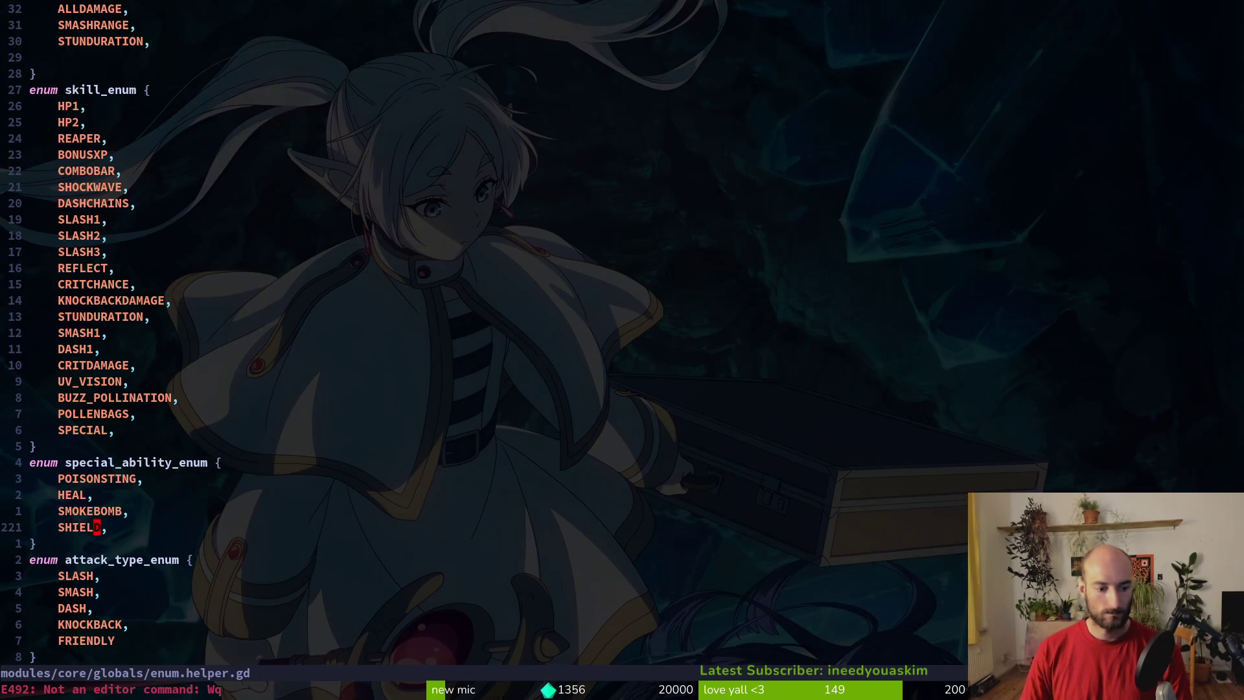
- Back in Godot, reload the current project
key(alt+Tab)
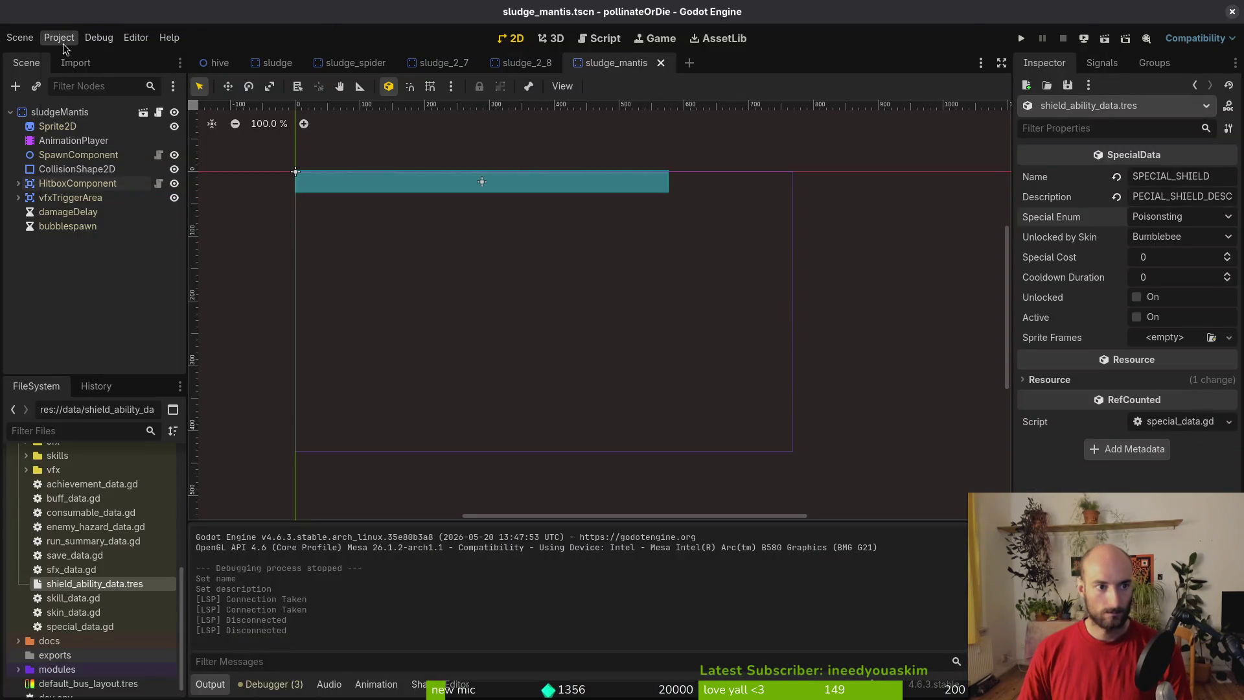
click(59, 37)
click(154, 198)
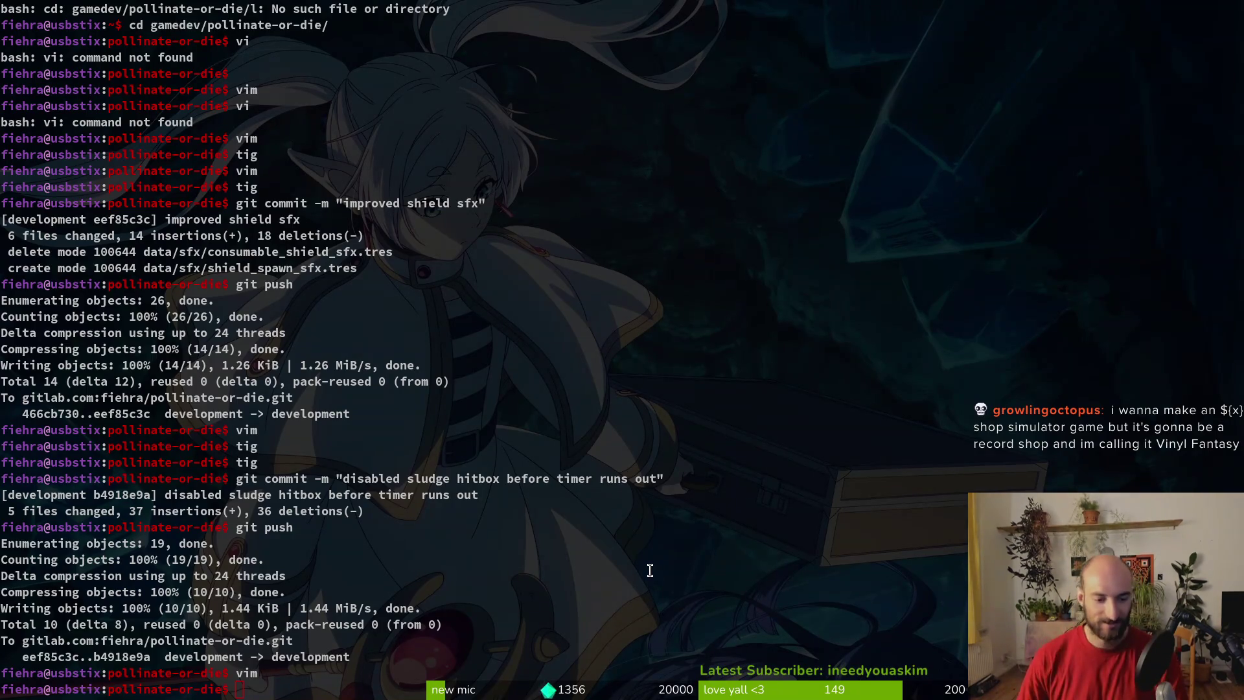
- Launch vim from the terminal, briefly toggle the GitLab work items window, and quit with :q
click(647, 692)
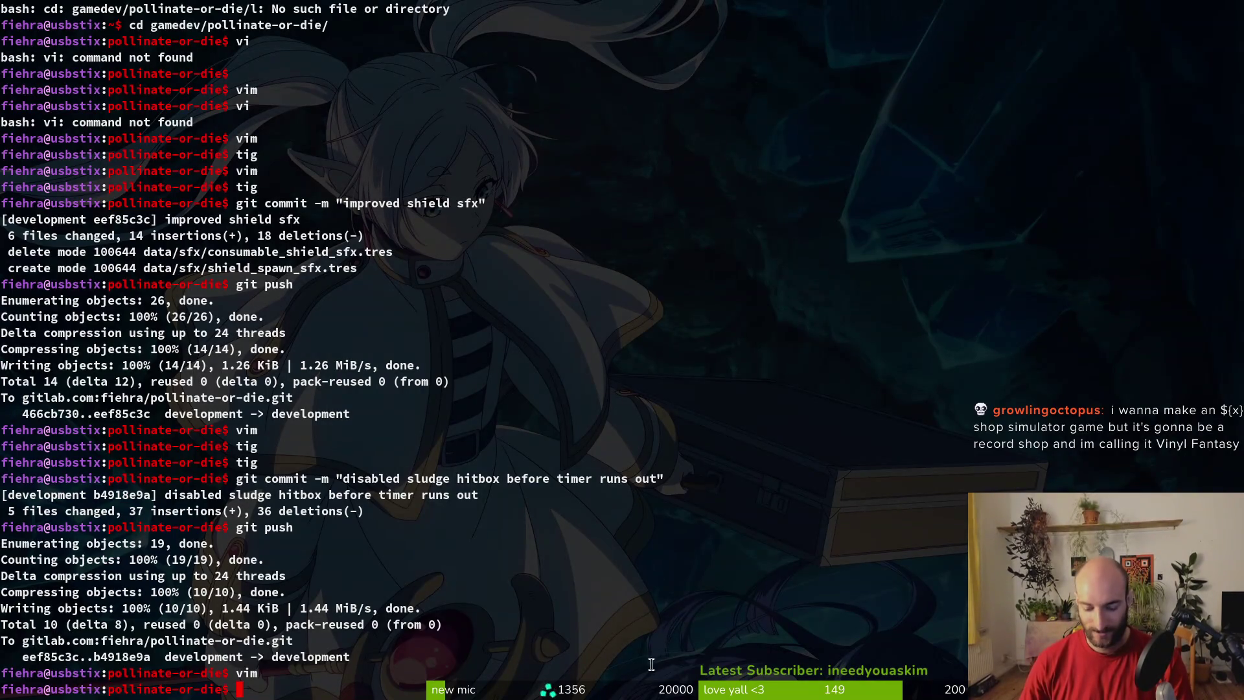
text(vim)
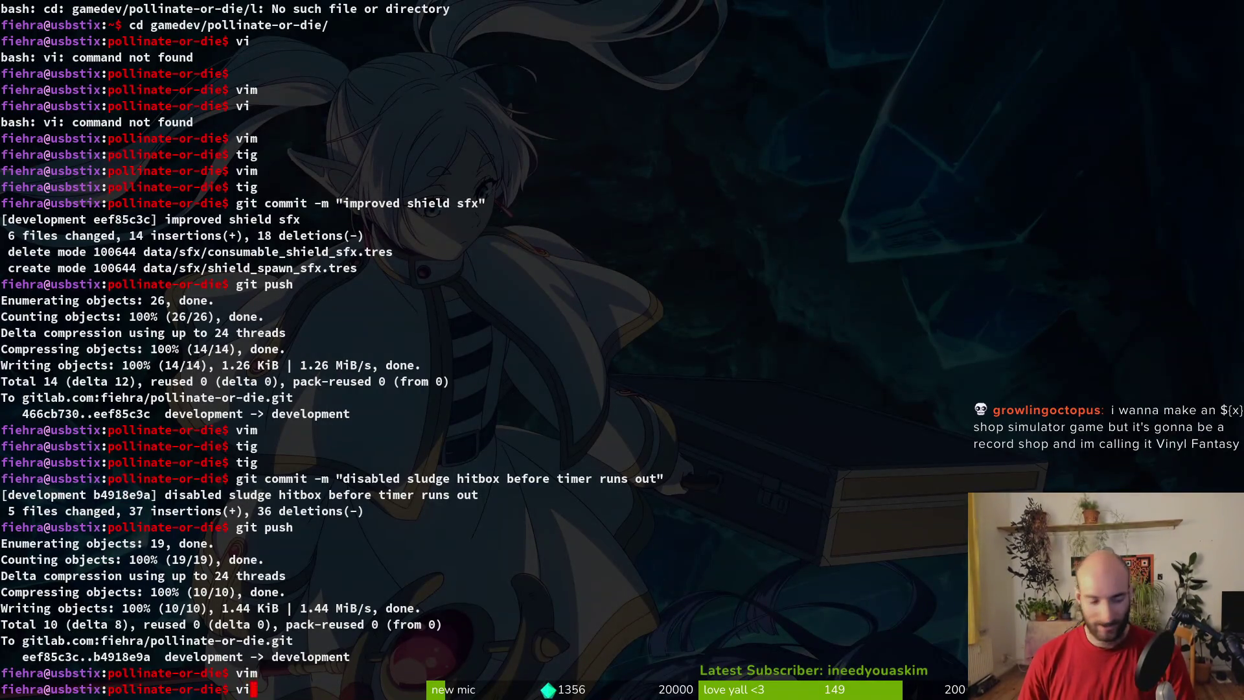
key(Return)
key(Escape)
key(Escape)
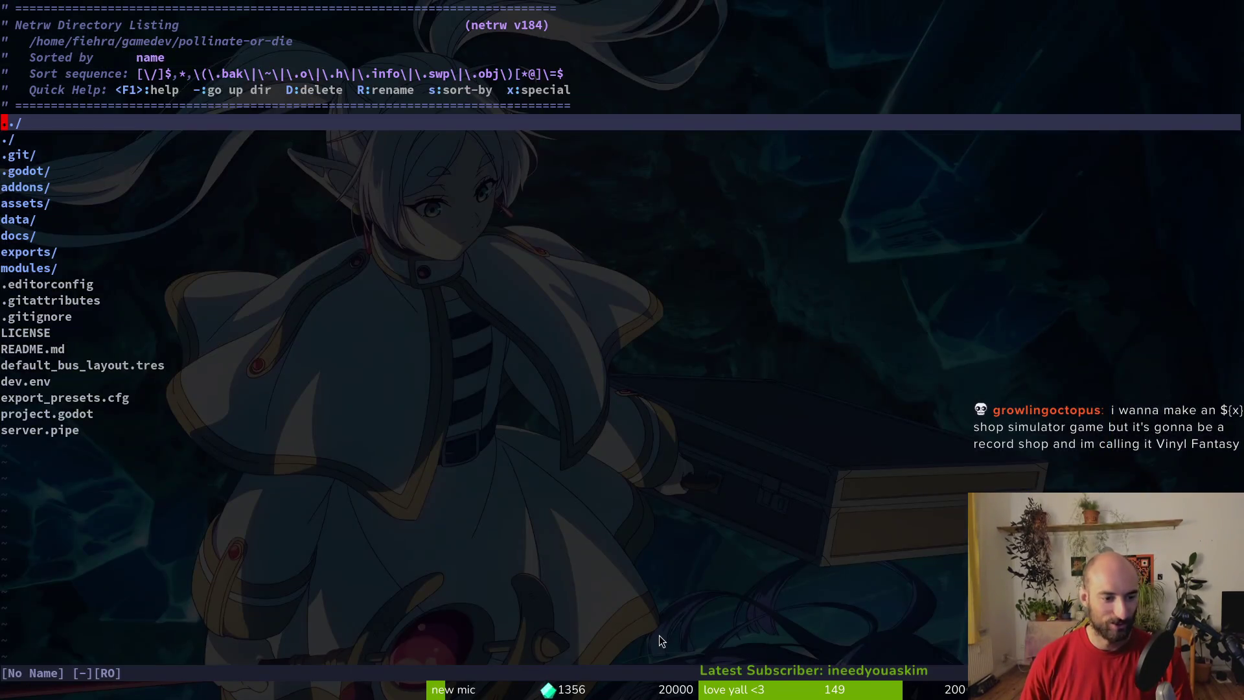
key(super+b)
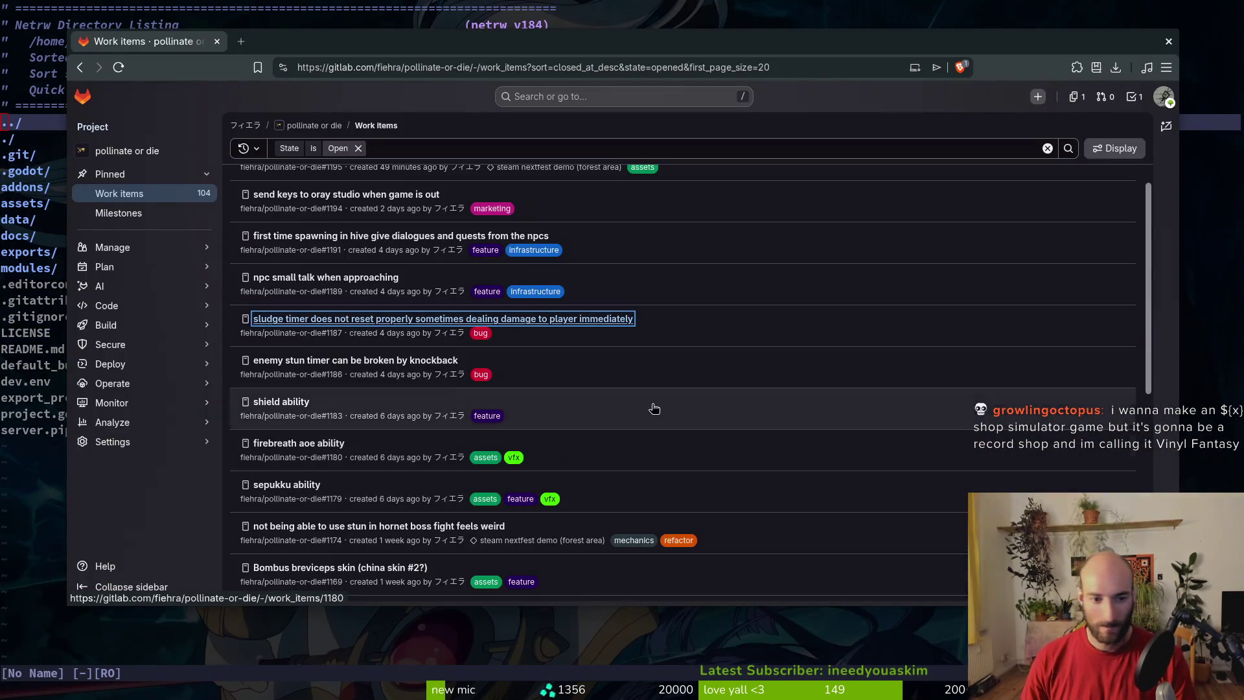
key(super+b)
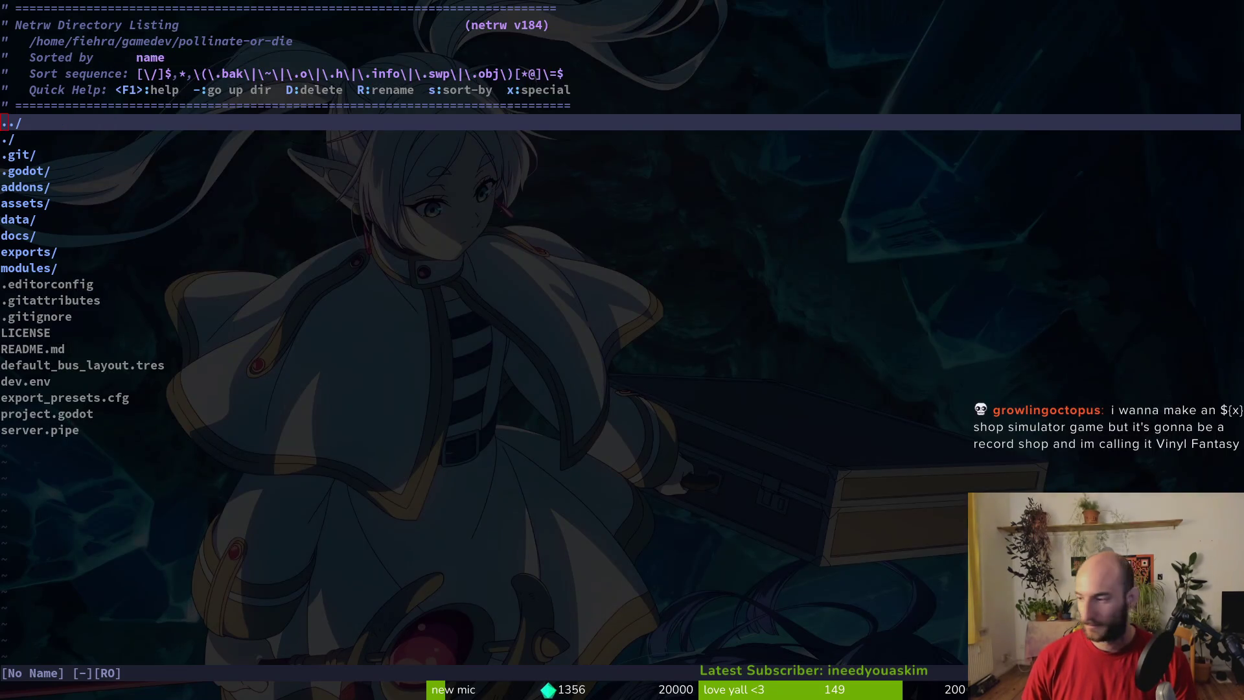
text(:q)
key(Return)
- Resume vim, glance at the file finder, save and quit, then return to Godot
text(;)
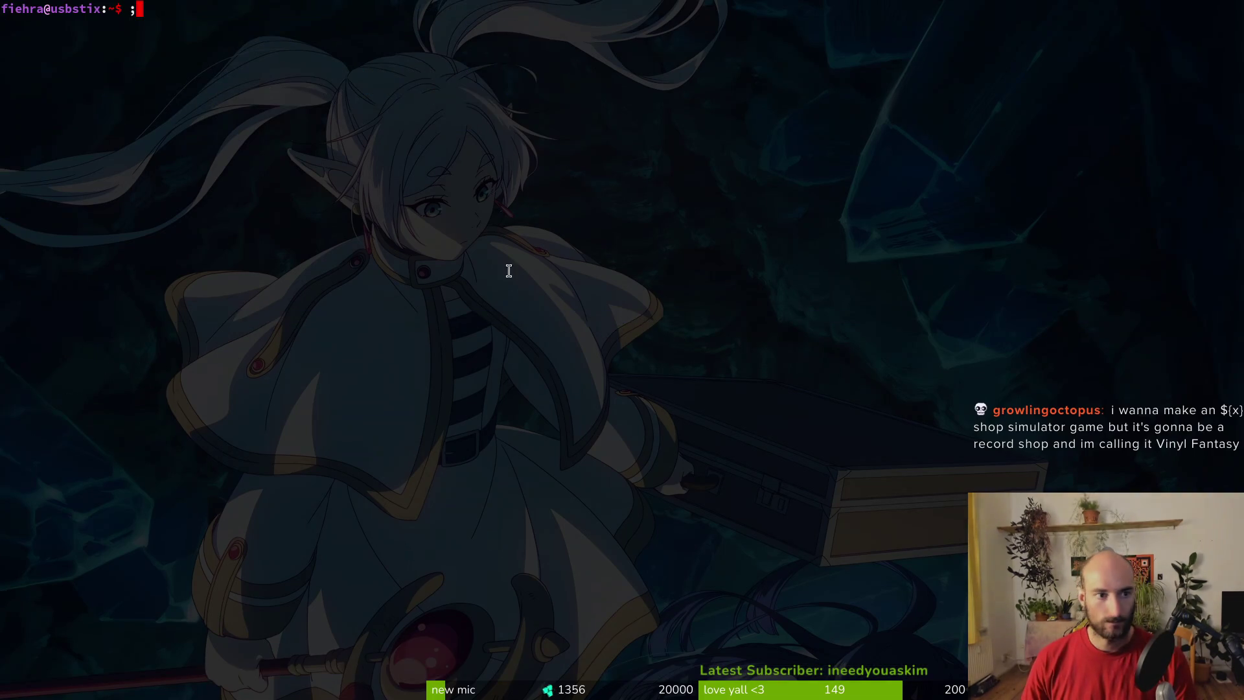
key(ctrl+z)
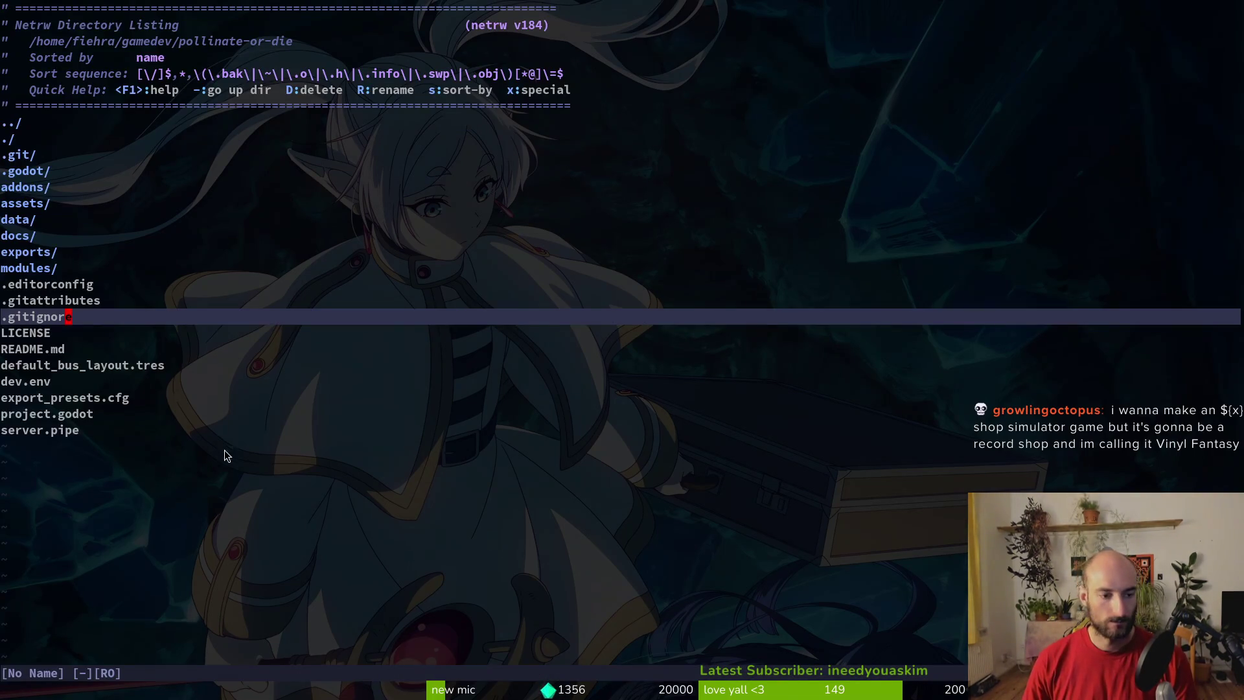
key(space)
key(f)
key(f)
key(Escape)
key(Escape)
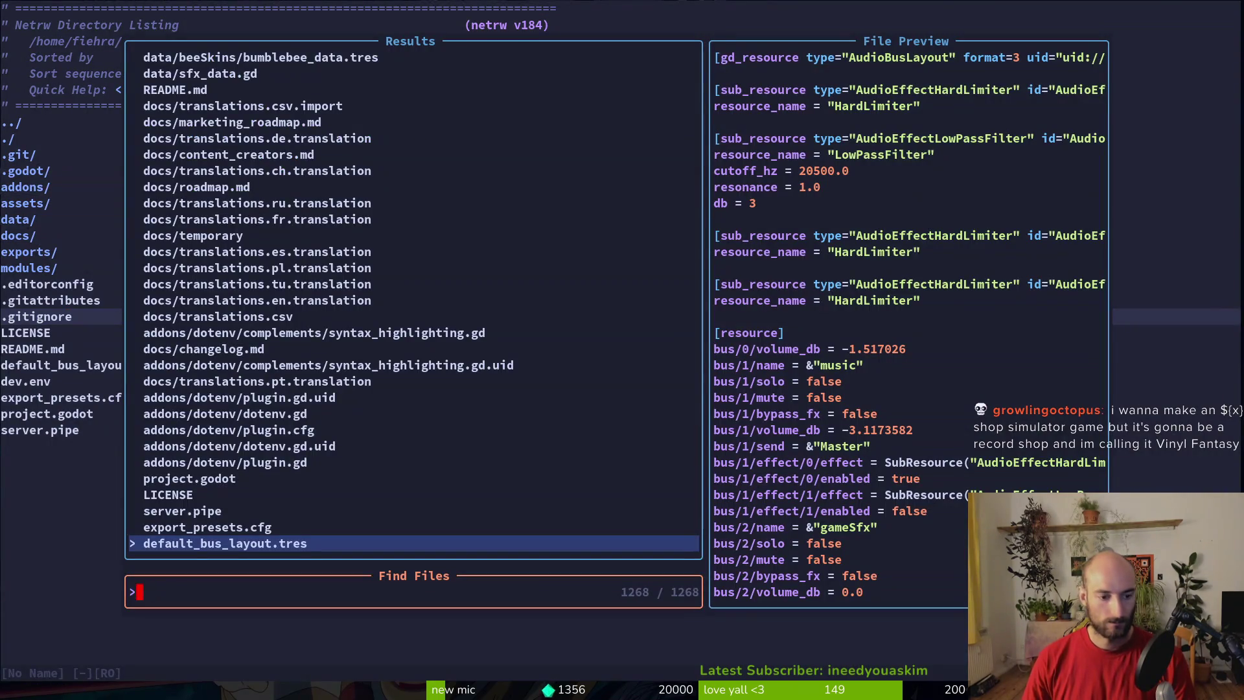
text(:w)
key(Return)
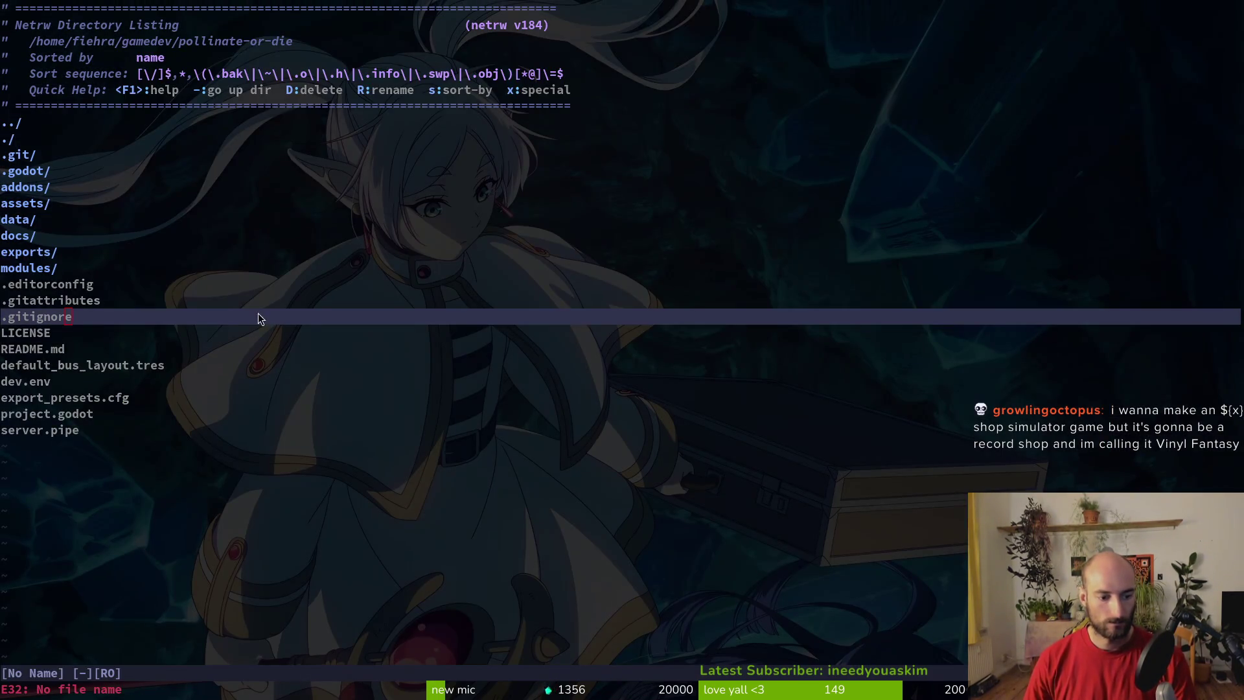
text(:q)
key(Return)
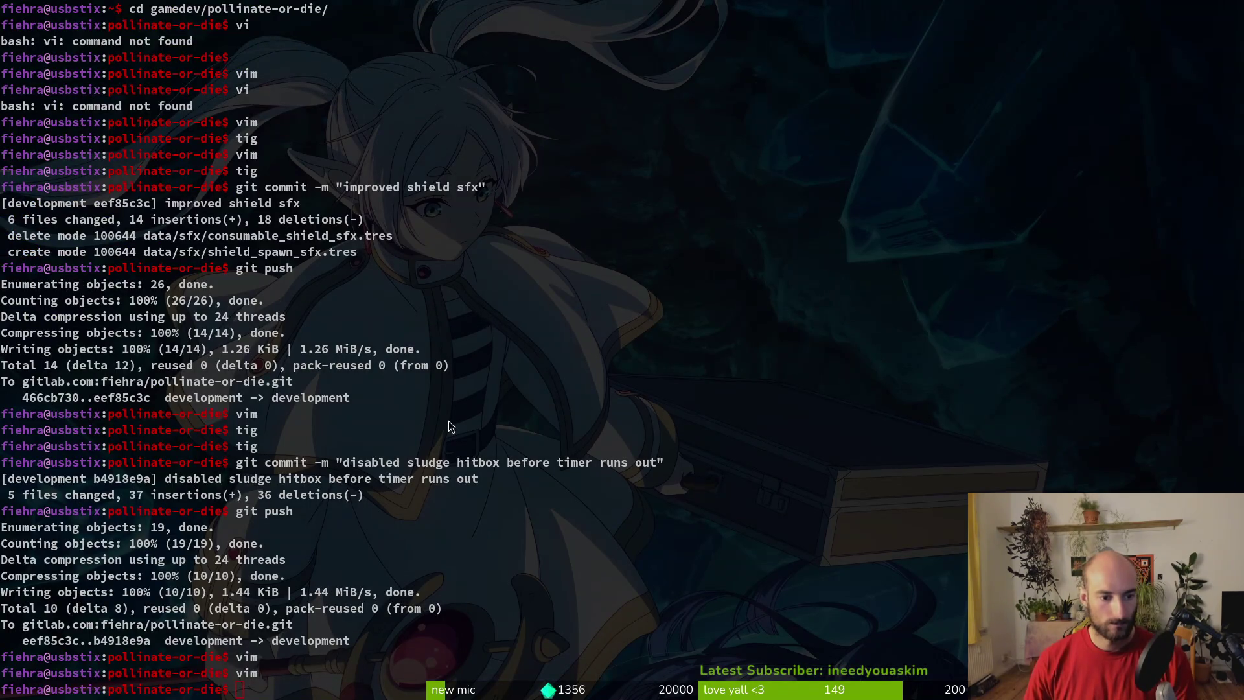
key(alt+Tab)
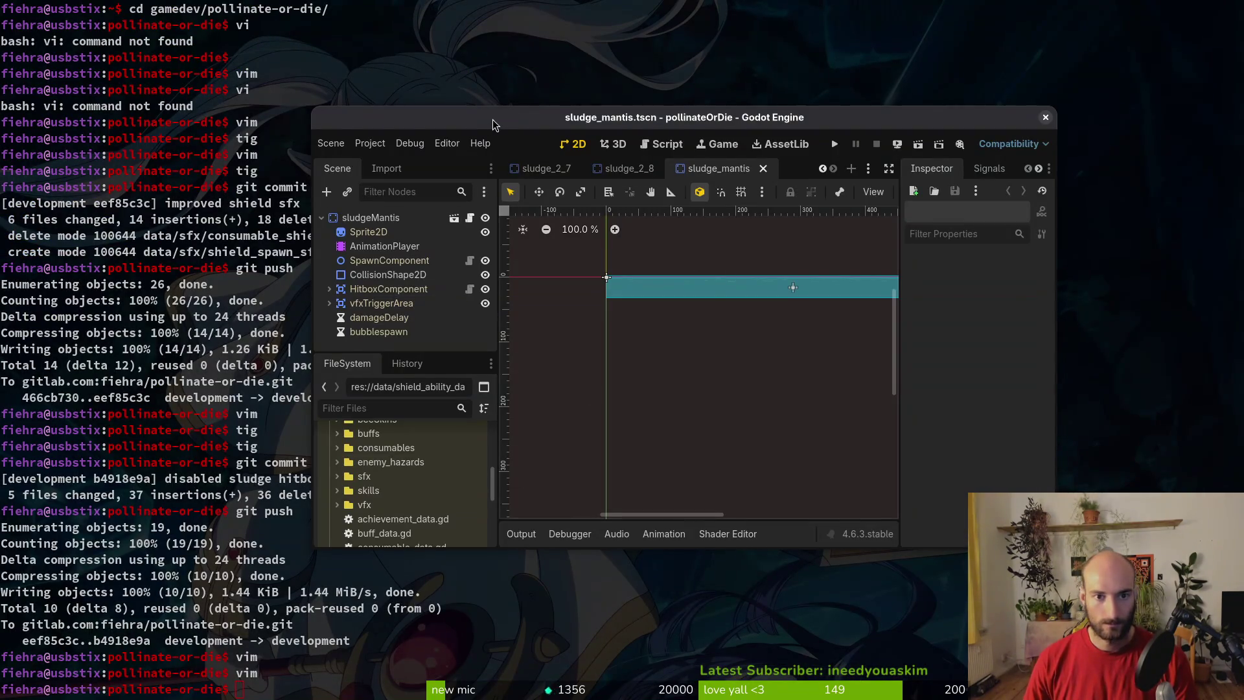
- Open shield_ability_data.tres, set its Special Enum to Shield and save
double_click(493, 119)
double_click(86, 641)
click(1179, 217)
click(1176, 284)
key(ctrl+s)
- Set Unlocked by Skin to Carderbee and drag shield_ability_data.tres into the abilities folder
click(1191, 243)
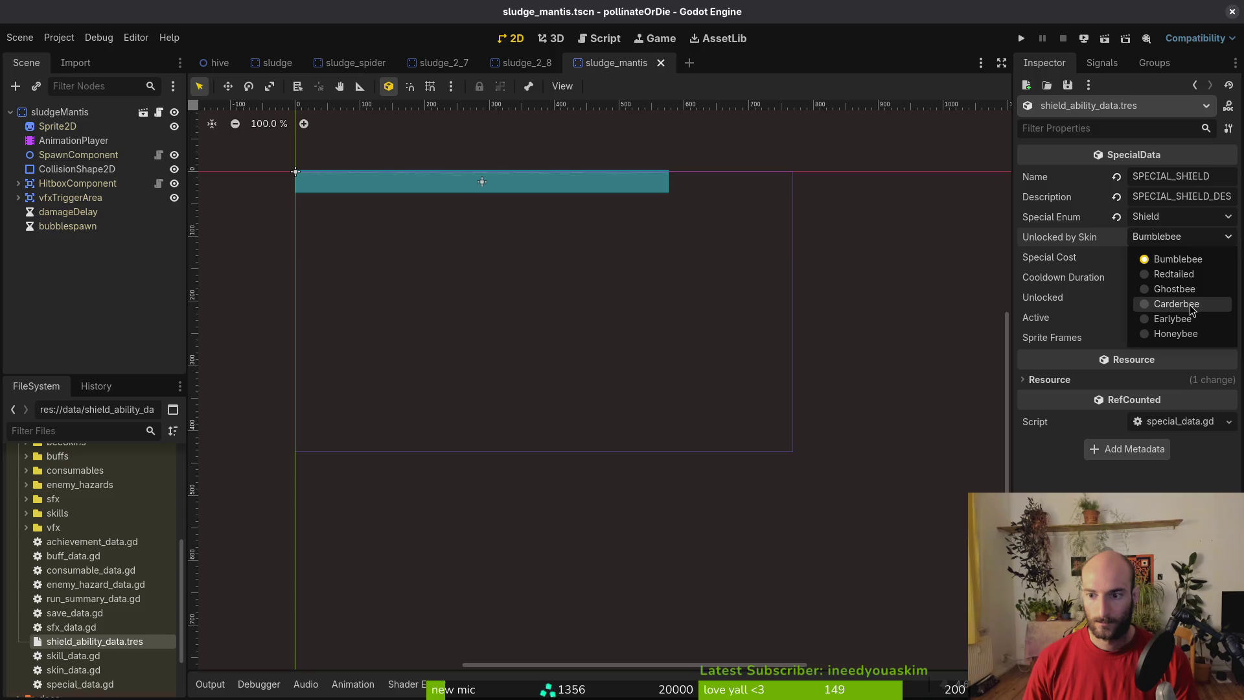
click(1194, 304)
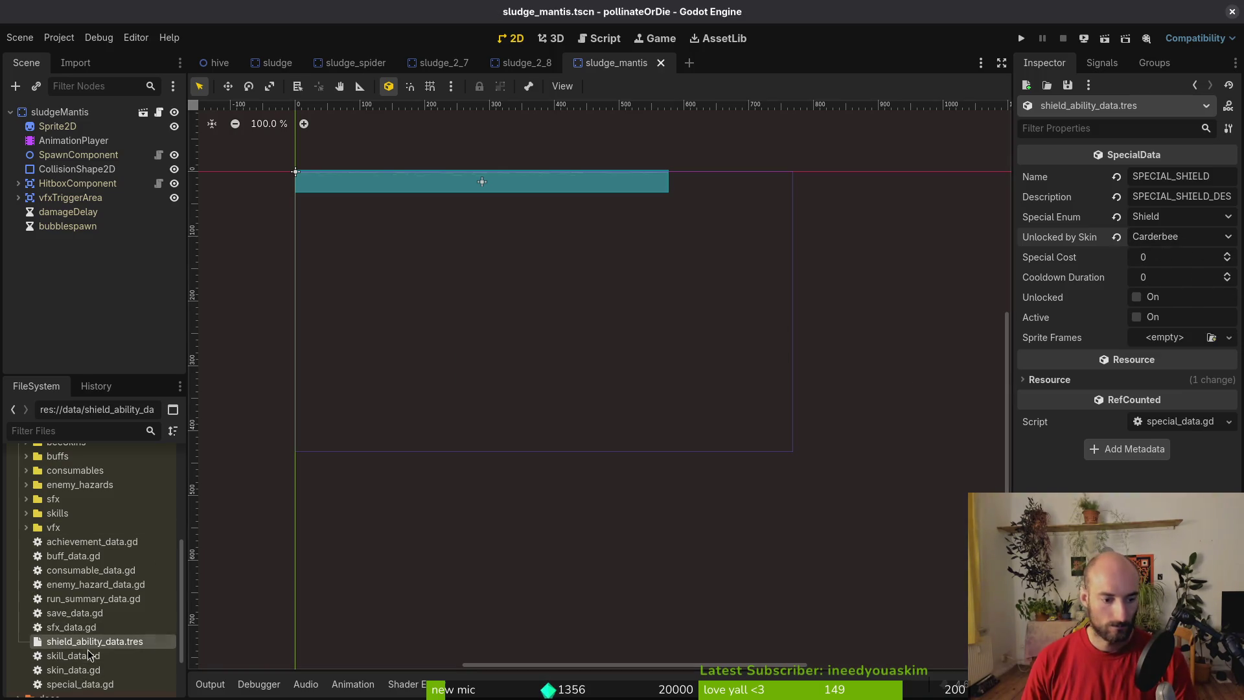
click(1167, 238)
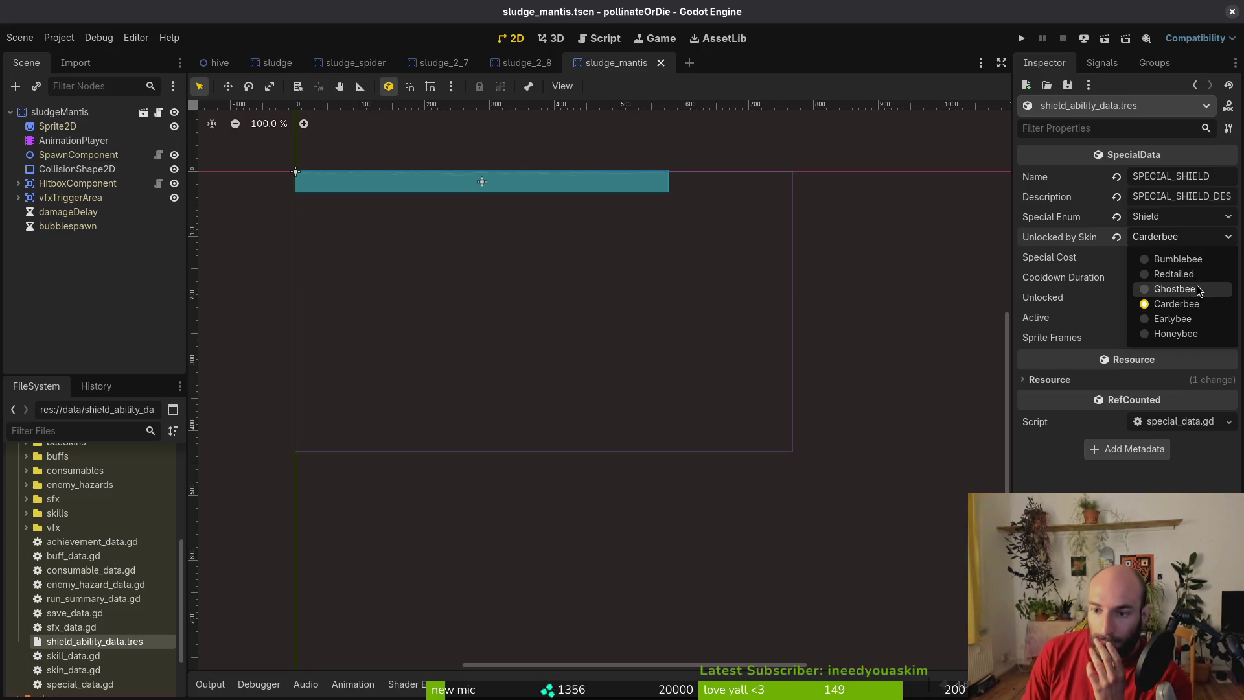
click(1175, 303)
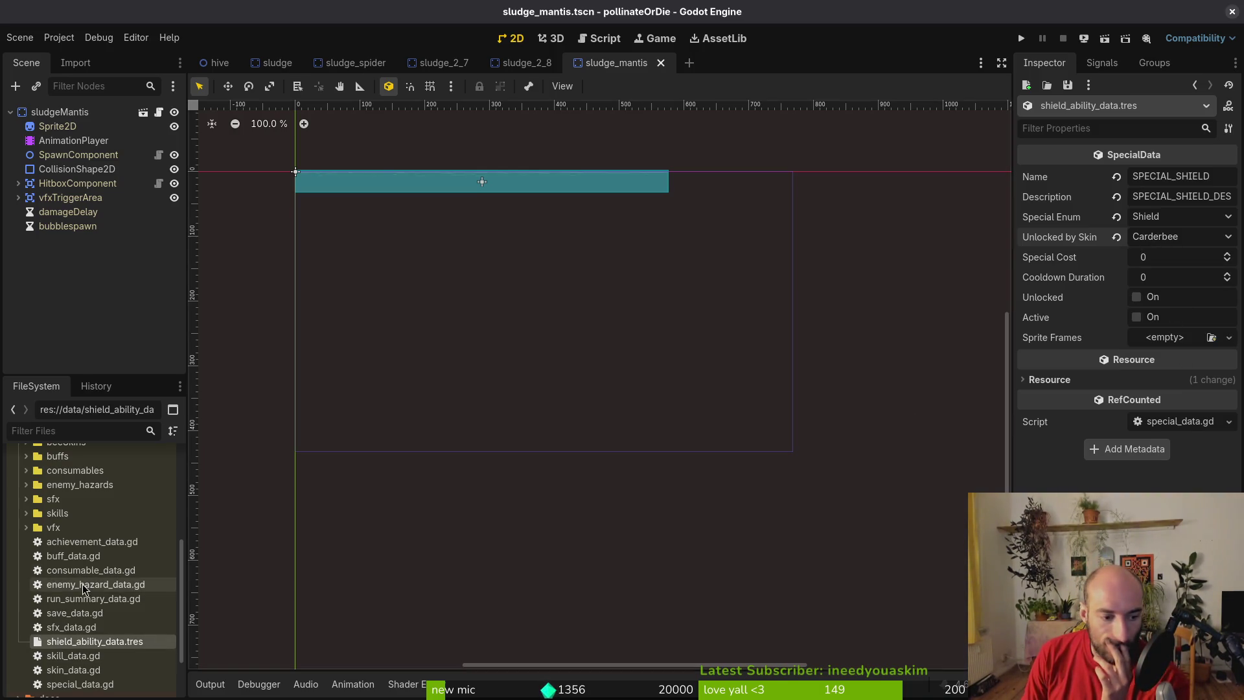
mouse_move(73, 641)
mouse_down()
mouse_move(91, 523)
mouse_move(95, 539)
mouse_move(141, 544)
mouse_move(109, 594)
mouse_move(158, 557)
mouse_move(89, 528)
mouse_up()
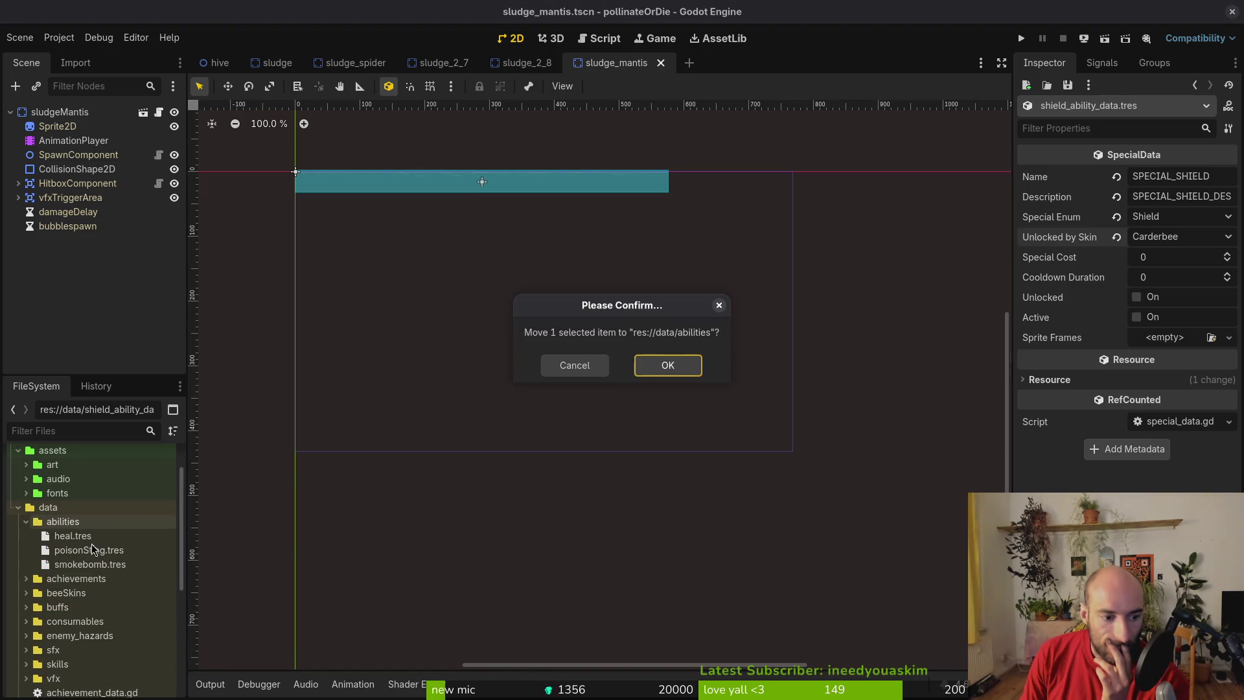
- Move the shield resource into data/abilities and make Carderbee unlock heal.tres
click(667, 366)
click(75, 542)
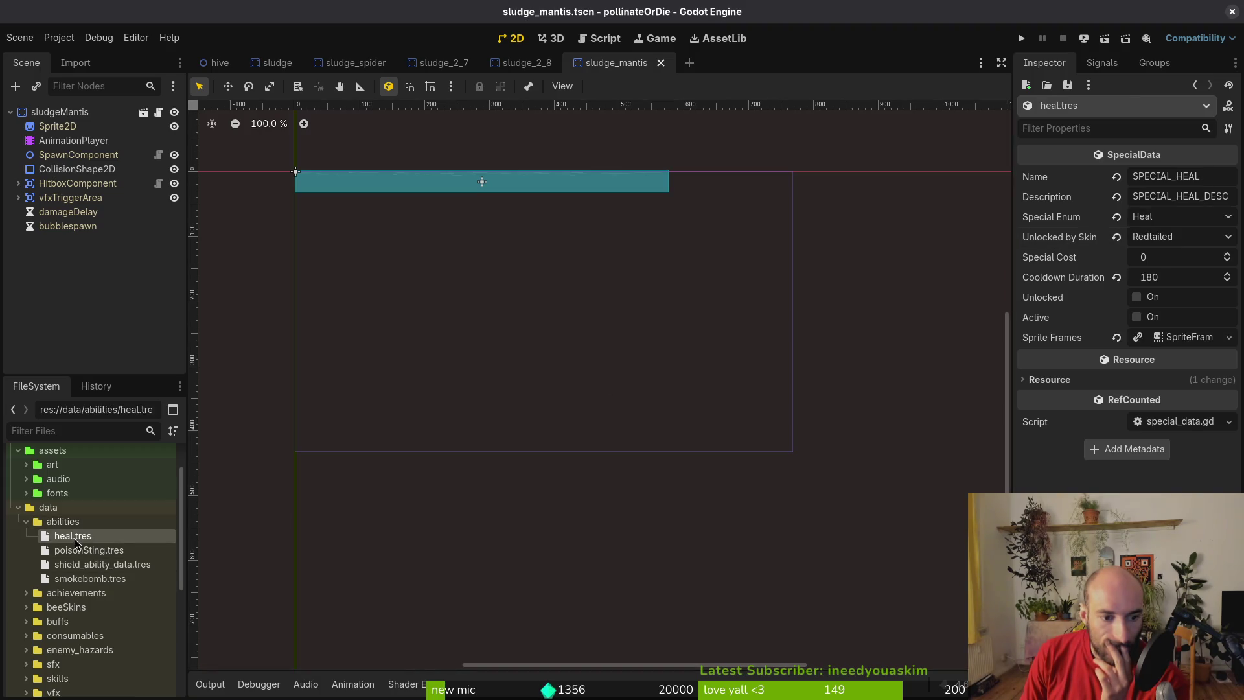
click(1160, 240)
click(1176, 304)
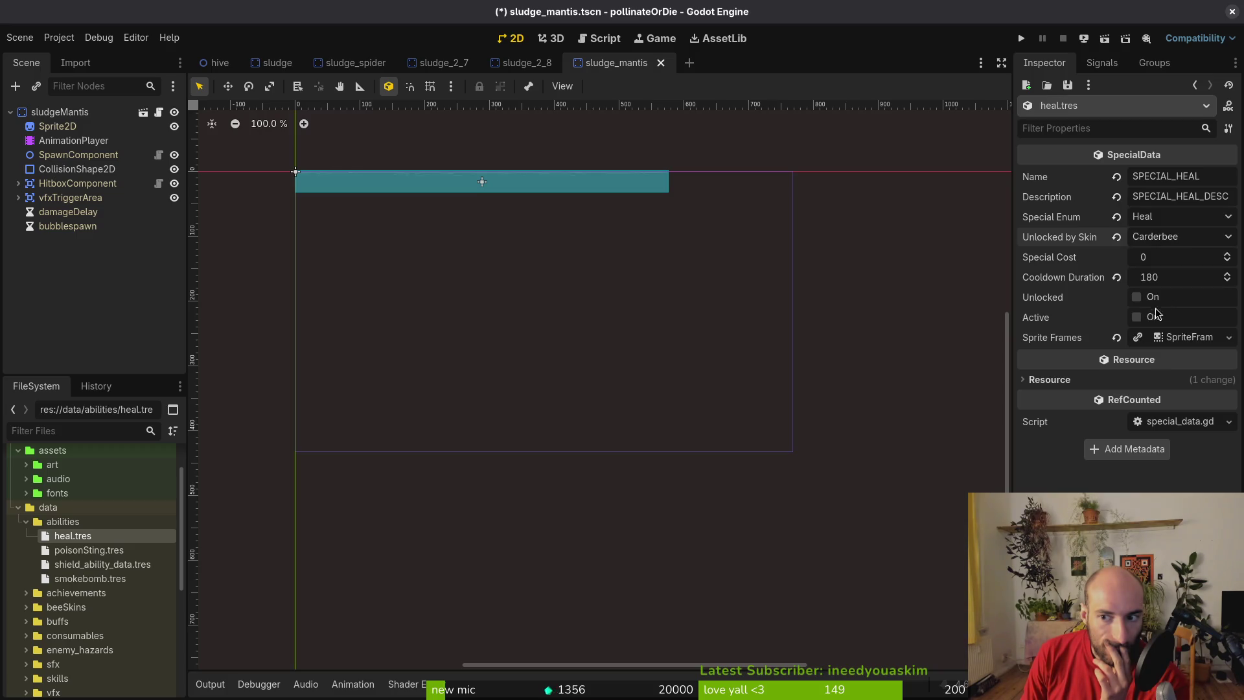
- Set the shield ability's unlock skin to Redtailed
click(78, 554)
click(86, 565)
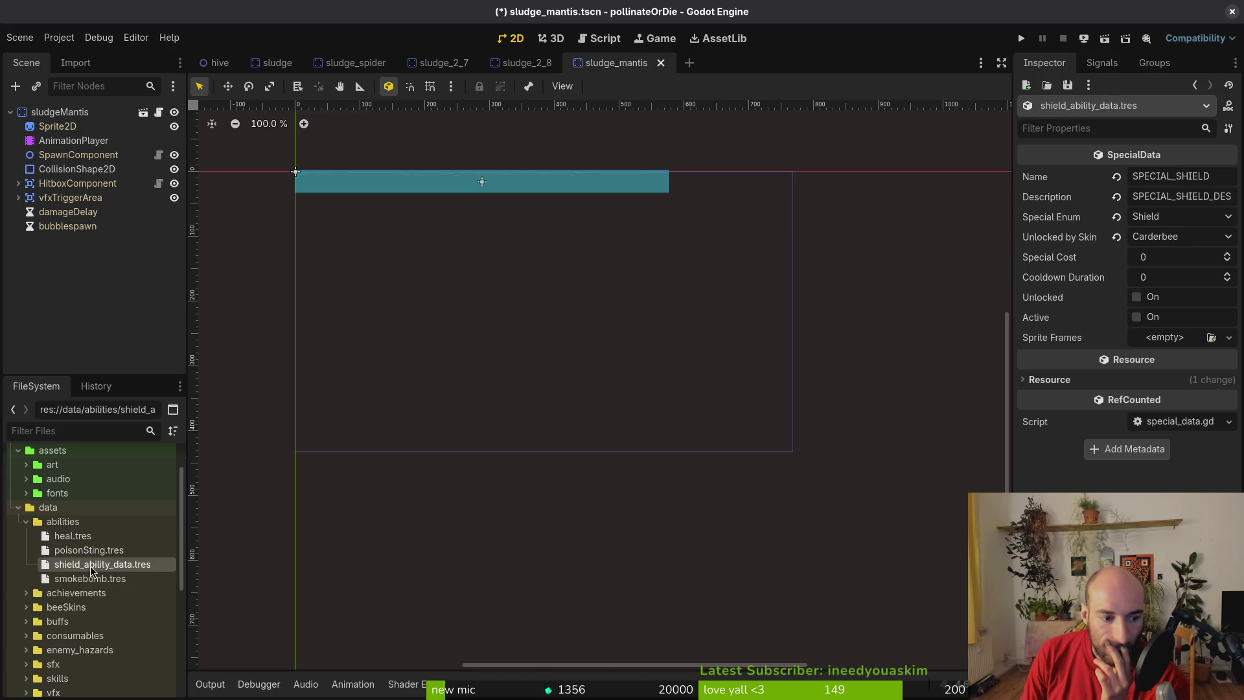
click(1182, 237)
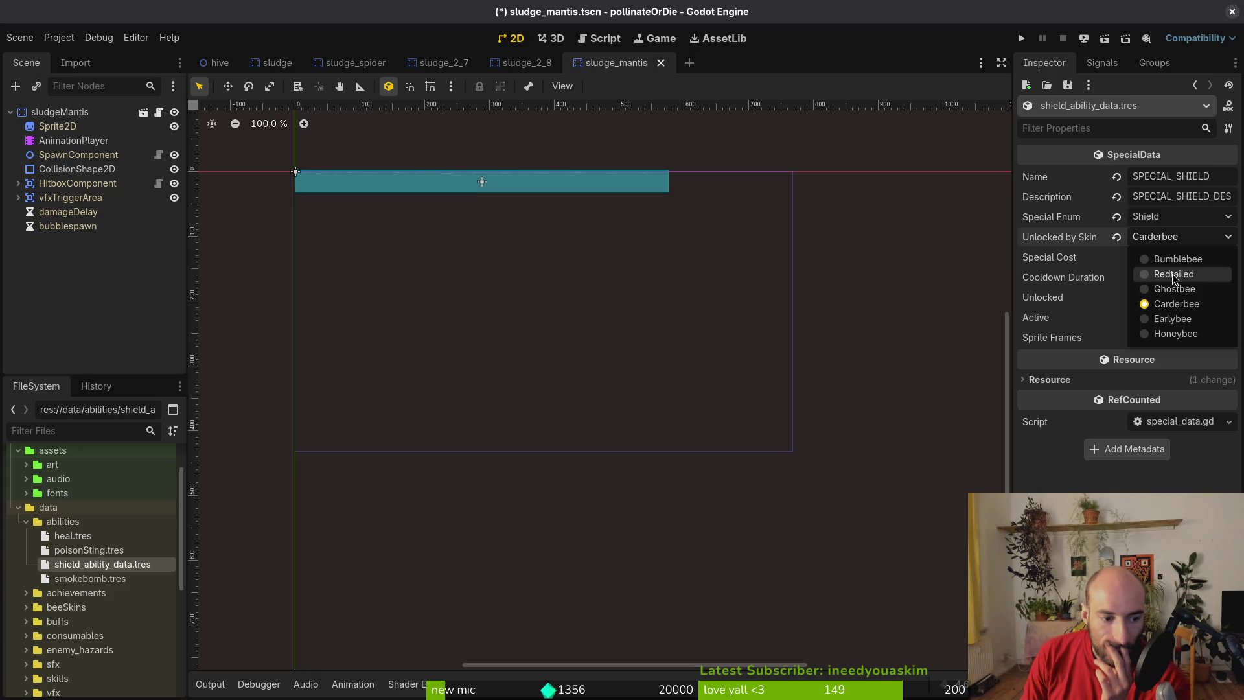
click(1174, 275)
- Change heal.tres's unlock skin to Earlybee and compare the shield with smokebomb.tres
click(73, 535)
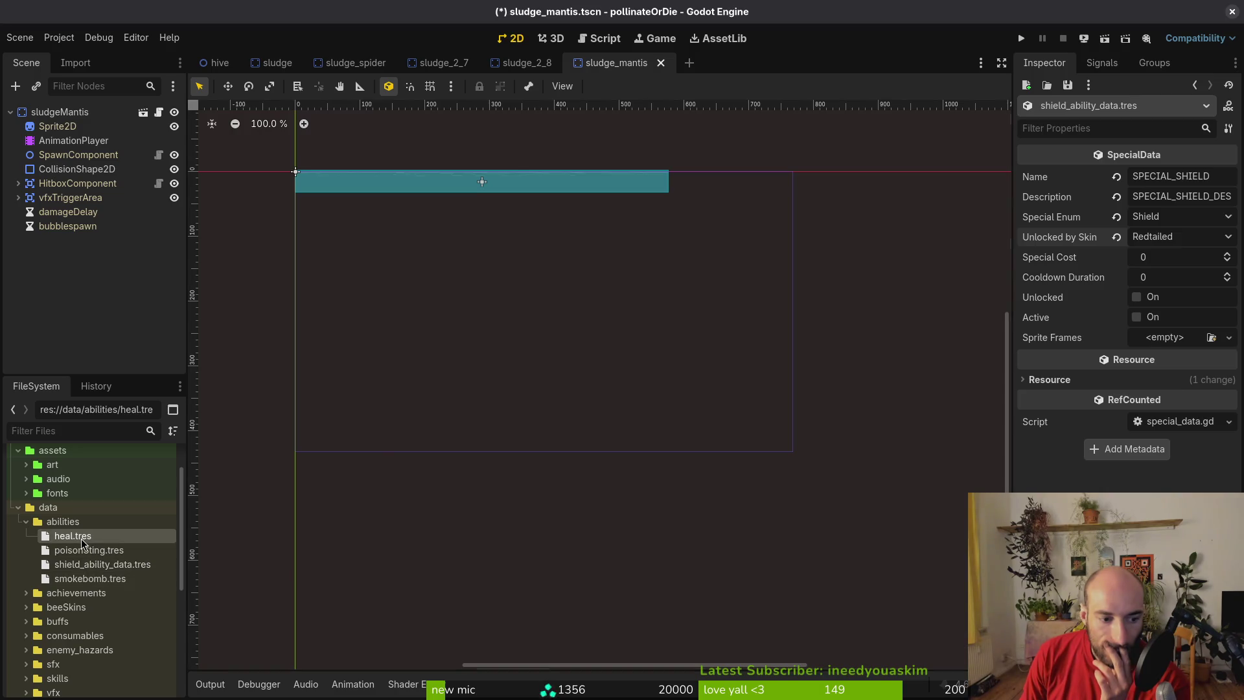
click(1169, 244)
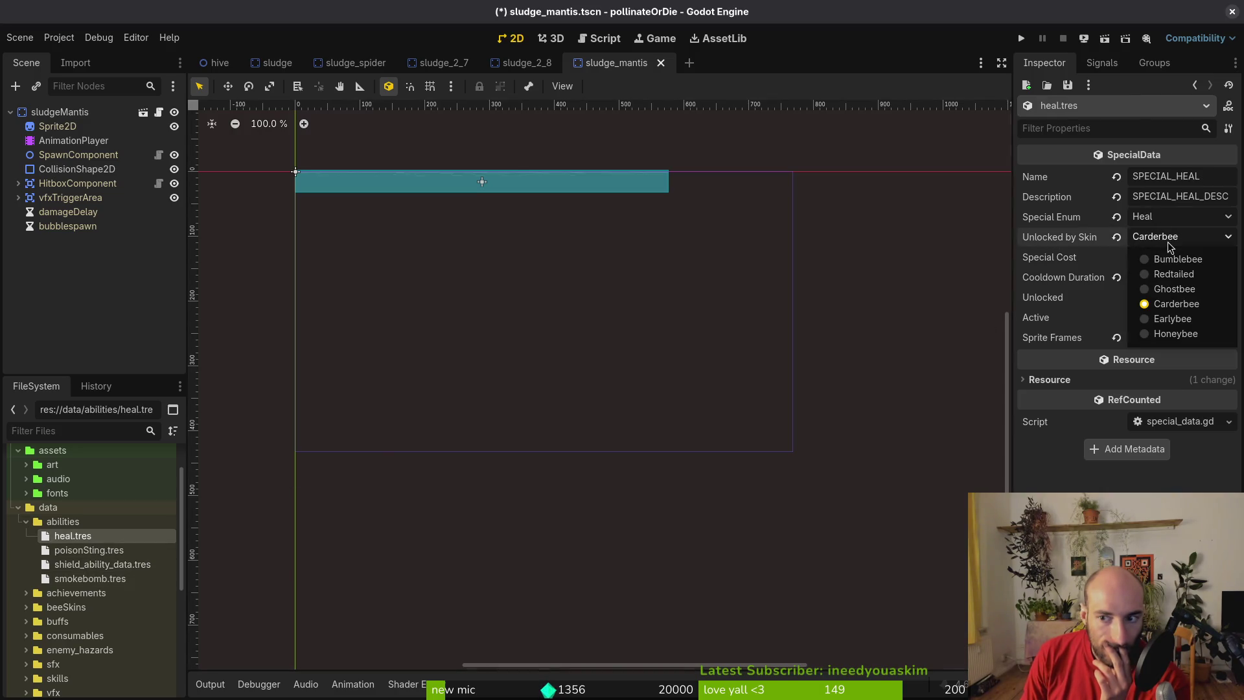
click(1183, 321)
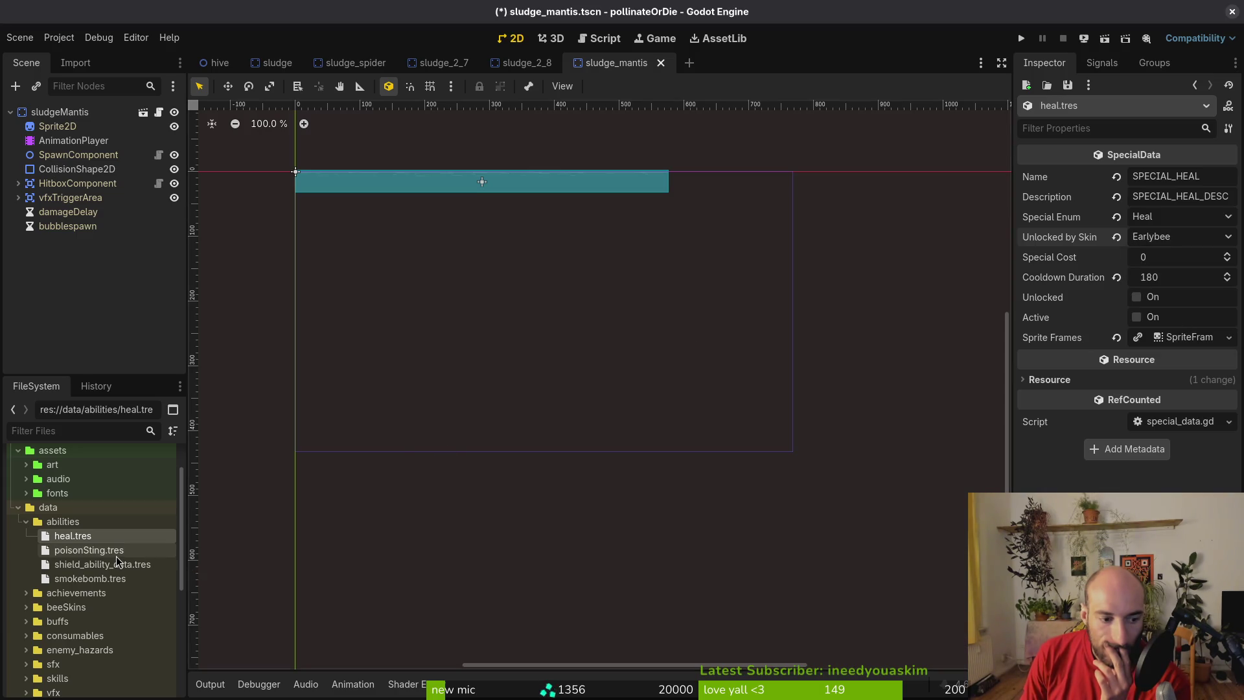
click(100, 568)
click(97, 583)
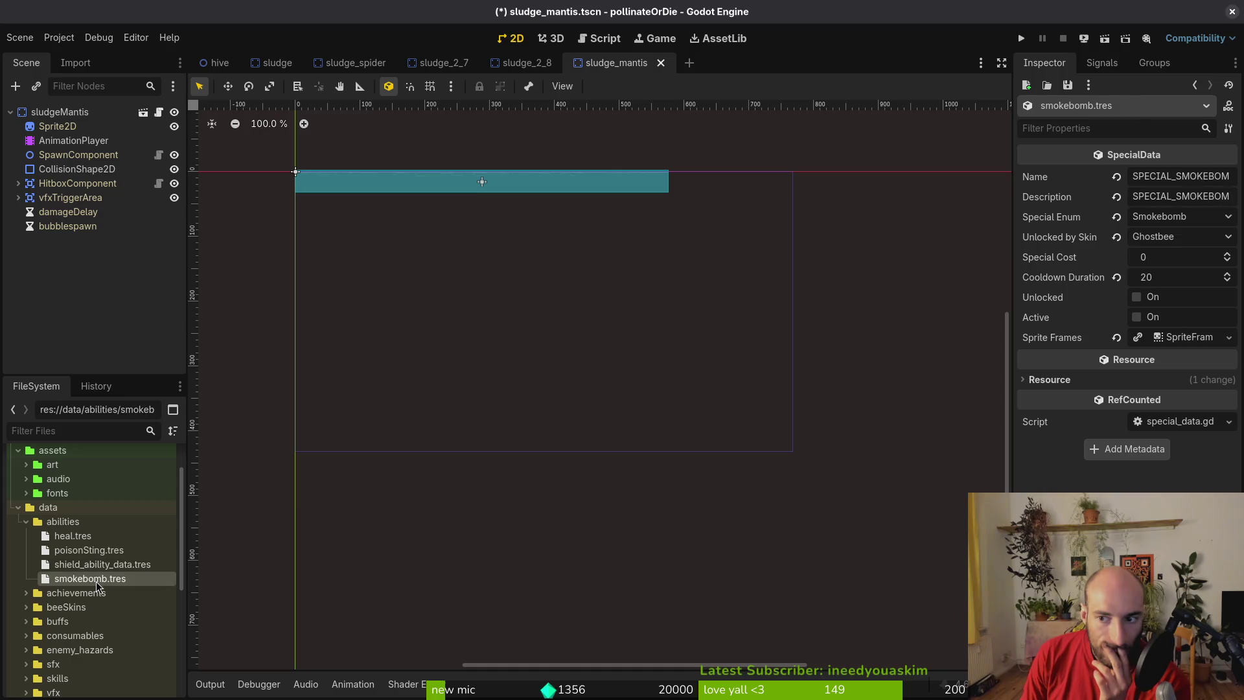
click(98, 565)
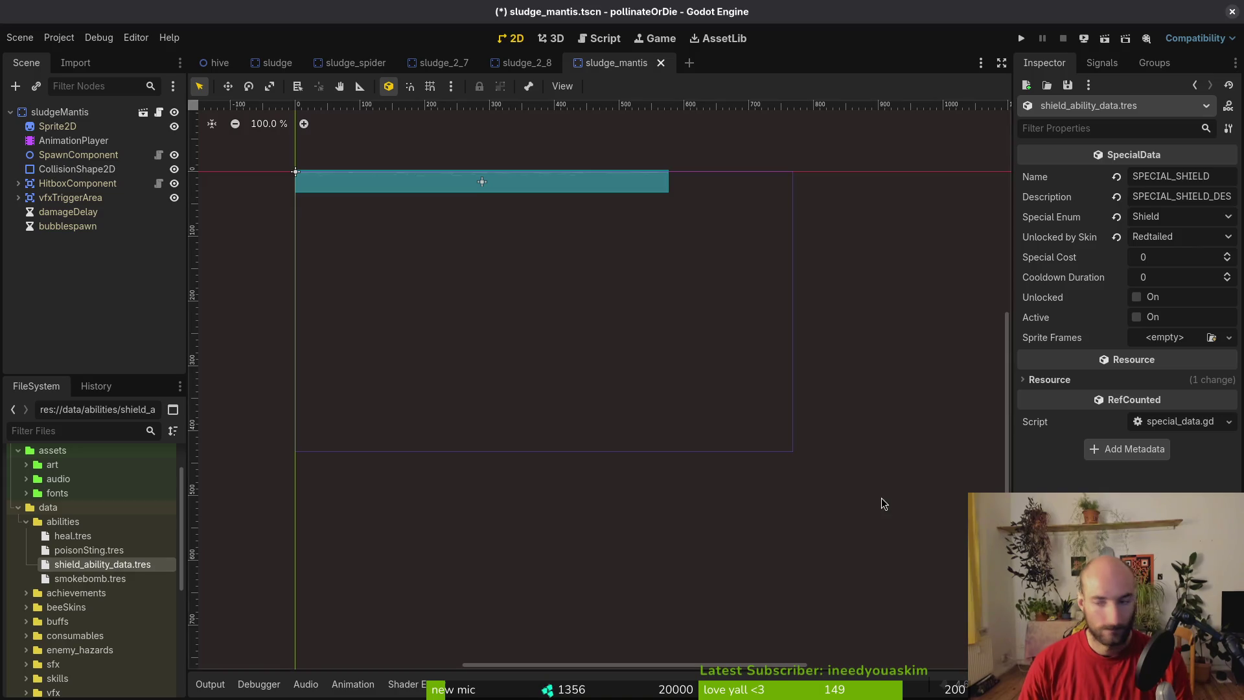
click(134, 578)
click(102, 566)
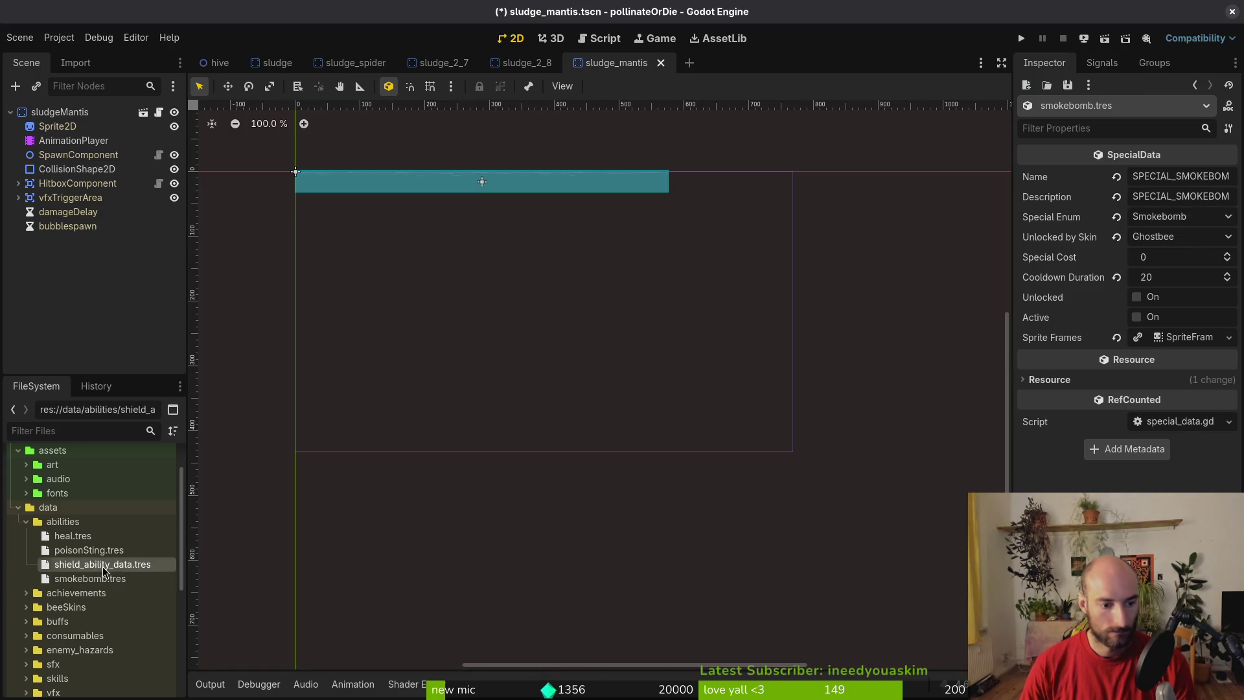
- Rename shield_ability_data.tres to shield.tres and save
key(F2)
text(shield.tres)
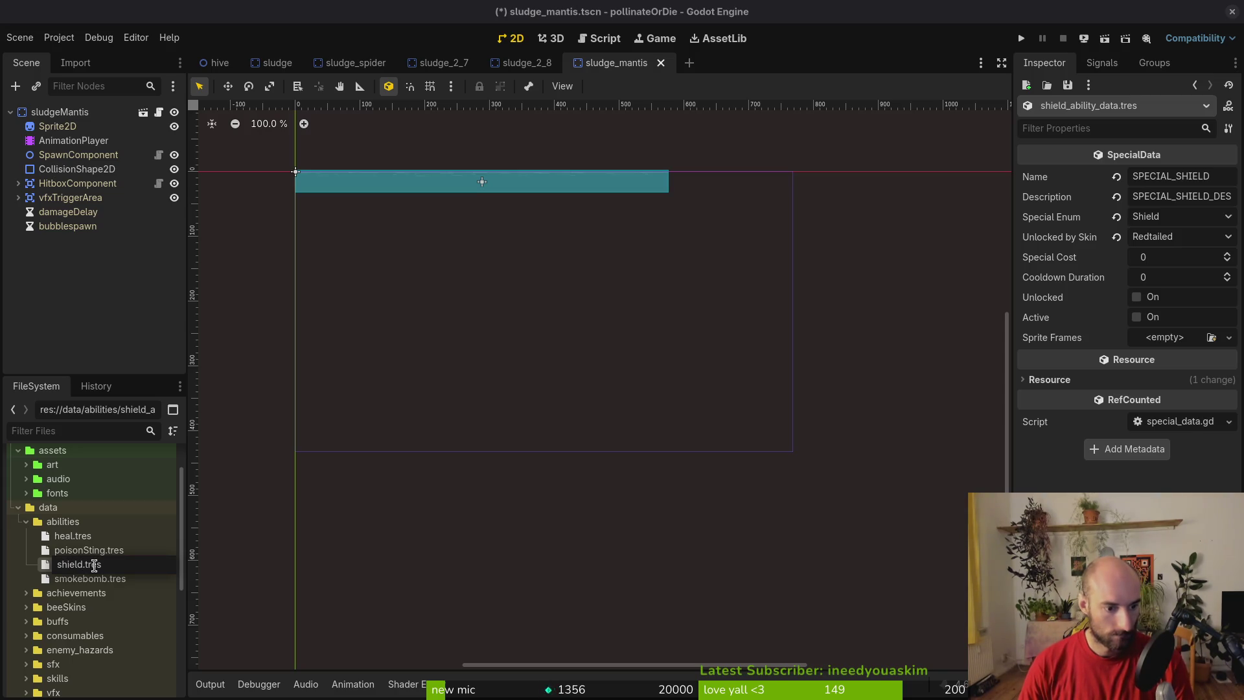
key(Return)
key(ctrl+s)
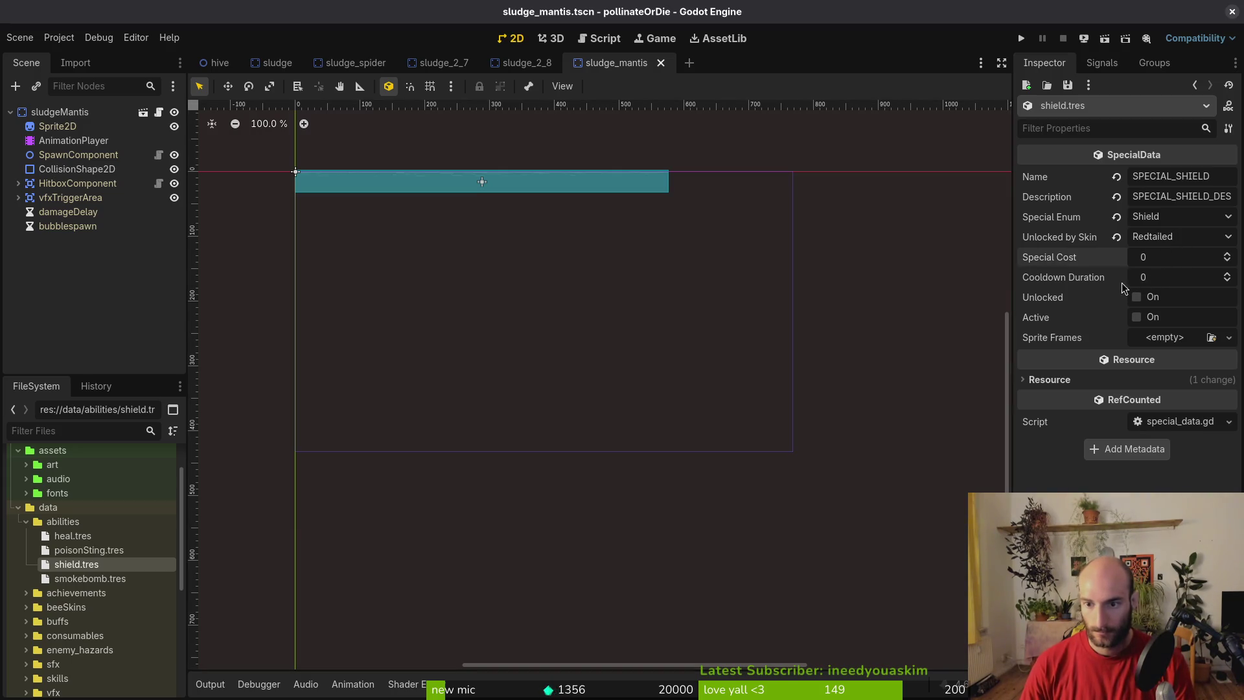
- Set the shield ability's cooldown duration to 60
click(81, 550)
click(81, 569)
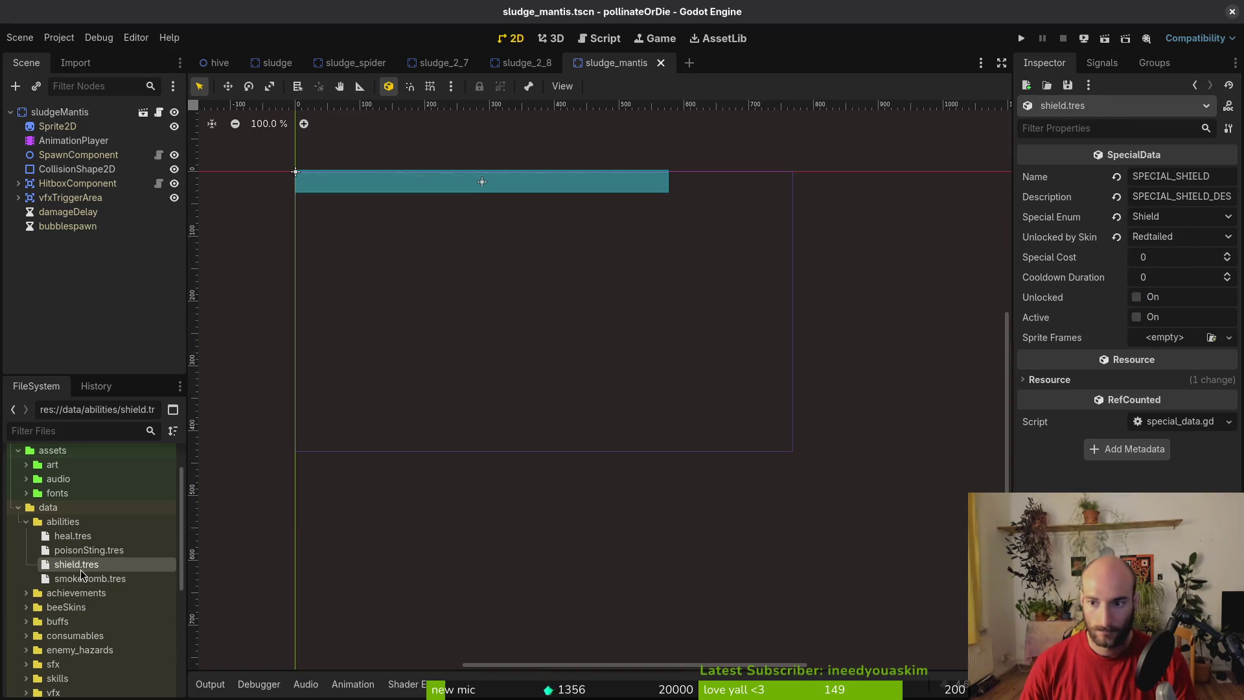
click(1171, 277)
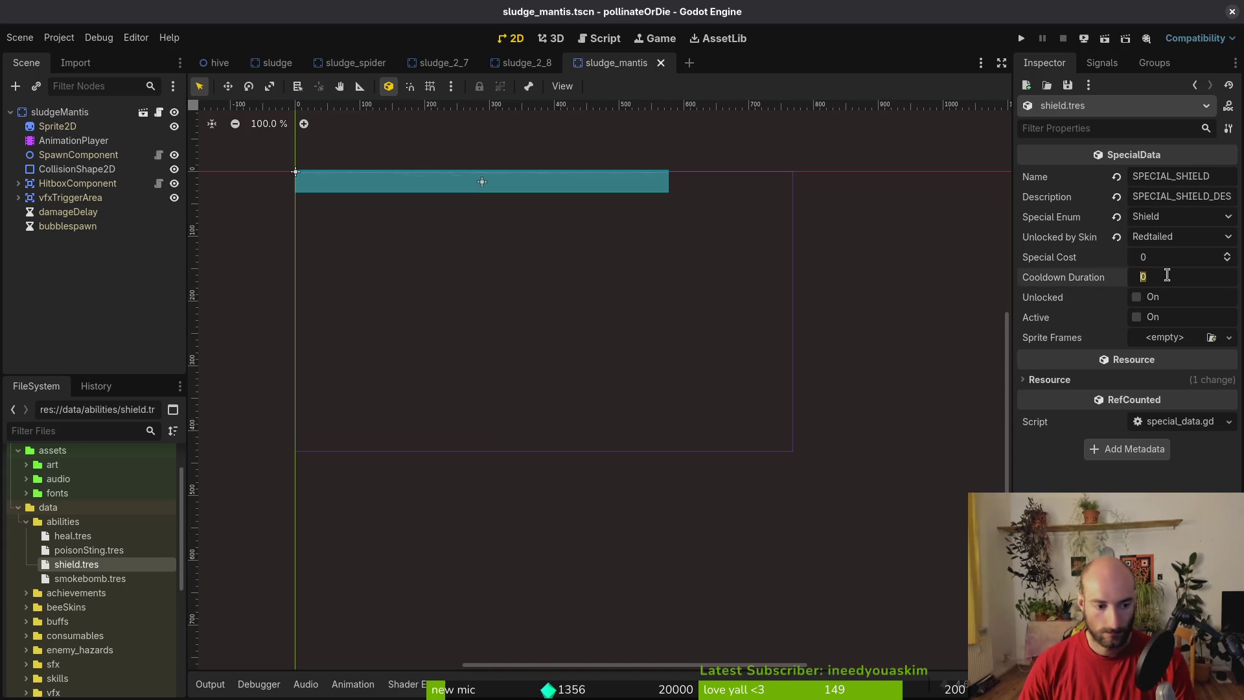
text(60)
key(Return)
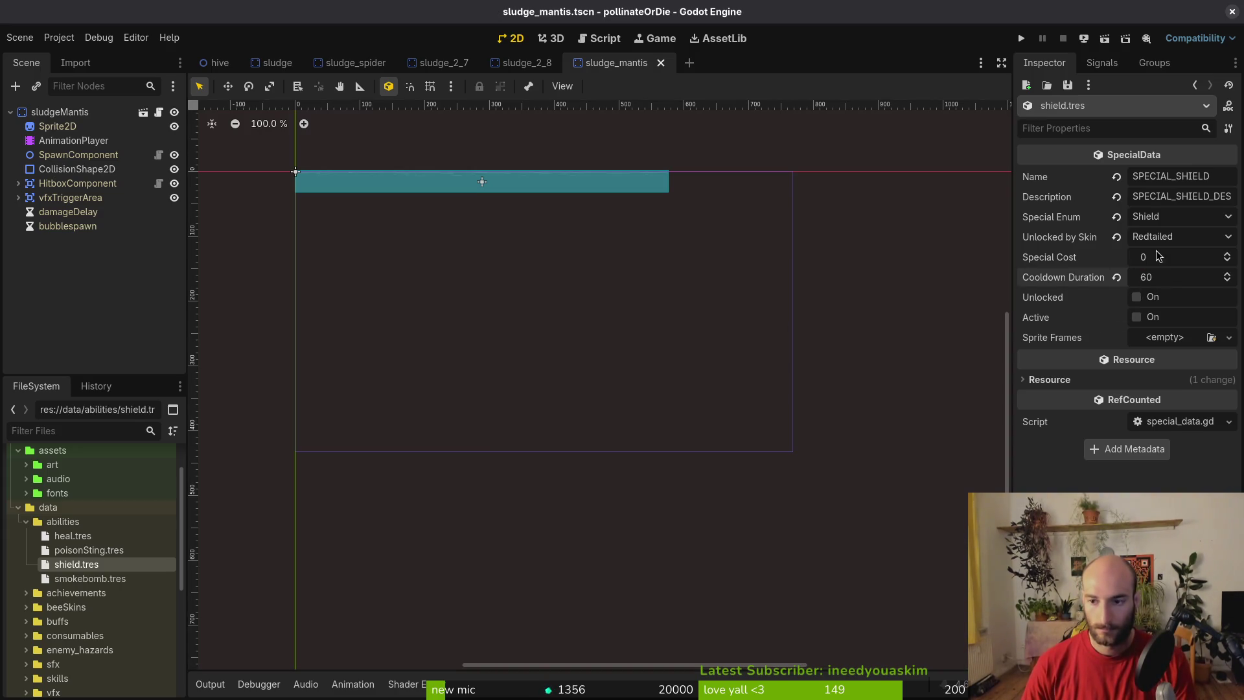
- Check the shield file's context menu, then select smokebomb.tres
right_click(95, 568)
click(96, 563)
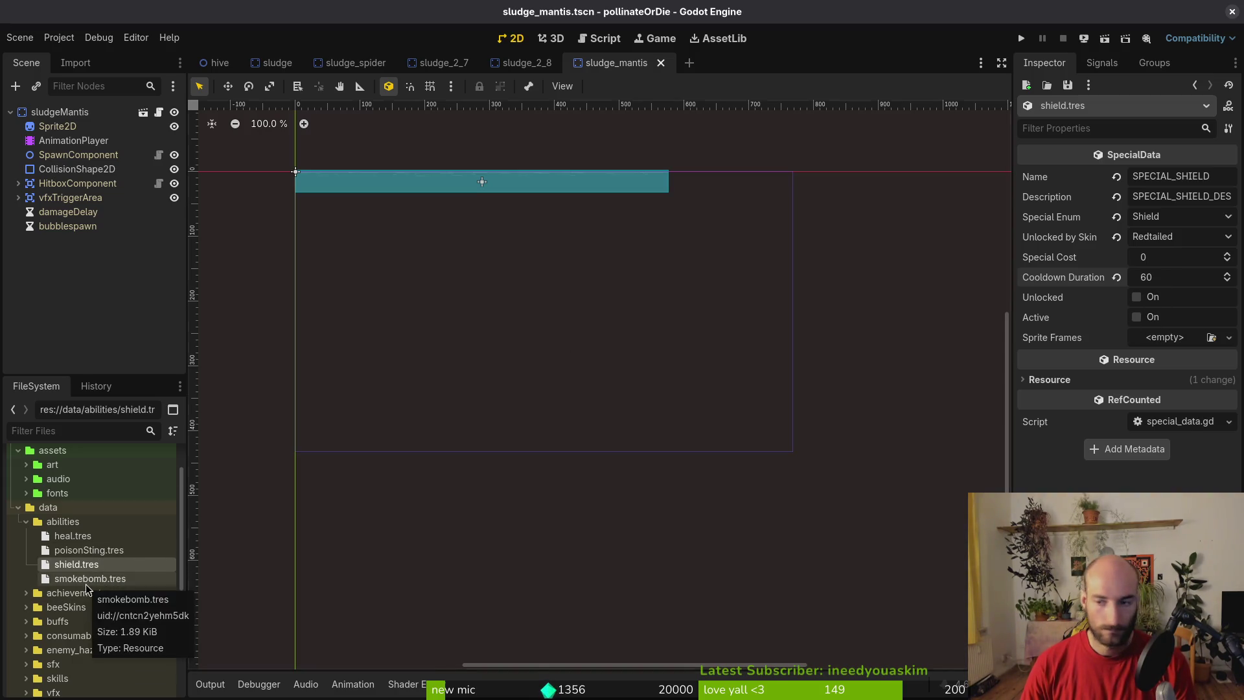
click(91, 579)
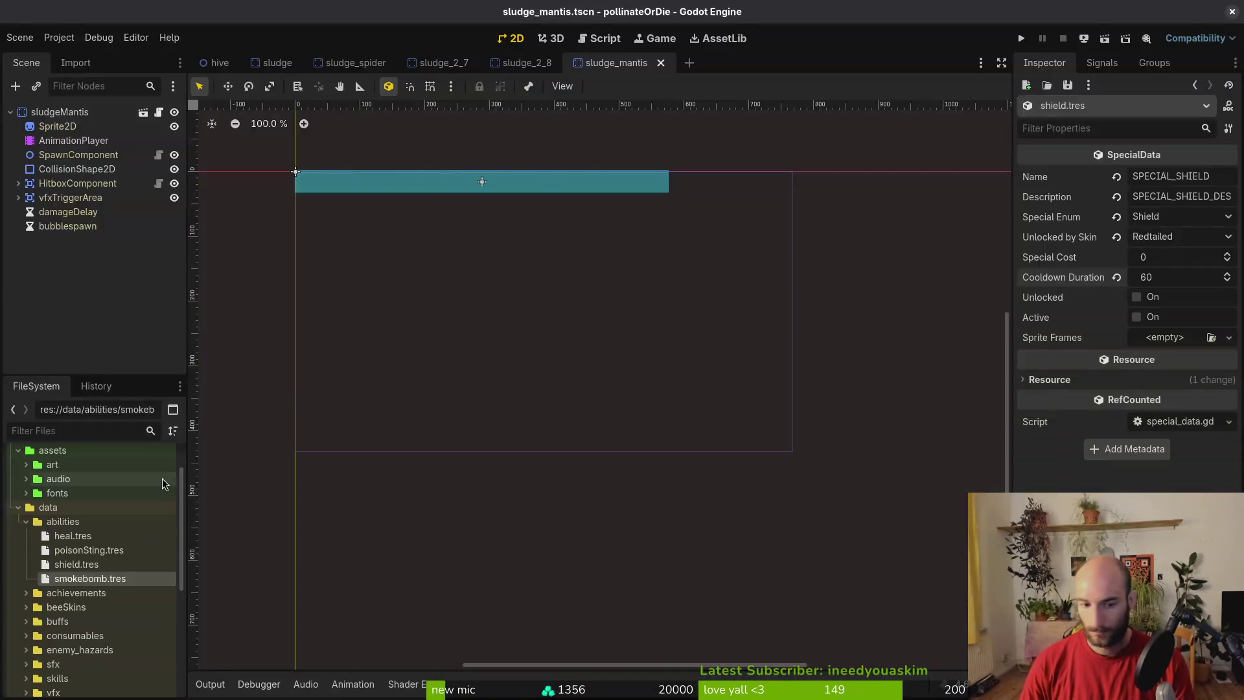
key(super)
- In the terminal, change into gamedev/pollinate-or-die and launch Neovim with nvim
click(162, 478)
text(cd gampp)
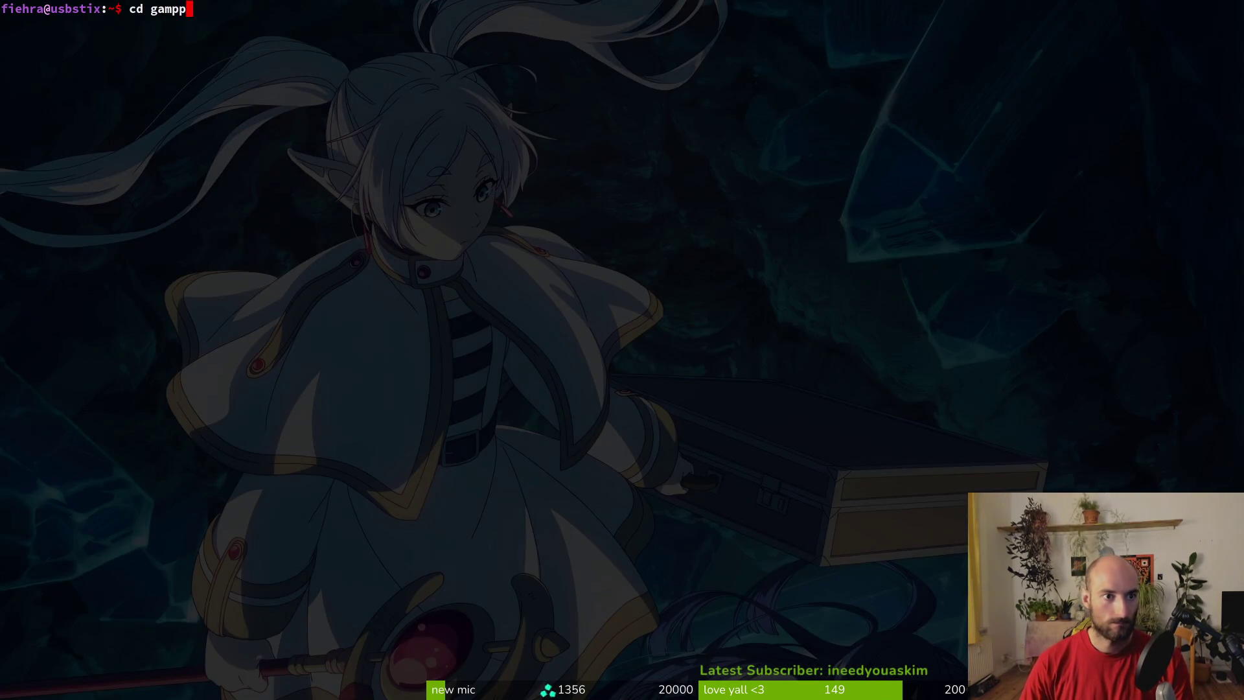
key(BackSpace)
key(BackSpace)
text(edev/po)
key(Tab)
key(Return)
text(nvim .)
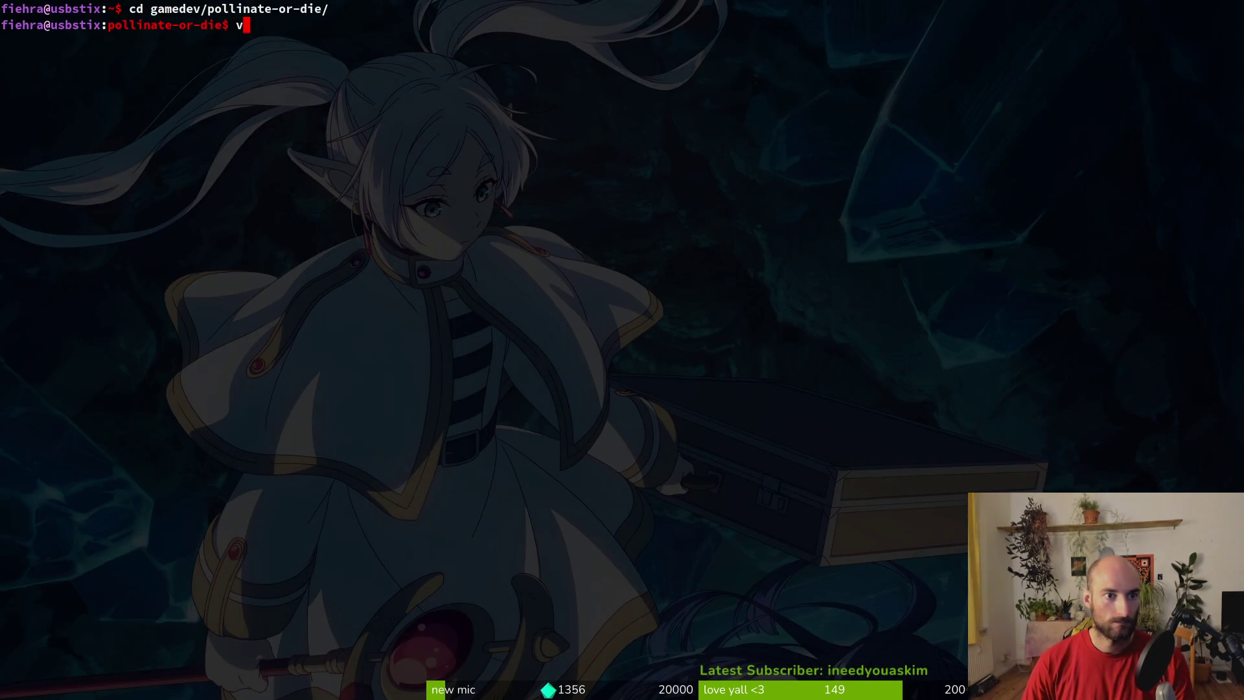
key(Return)
- Search project files in Telescope, trying shield and special before healing
key(space)
key(f)
key(f)
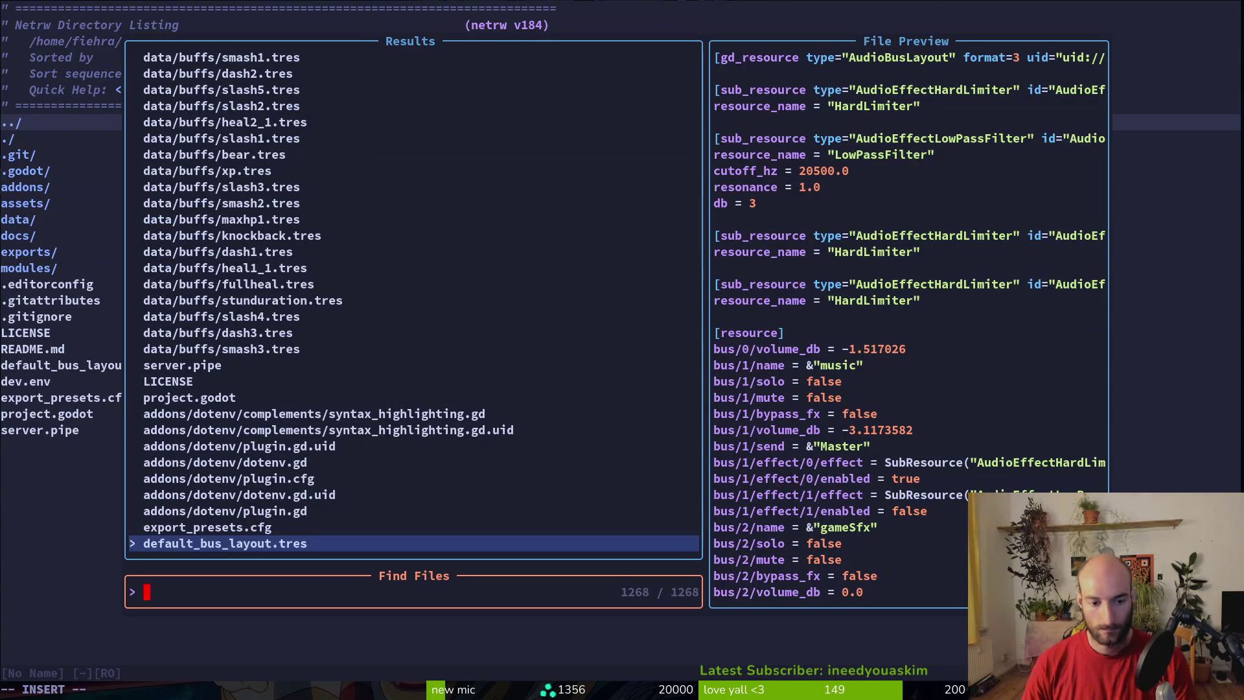
text(shield)
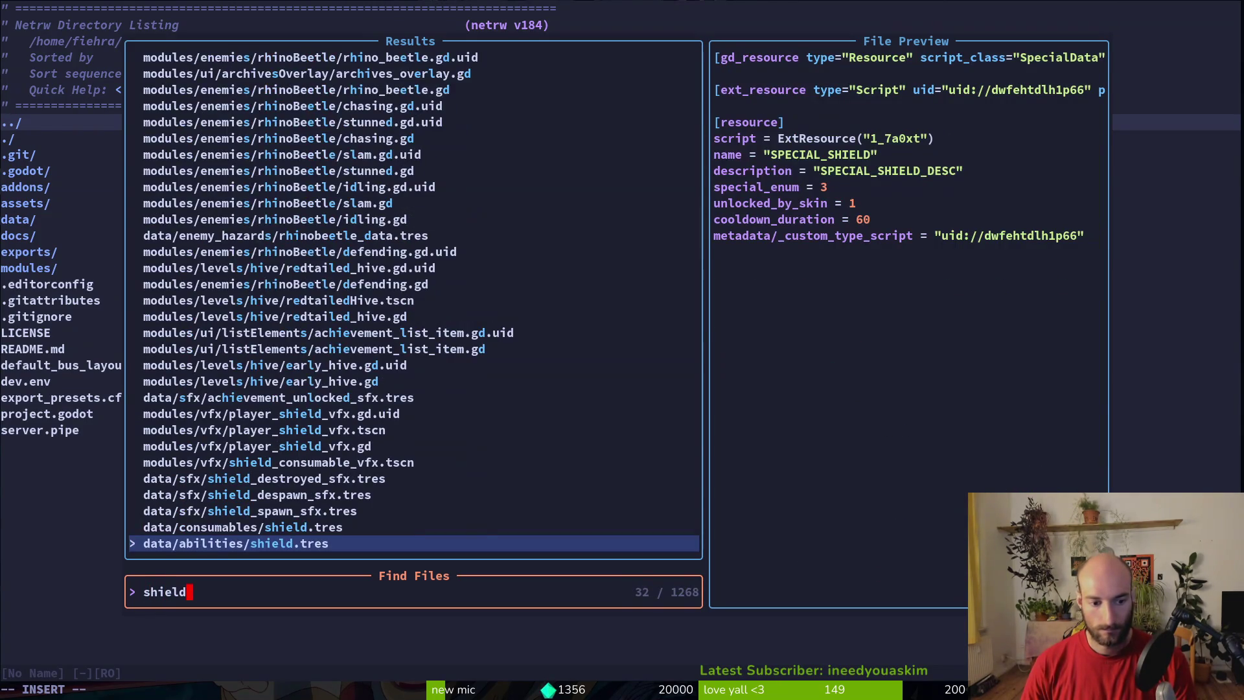
key(Down)
key(BackSpace)
key(BackSpace)
key(BackSpace)
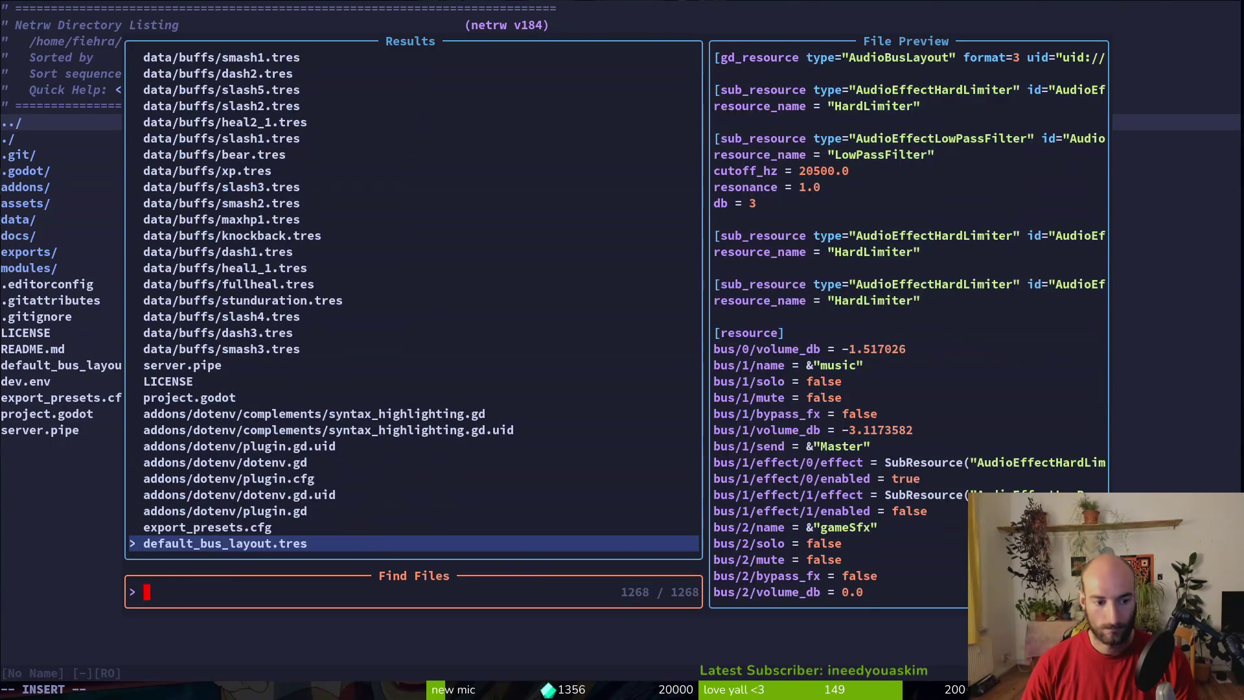
text(special)
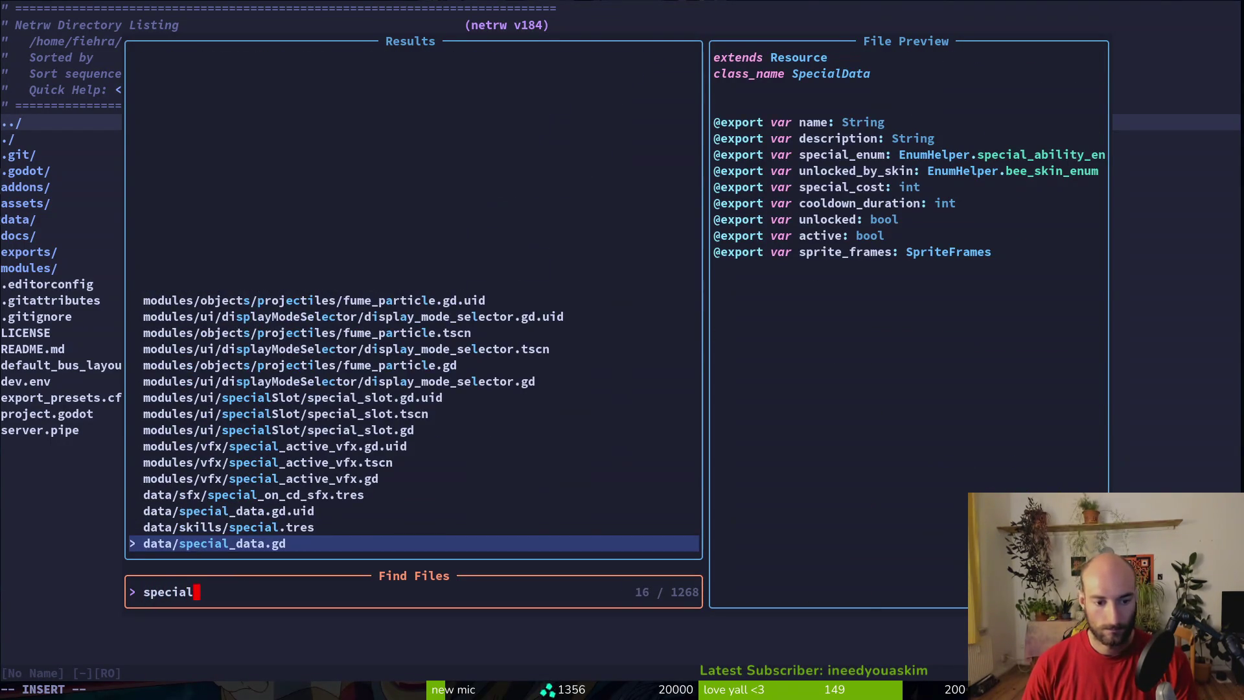
key(BackSpace)
key(BackSpace)
key(BackSpace)
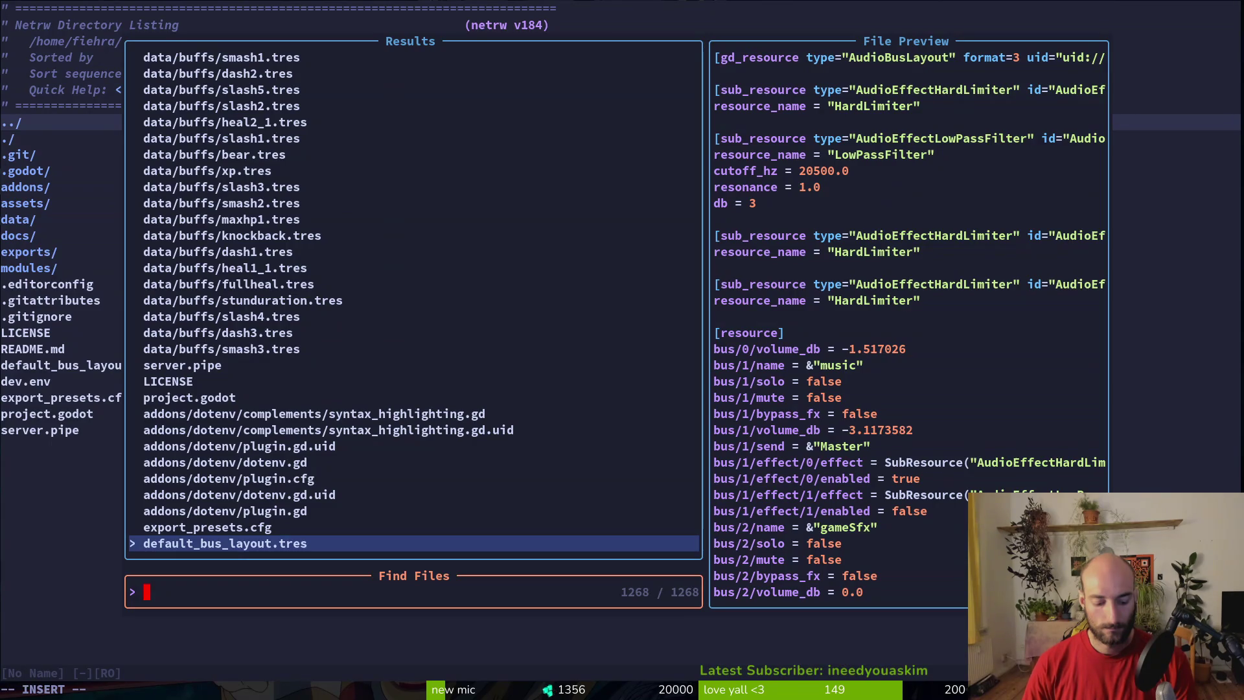
text(healing)
- Open healing.gd, review its commented-out heal sound line, and return to Godot
key(Up)
key(Return)
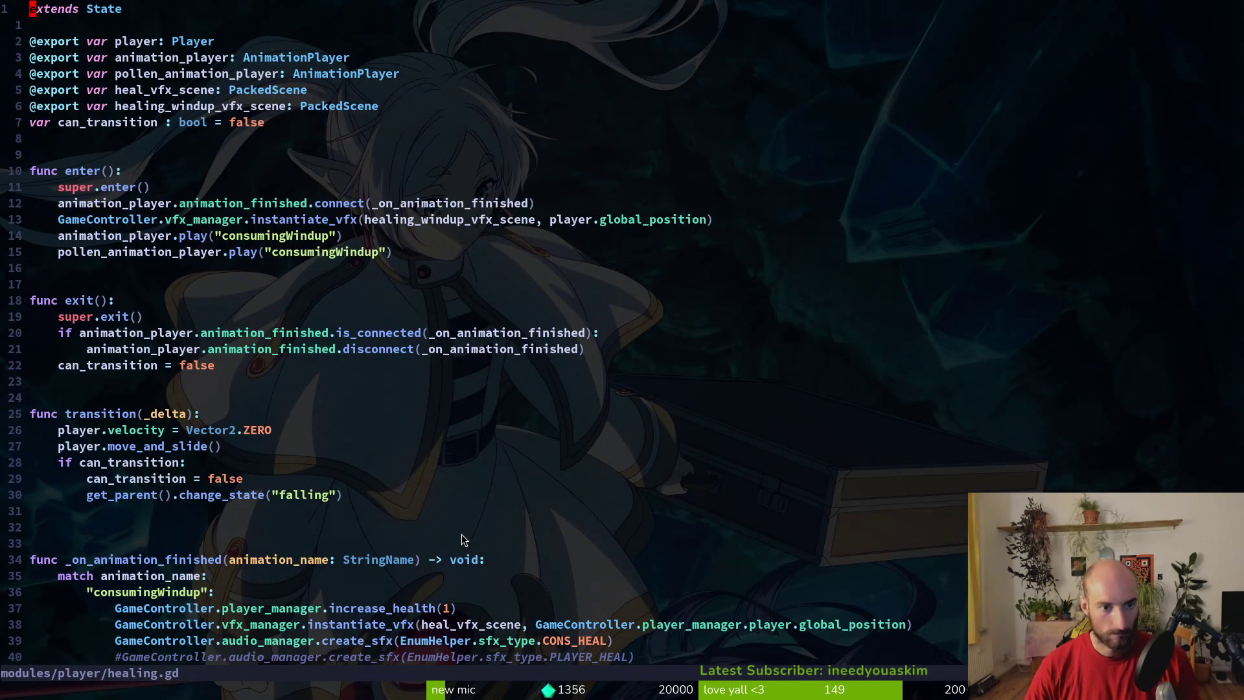
key(ctrl+d)
click(477, 460)
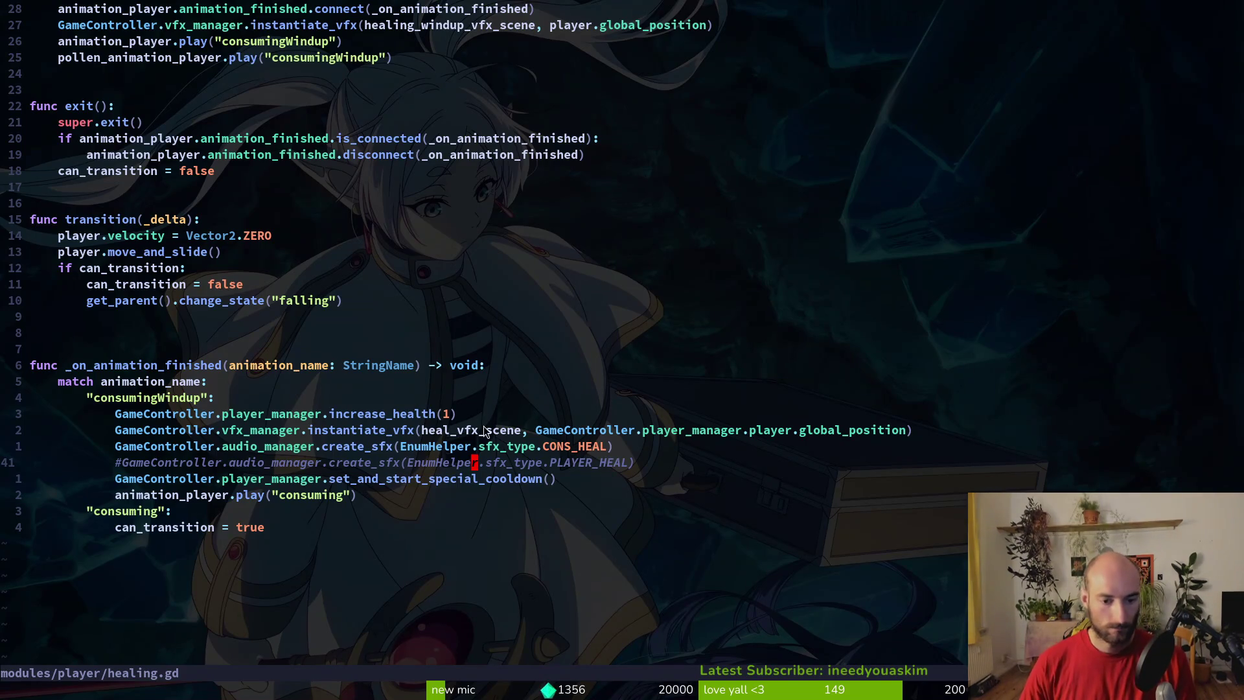
key(alt+Tab)
key(alt+Tab)
key(alt+Tab)
key(alt+shift+o)
- Open player.tscn from the resource search and scroll to the finiteStateMachine states
text(plats)
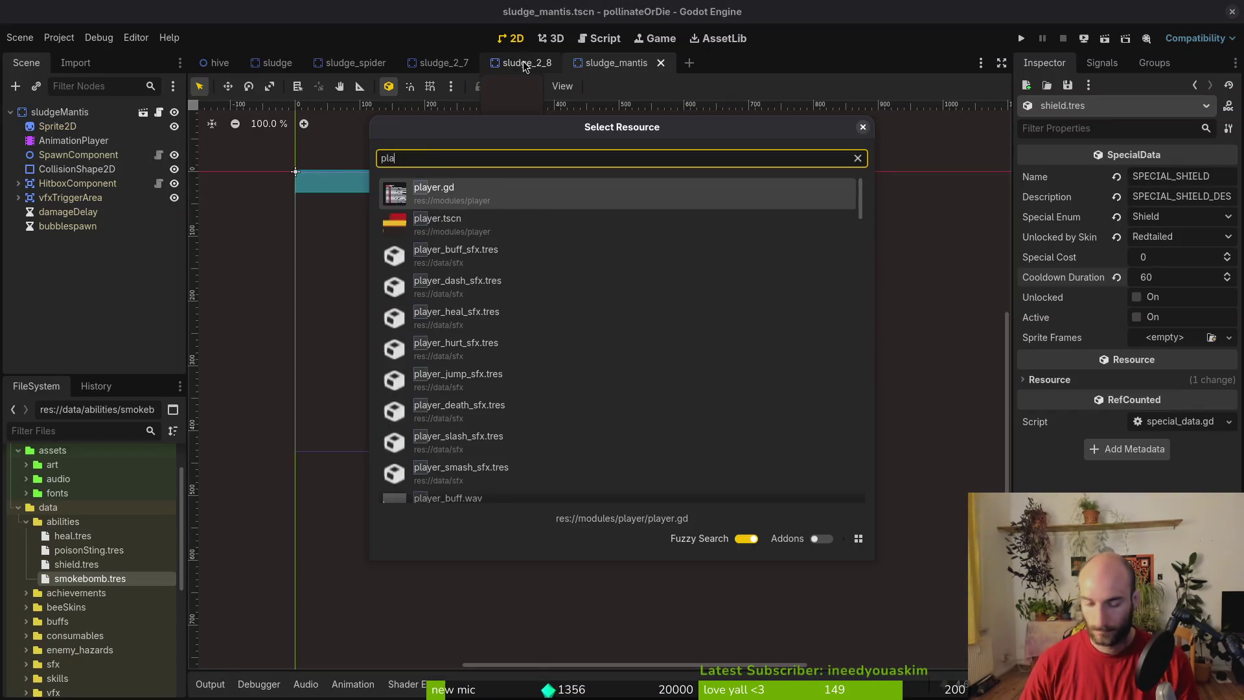
key(Down)
key(Down)
key(Down)
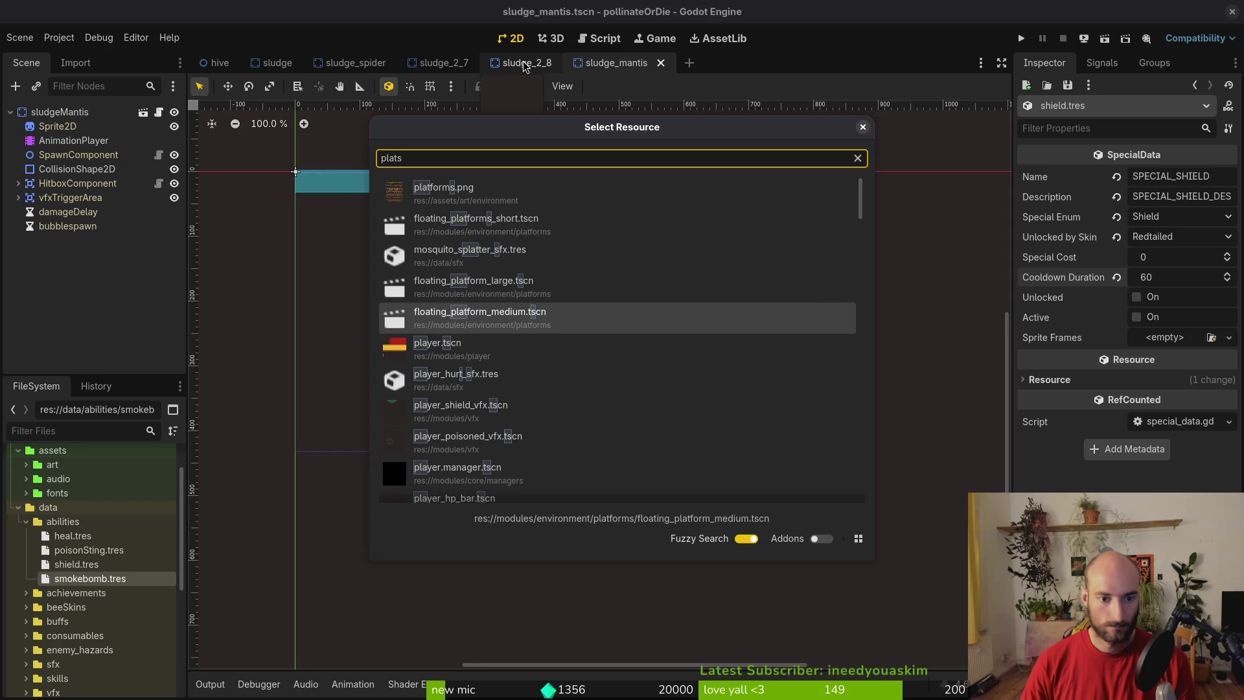
key(Down)
key(Return)
scroll(81, 266, down, 3)
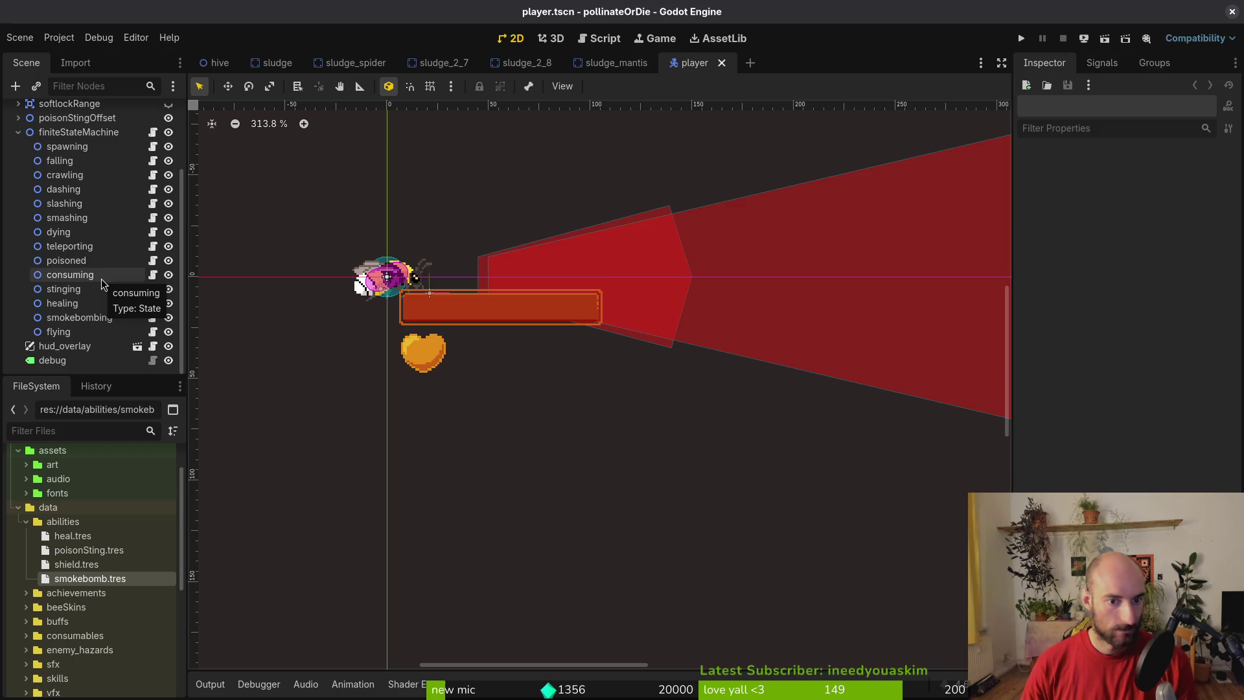
key(alt+Tab)
key(space)
- Open consuming.gd and study how its SHIELD branch instantiates player_shield_vfx_scene, then save
key(f)
key(f)
text(consu)
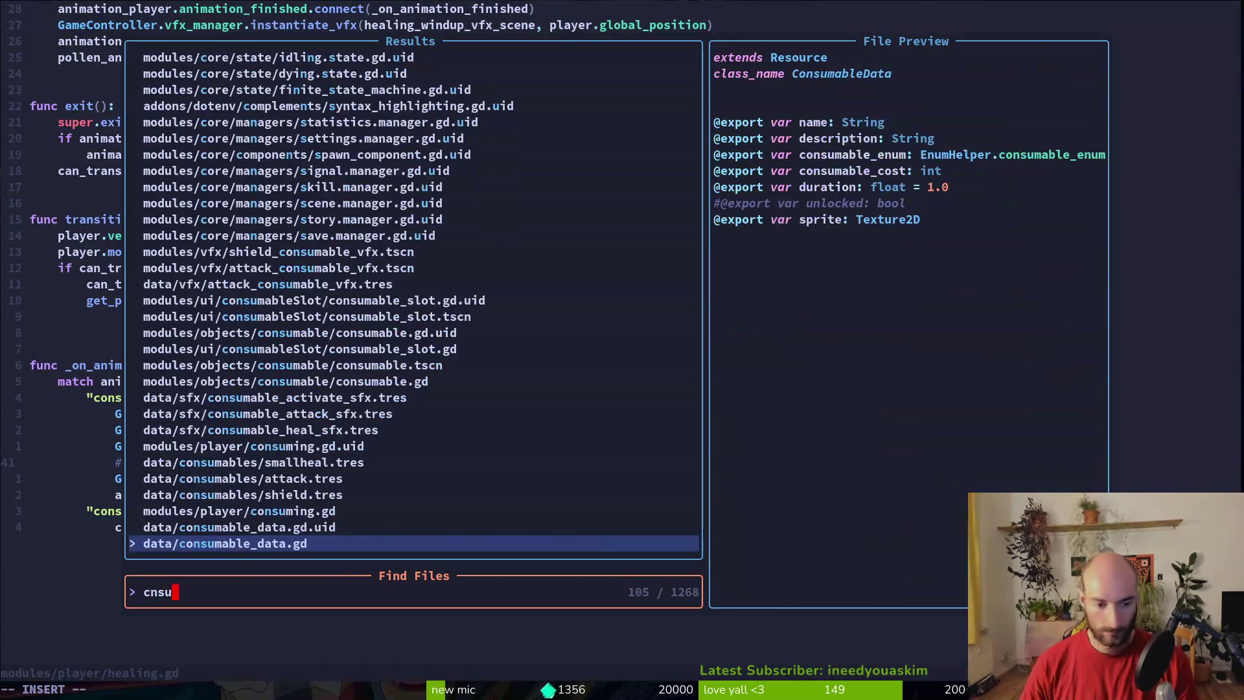
text(ming)
key(Return)
scroll(403, 317, down, 6)
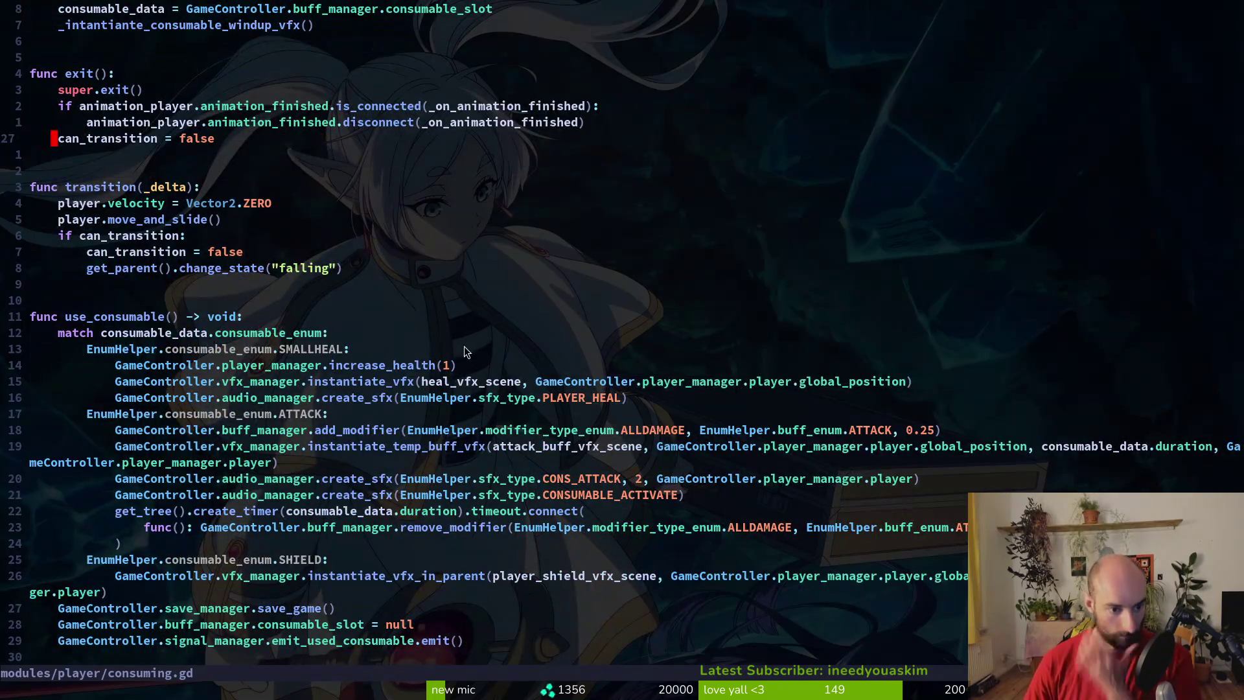
scroll(392, 375, down, 1)
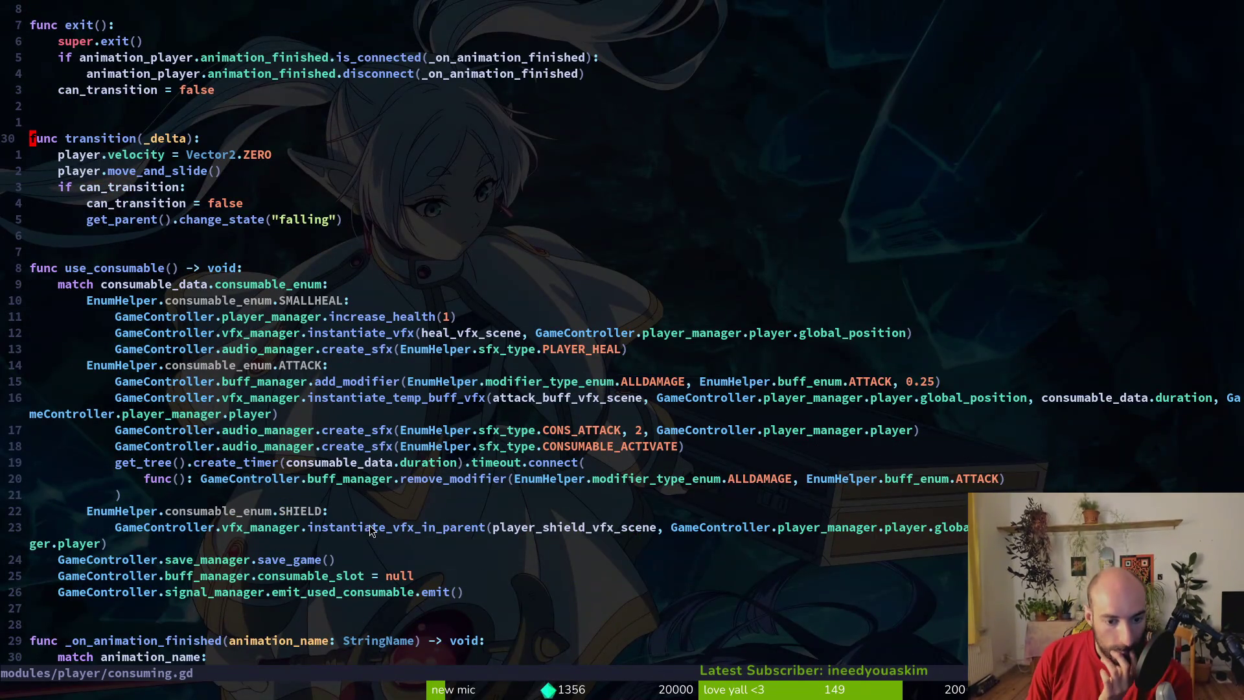
click(611, 529)
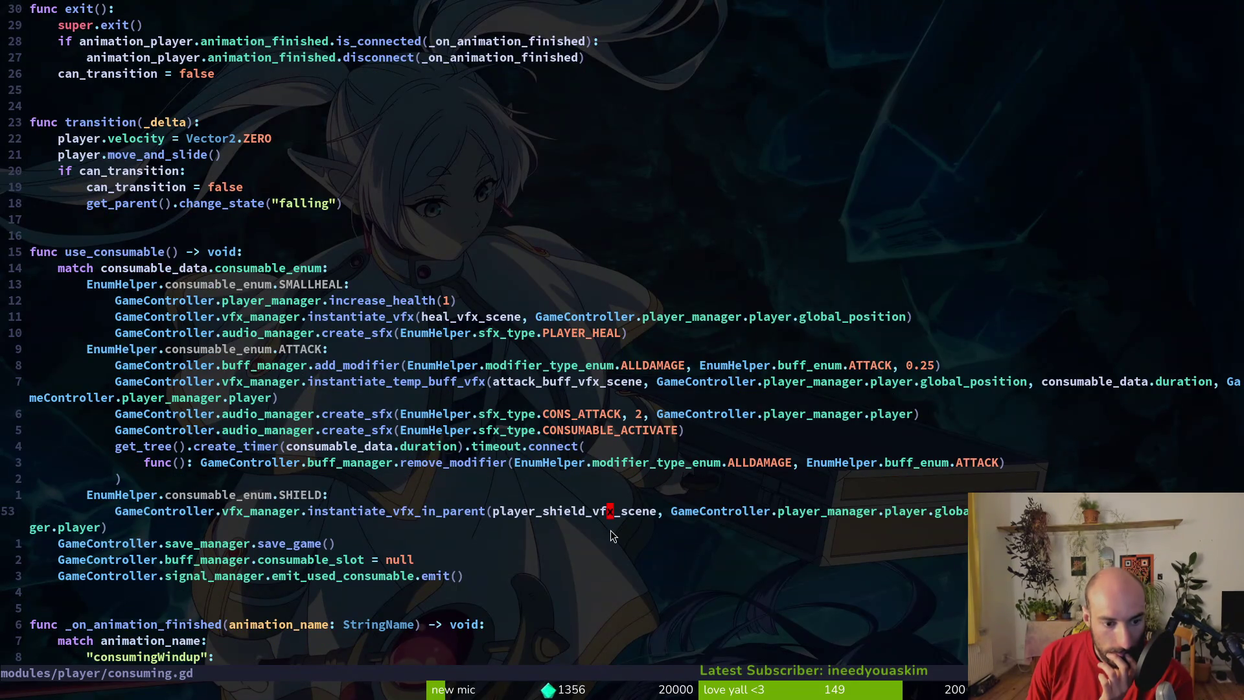
click(395, 519)
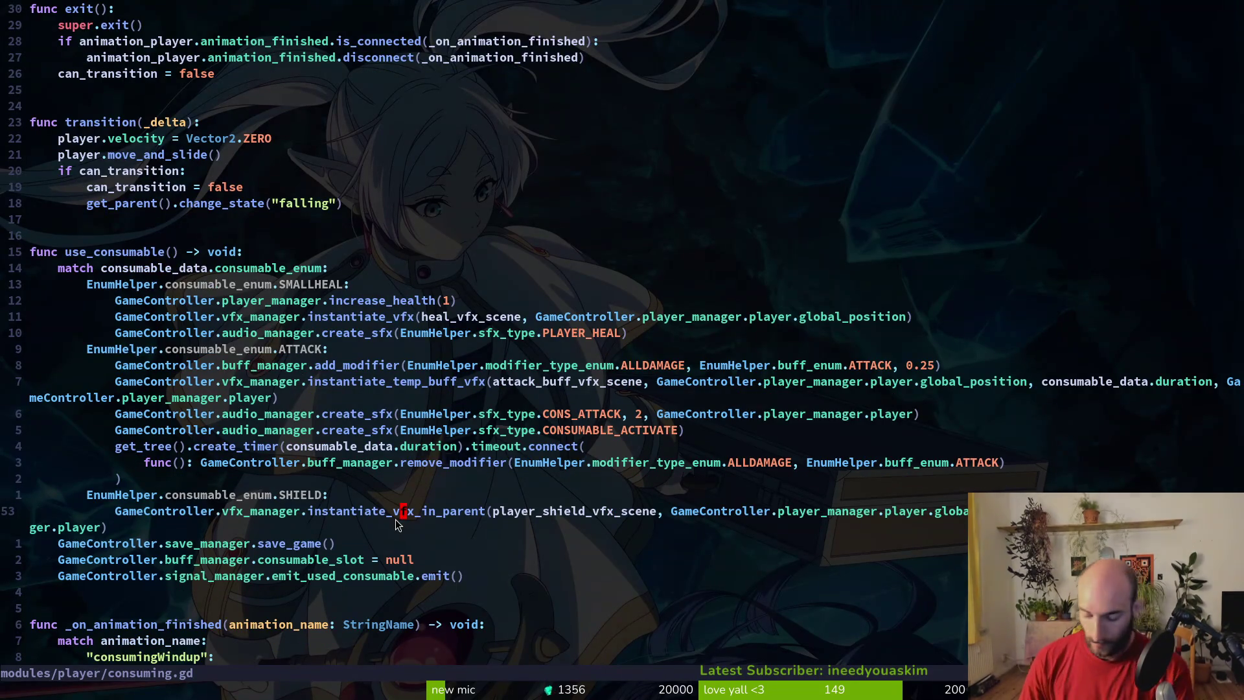
key(space)
key(f)
key(f)
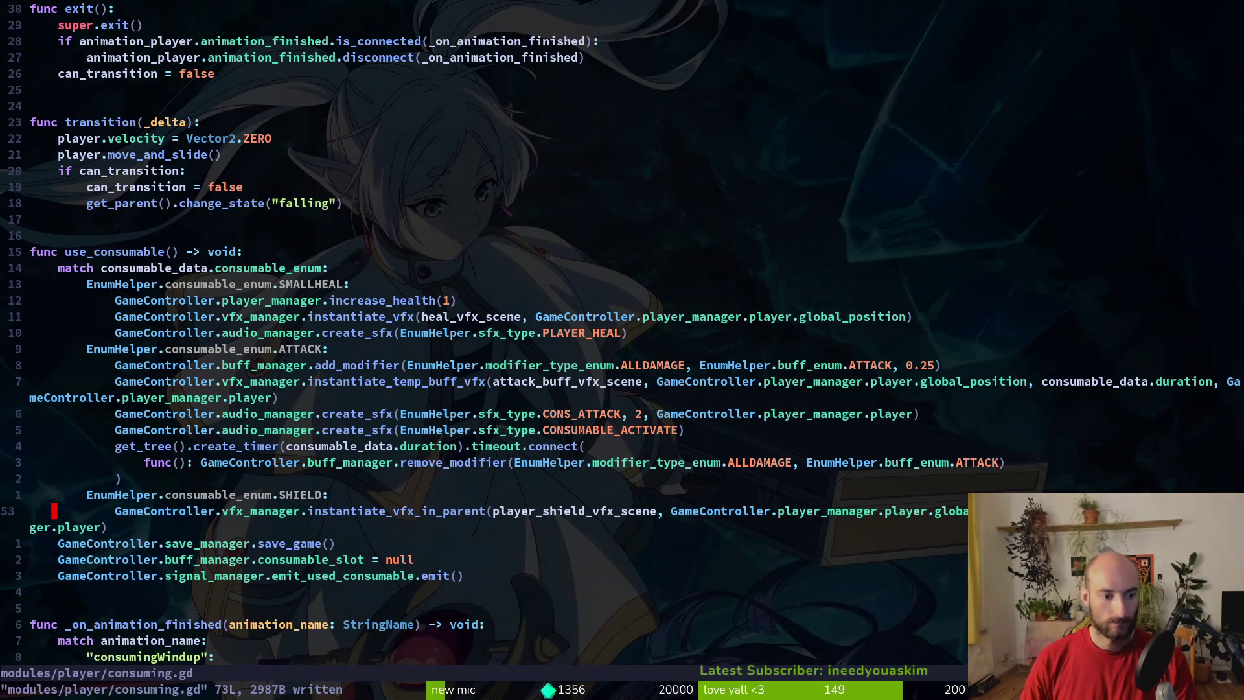
key(Escape)
key(alt+Tab)
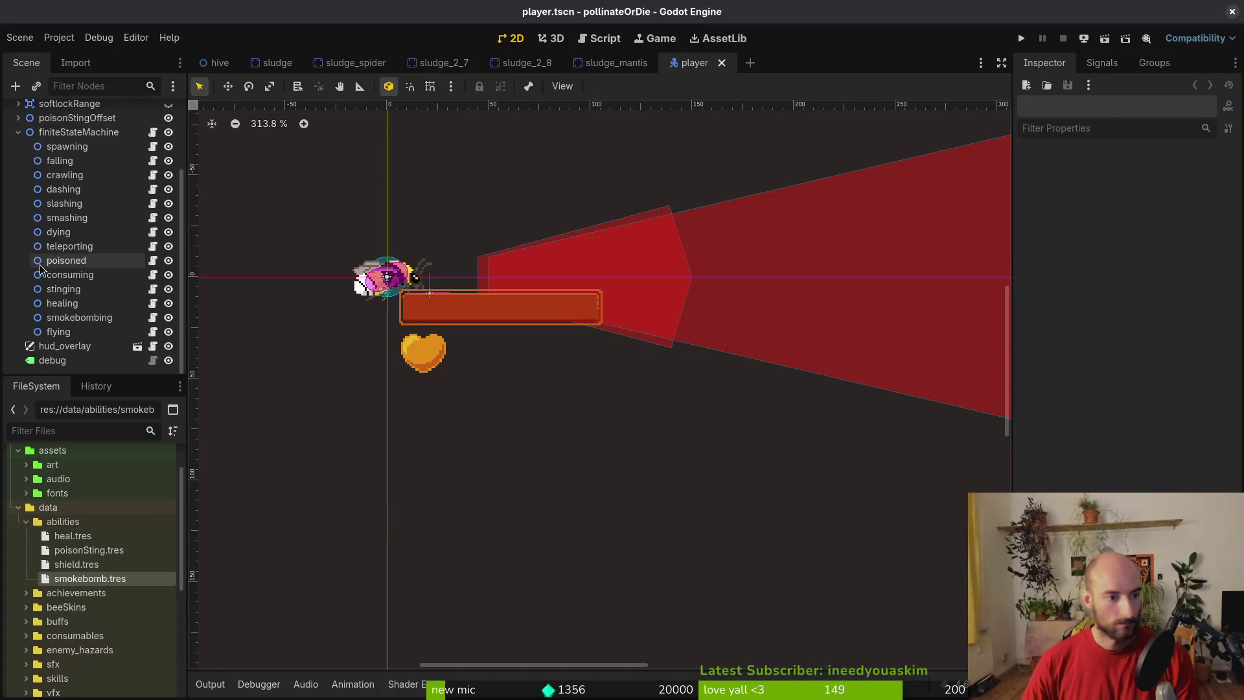
- Add a Node2D child named shield under finiteStateMachine
click(64, 134)
key(ctrl+a)
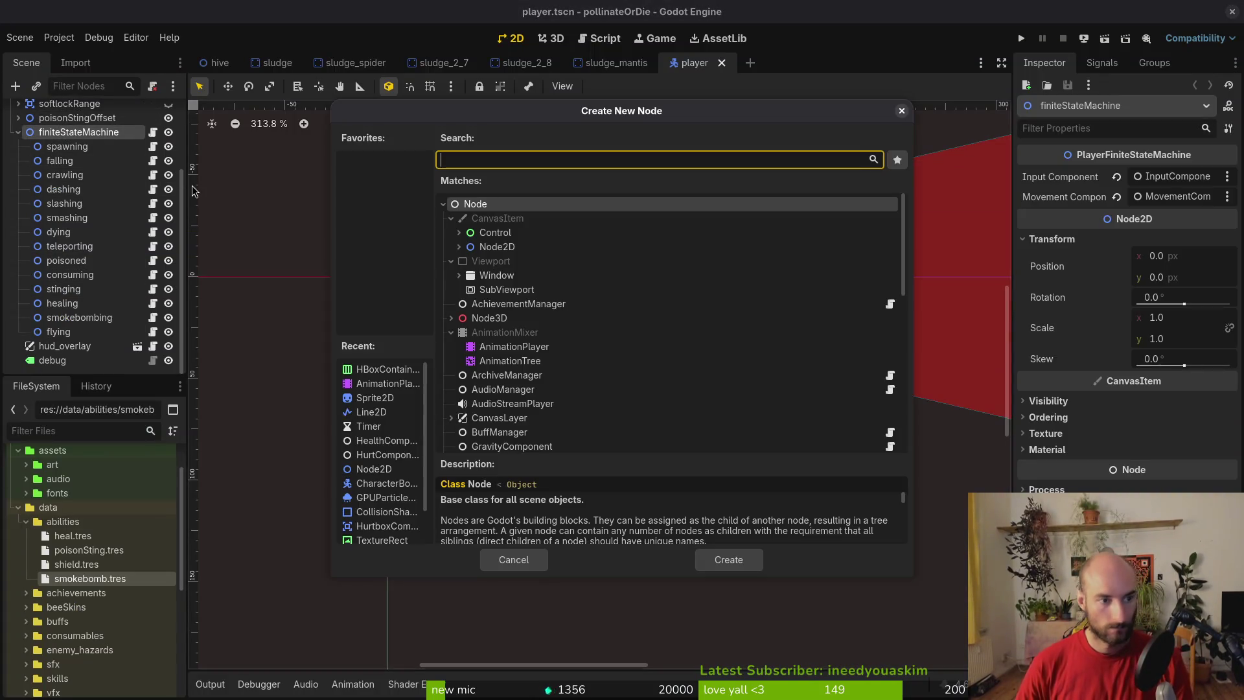
text(node2d)
key(Return)
key(F2)
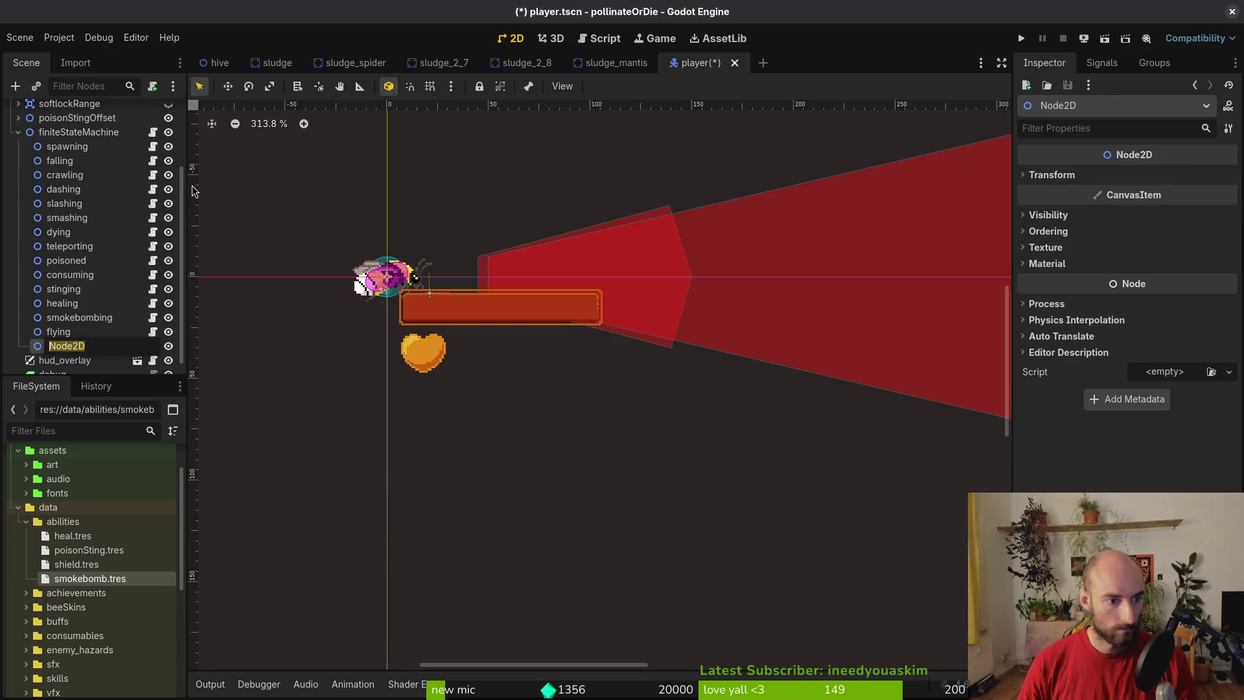
text(shield)
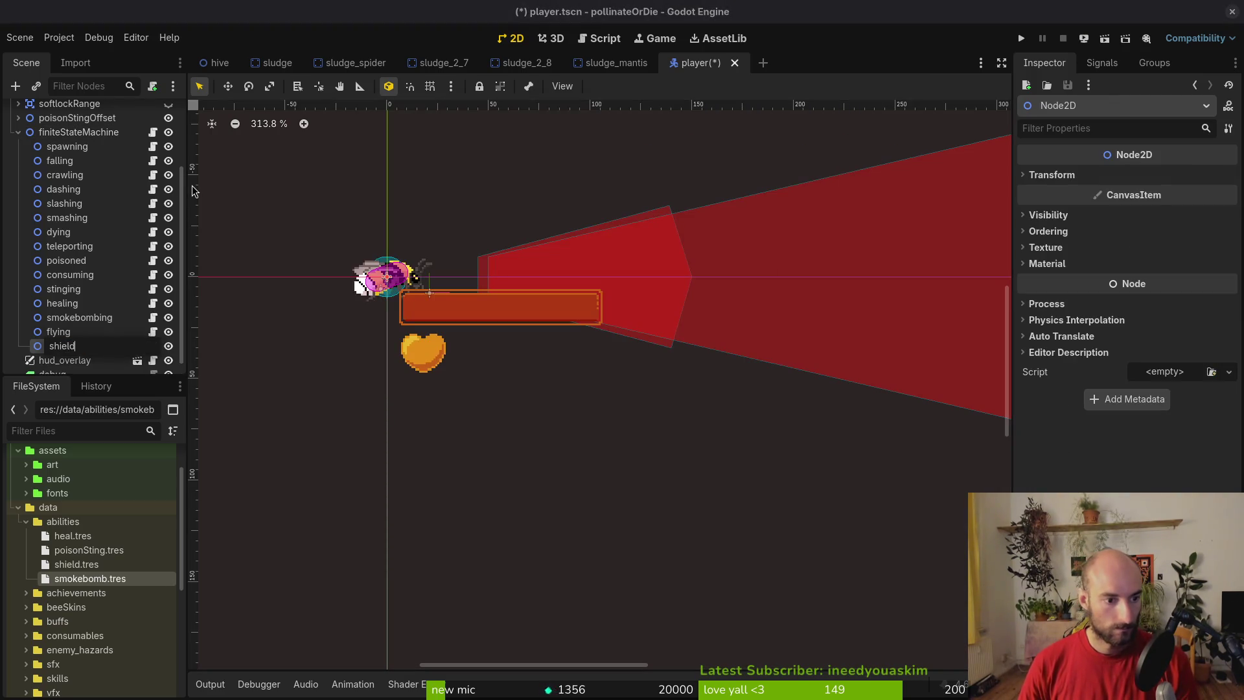
key(Return)
- Attach the base modules/core/state/state.gd script to the shield node
right_click(133, 347)
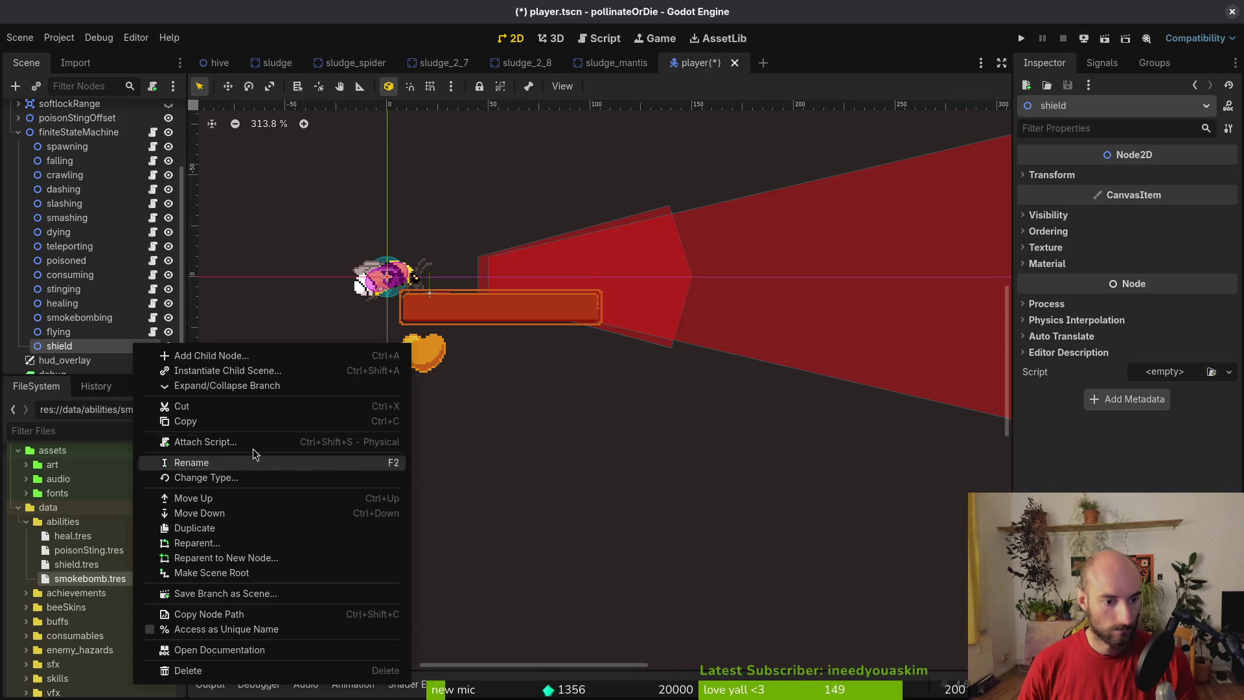
click(195, 440)
click(762, 333)
click(421, 206)
click(329, 139)
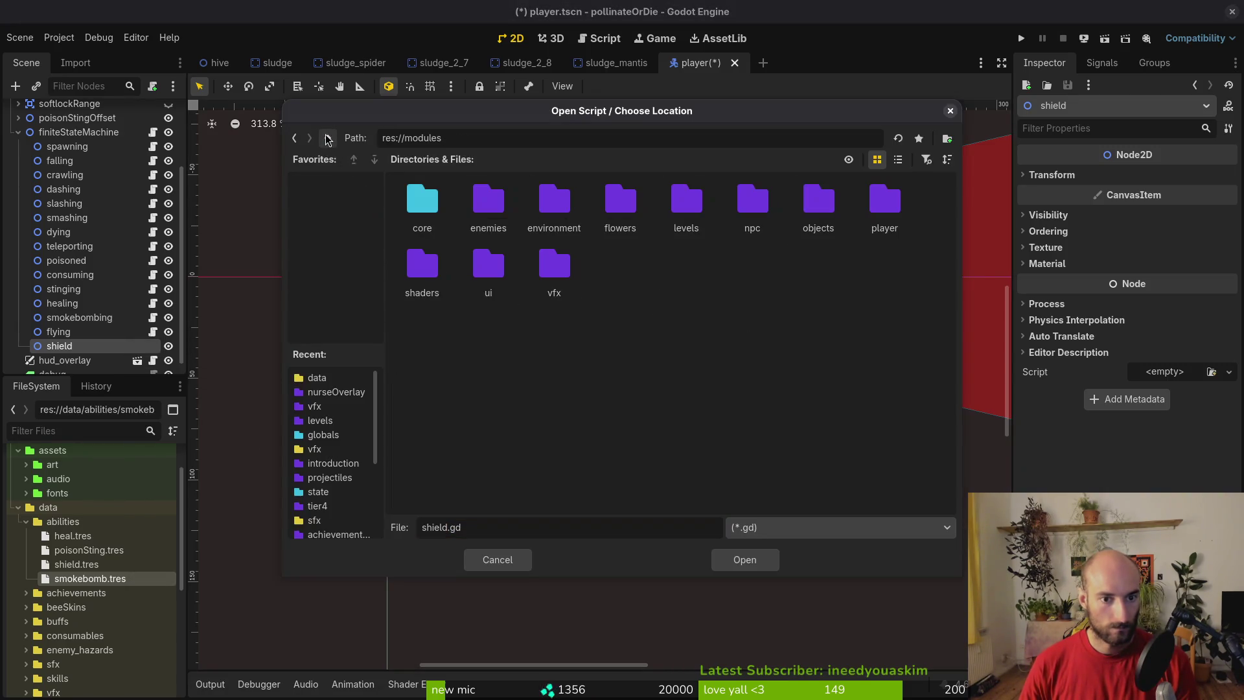
double_click(420, 201)
double_click(674, 217)
click(751, 207)
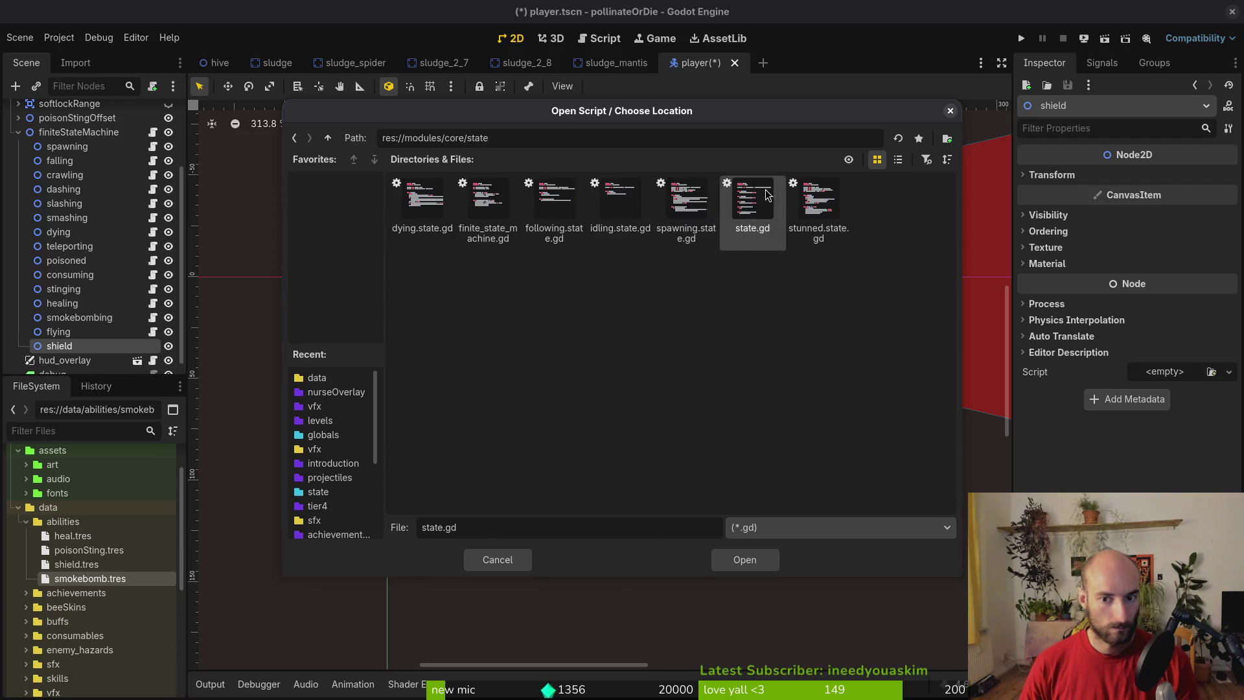
click(752, 561)
click(683, 453)
- Extend the shield node's script into a new shield.gd inheriting State
right_click(64, 349)
click(117, 445)
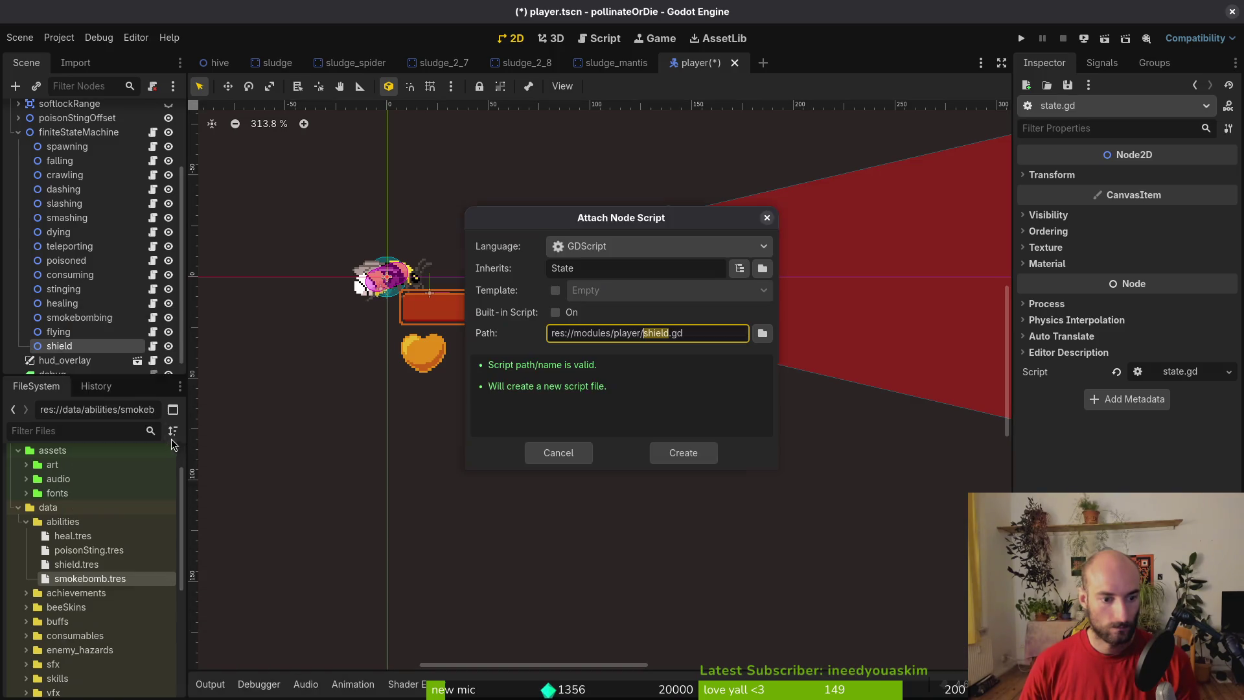
click(684, 453)
key(alt+Tab)
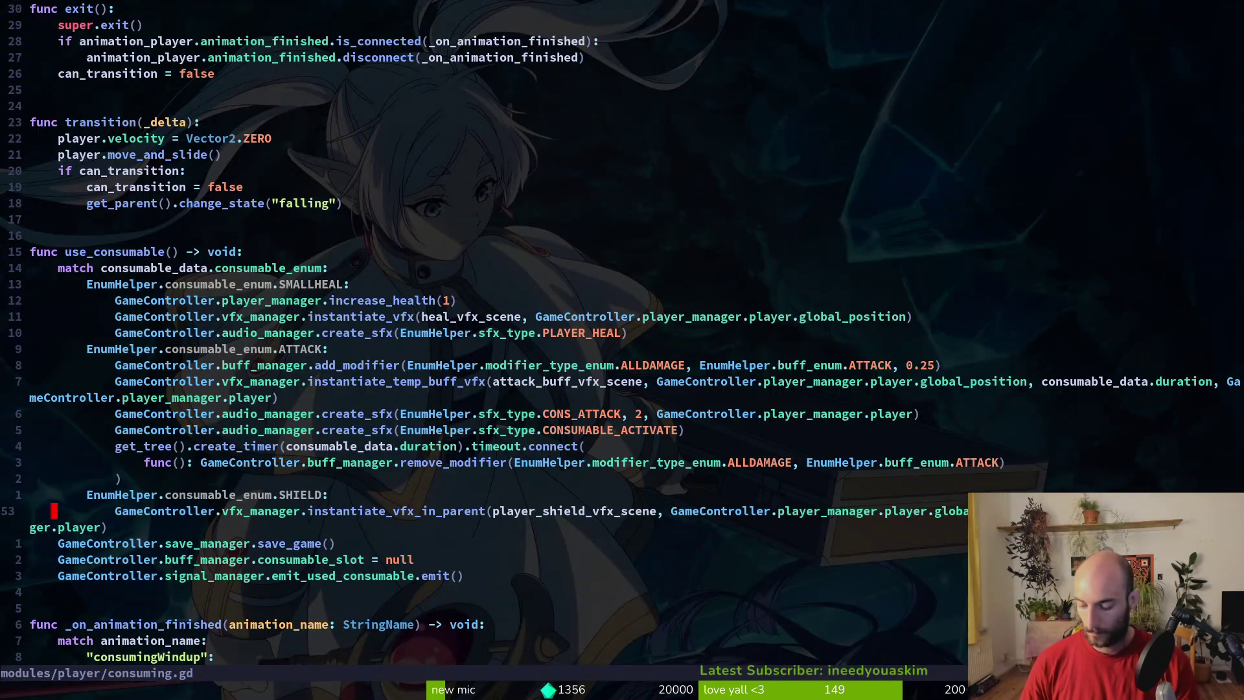
- Open shield.gd in a vertical split beside consuming.gd
key(space)
key(f)
key(f)
text(shie)
key(Return)
key(ctrl+v)
key(Escape)
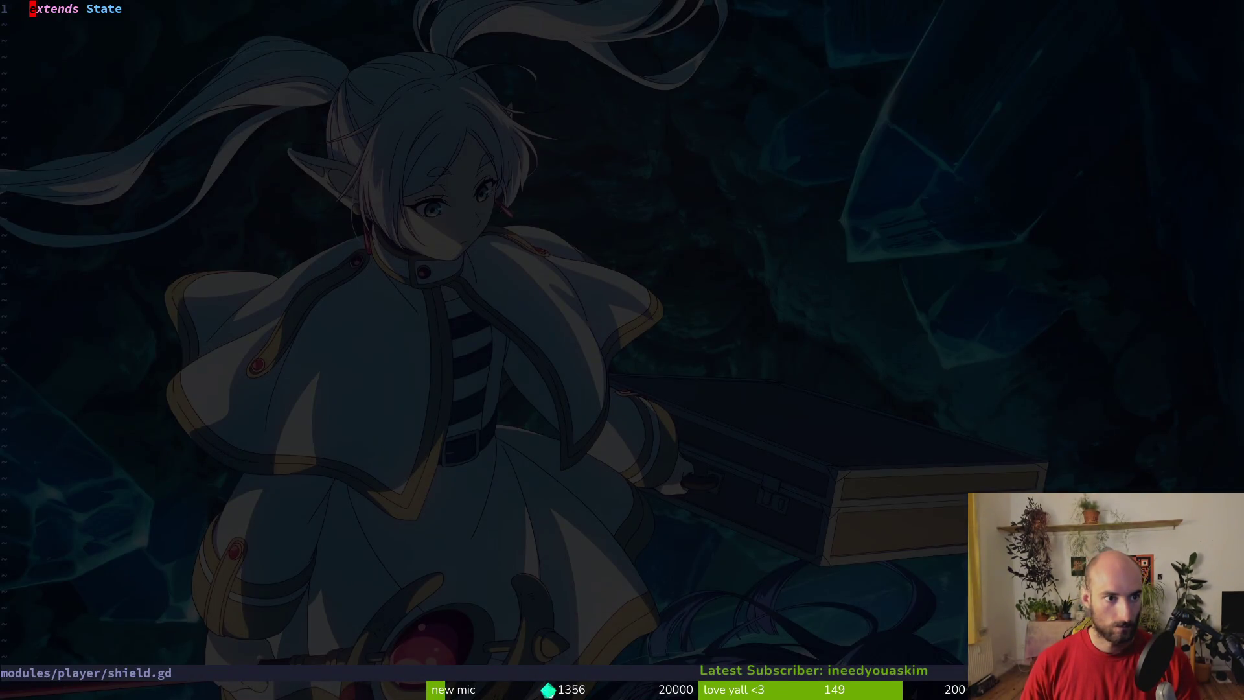
- Copy all of consuming.gd into shield.gd, drop the duplicate extends State line, and save
key(ctrl+6)
key(g)
key(g)
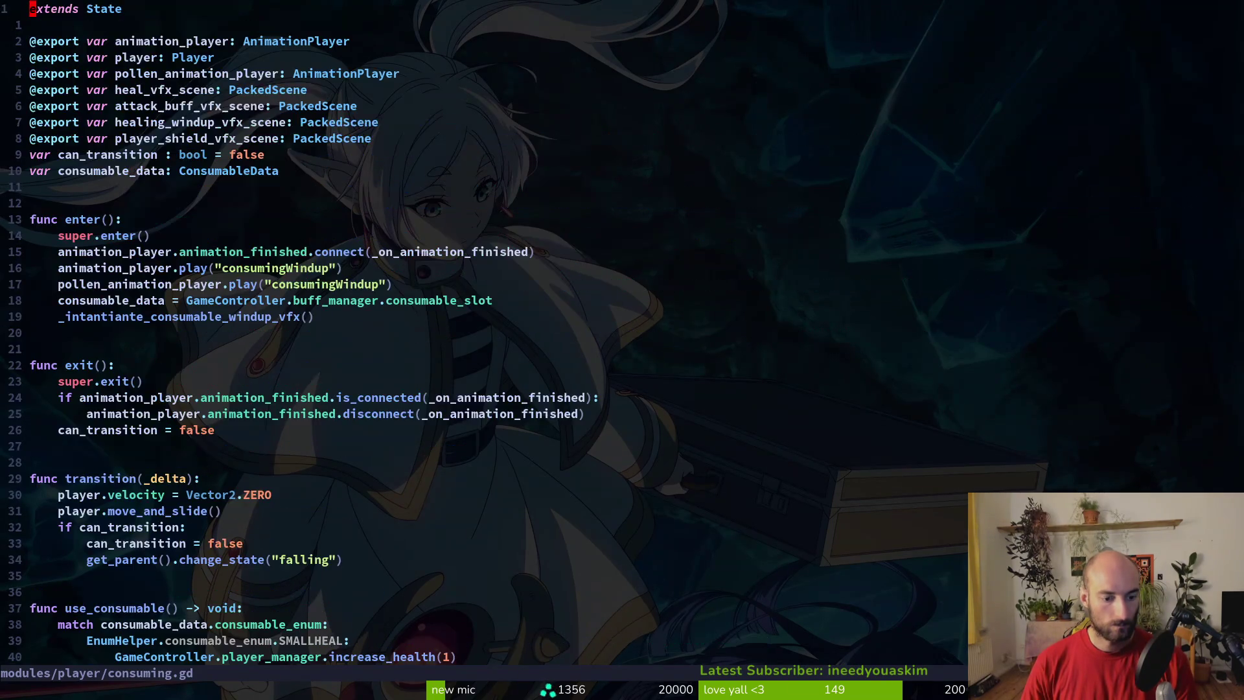
key(shift+v)
key(shift+g)
key(y)
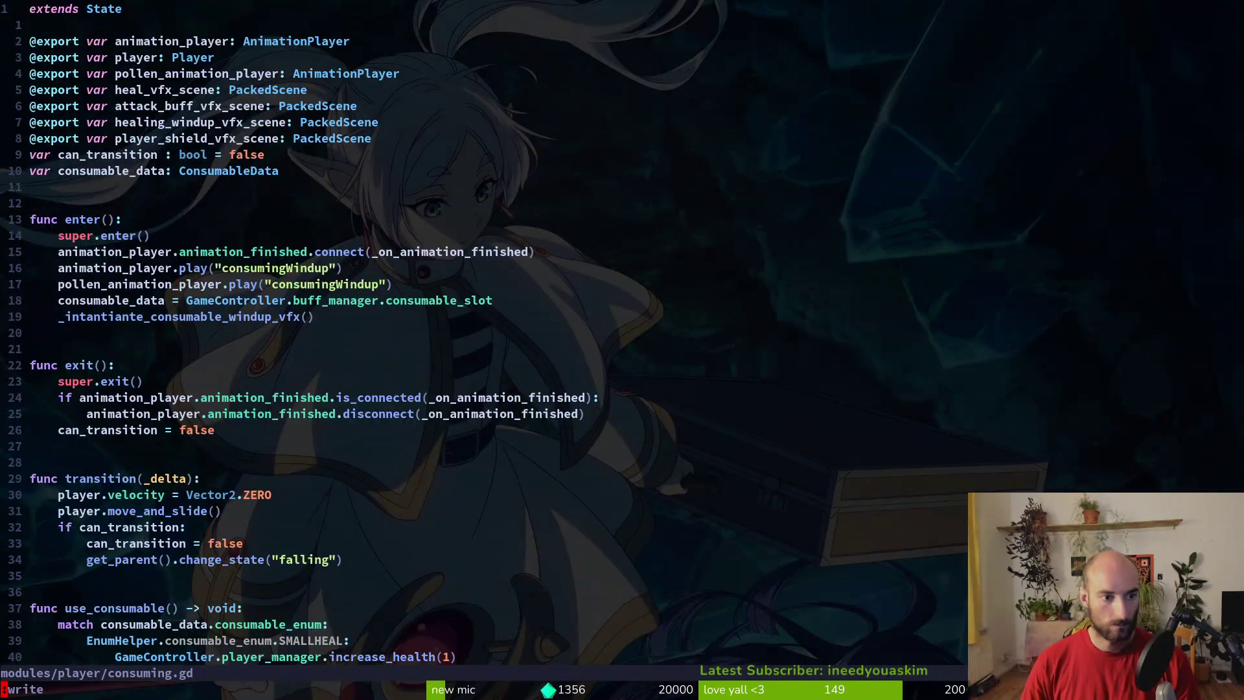
key(ctrl+6)
key(p)
key(d)
key(d)
text(:w)
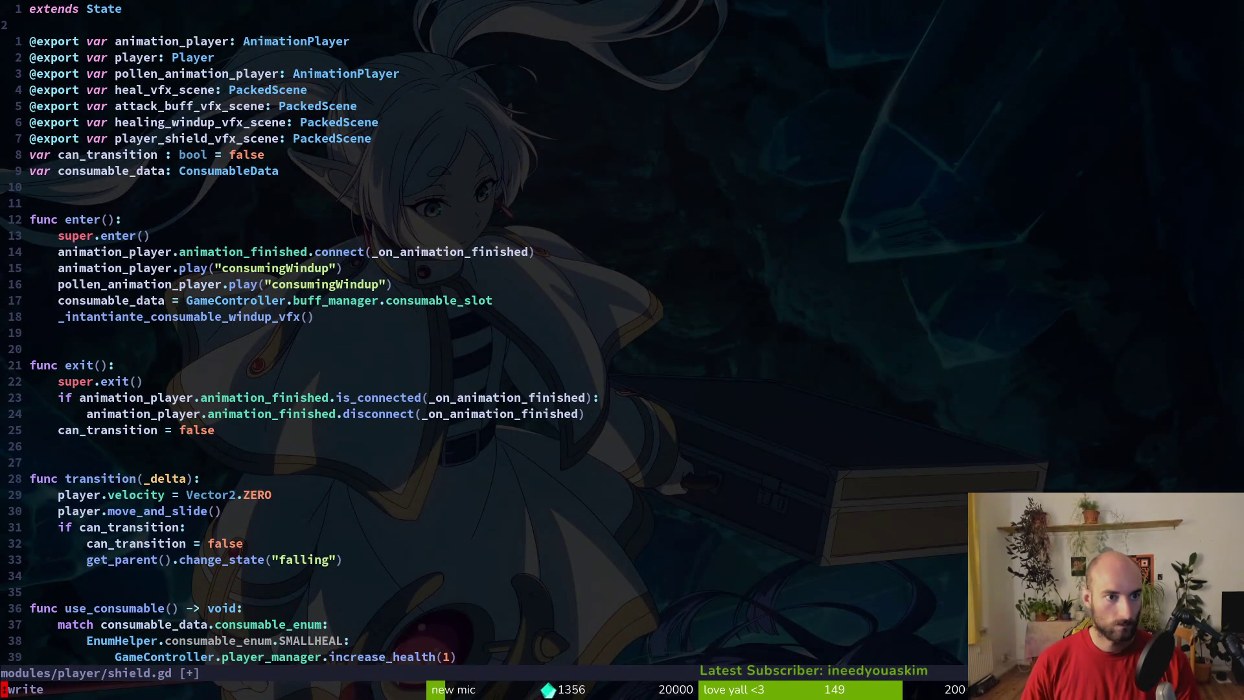
key(Return)
- Delete the heal, attack-buff and healing-windup VFX exports and the consumable_data lines, then save
key(j)
key(j)
key(j)
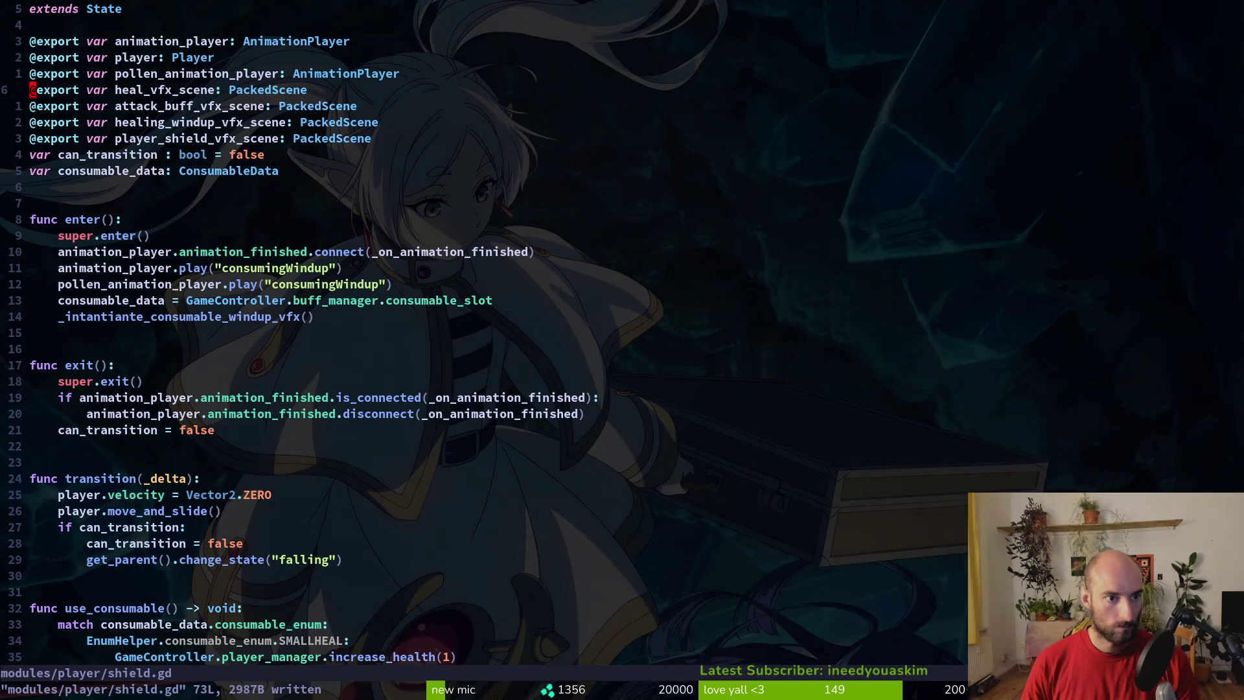
key(d)
key(d)
key(d)
key(d)
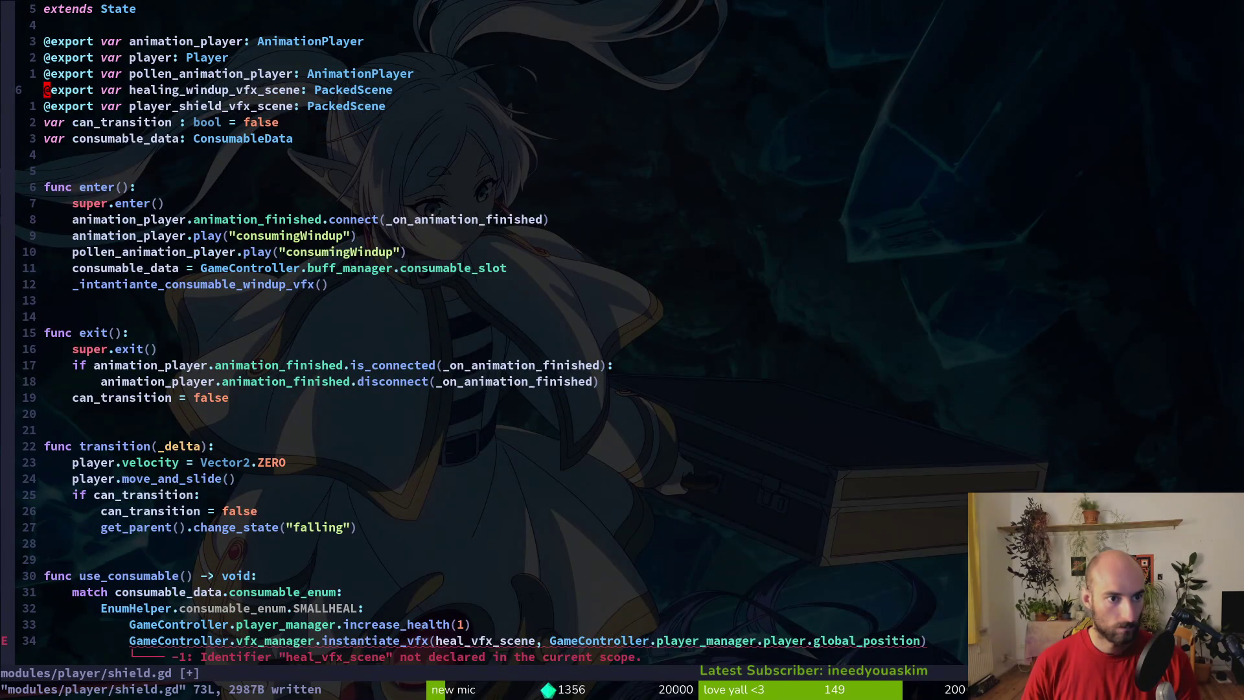
key(d)
key(d)
key(j)
key(j)
key(j)
key(k)
key(k)
key(d)
key(d)
key(j)
key(j)
key(j)
key(j)
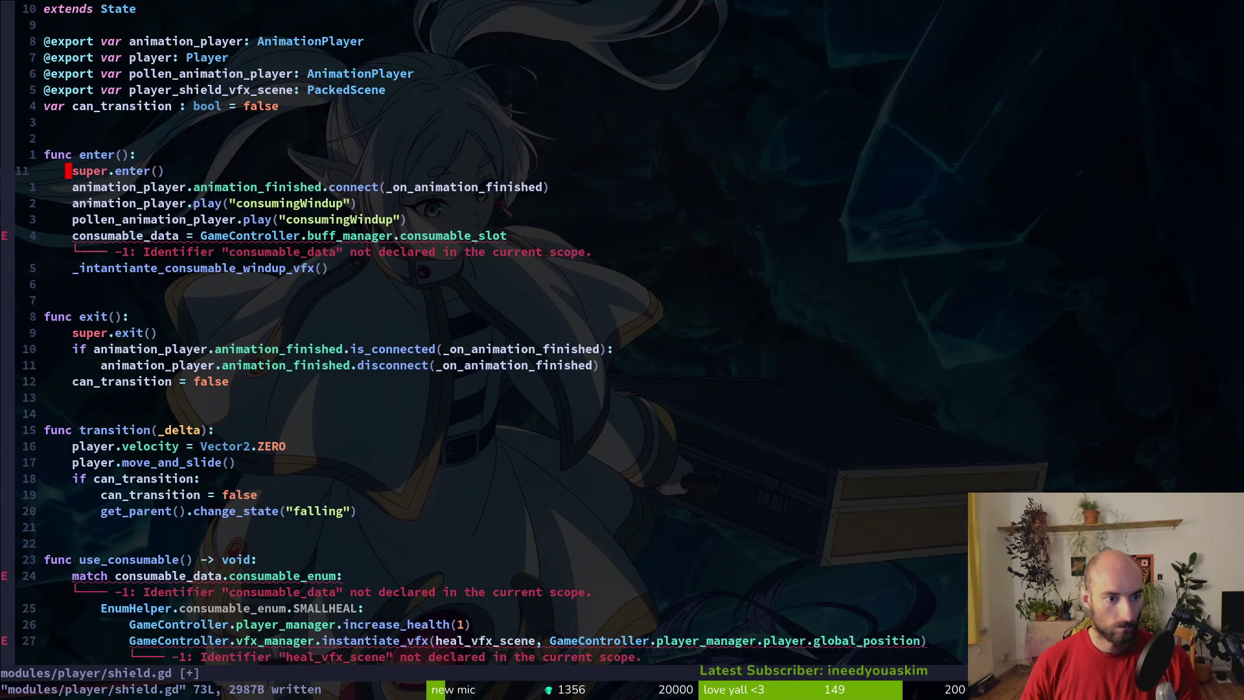
key(d)
key(d)
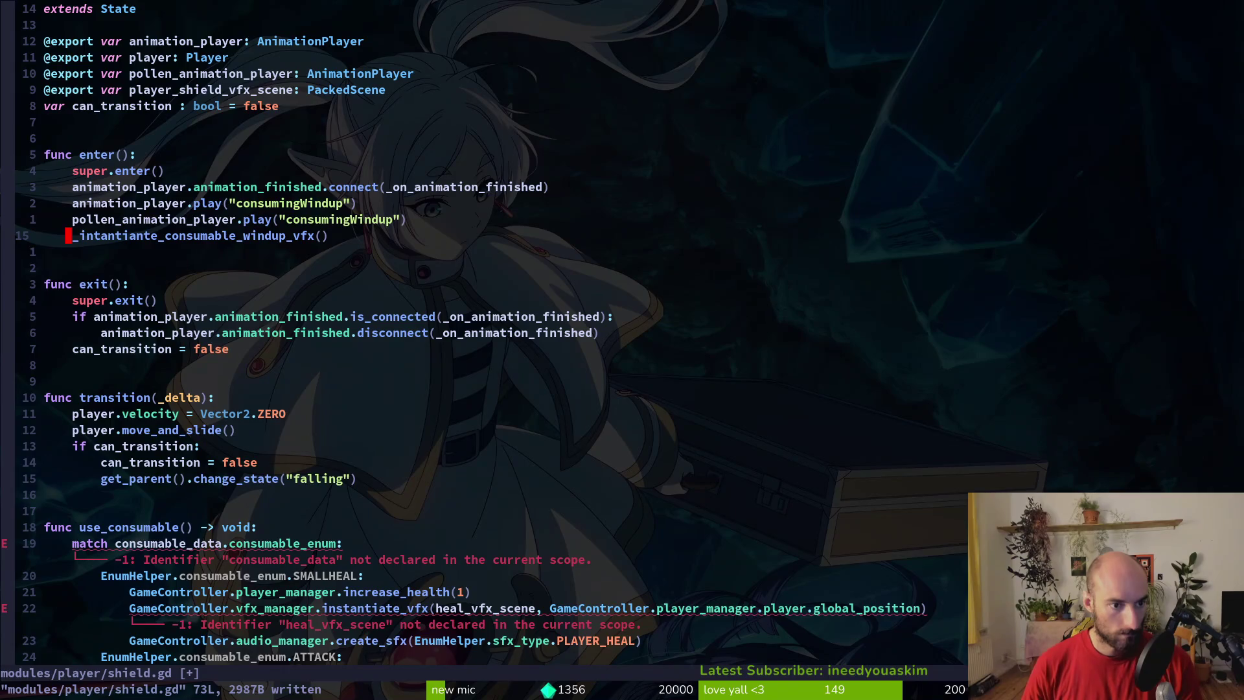
key(d)
key(d)
text(:write)
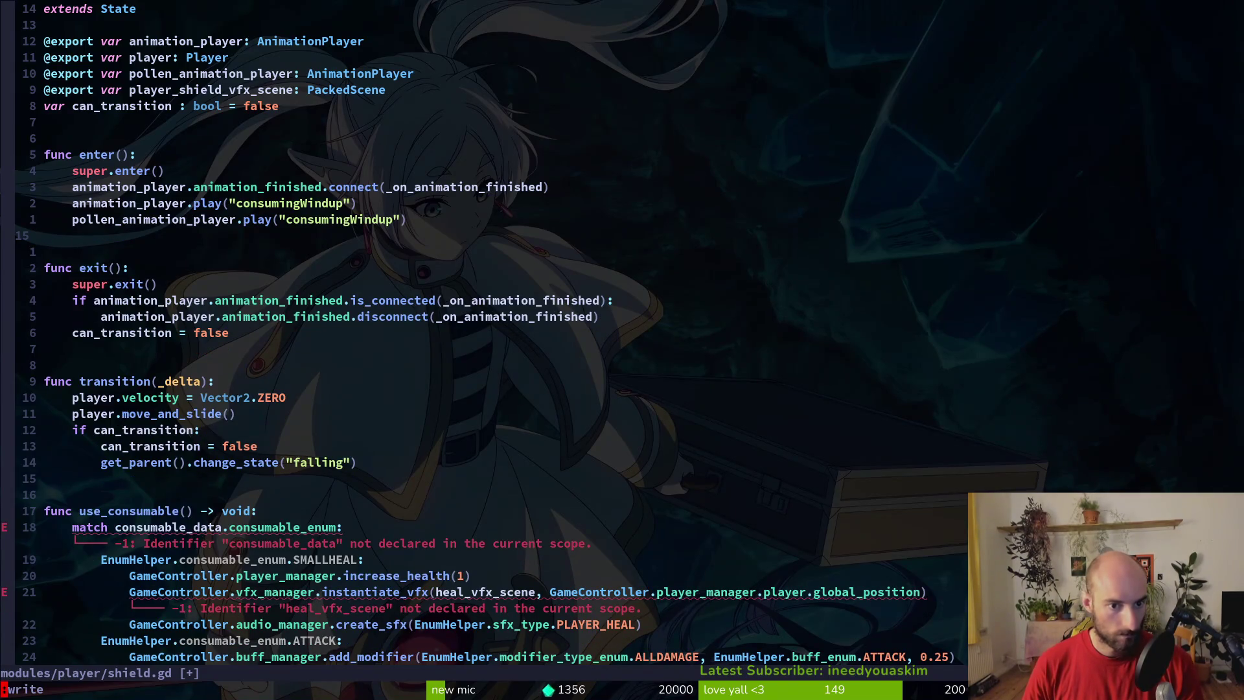
key(Return)
text(u:write)
key(Return)
- Cut the shield VFX spawn line from the SHIELD branch of use_consumable
key(ctrl+d)
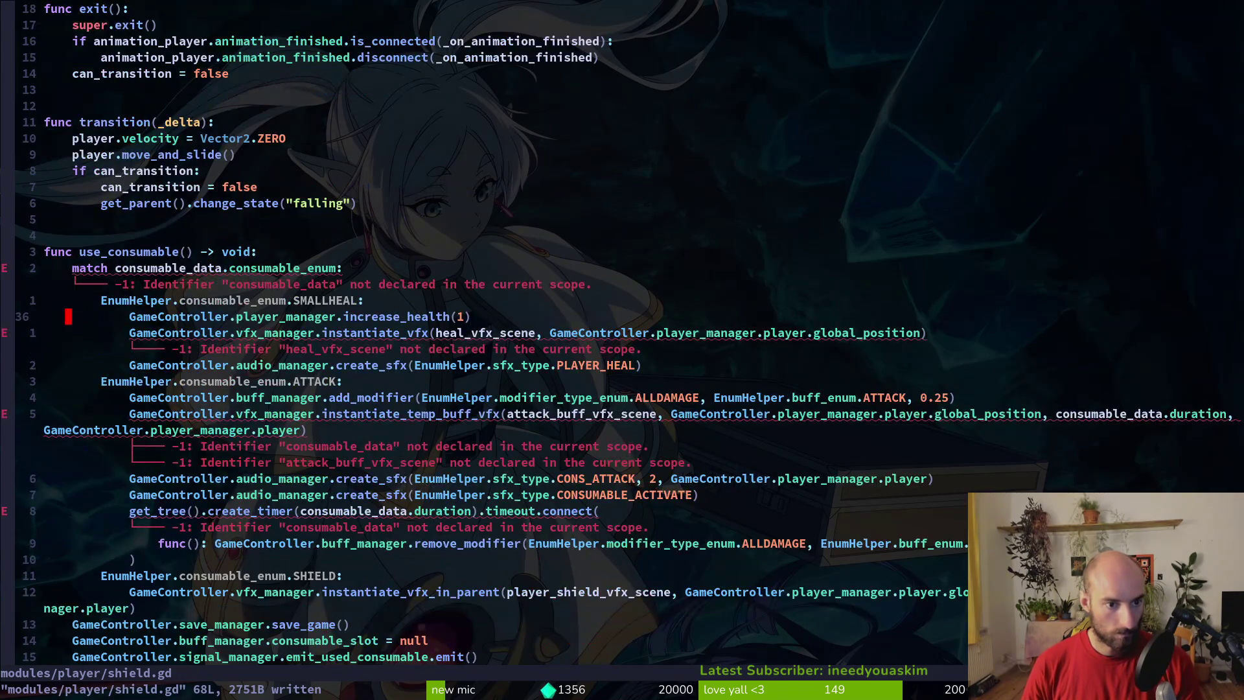
key(k)
key(k)
key(k)
key(V)
key(j)
key(j)
key(j)
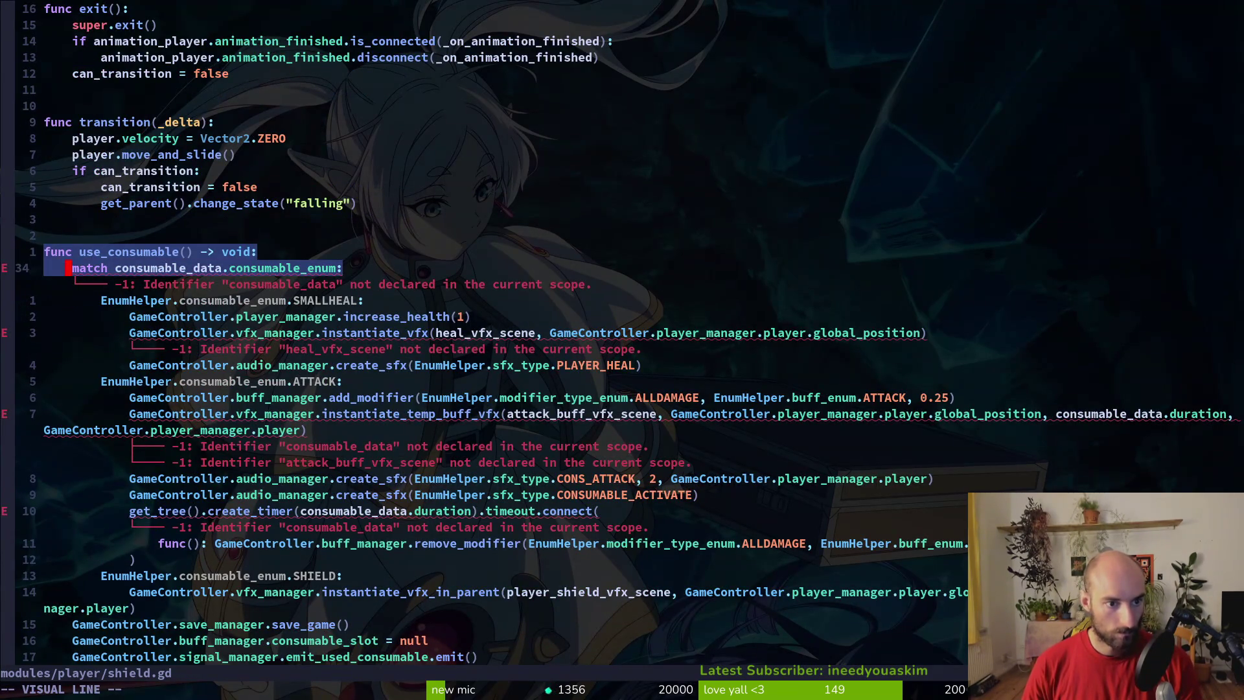
key(Escape)
key(j)
key(j)
key(j)
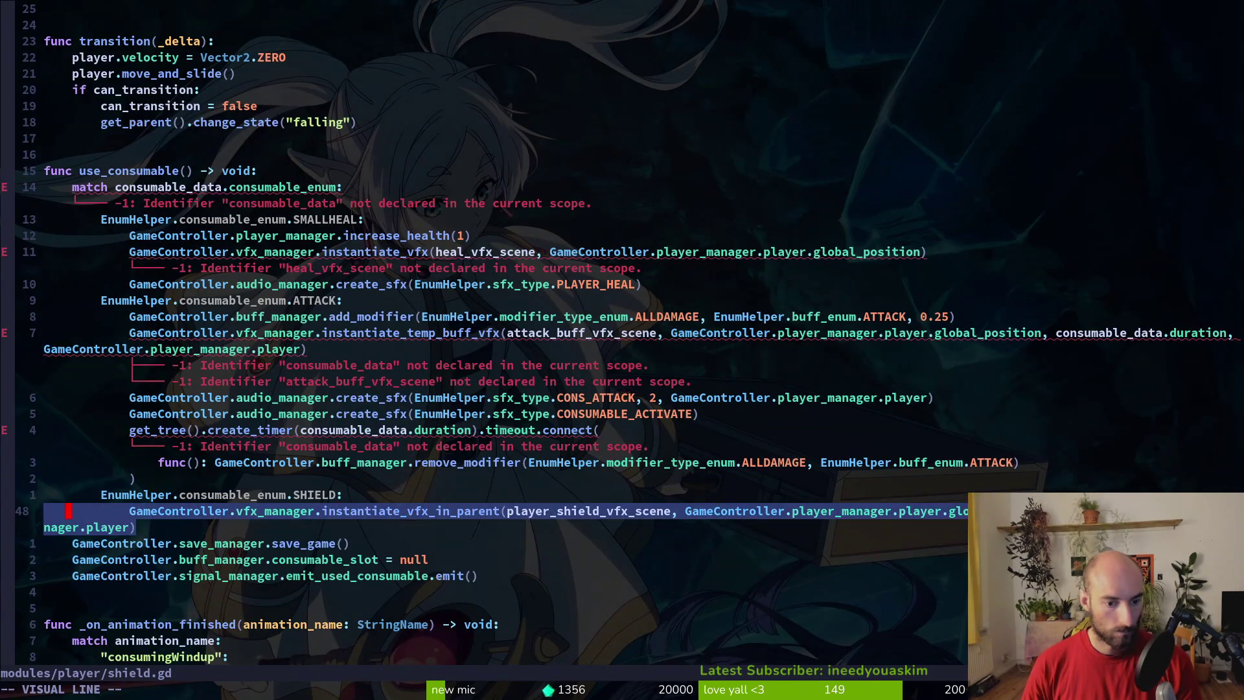
key(d)
key(d)
- Paste the shield VFX spawn line into enter(), fix its indentation, and save
key(ctrl+u)
key(k)
key(k)
key(k)
key(k)
key(k)
key(k)
key(k)
key(k)
key(k)
key(p)
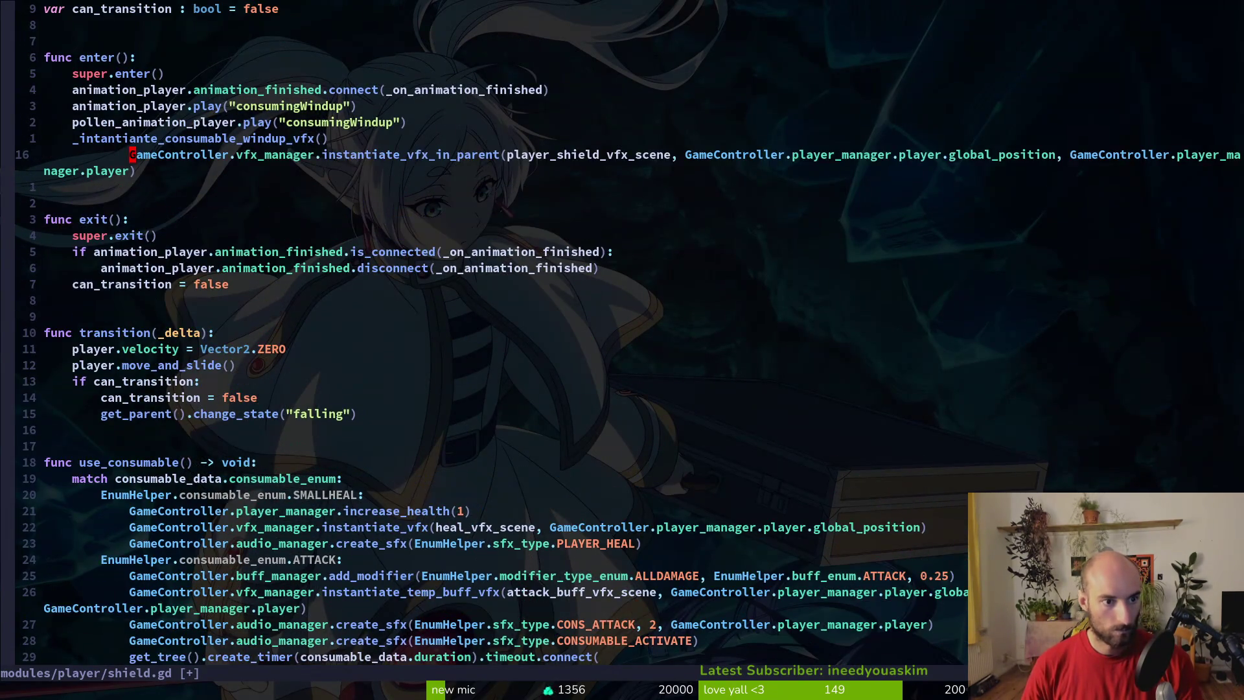
key(V)
key(less)
key(g)
key(v)
key(less)
text(:w)
key(Return)
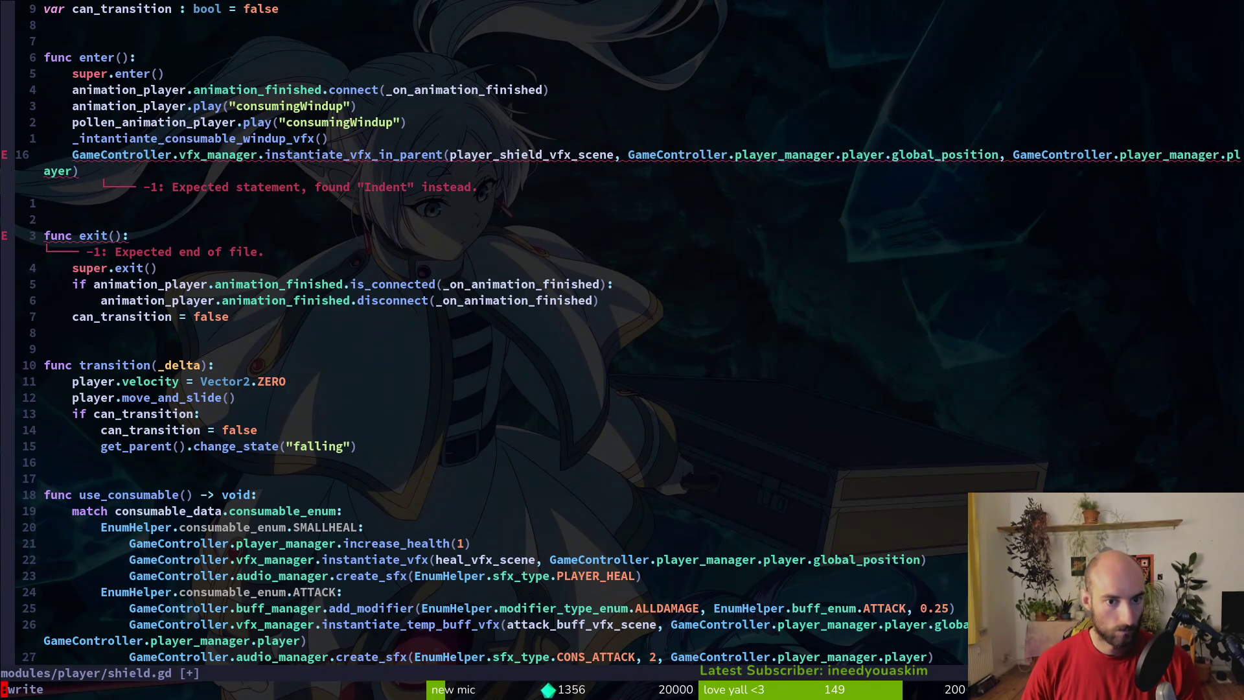
- Delete the entire use_consumable function from shield.gd
key(1)
key(8)
key(j)
key(V)
key(j)
key(j)
key(j)
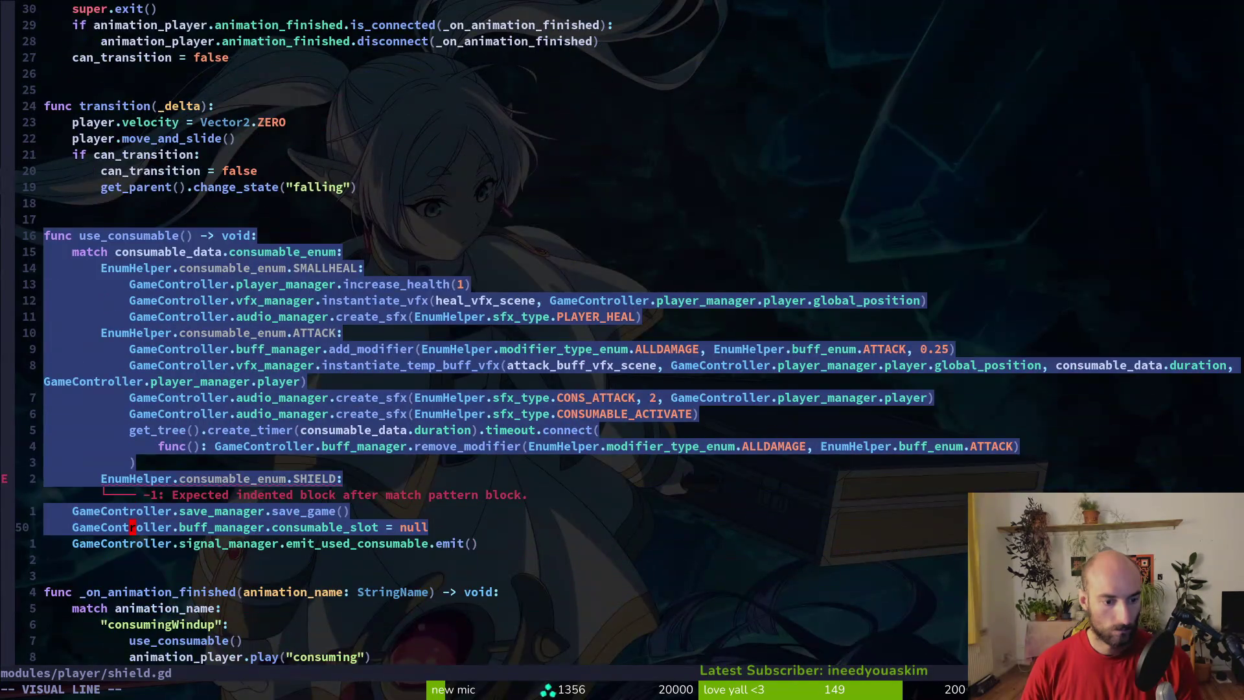
key(k)
key(k)
key(k)
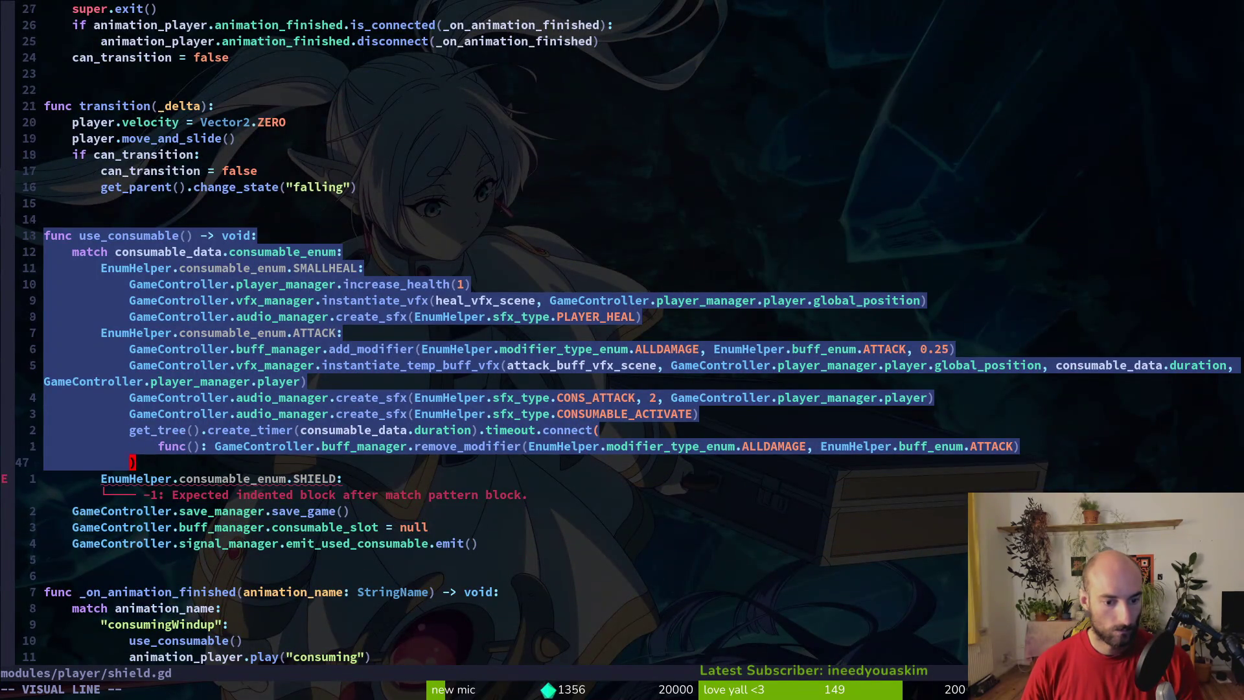
key(j)
key(j)
key(j)
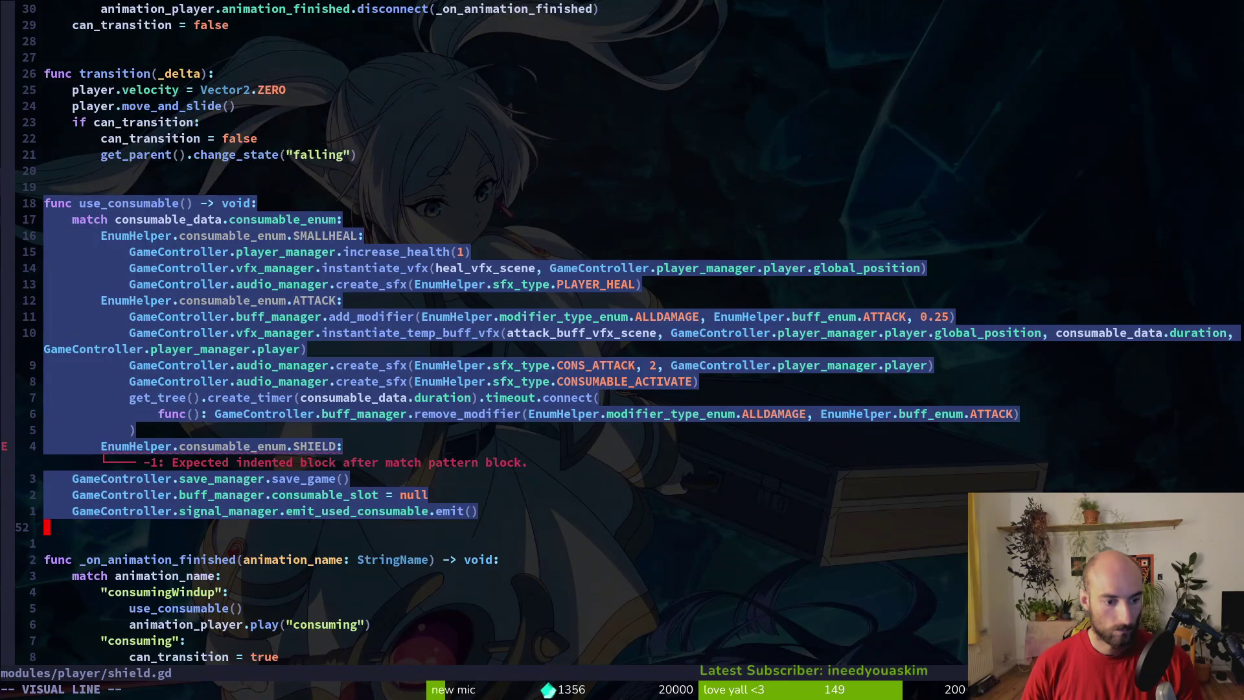
key(d)
key(space)
- Open healing.gd in a vsplit and overwrite shield.gd with all of its code, then save
key(f)
key(f)
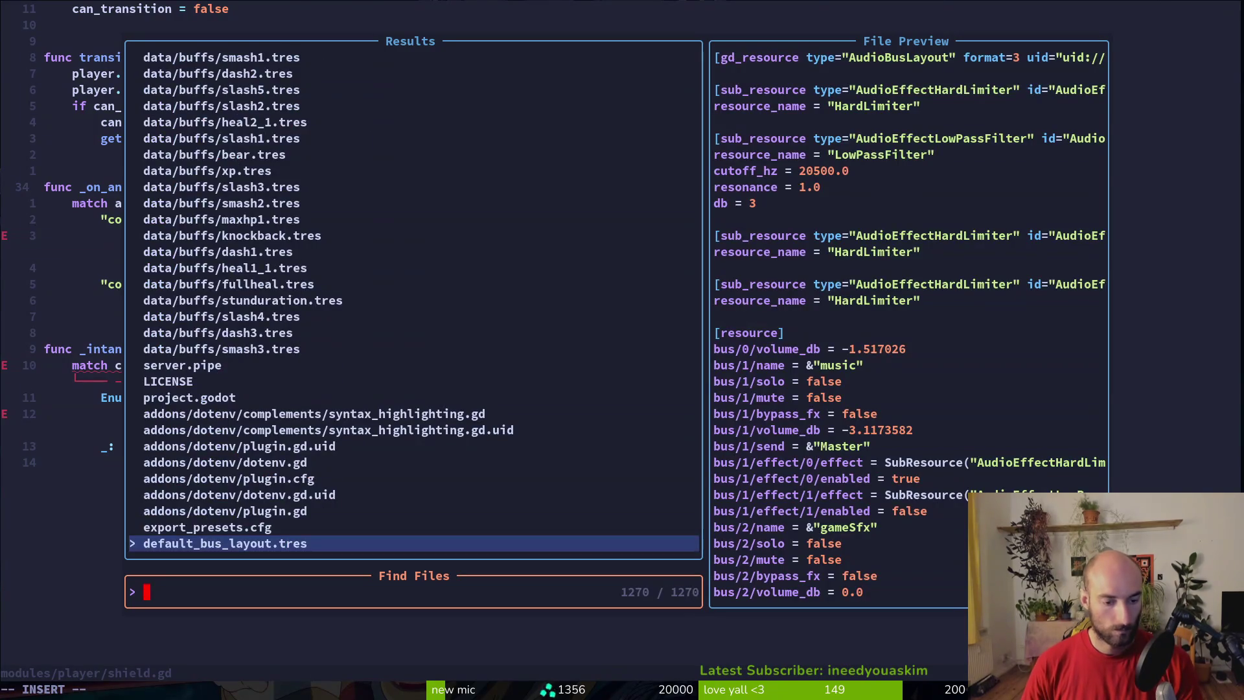
text(healing)
key(Up)
key(ctrl+v)
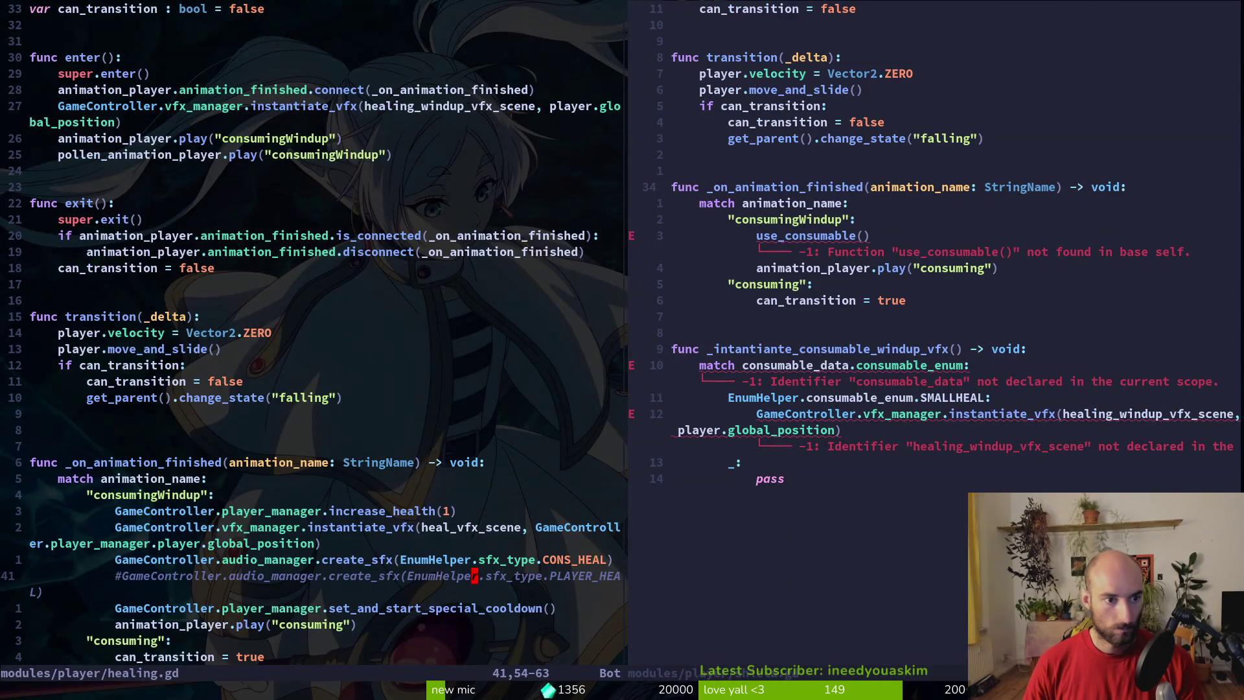
key(G)
key(g)
key(g)
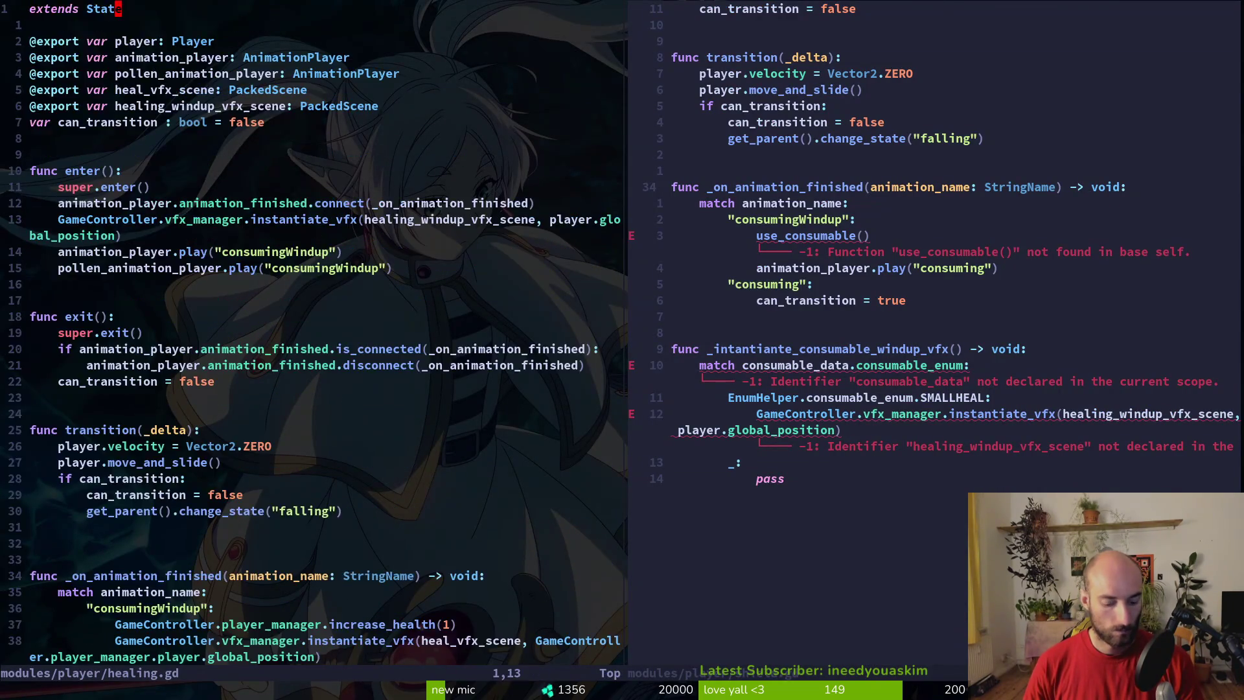
key(y)
key(G)
key(ctrl+w)
key(l)
text(ggVGp)
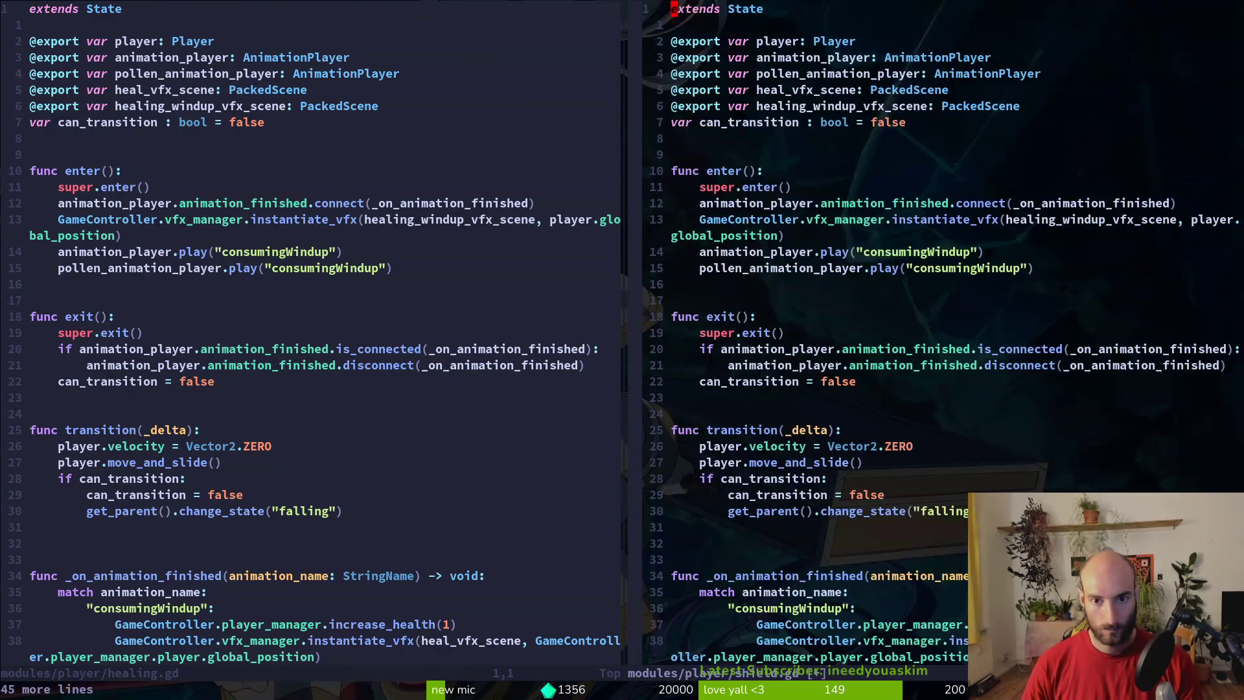
text(:write)
key(Return)
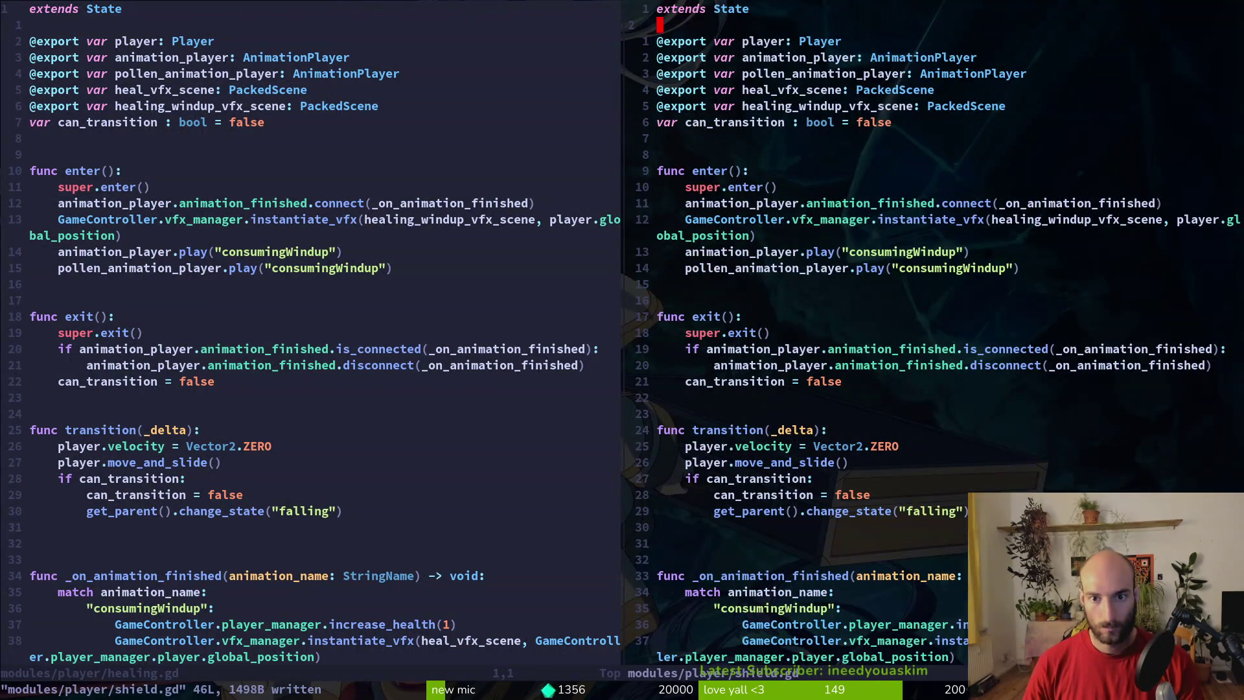
- Replace shield.gd's heal_vfx_scene export with consuming.gd's player_shield_vfx_scene line, then close consuming.gd
key(space)
key(f)
key(f)
text(consumin)
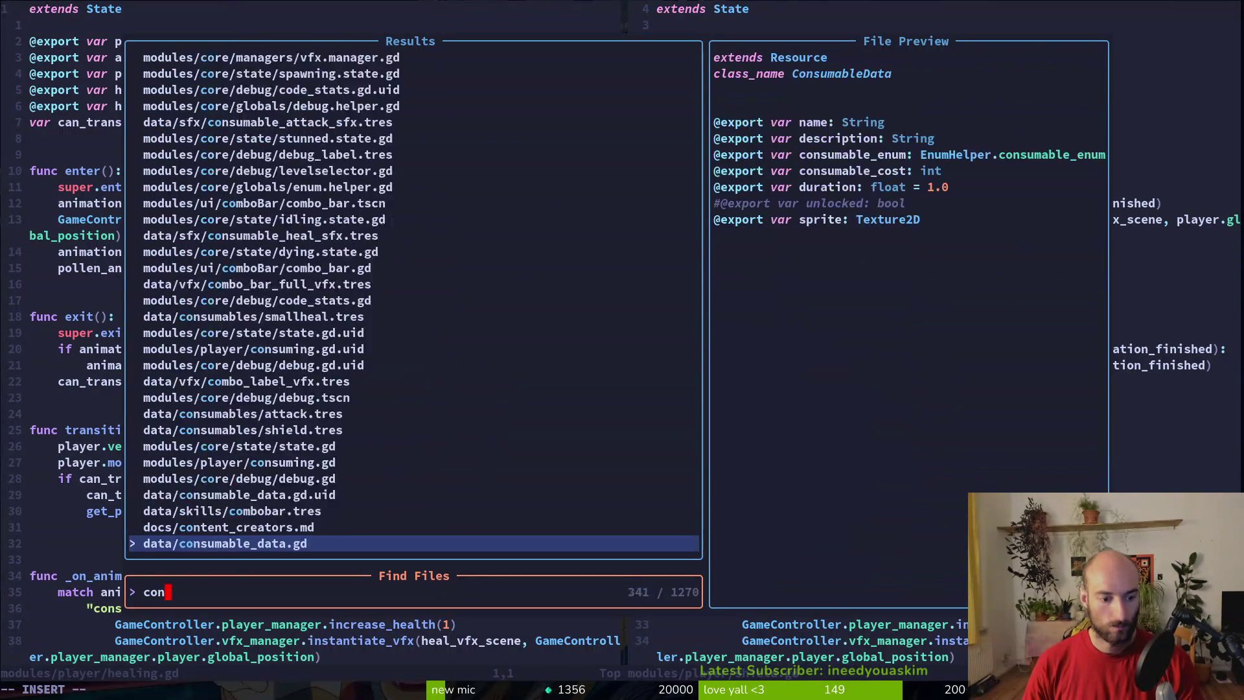
key(Return)
key(8)
key(j)
key(y)
key(y)
key(ctrl+w)
key(l)
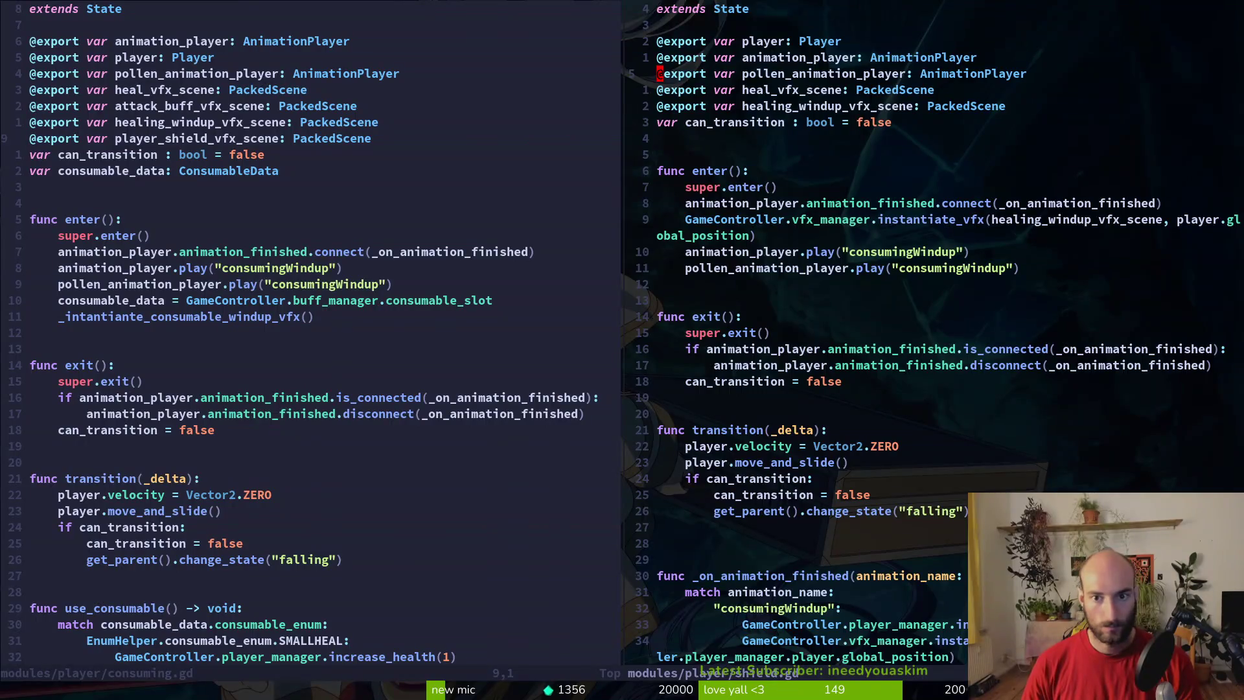
key(j)
key(V)
key(p)
key(ctrl+w)
key(h)
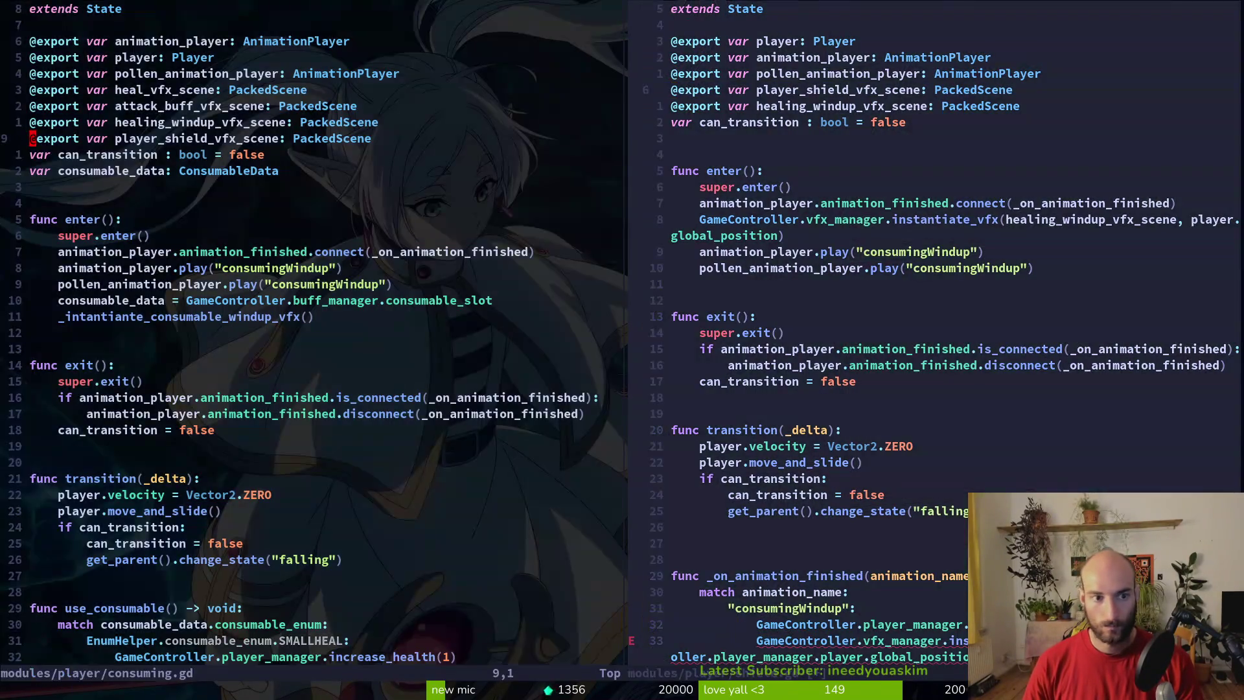
key(Return)
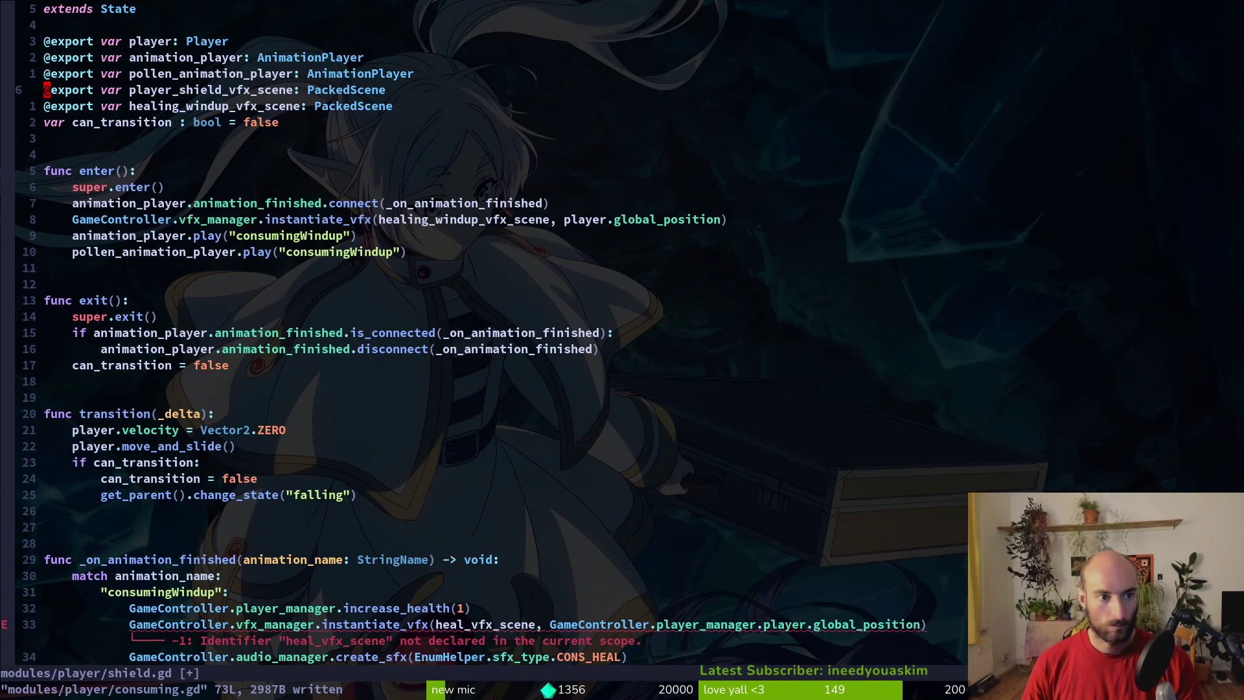
- Delete the healing_windup_vfx_scene export and the windup spawn line in enter(), then save
key(j)
key(d)
key(d)
key(4)
key(j)
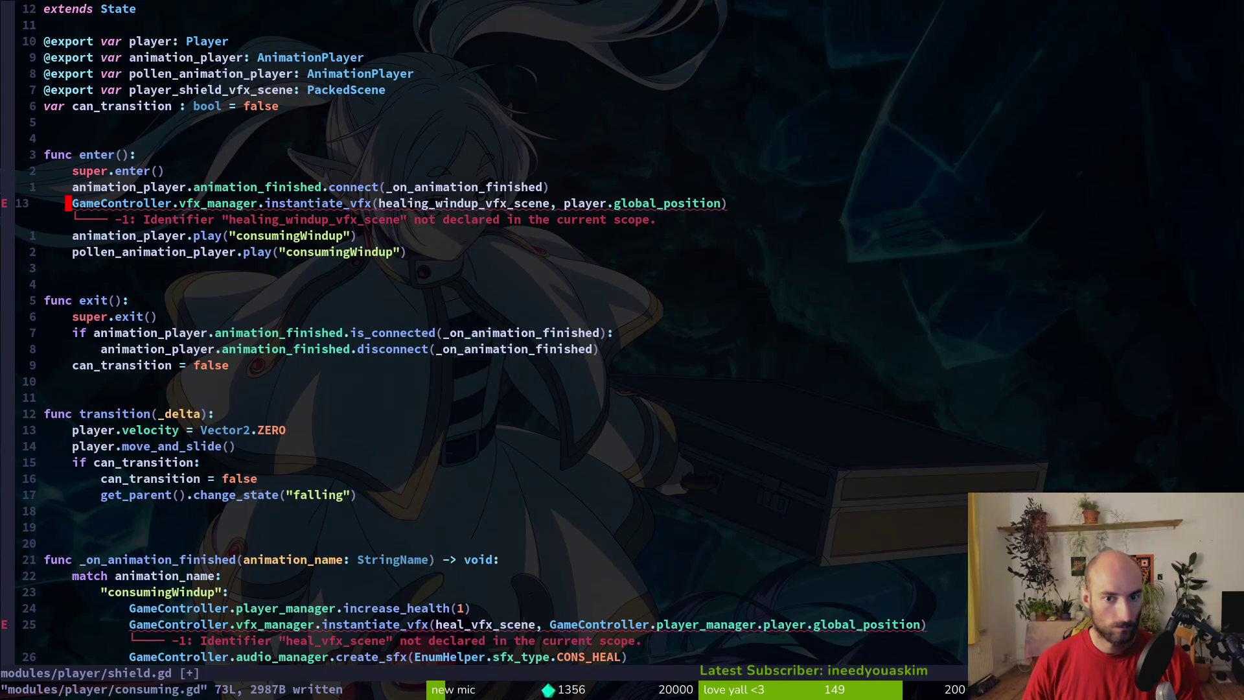
key(d)
key(d)
text(:w)
key(Return)
- Replace line 37 with instantiate_vfx(healing_windup_vfx_scene, player.global_position) from clipboard history, indent it, and save
key(j)
key(7)
key(j)
key(4)
key(j)
key(9)
key(j)
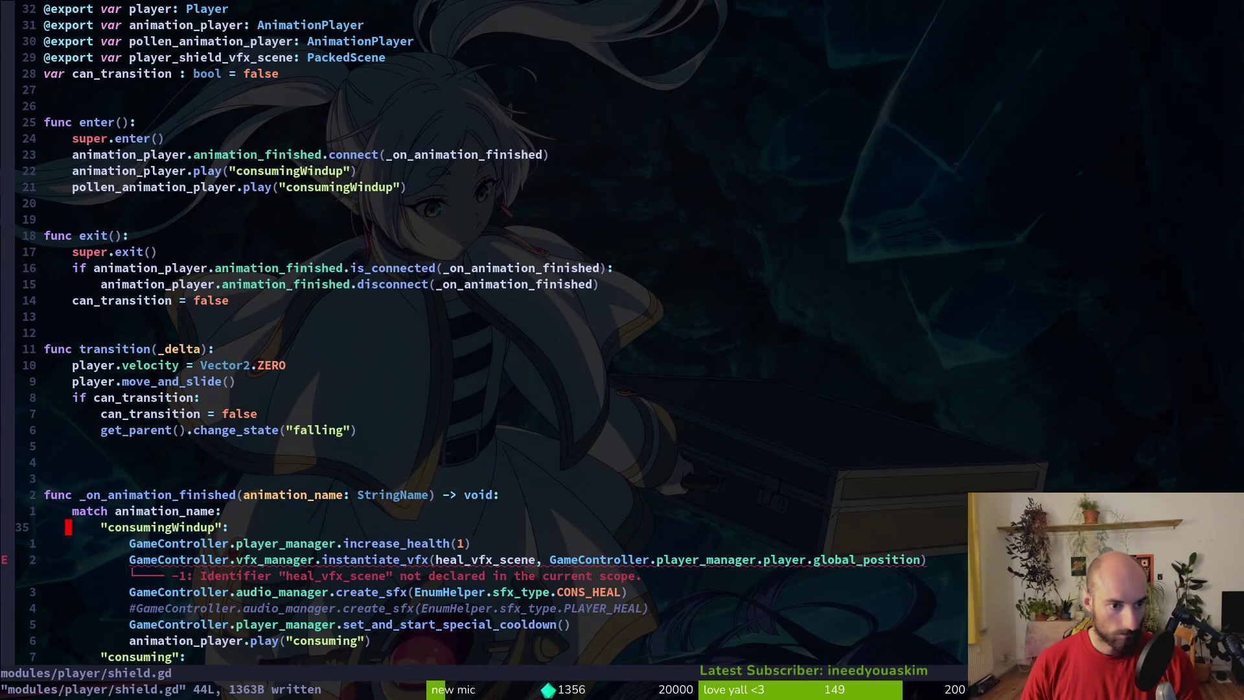
key(j)
key(j)
key(j)
key(k)
key(k)
key(k)
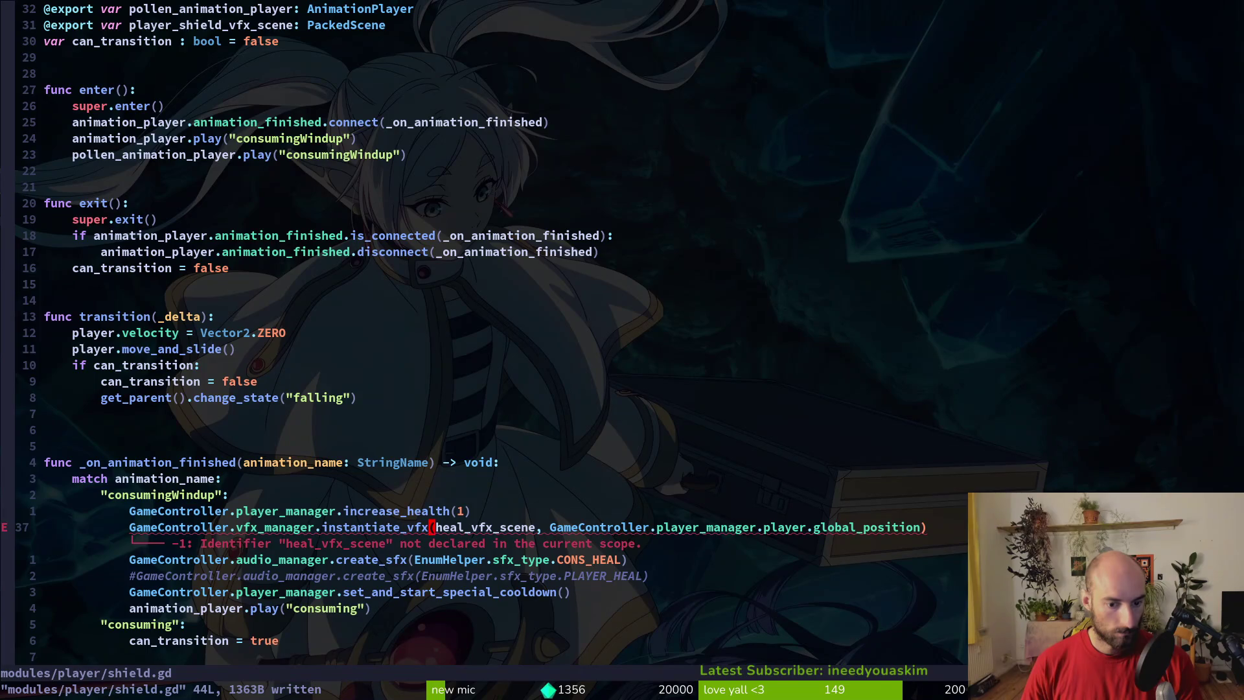
key(super+v)
key(Up)
key(Up)
key(Return)
key(shift+v)
key(p)
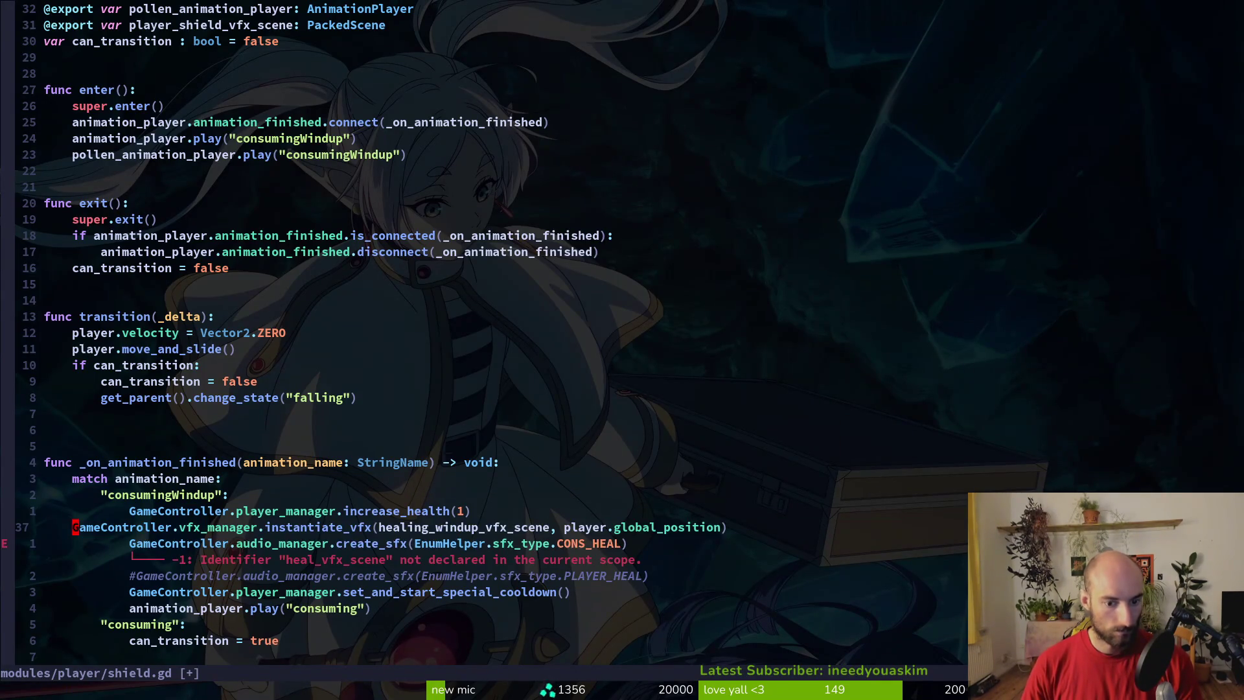
key(shift+v)
key(less)
key(less)
key(less)
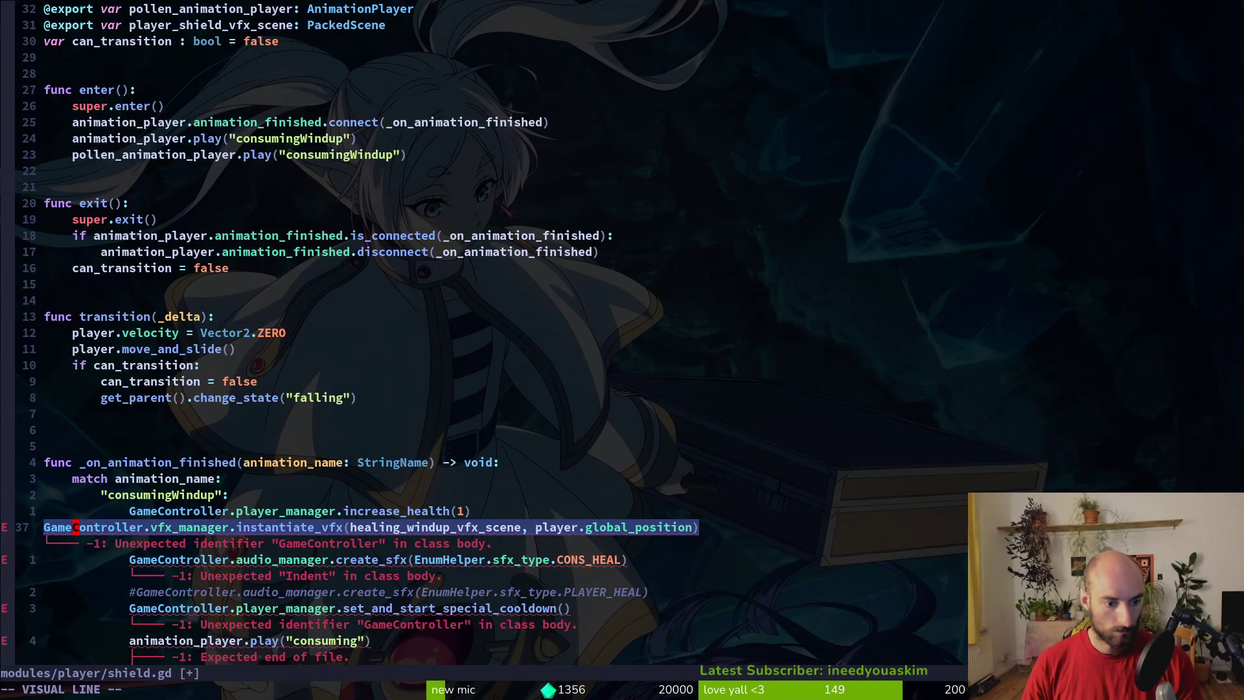
key(3)
key(greater)
key(Return)
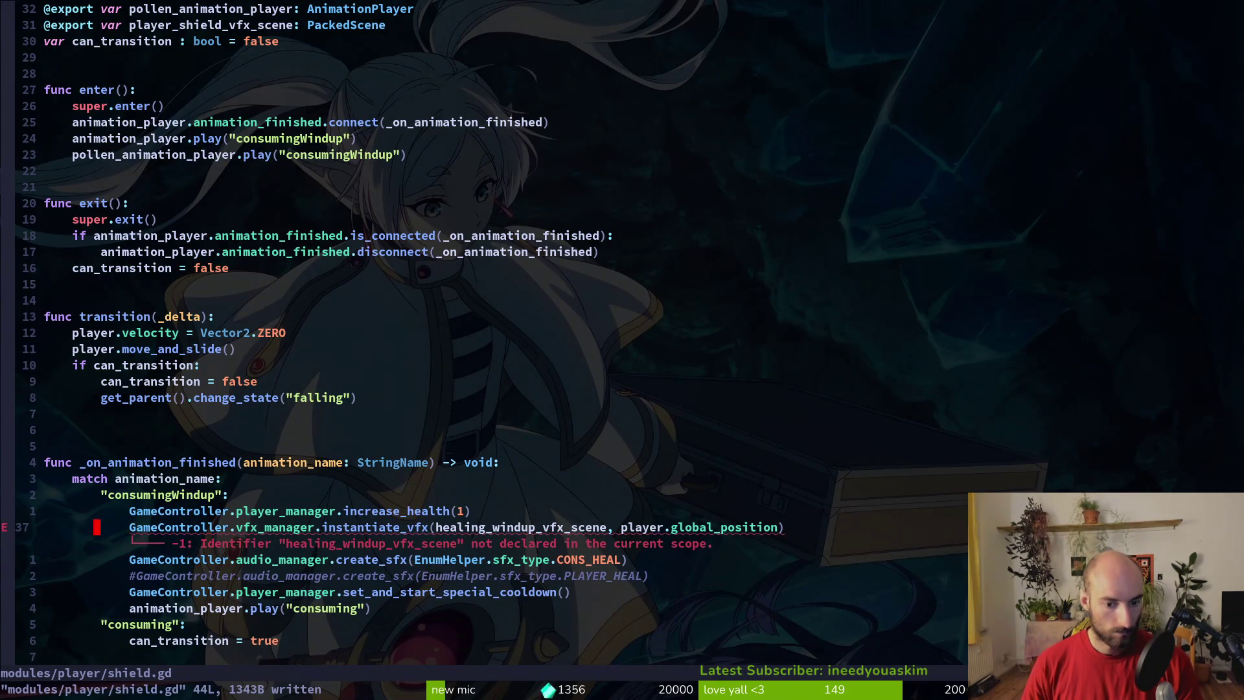
key(super+v)
key(Down)
key(Down)
key(Down)
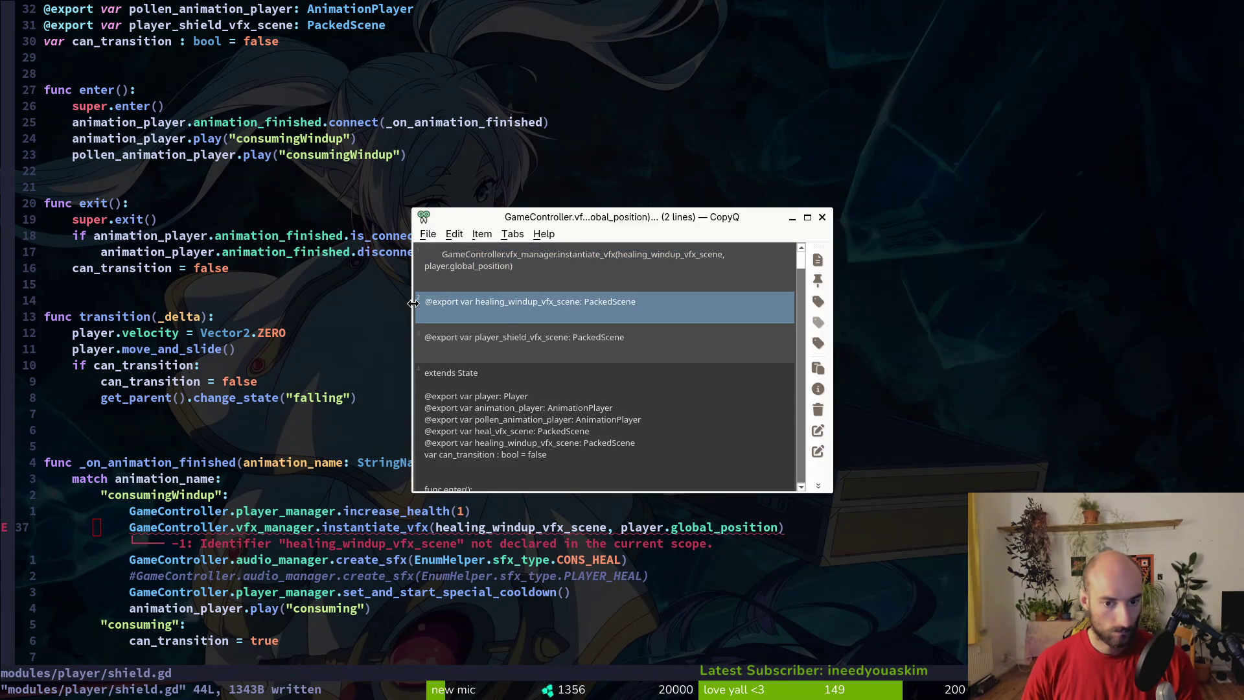
- Replace line 37 with the instantiate_vfx_in_parent(player_shield_vfx_scene, …) snippet and save
key(Down)
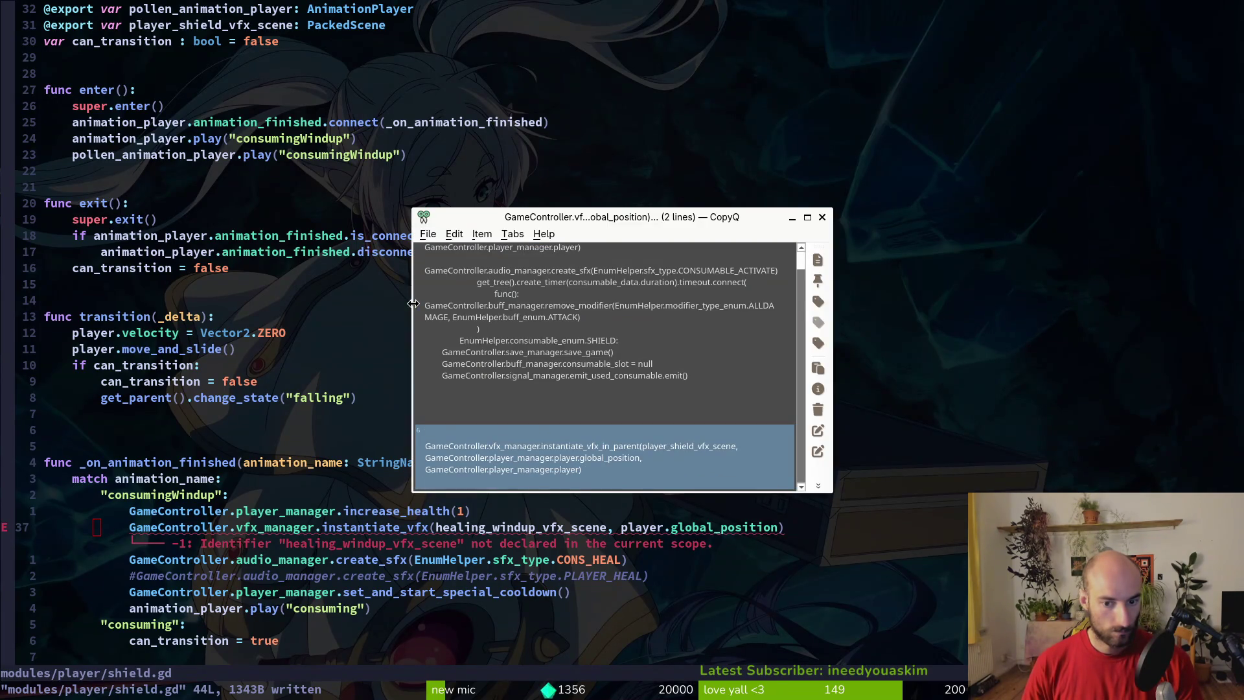
key(Return)
key(d)
key(d)
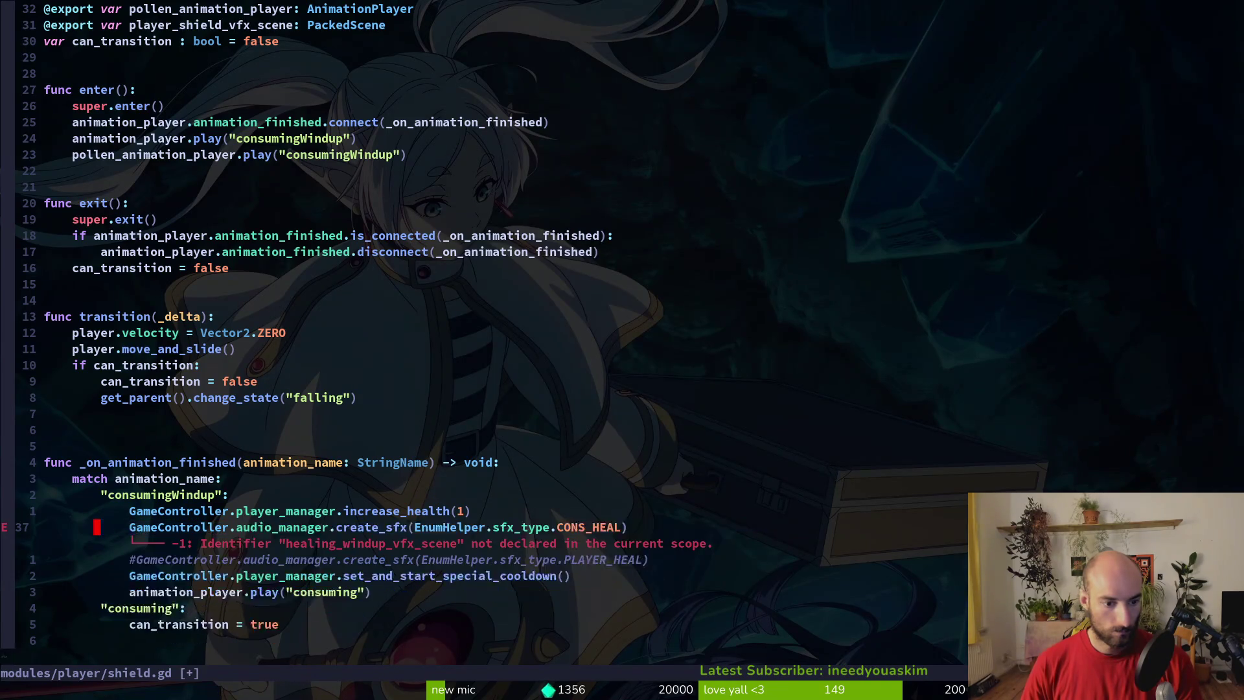
key(P)
key(u)
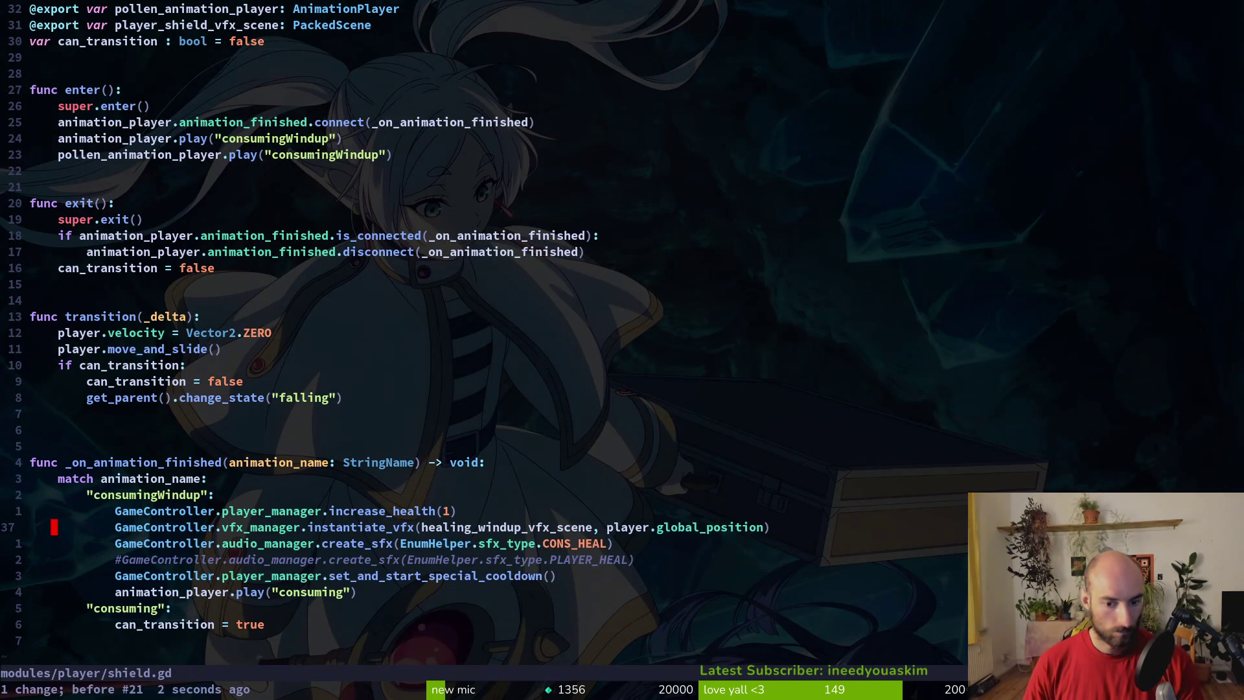
key(ctrl+r)
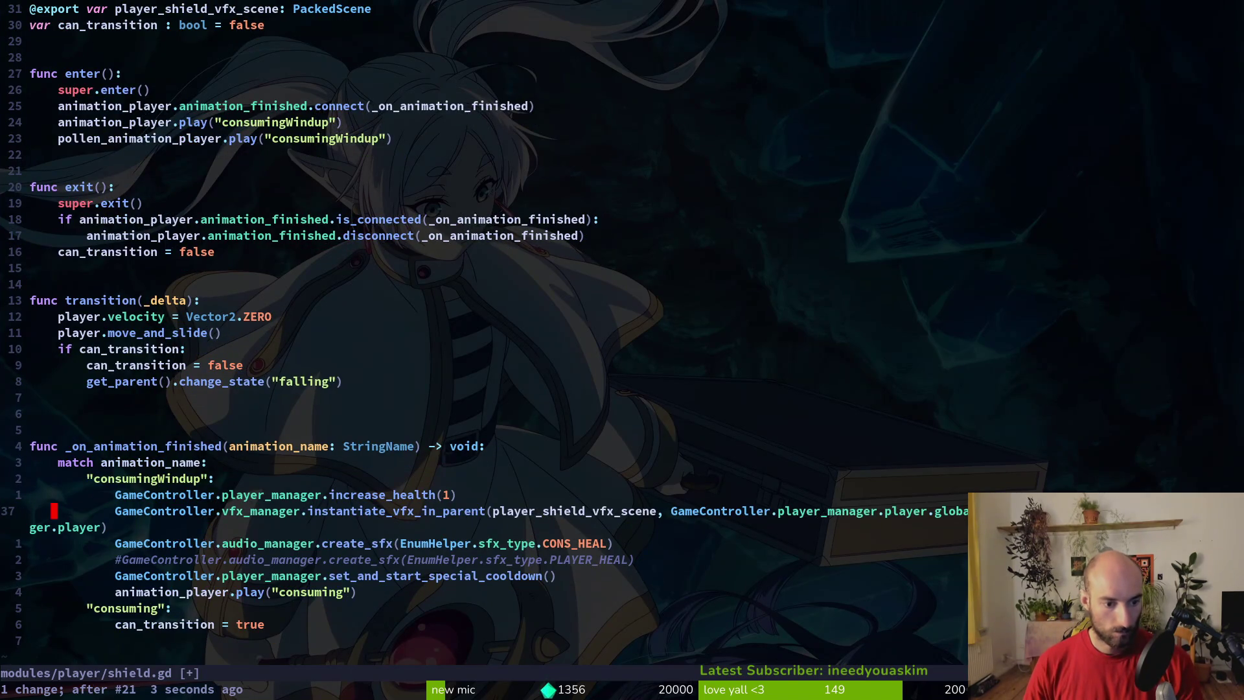
text(j:w)
key(Return)
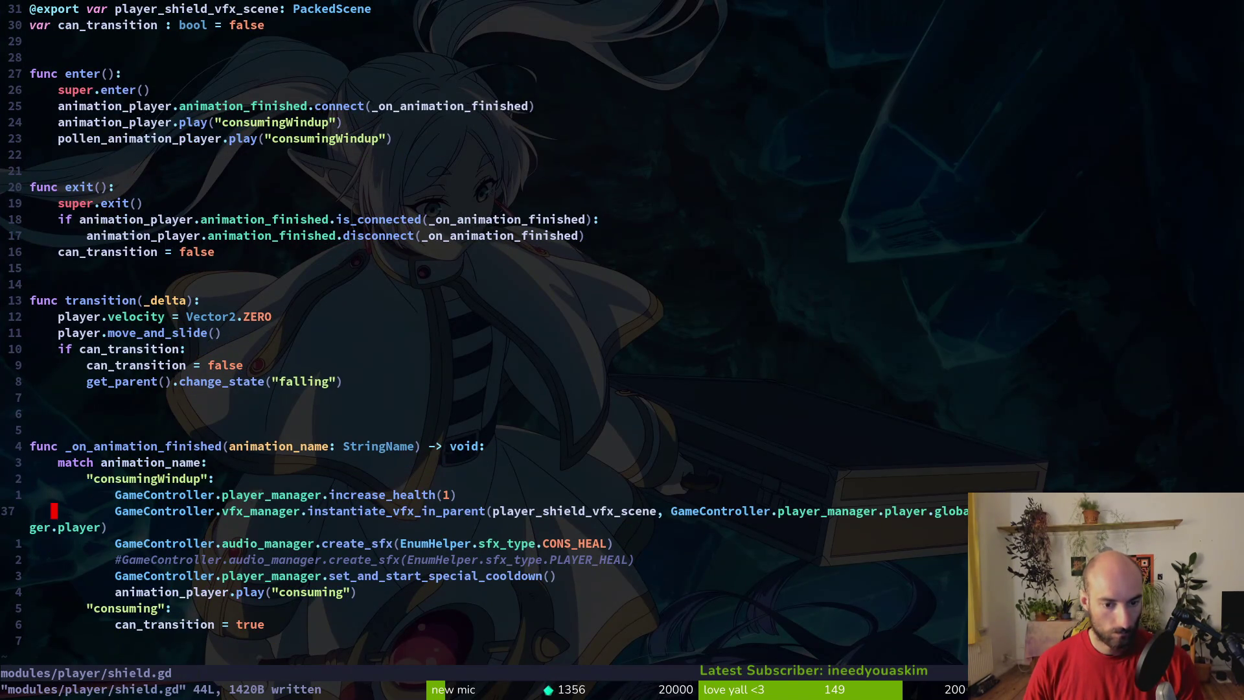
- Remove the increase_health line and the heal sound effect lines, then save shield.gd
key(d)
key(d)
text(:w)
key(Return)
key(j)
key(j)
key(j)
key(k)
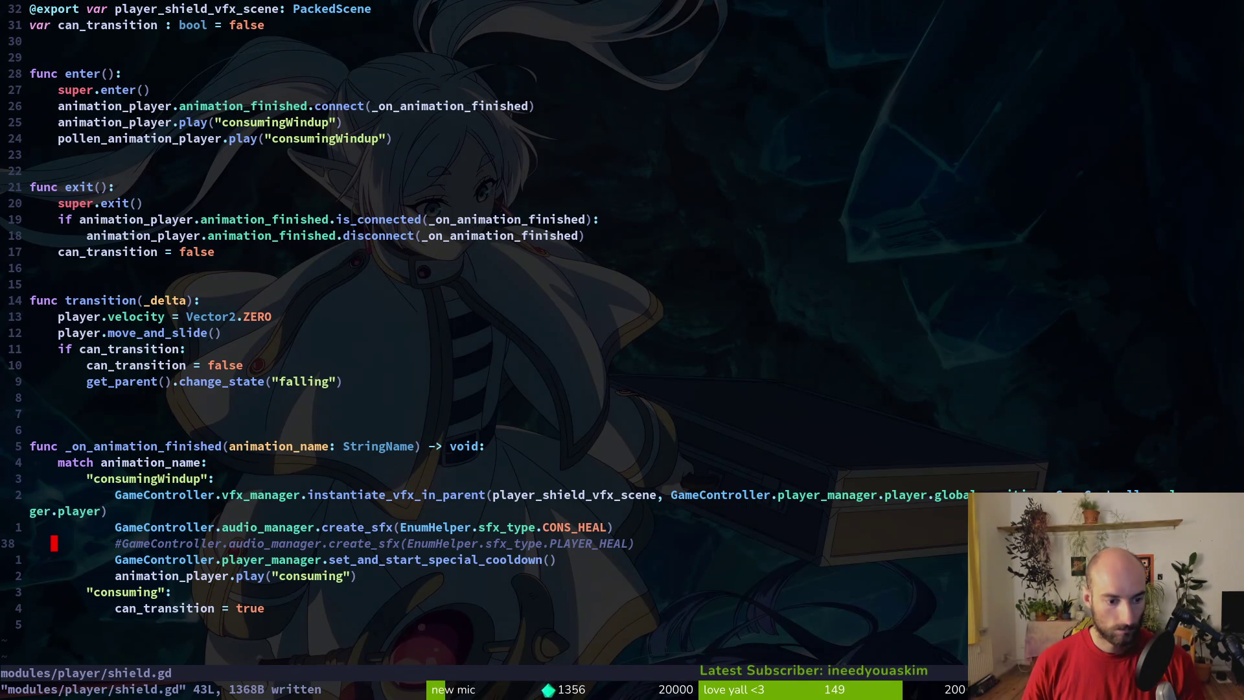
key(alt+Tab)
key(alt+Tab)
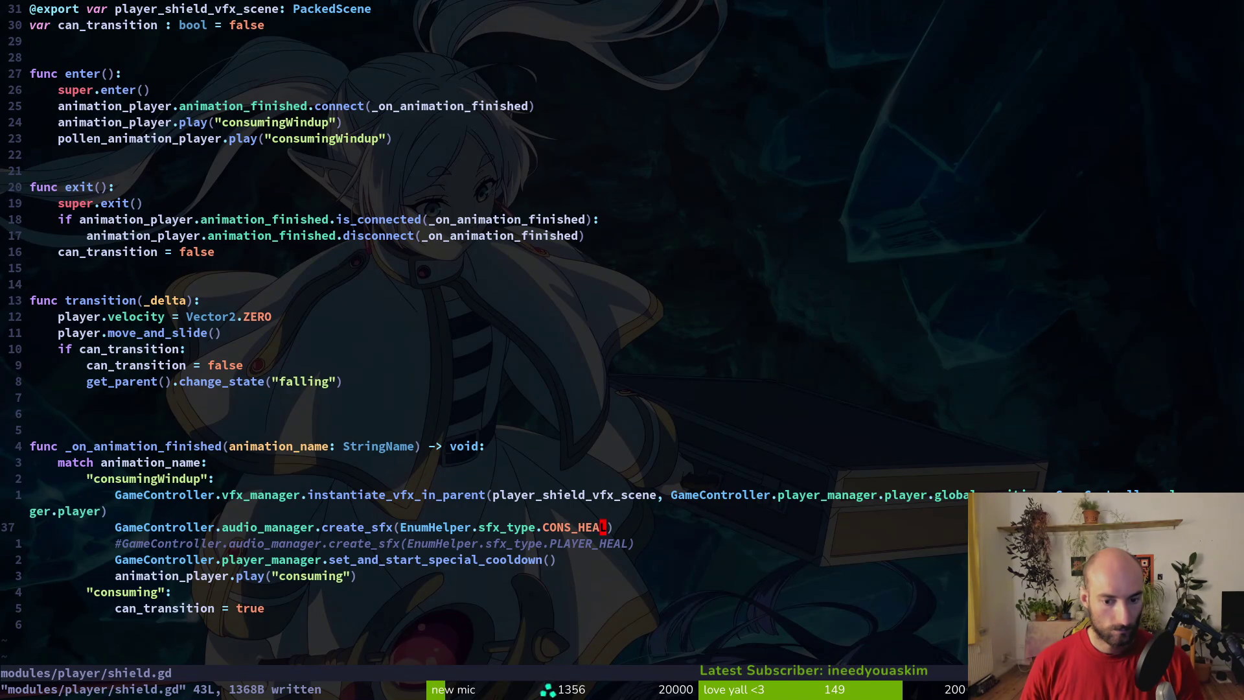
key(k)
key(d)
key(d)
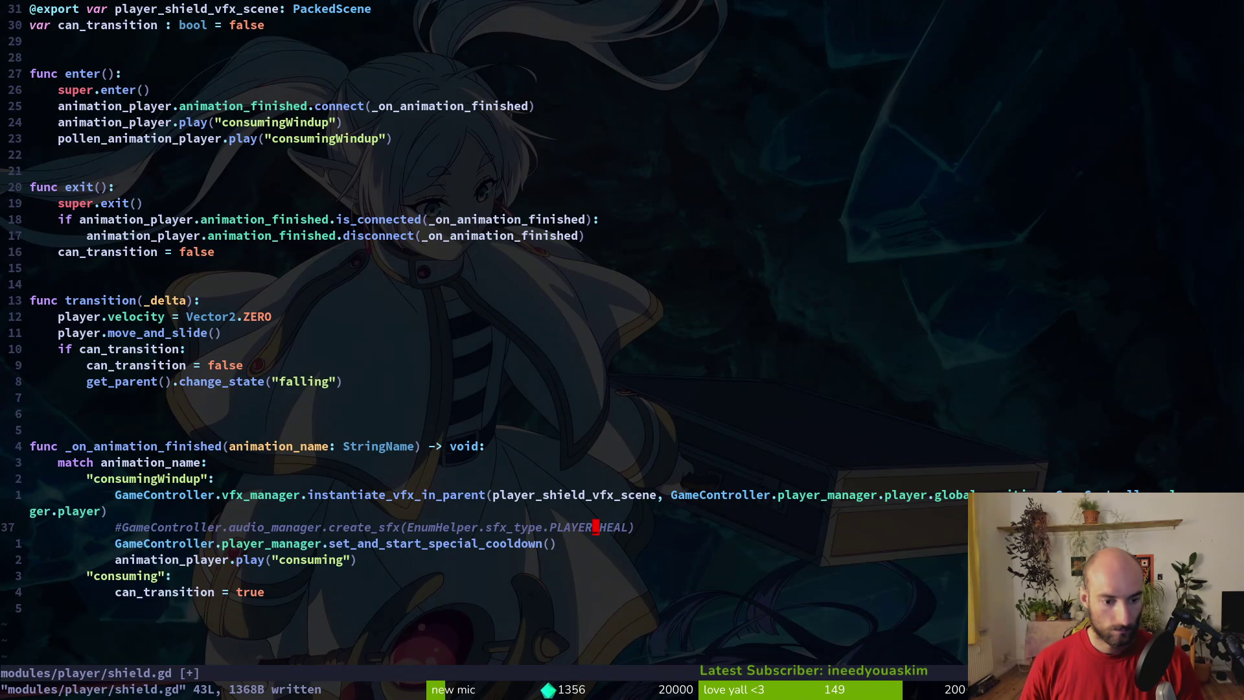
key(d)
key(d)
key(j)
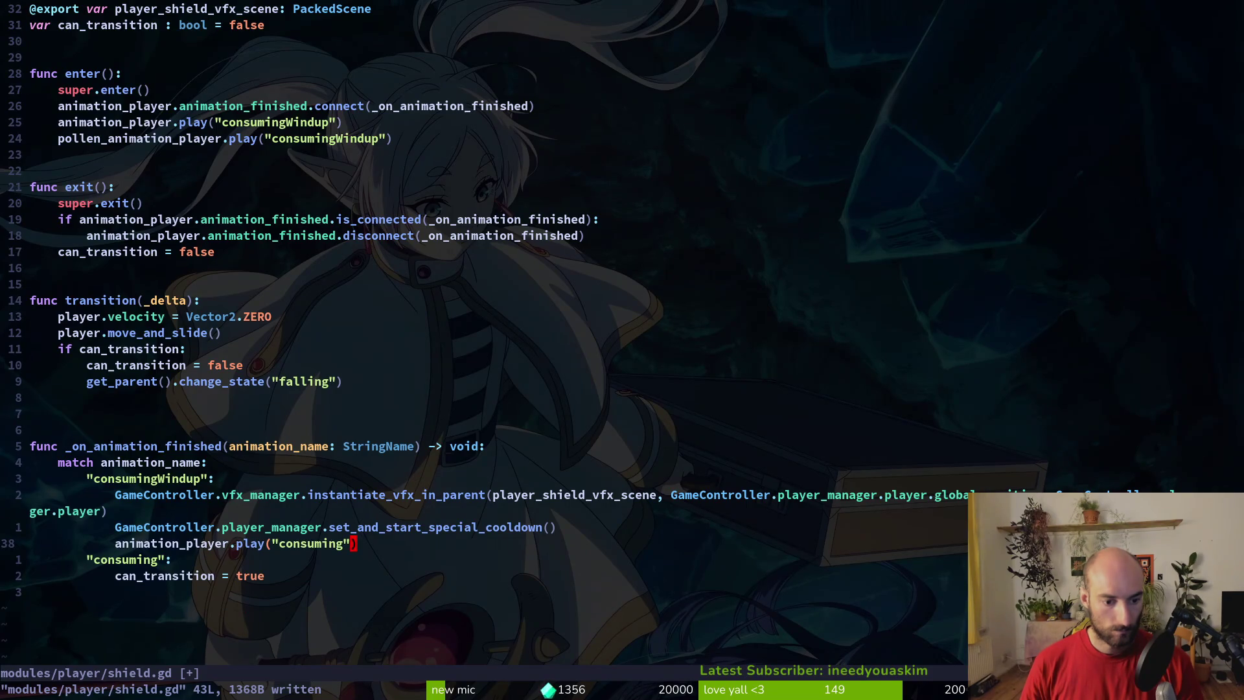
key(ctrl+s)
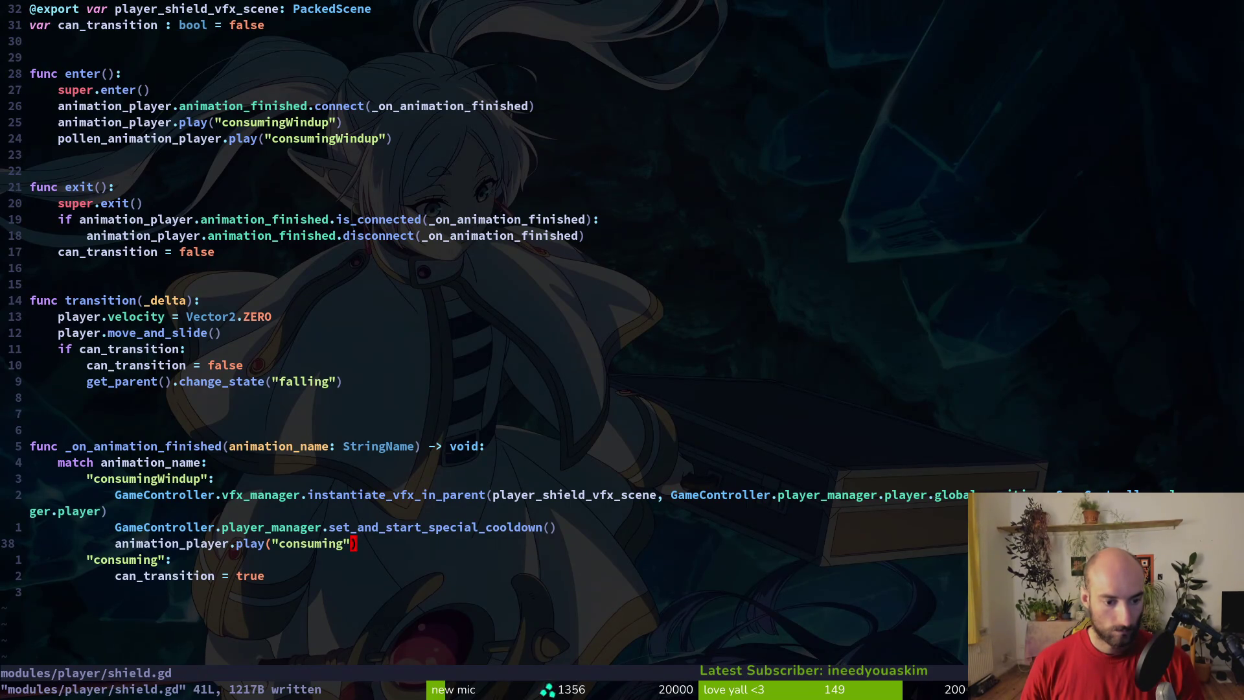
key(alt+Tab)
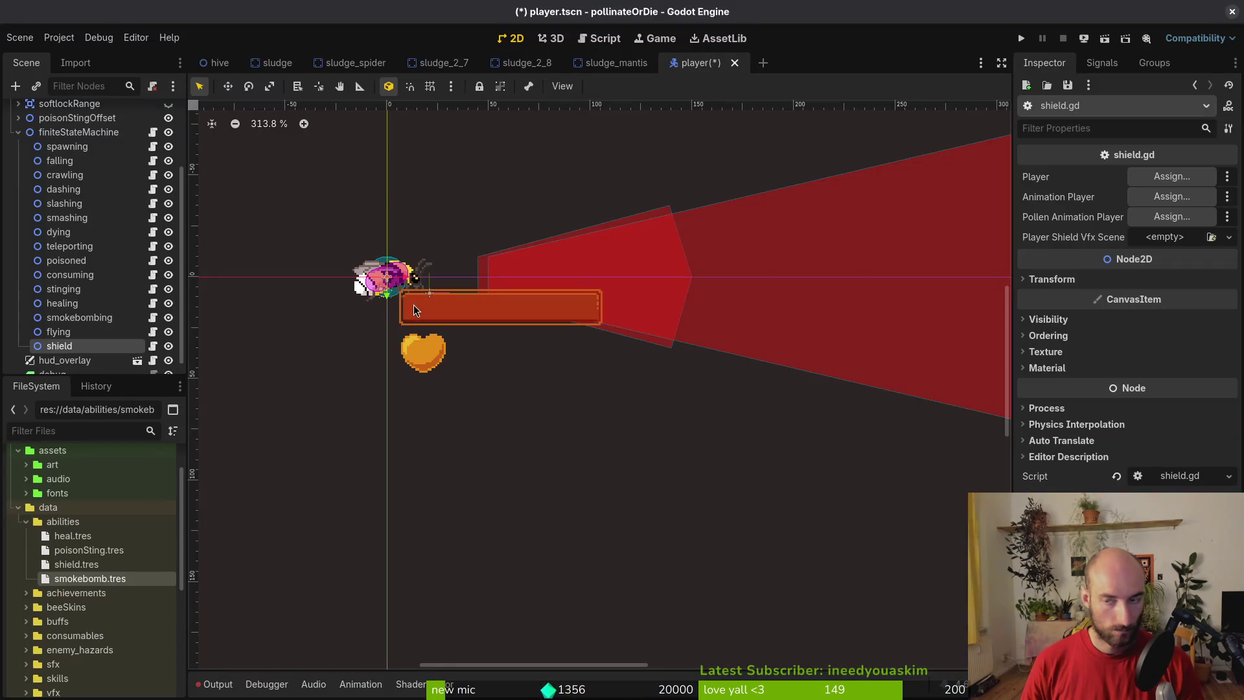
- Run the game with F5, continue the saved game, stop it, and open Select Resource (Ctrl+Shift+O)
key(F5)
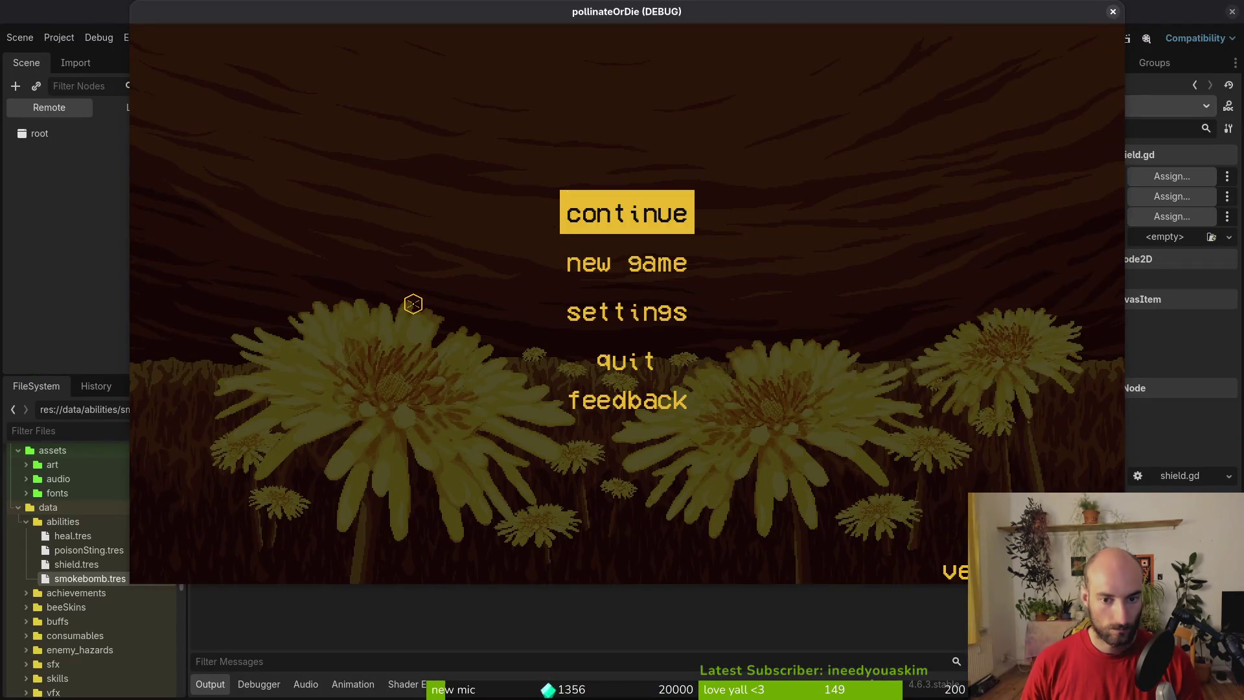
key(Return)
key(alt+Tab)
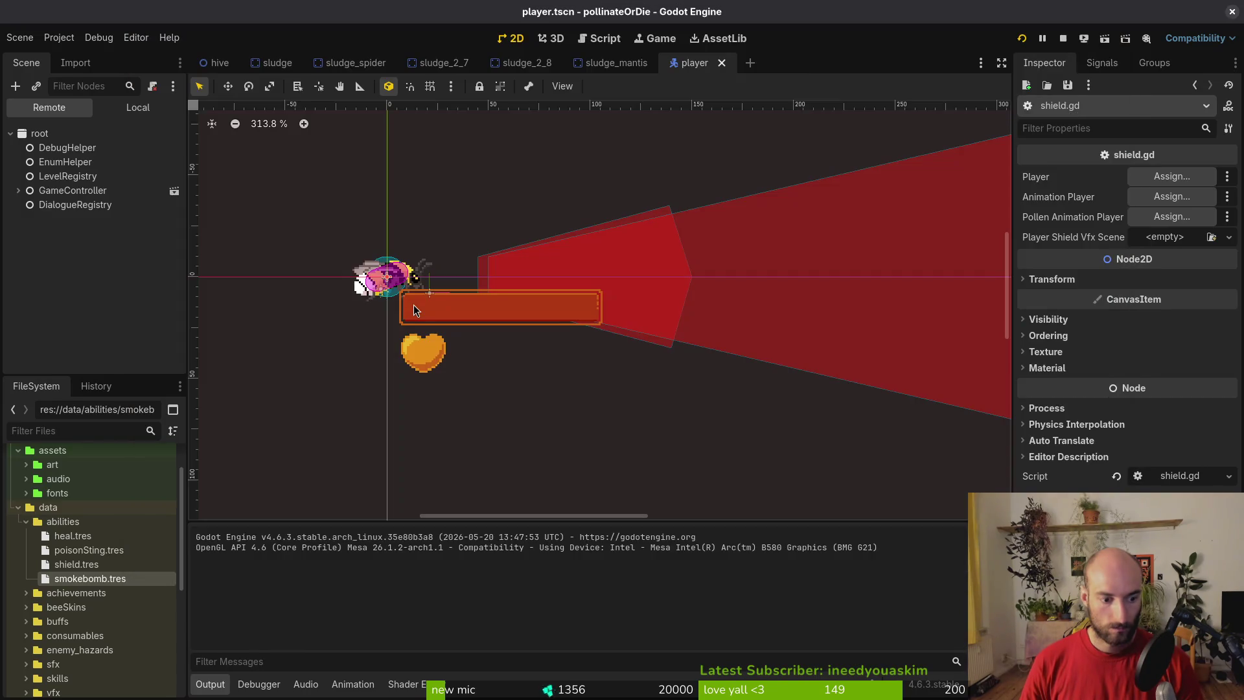
click(1063, 38)
key(ctrl+shift+o)
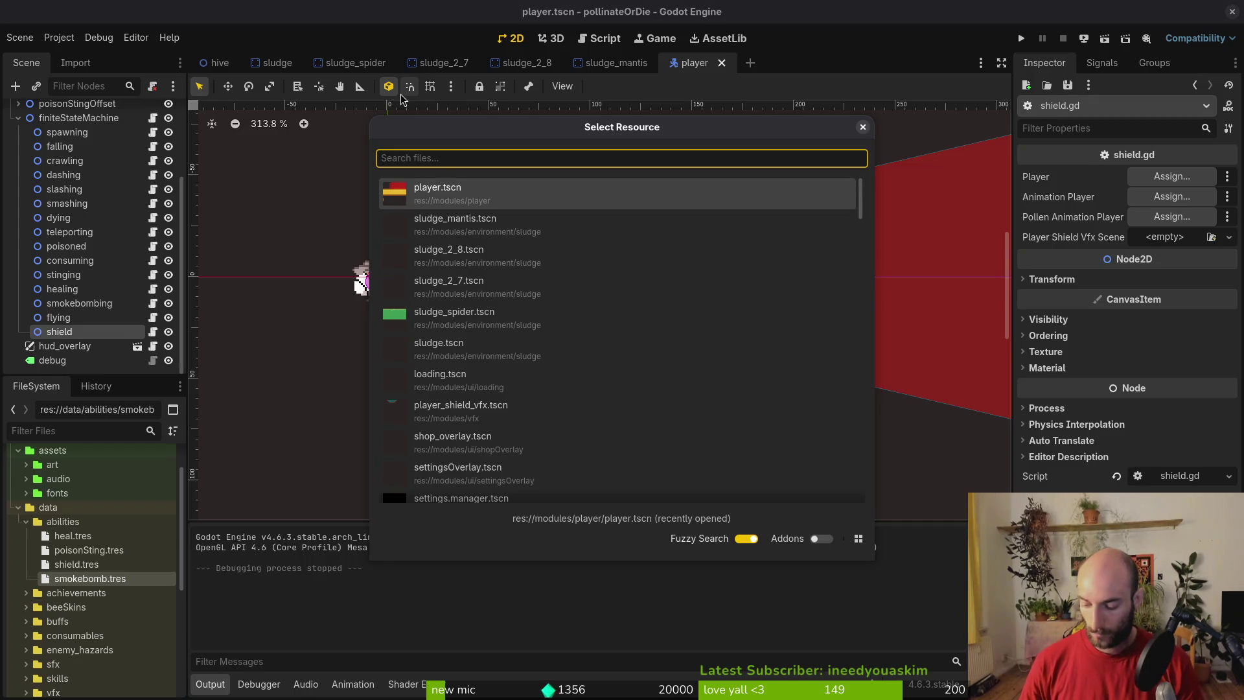
- Open game.controller.tscn and skill.manager.tscn, then select the skillManager node
text(gamecontroller)
key(Return)
key(ctrl+shift+o)
text(skillmanager)
key(Return)
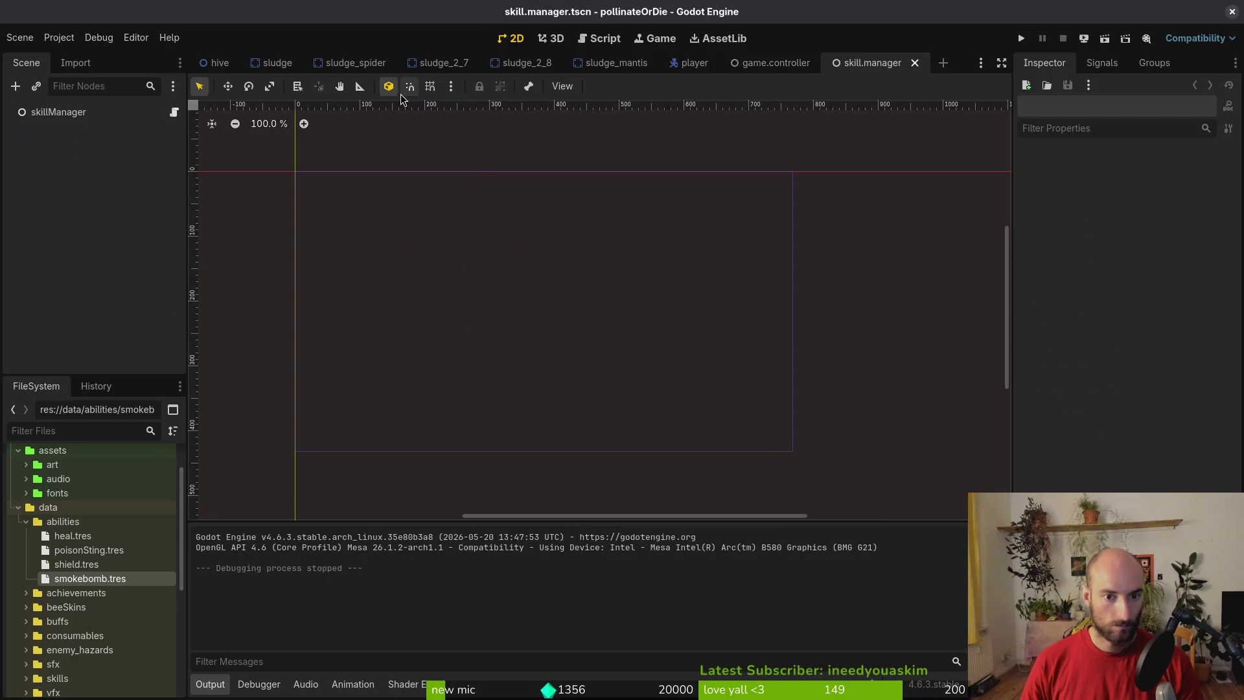
click(64, 112)
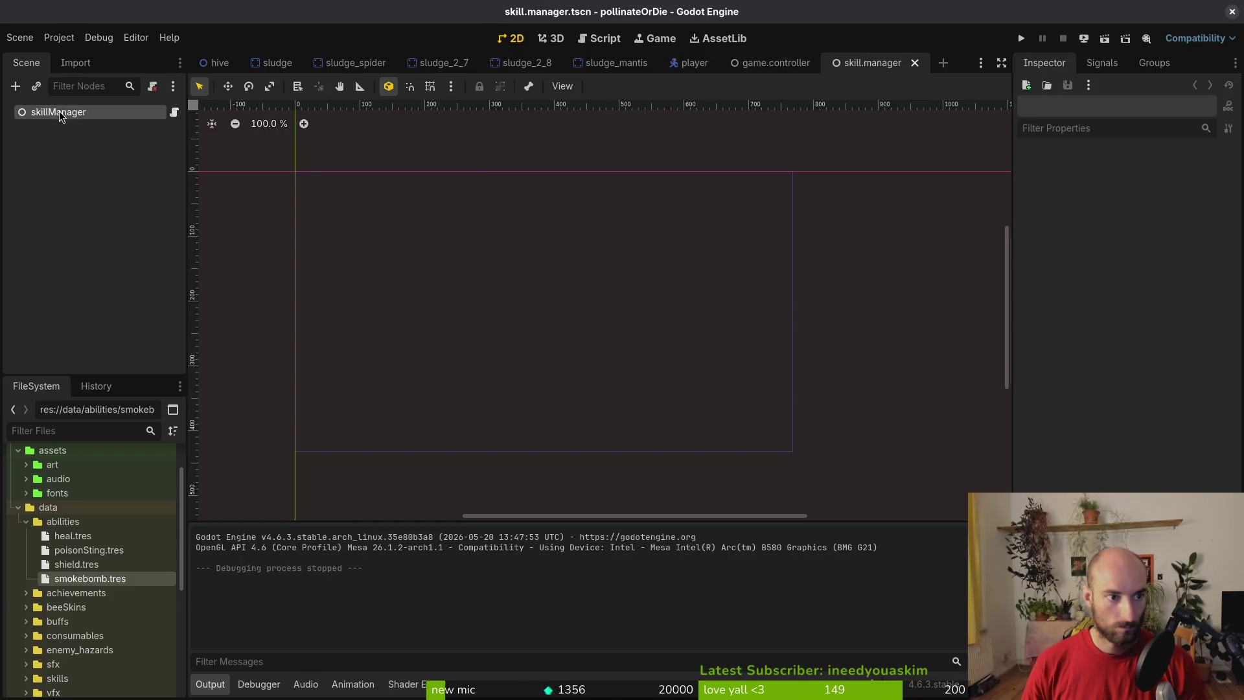
- Open player.manager.tscn and expand playerManager's Bee Skin Templates and Special Ability Templates arrays
key(ctrl+shift+o)
text(playermanager)
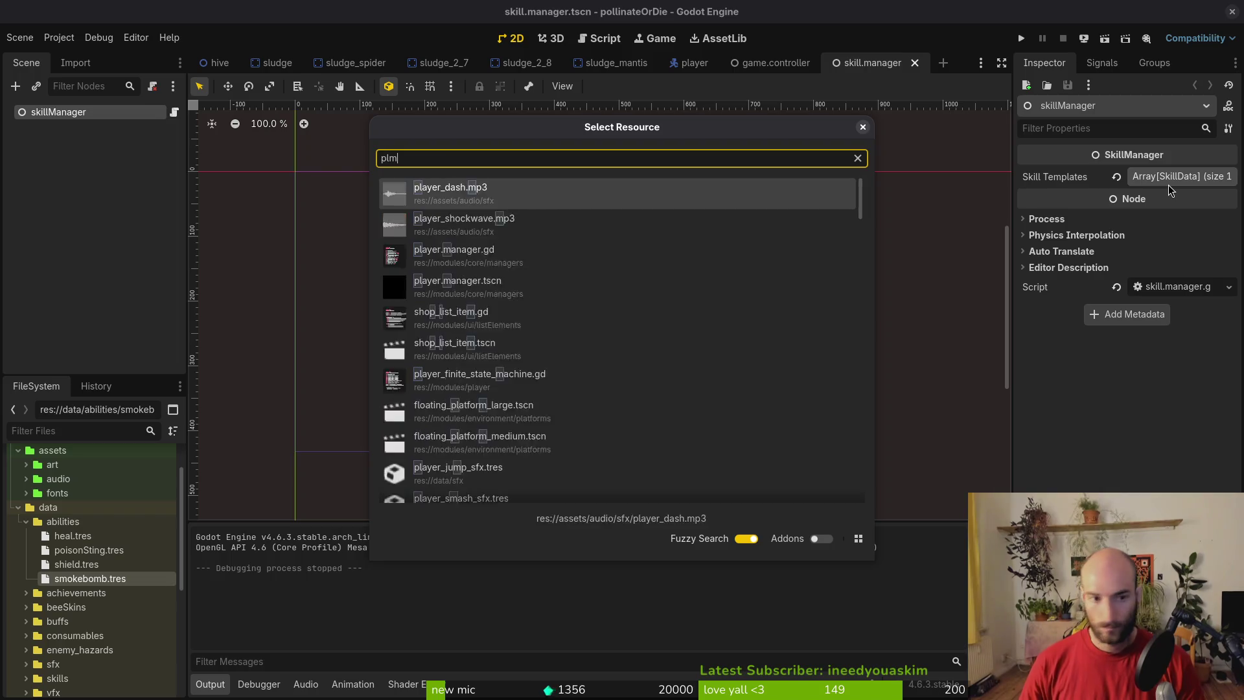
key(Return)
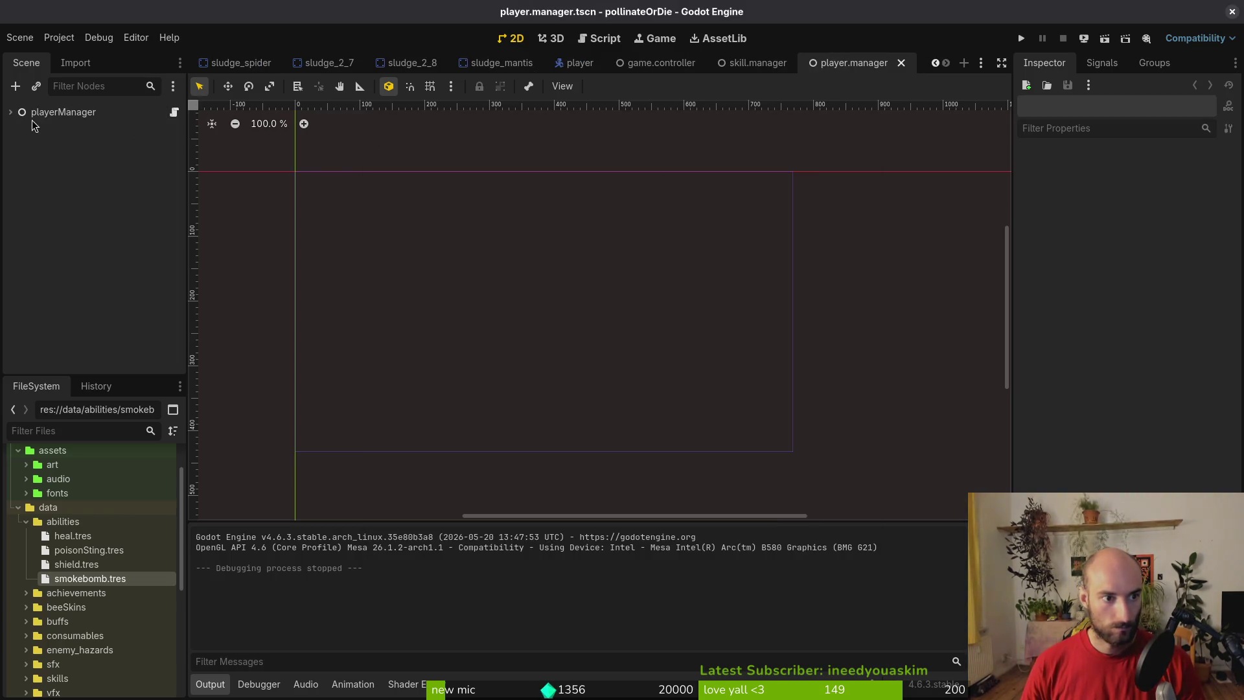
click(36, 114)
click(1186, 214)
click(1178, 197)
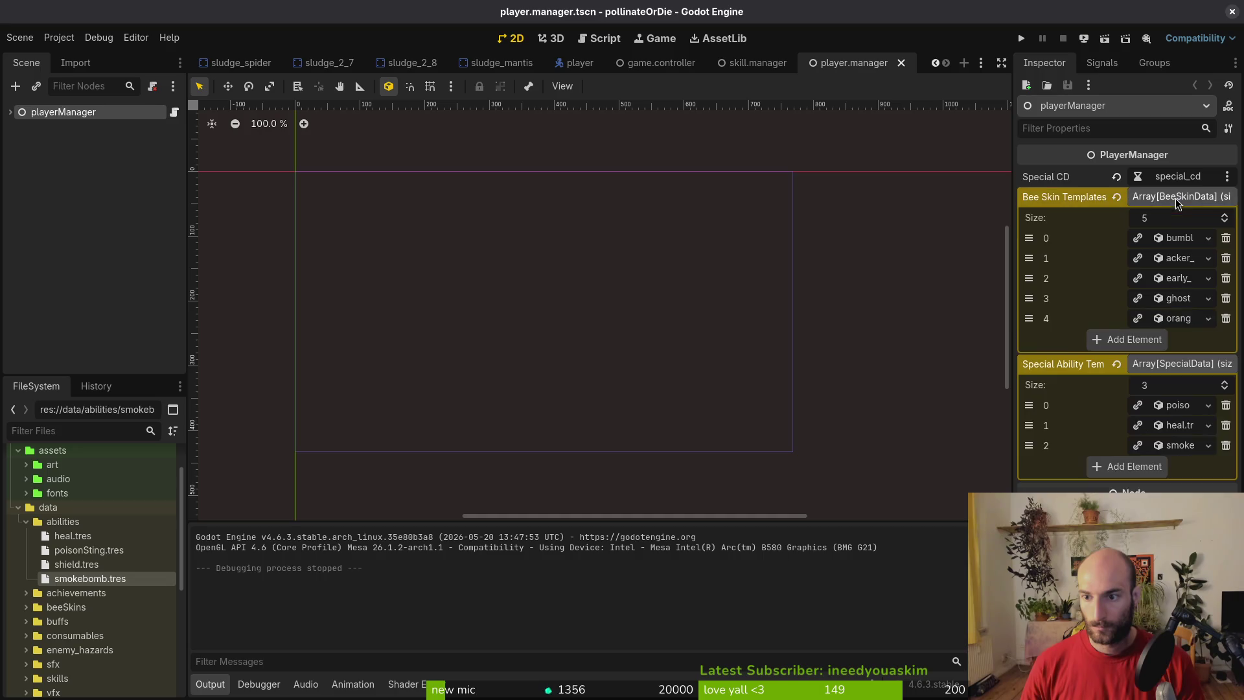
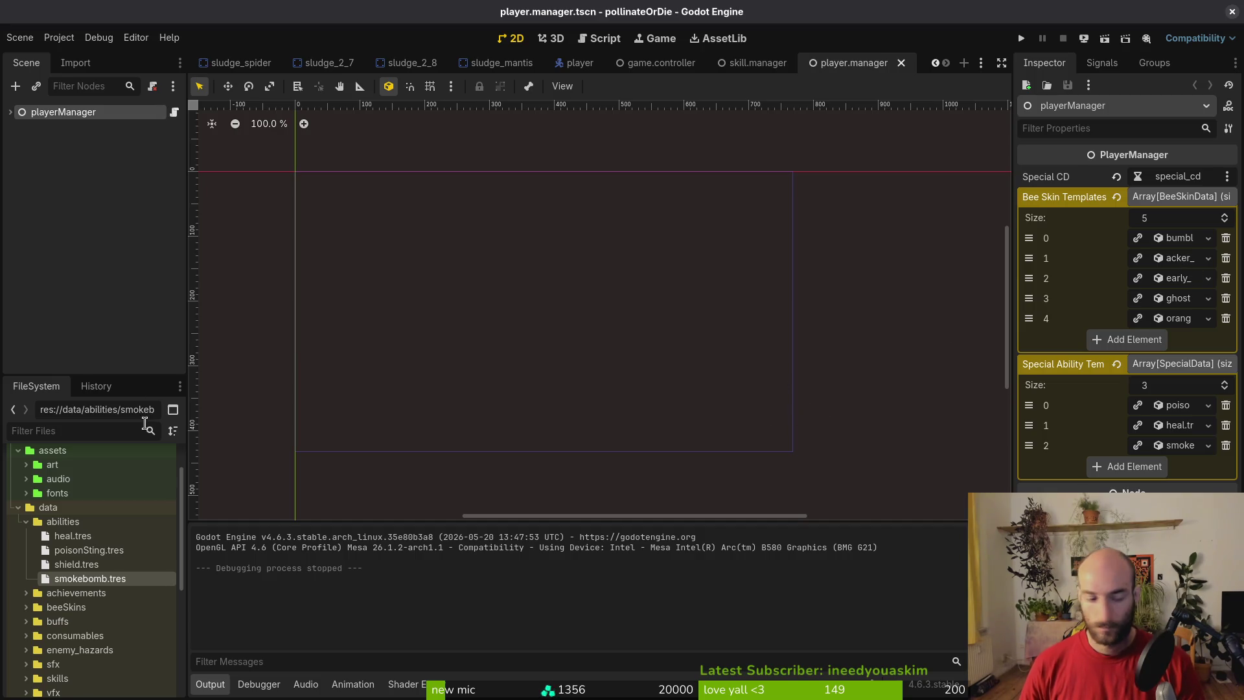
- Add shield.tres to the player manager's Special Ability Templates, save, and glance at the audio manager scene
mouse_move(76, 564)
mouse_down()
mouse_move(1127, 442)
mouse_move(1145, 462)
mouse_up()
key(ctrl+s)
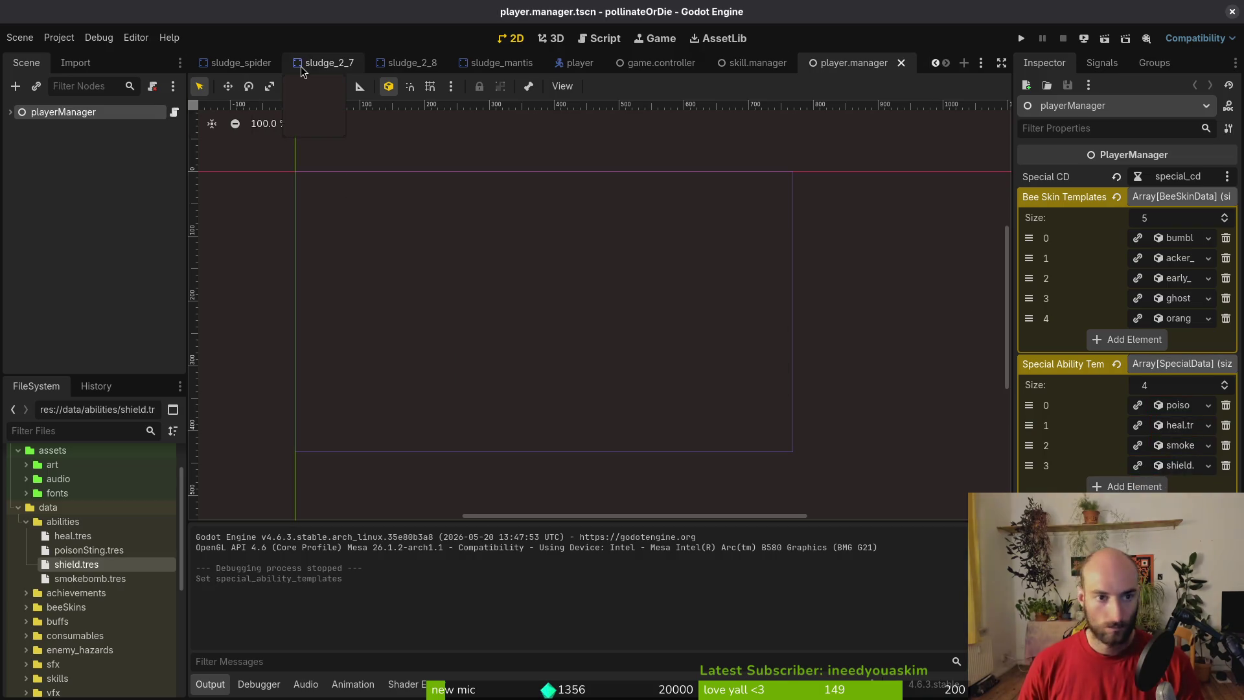
key(shift+alt+o)
text(aqudmants)
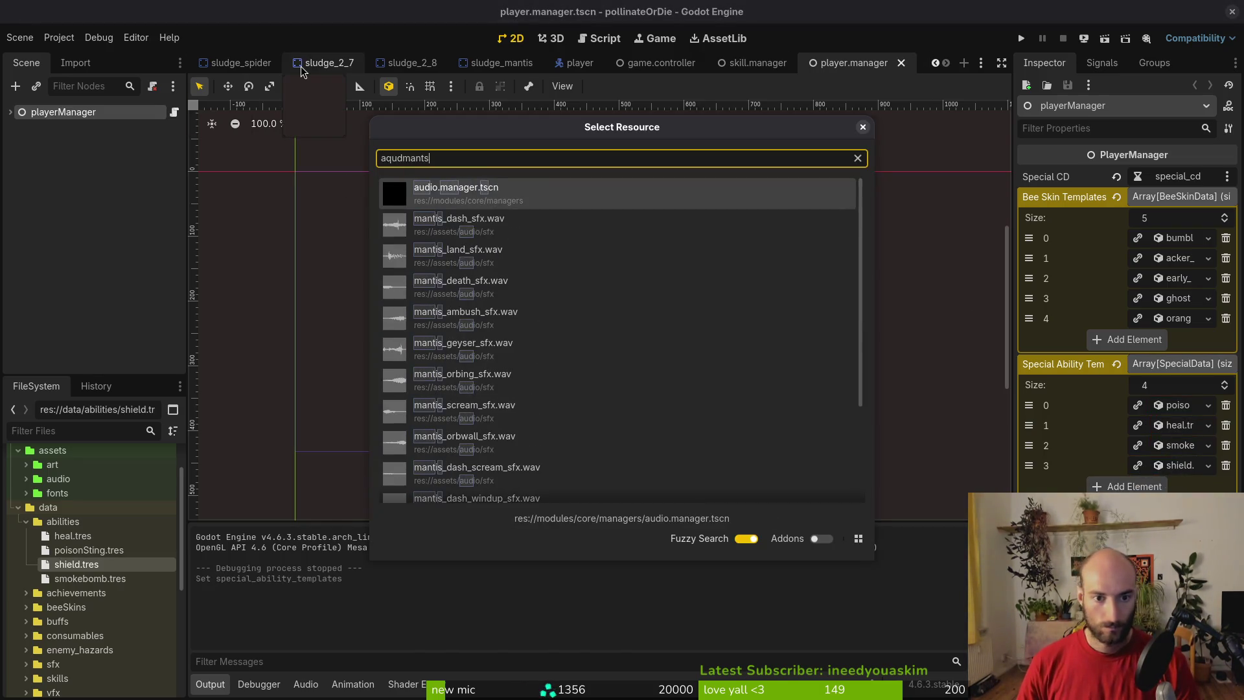
key(Return)
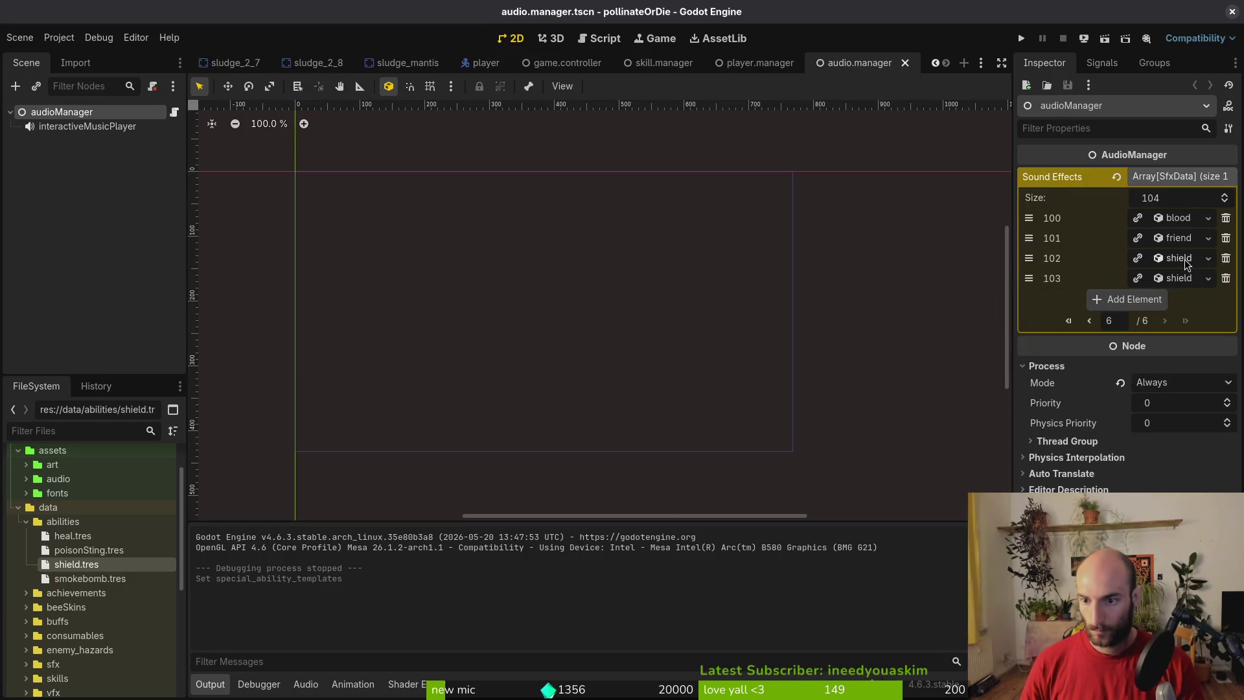
click(1068, 322)
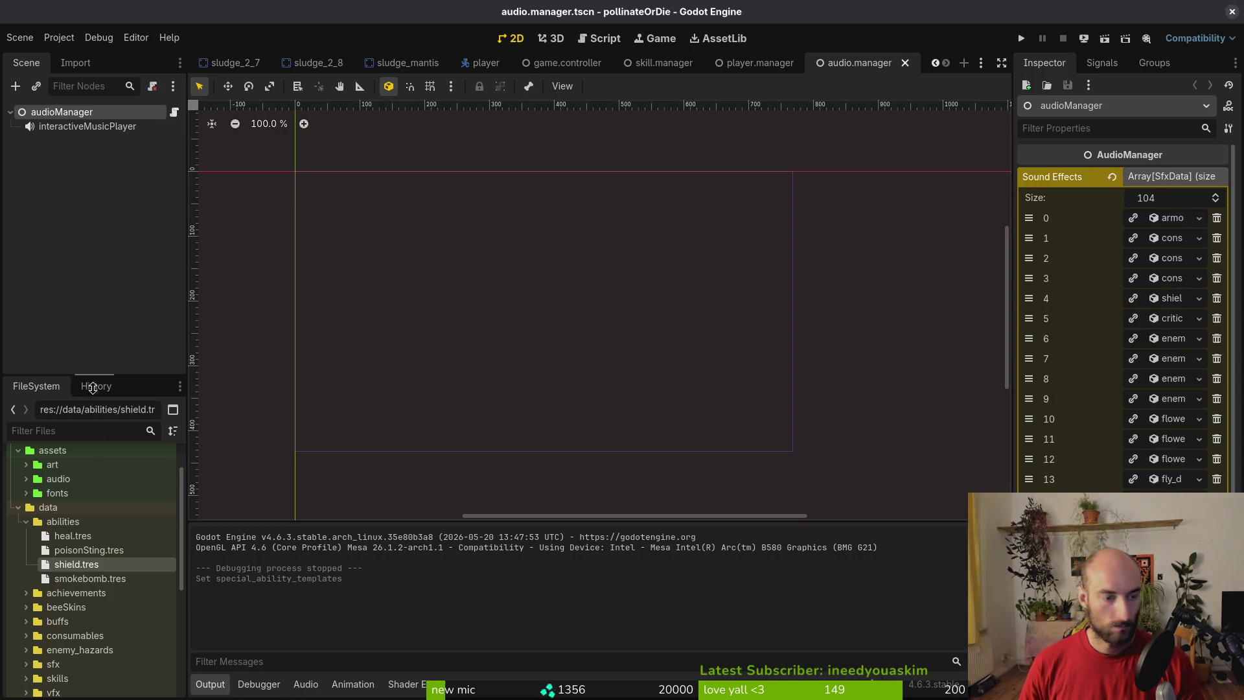
middle_click(868, 64)
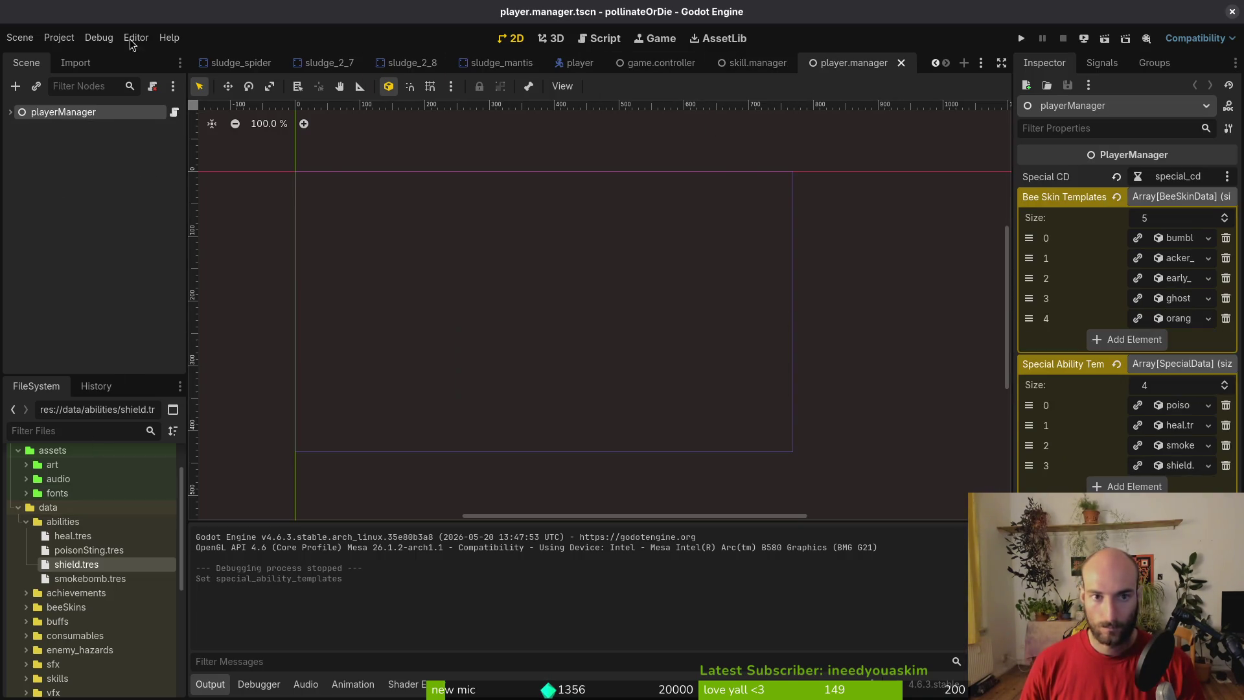
- Delete every file in the project's user data folder and run the game
click(59, 37)
click(93, 159)
key(ctrl+a)
key(Delete)
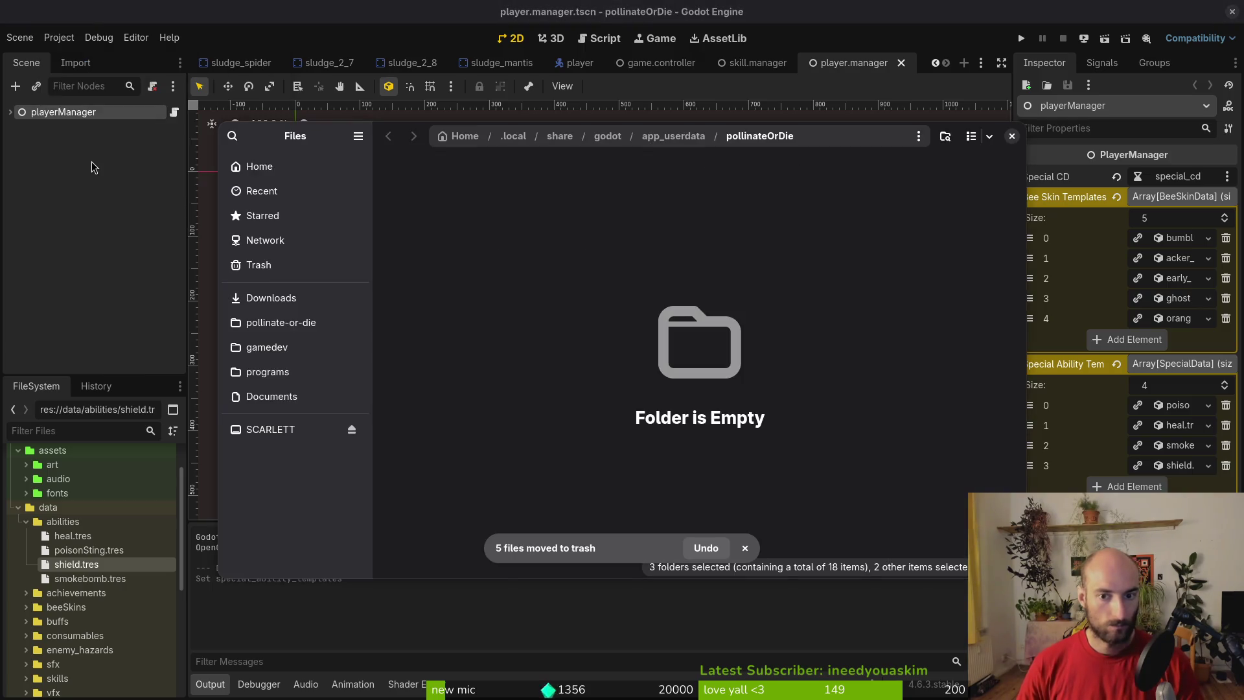
click(1012, 136)
click(1021, 39)
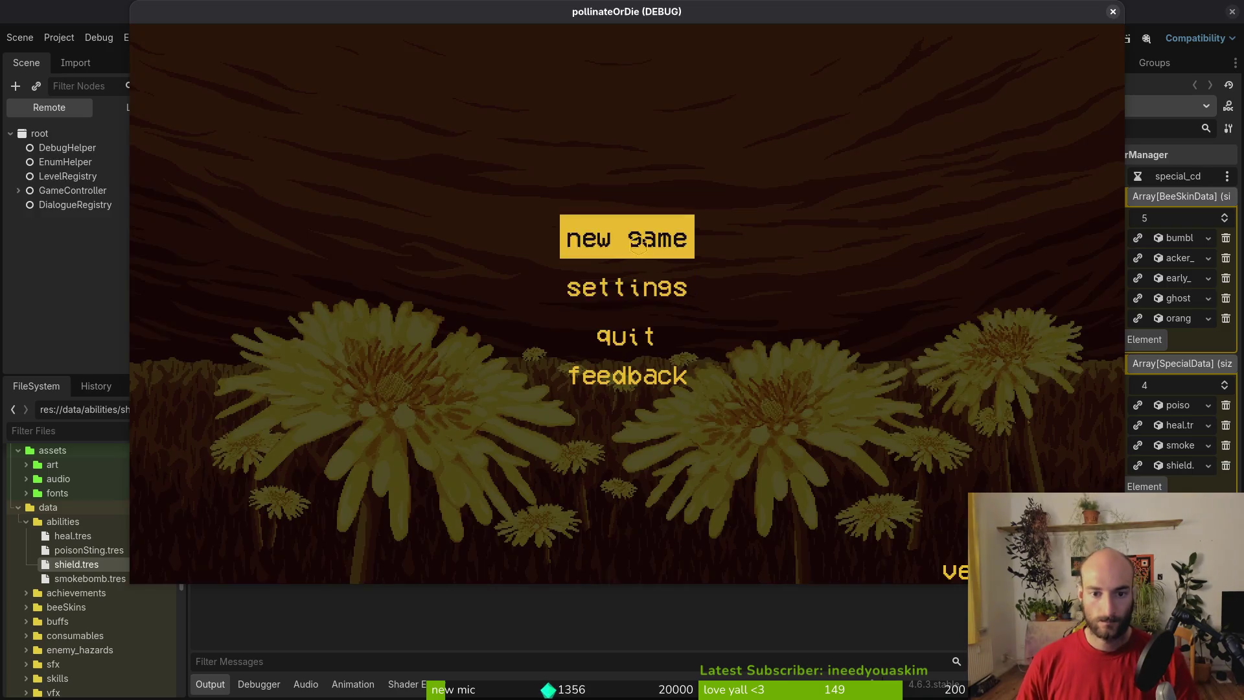
- Start a new game and use the pause menu's Debugging panel to UNLOCK ALL
click(641, 243)
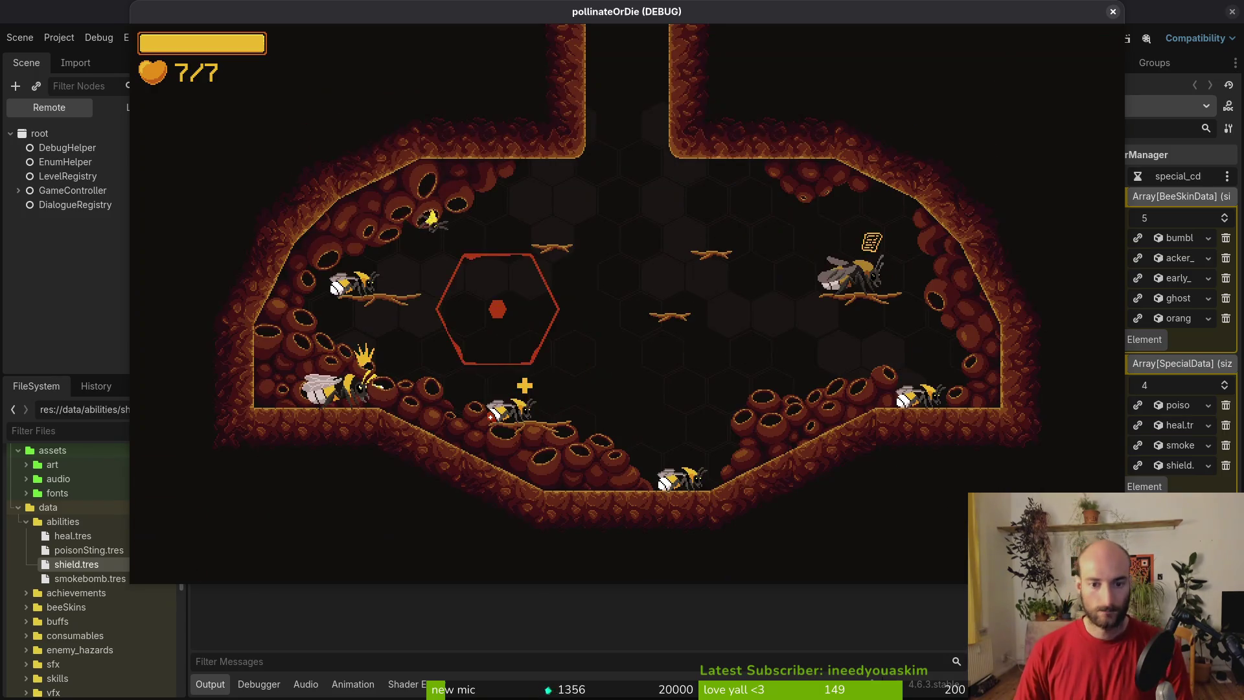
key(Escape)
key(Down)
key(Return)
key(Up)
key(Left)
key(Return)
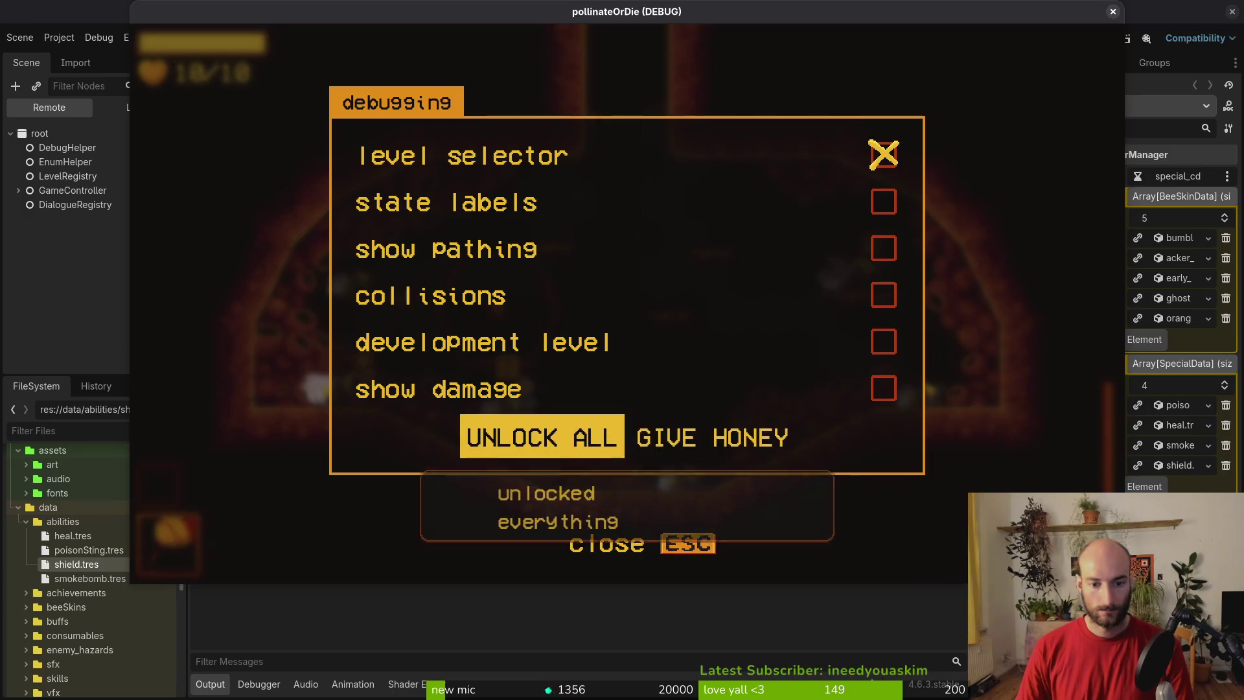
- Browse the inventory's skins and smokebomb ability, then close the game window
key(Escape)
key(Tab)
key(Tab)
key(Tab)
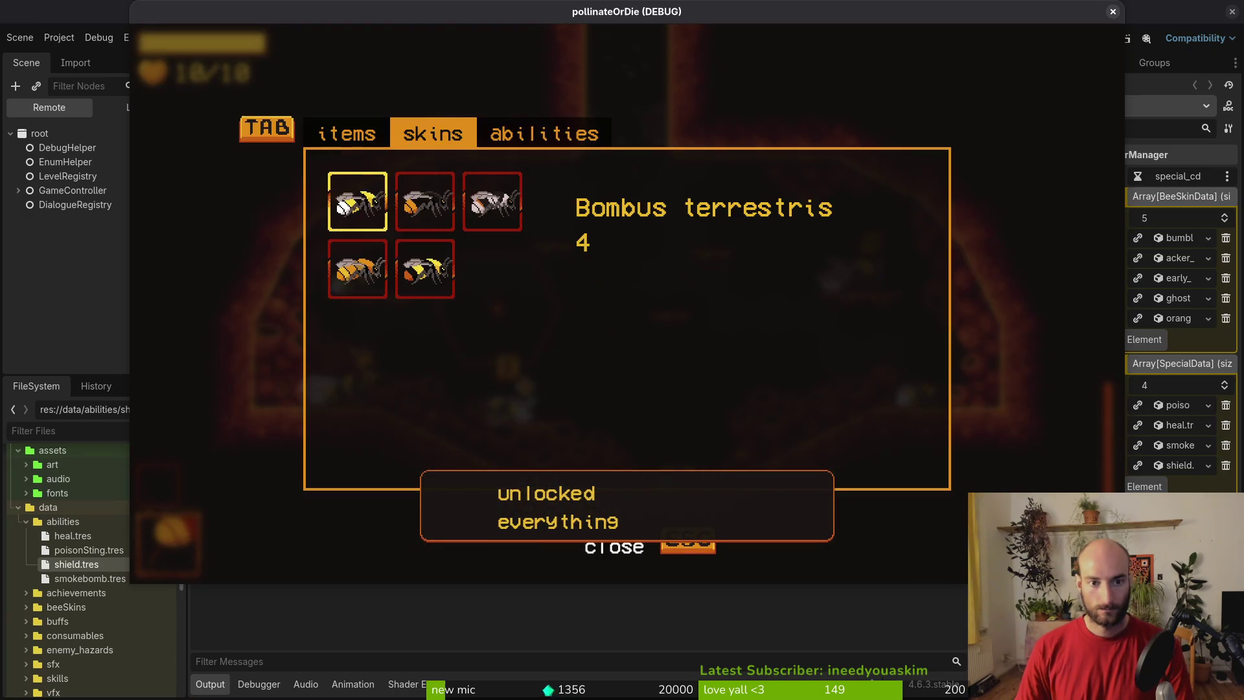
key(Right)
key(Right)
key(Escape)
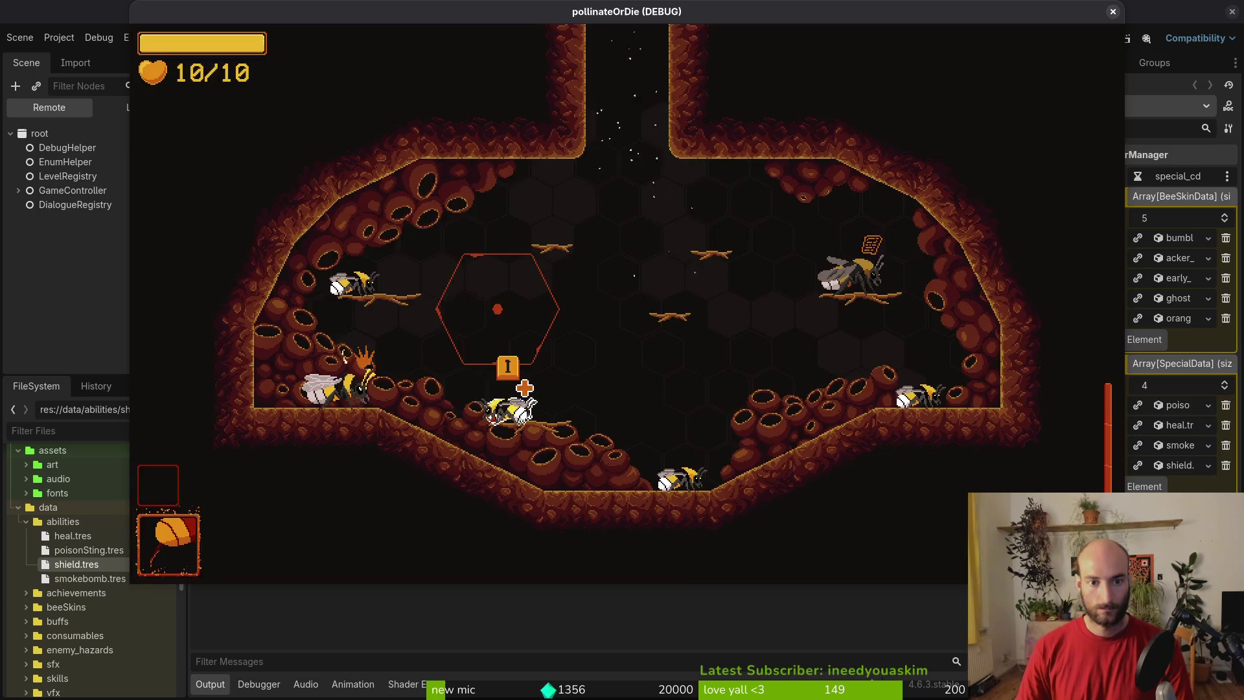
click(1113, 12)
key(alt+shift+o)
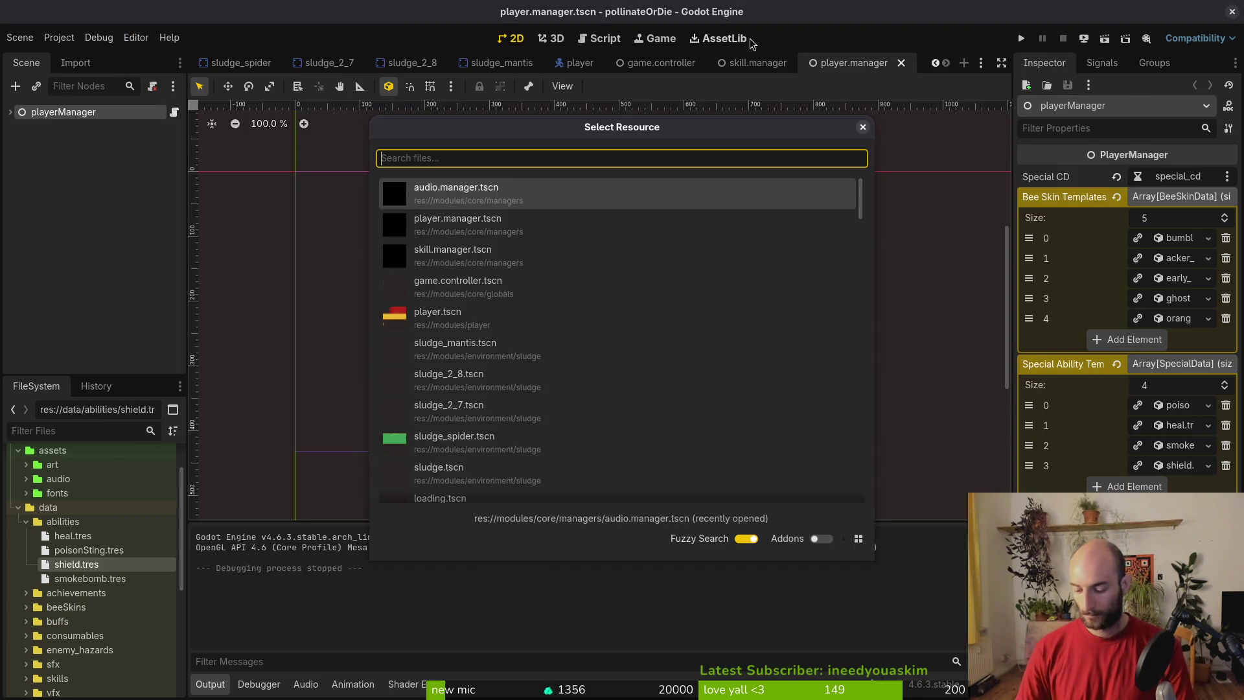
- Open the nurse_overlay scene through quick-open
text(shopove)
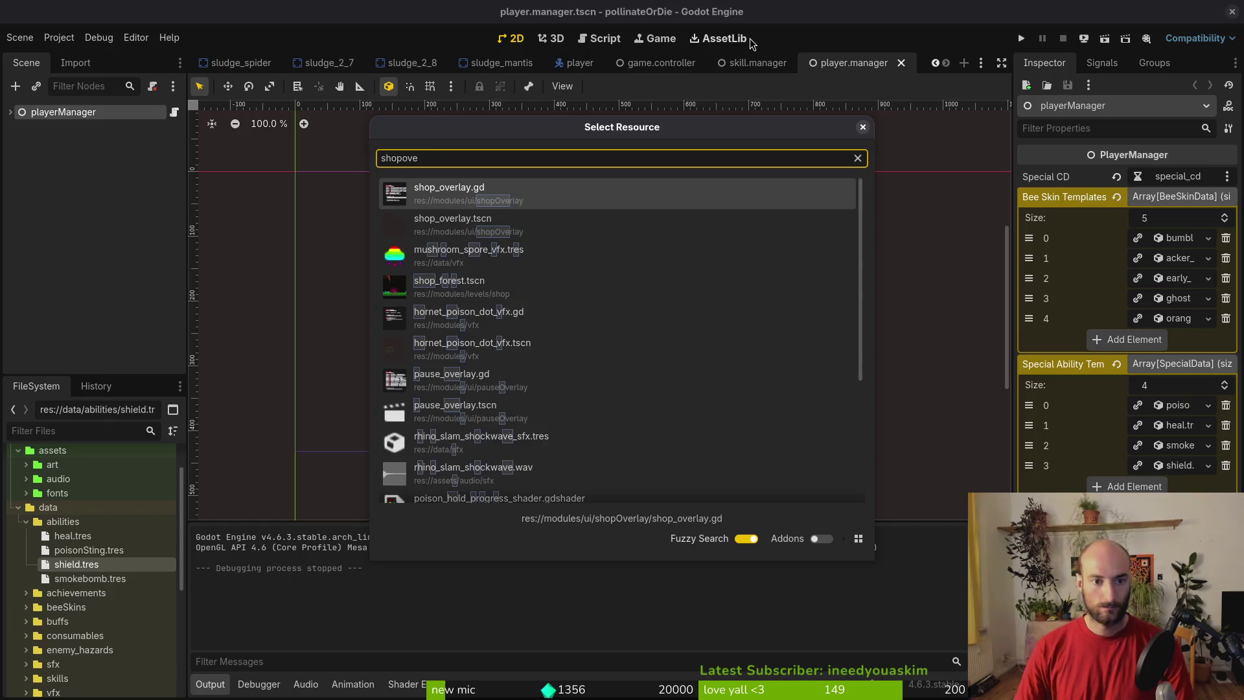
key(ctrl+a)
text(nurseov)
key(Return)
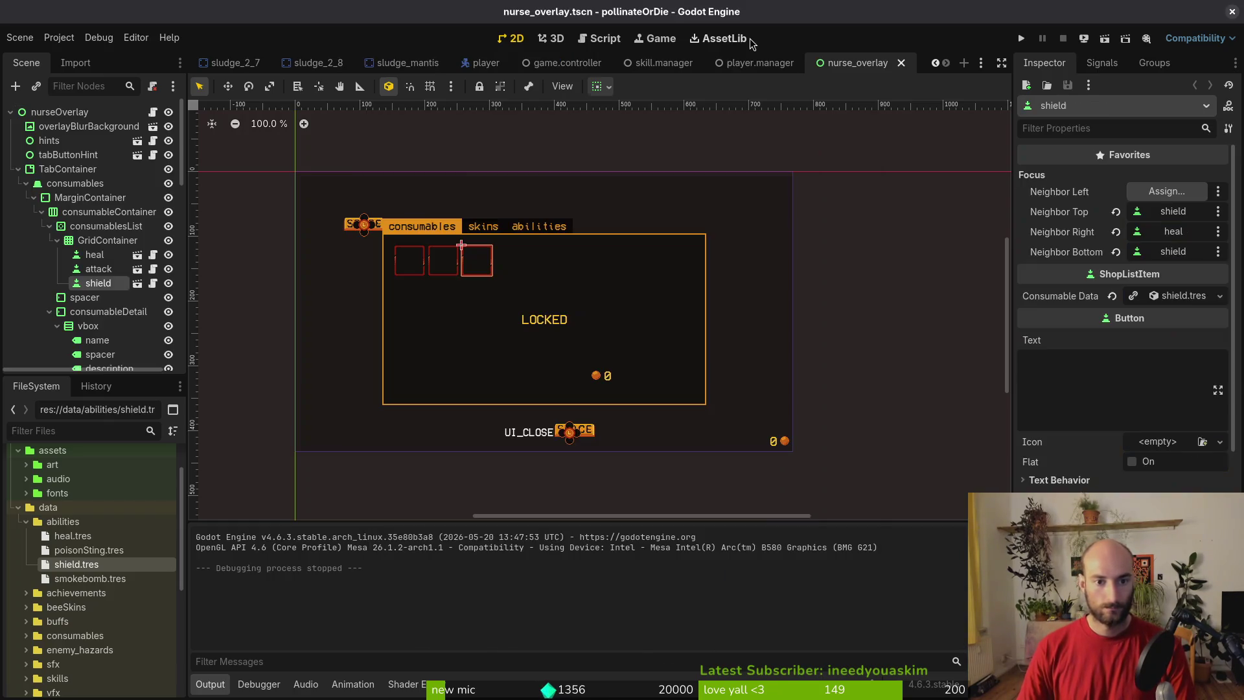
- Collapse the consumables and skins branches and duplicate the smokebomb ability node under GridContainer
click(57, 241)
click(34, 198)
click(26, 212)
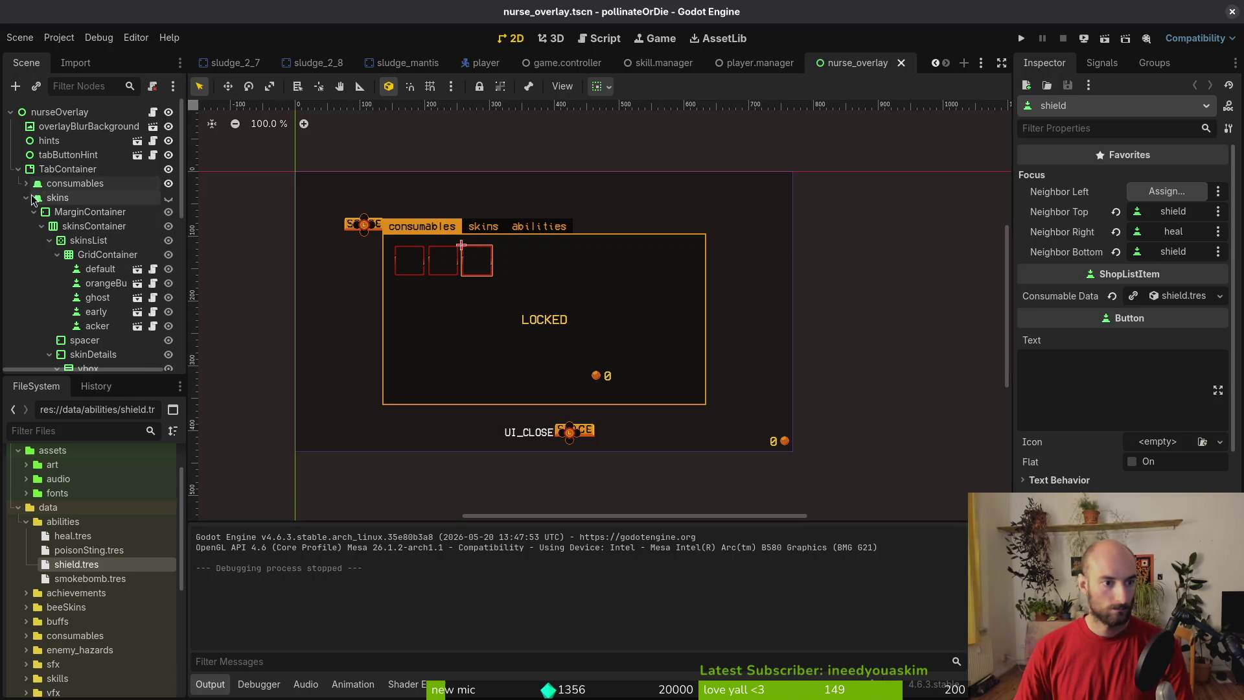
click(26, 183)
click(103, 312)
key(ctrl+c)
click(108, 269)
key(ctrl+v)
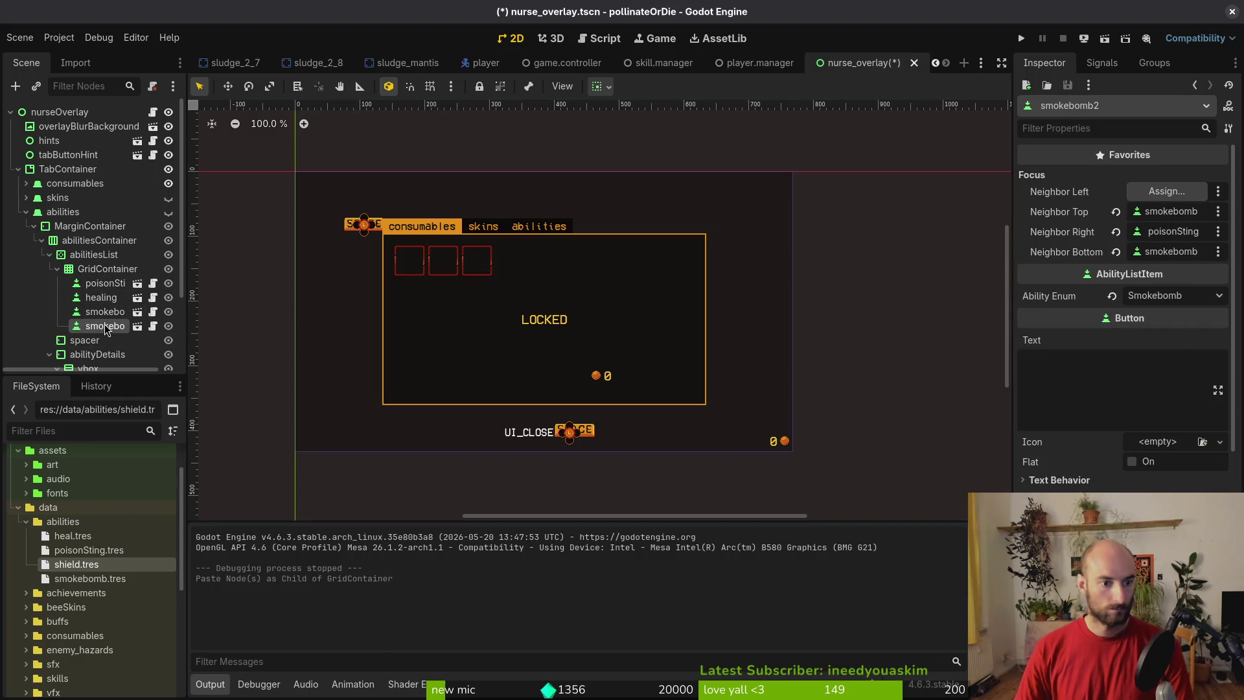
- Rename the copied node to shield, set its ability type to Shield, and save
click(168, 213)
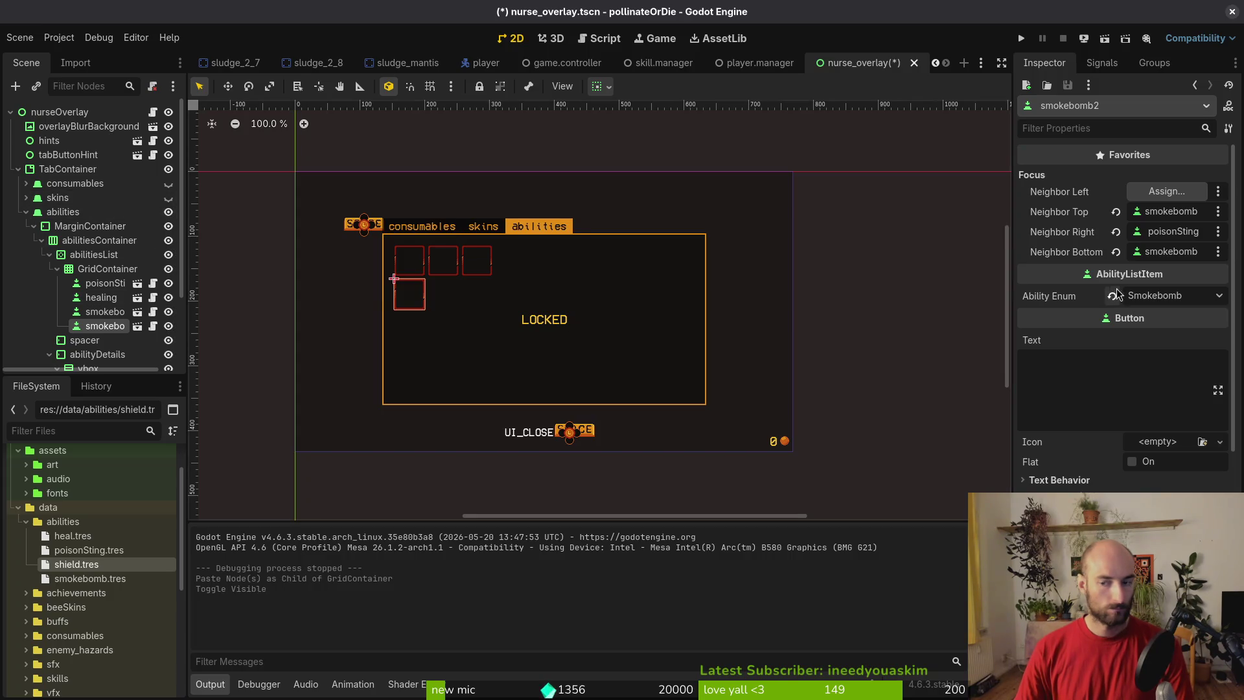
double_click(112, 325)
text(shield)
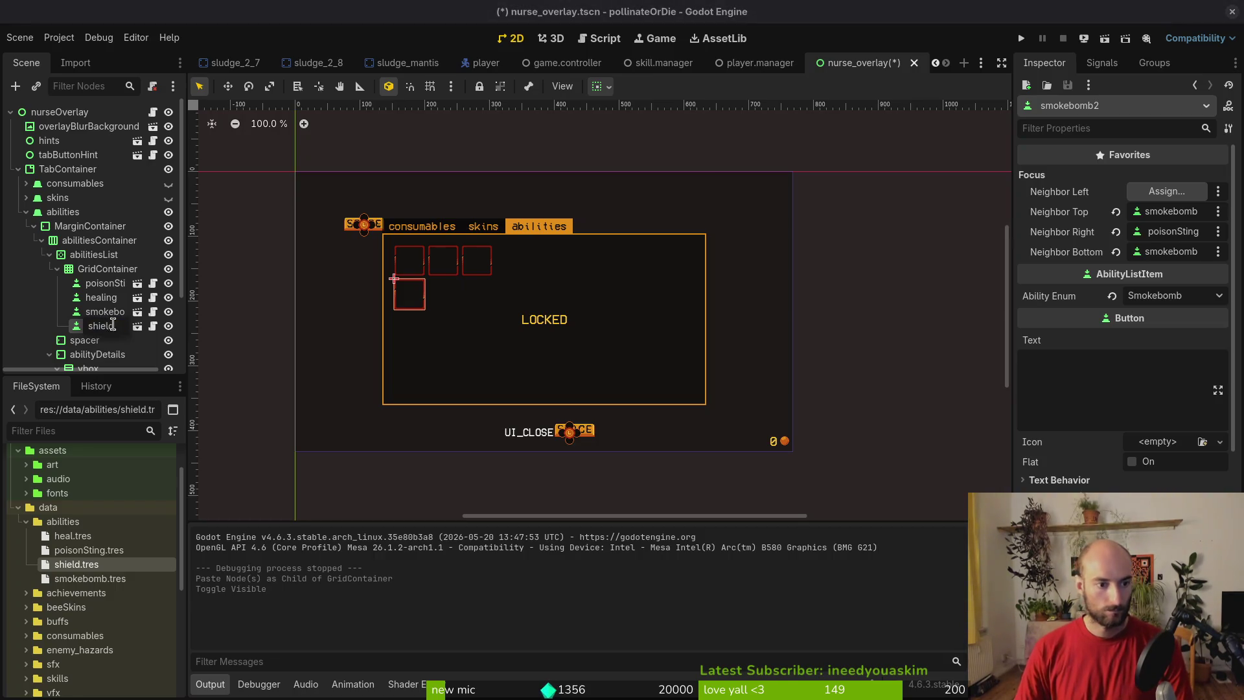
key(Return)
click(1159, 297)
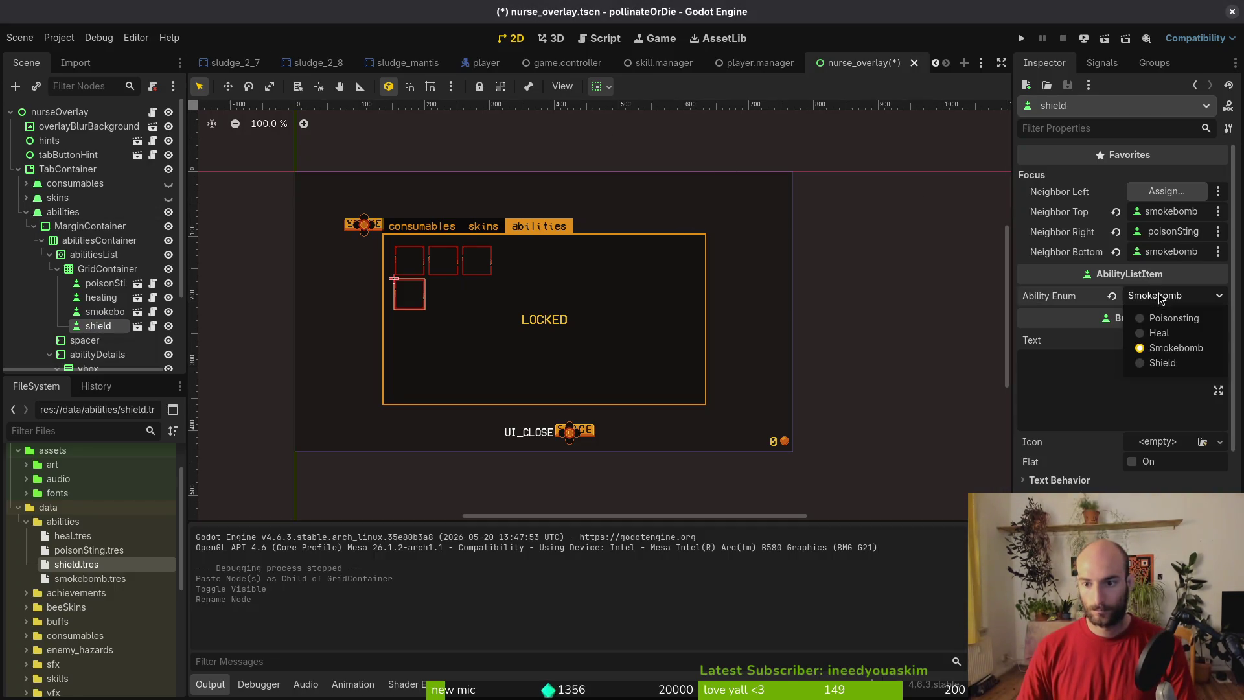
click(1163, 362)
key(ctrl+s)
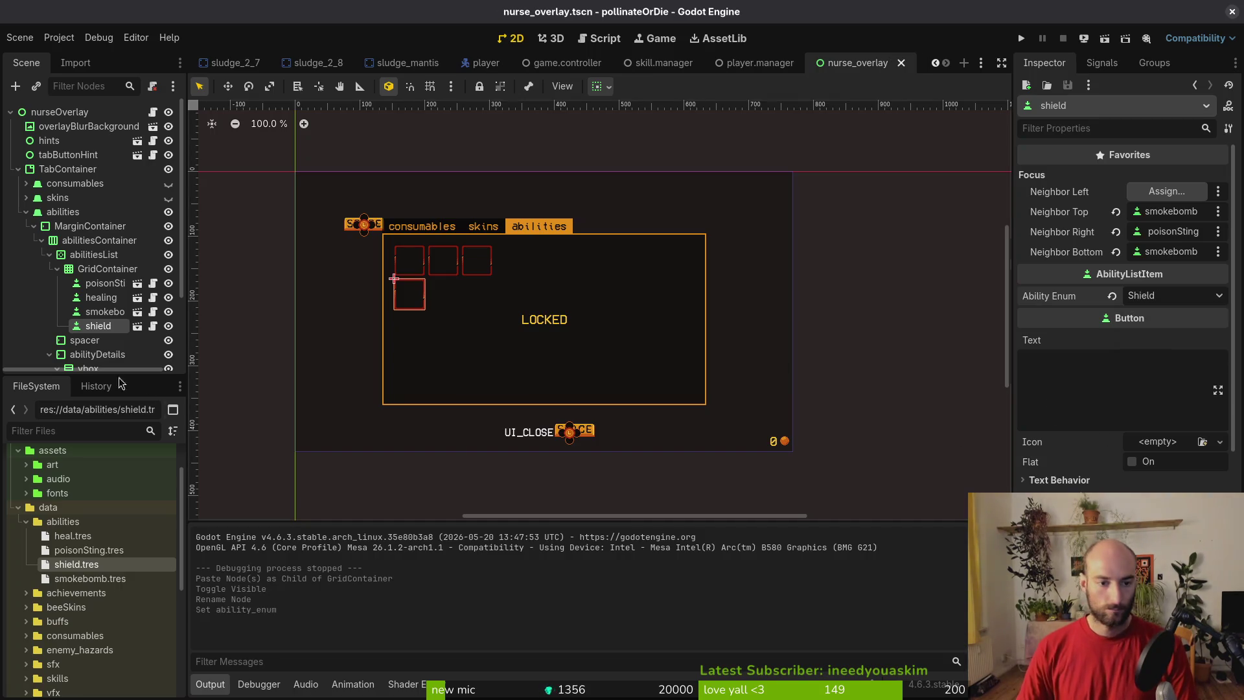
- Make poisonSting the top and bottom focus neighbour of the node
click(1173, 212)
scroll(667, 360, down, 5)
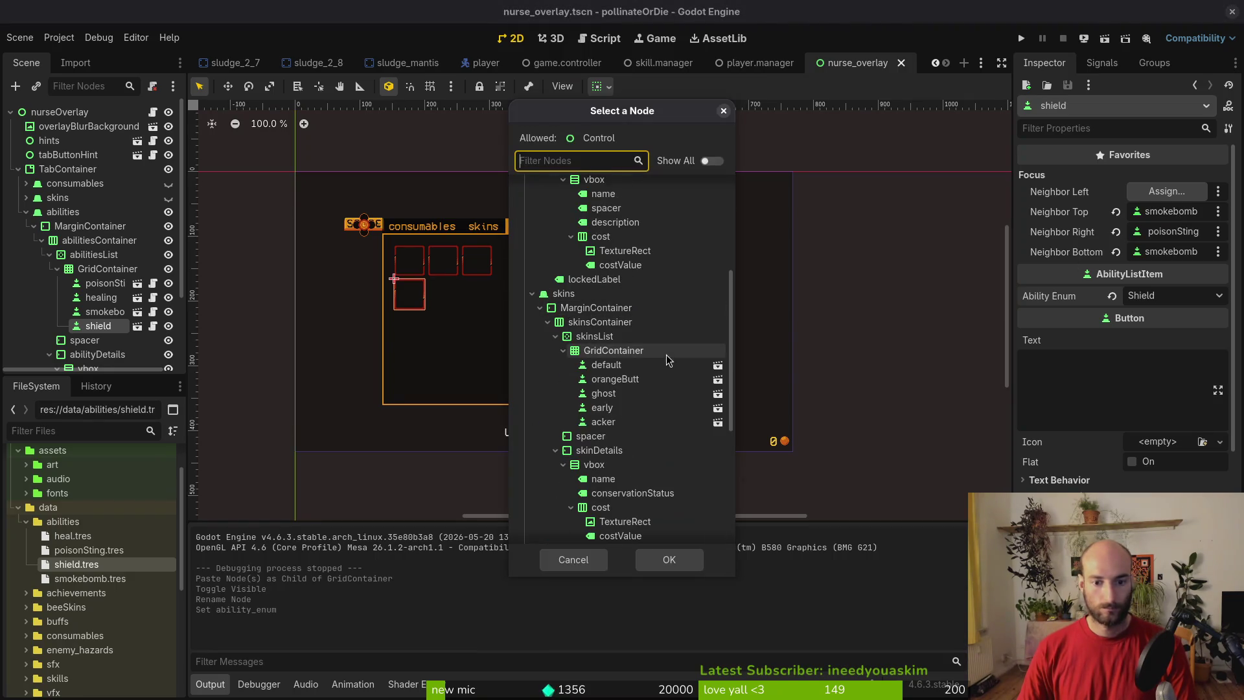
scroll(667, 361, down, 5)
click(647, 412)
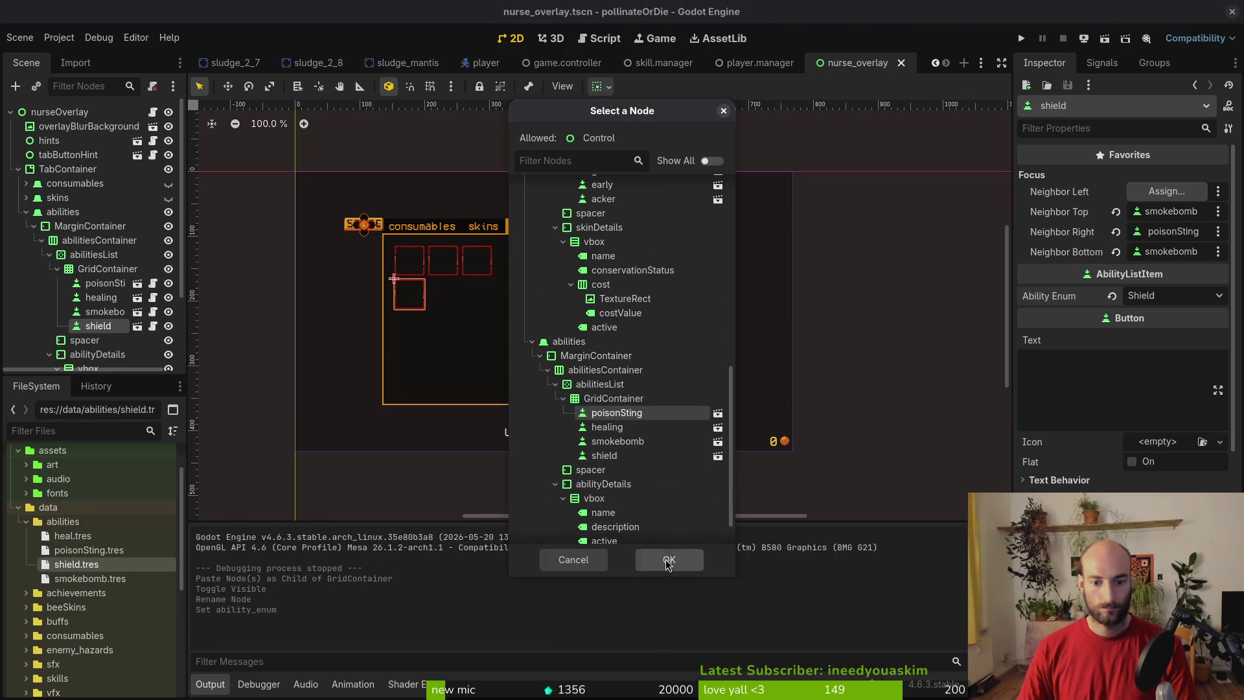
click(667, 561)
click(1172, 252)
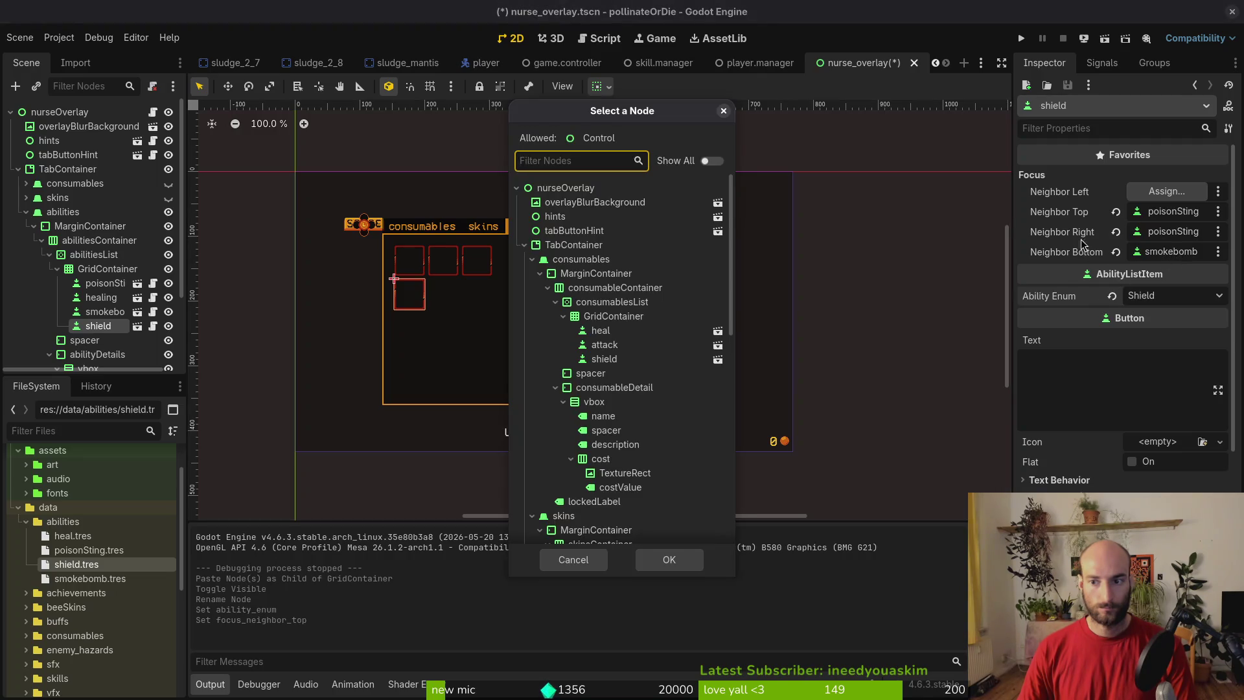
key(Escape)
right_click(1105, 216)
click(1105, 222)
right_click(1089, 252)
click(1092, 277)
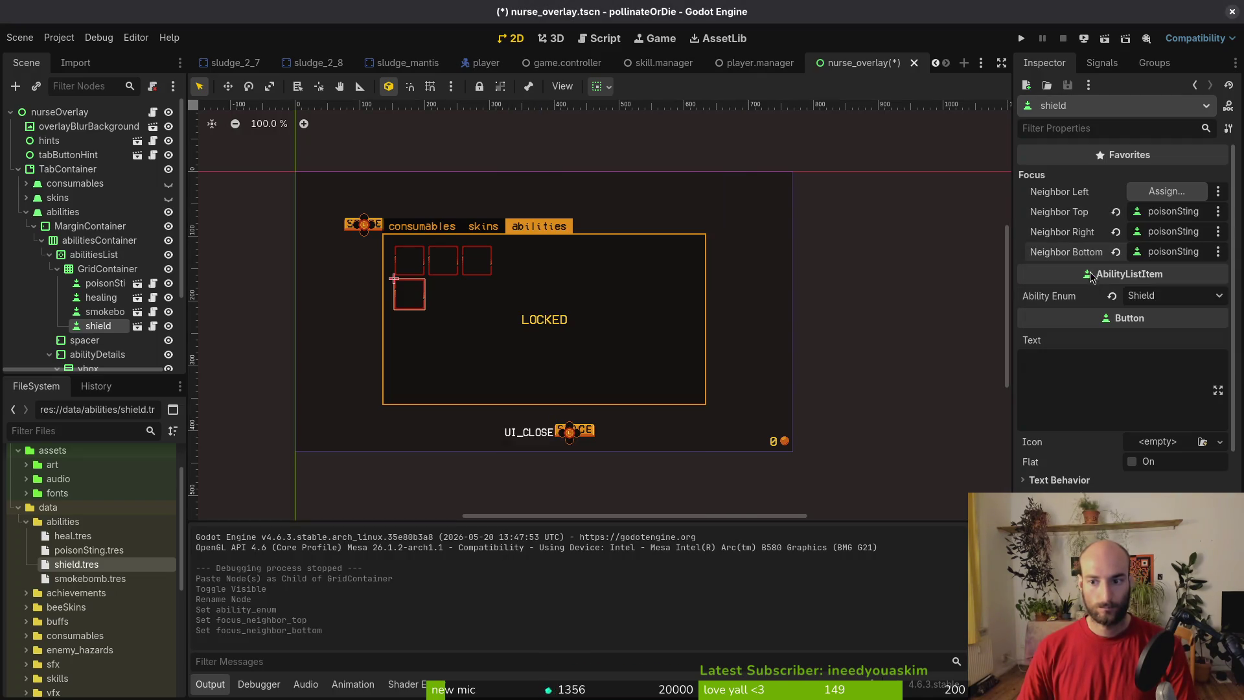
- Set shield as the right and left focus neighbours and save the scene
click(1116, 233)
click(1166, 232)
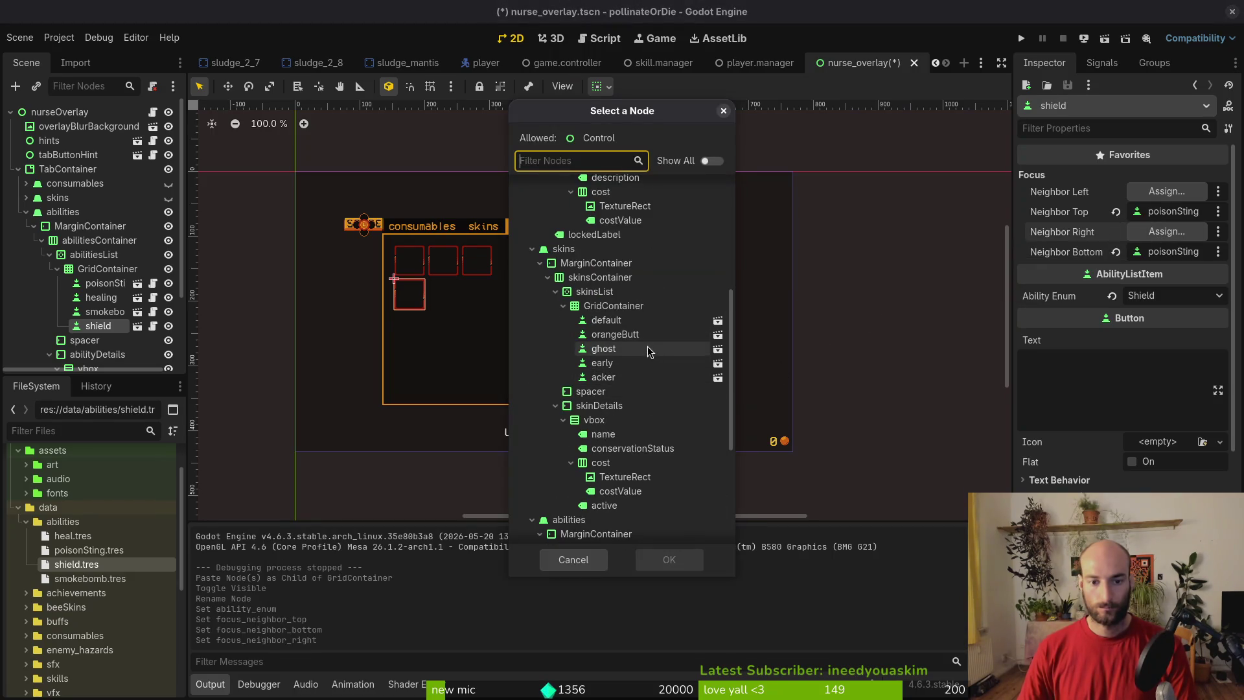
scroll(651, 341, down, 3)
click(604, 500)
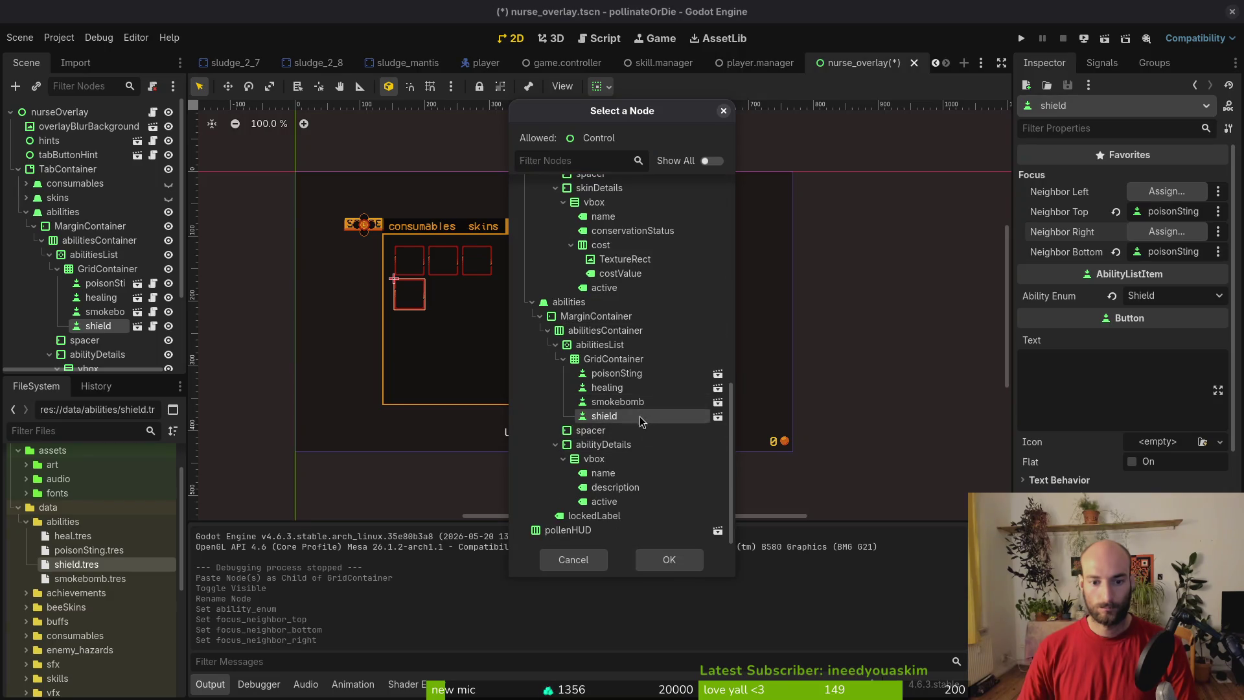
click(669, 559)
right_click(1063, 241)
click(1083, 250)
right_click(1076, 193)
click(1102, 219)
key(ctrl+s)
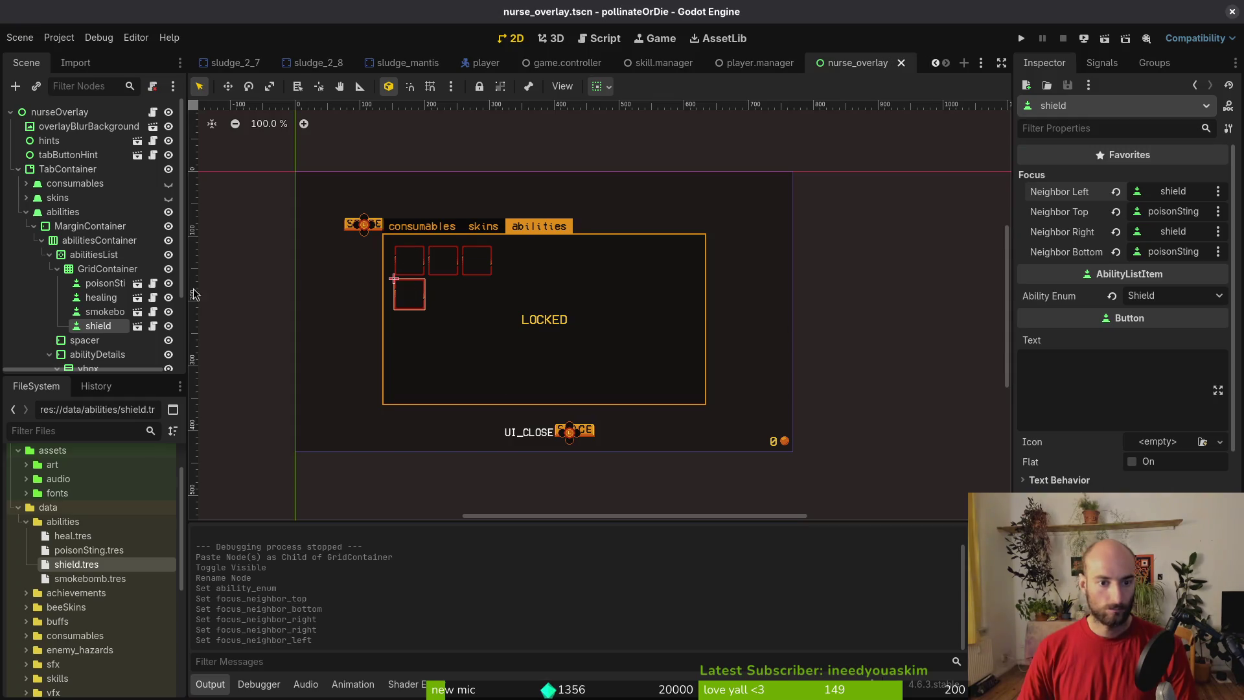
- Set poisonSting's bottom focus neighbour to shield and save
click(104, 283)
click(1116, 253)
click(1166, 252)
scroll(667, 327, down, 5)
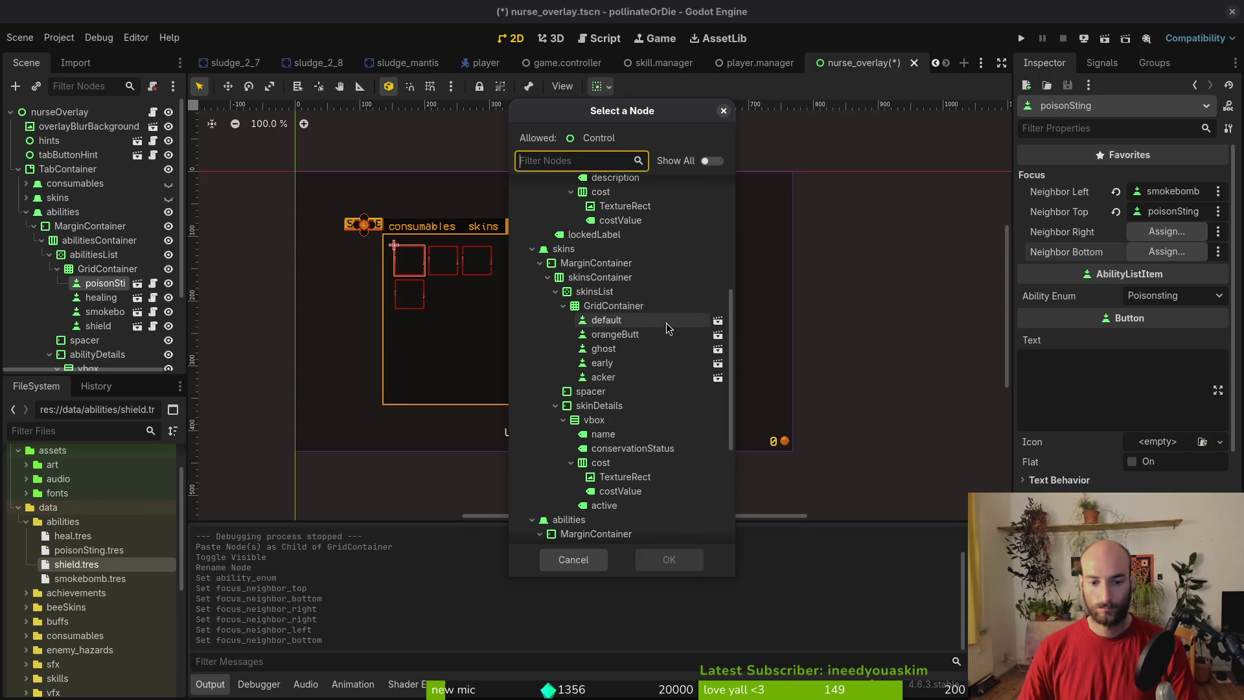
scroll(634, 435, down, 5)
click(633, 418)
click(677, 558)
key(ctrl+s)
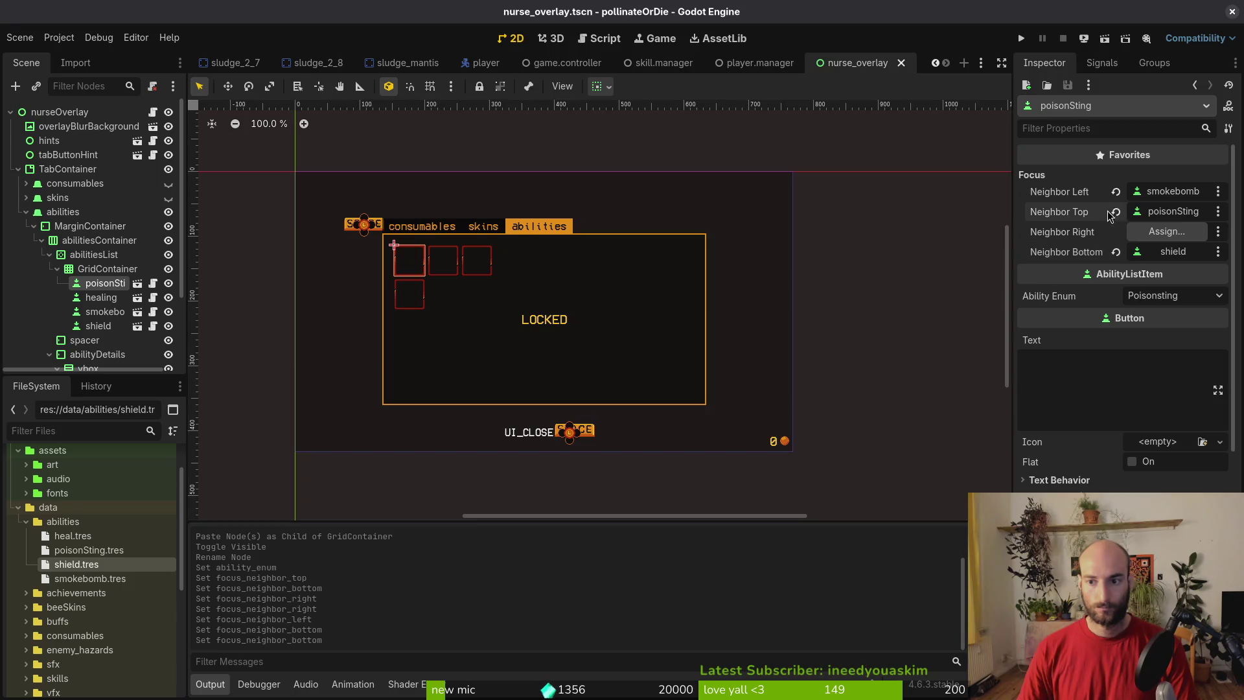
- Paste shield as poisonSting's top focus neighbour too, save, and collapse the abilities branch
click(1115, 211)
right_click(1077, 252)
click(1093, 260)
right_click(1069, 211)
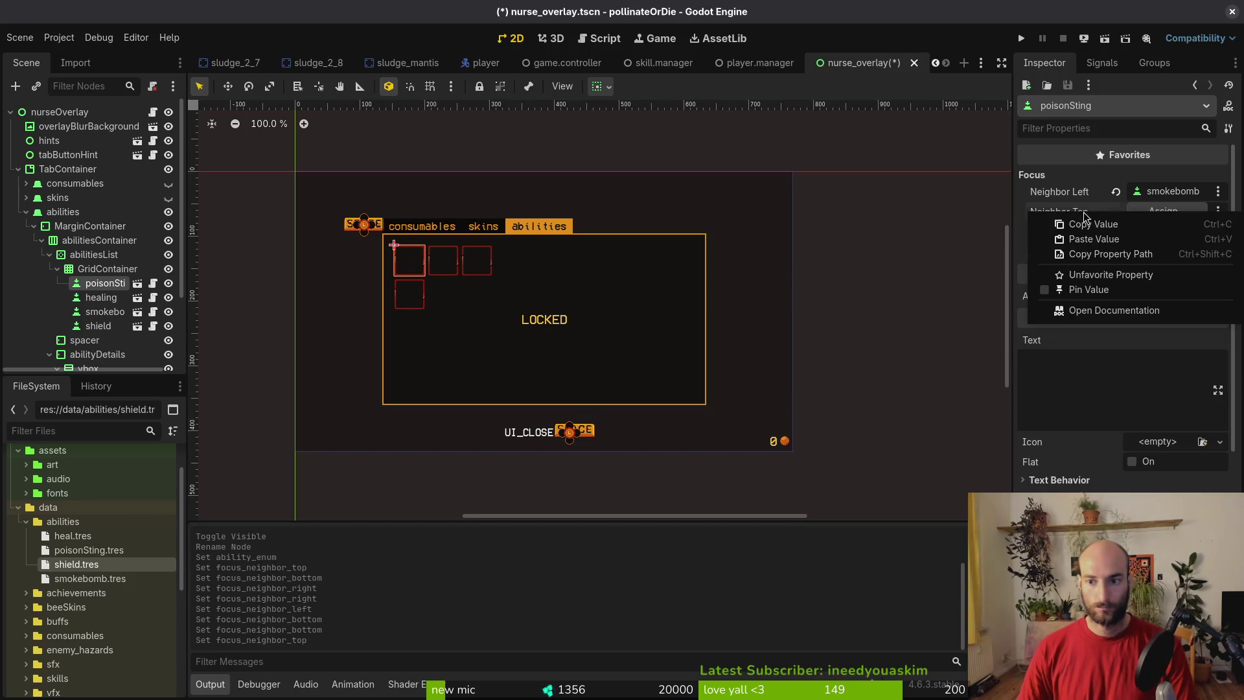
click(1101, 237)
key(ctrl+s)
key(Left)
key(Left)
key(Left)
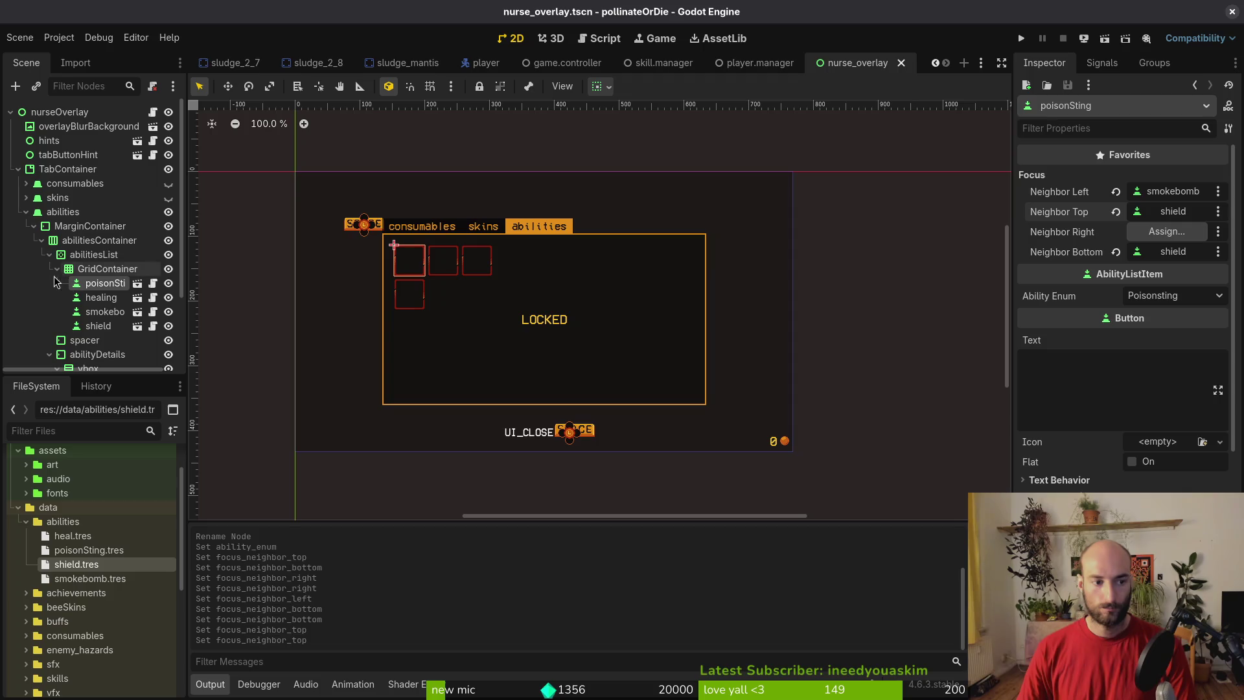
click(1111, 42)
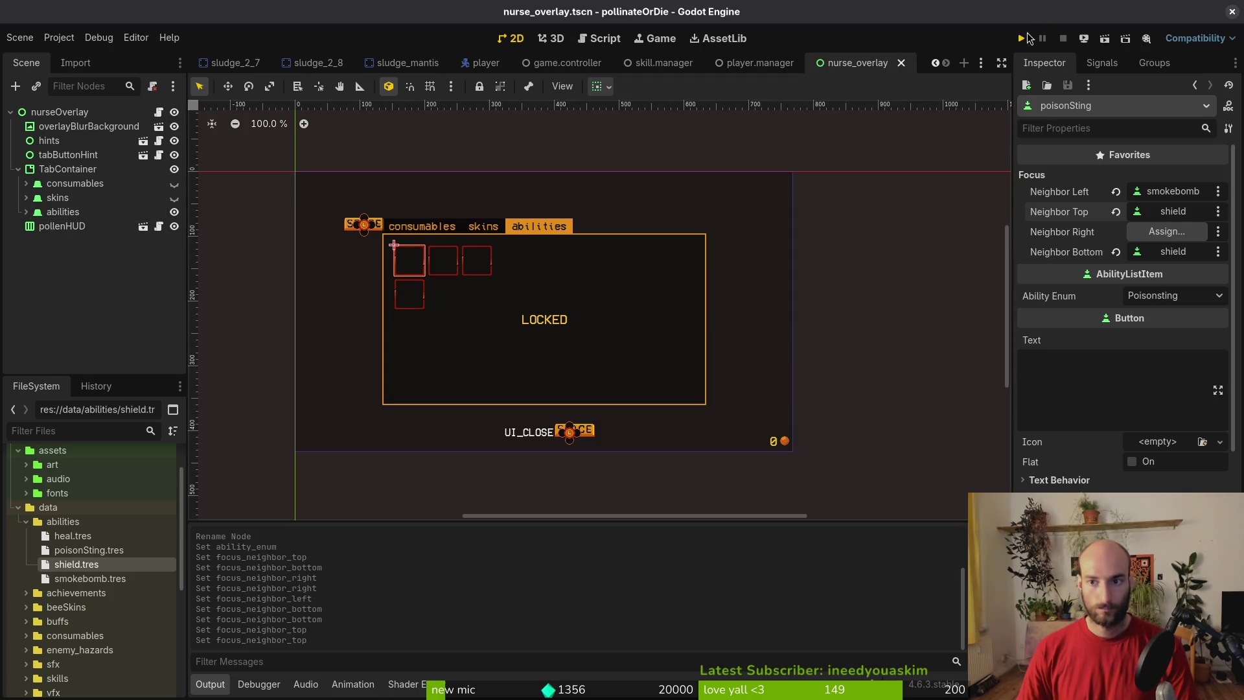
- Test the abilities tab by moving between poison sting and shield, then review the Errors list
key(Return)
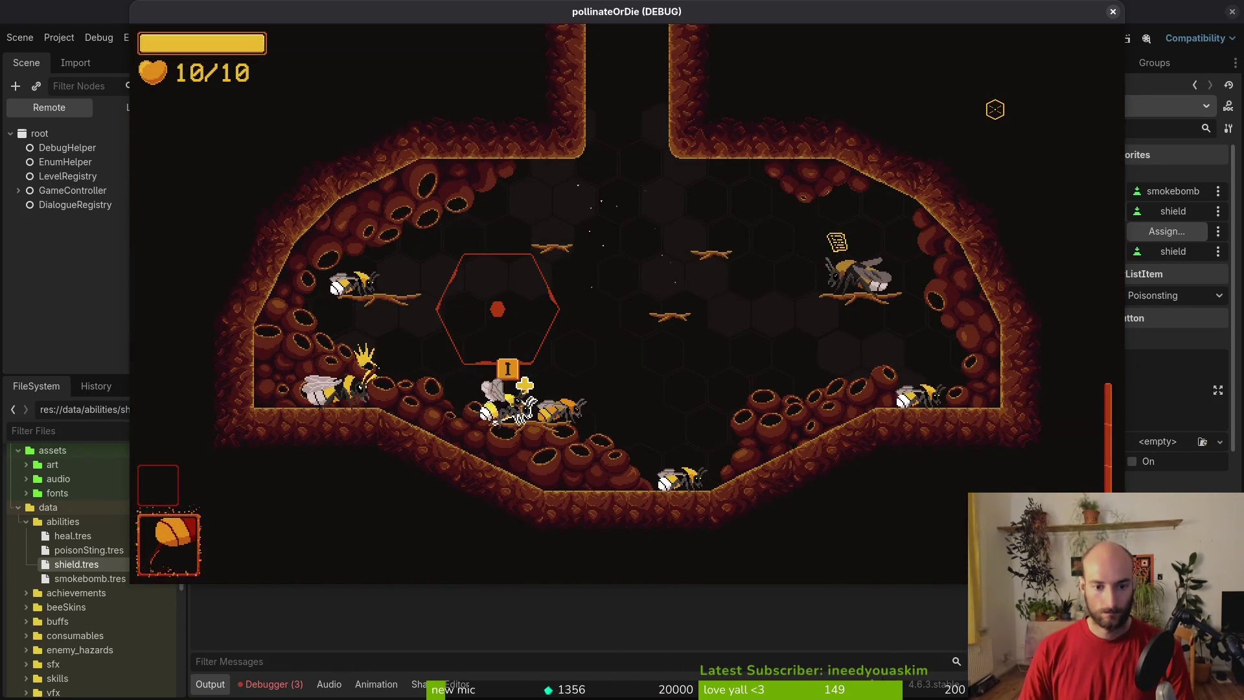
key(Tab)
key(Down)
key(Up)
key(Down)
key(F8)
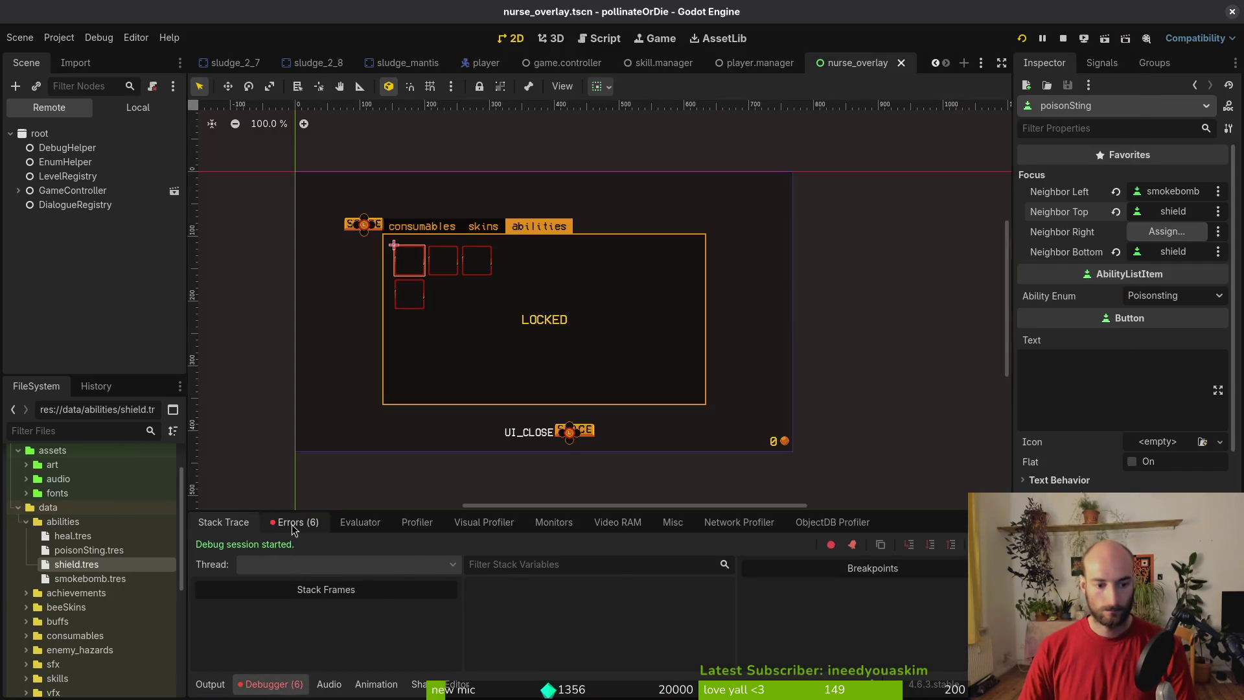
click(293, 525)
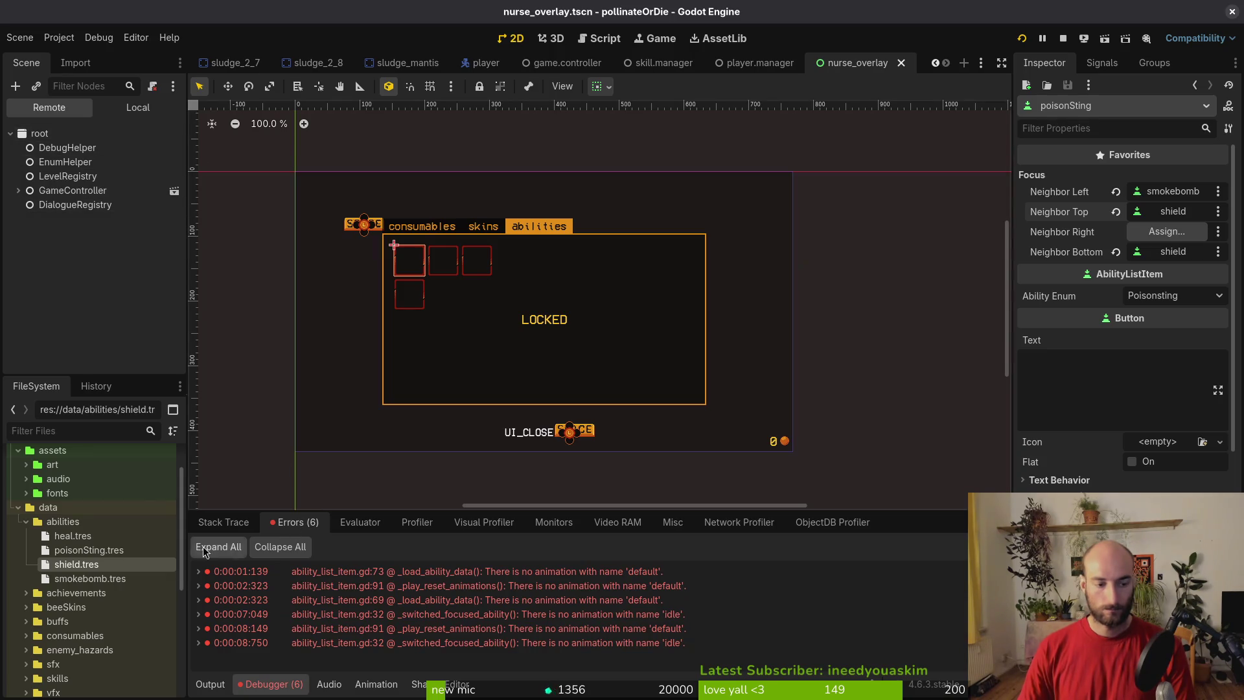
- Give shield.tres a new SpriteFrames resource and open it for editing
click(71, 569)
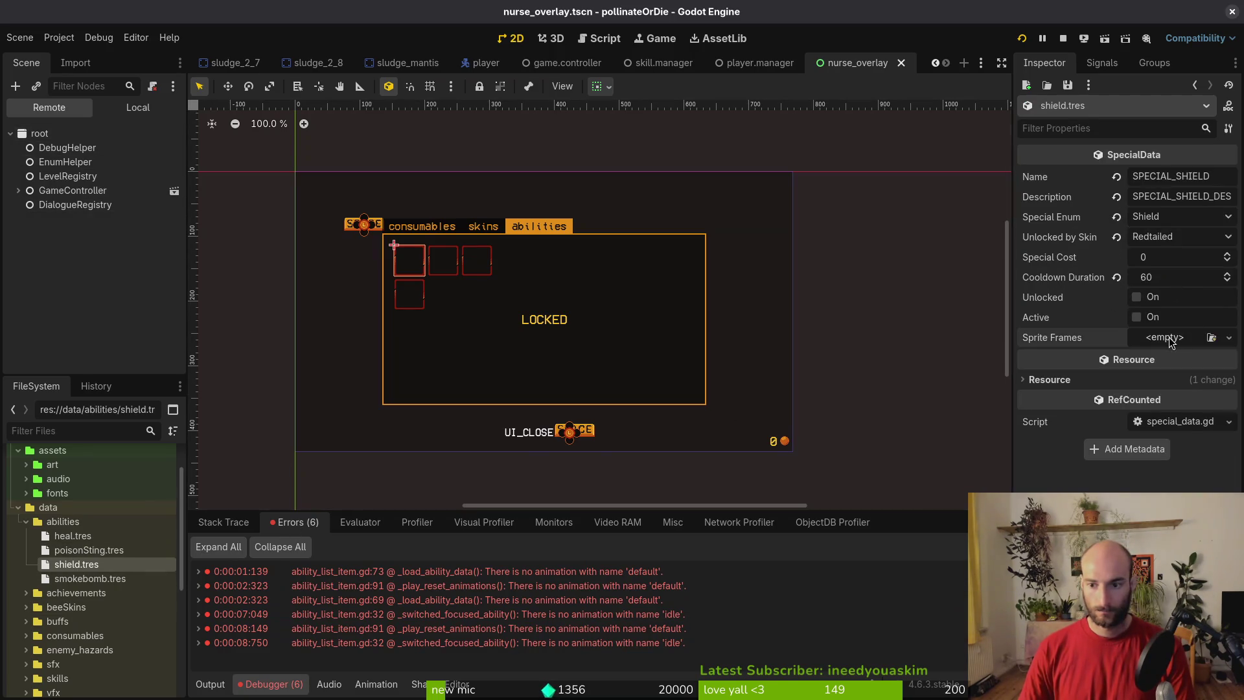
click(1228, 337)
click(1178, 375)
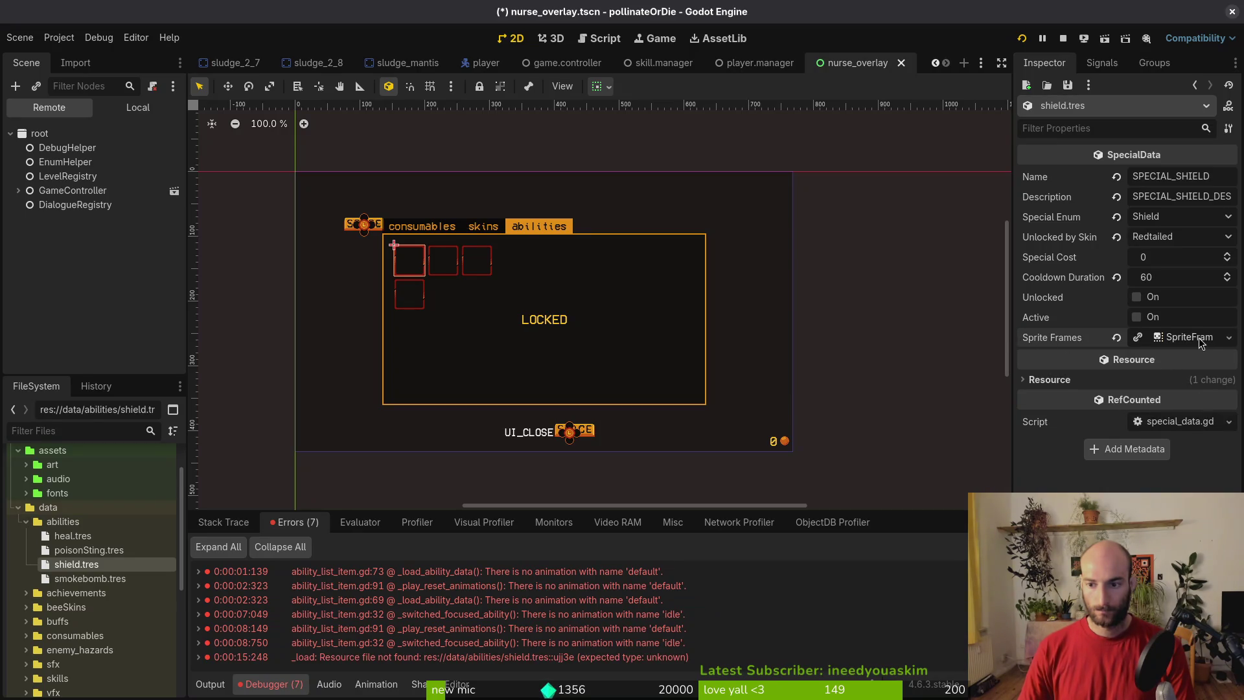
click(1192, 337)
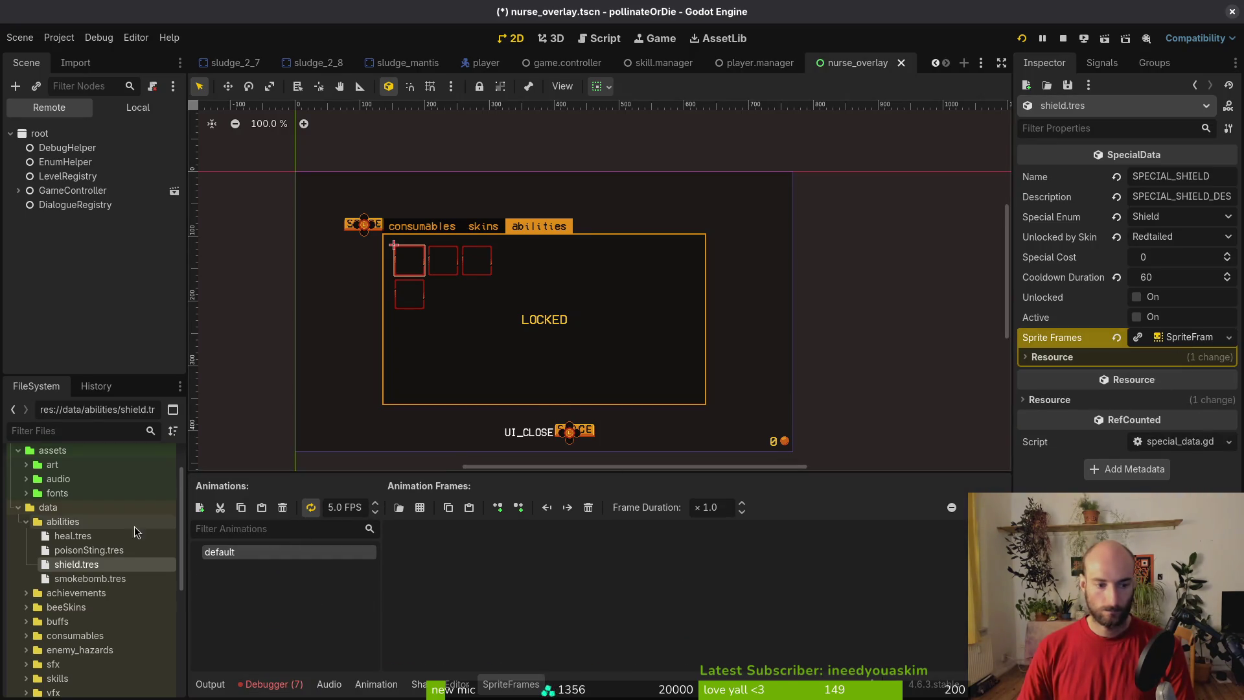
- Compare with poisonSting.tres's default animation frames, then return to shield.tres
click(89, 550)
click(1178, 337)
click(212, 565)
click(244, 552)
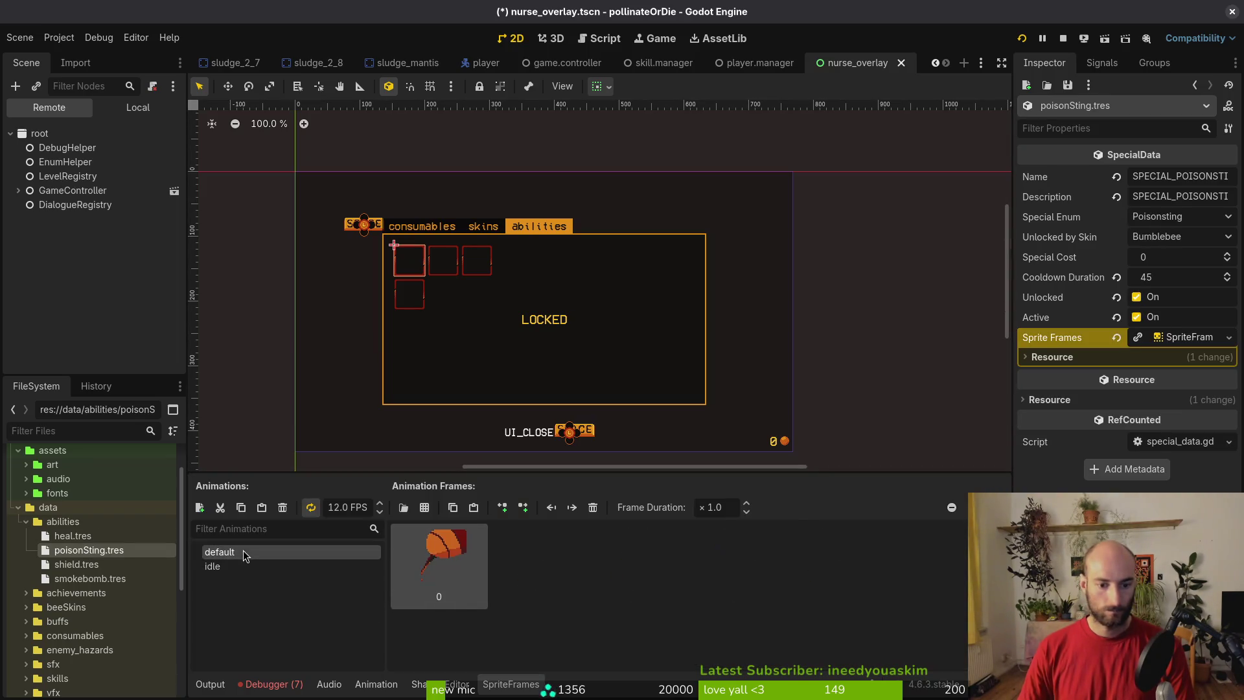
click(76, 564)
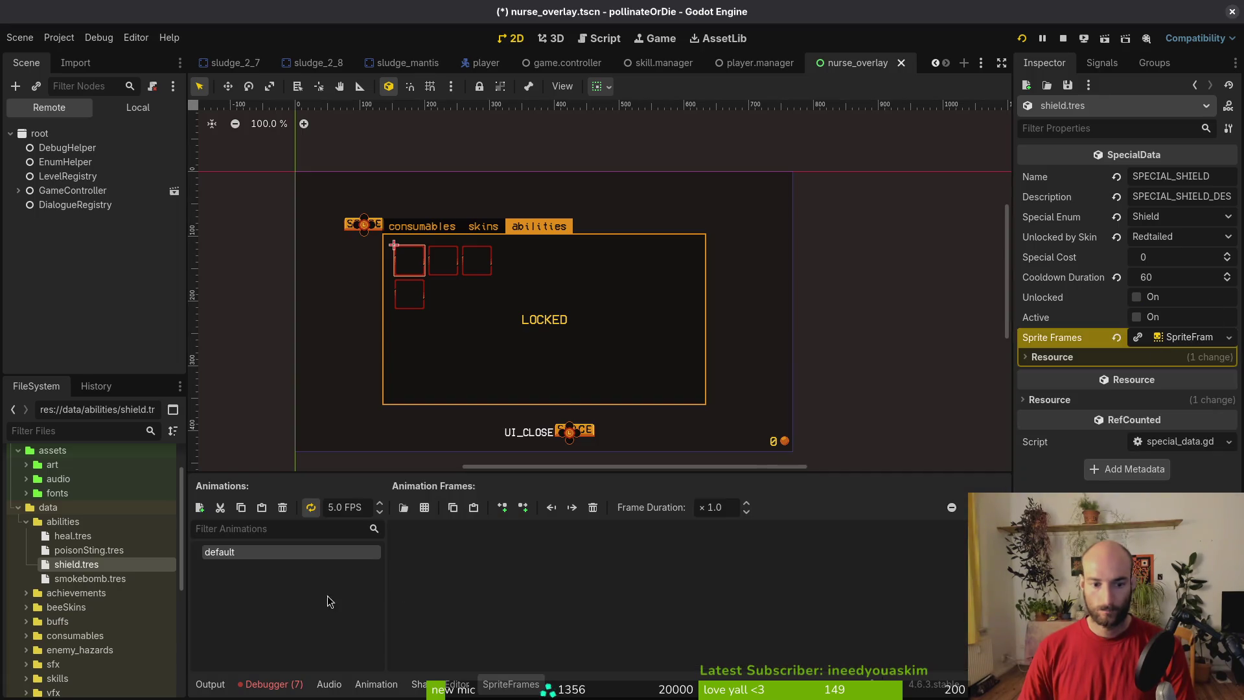
- Browse to cons_shield.png in assets/art/buffsConsumablesAbilities for frames, then cancel
click(418, 509)
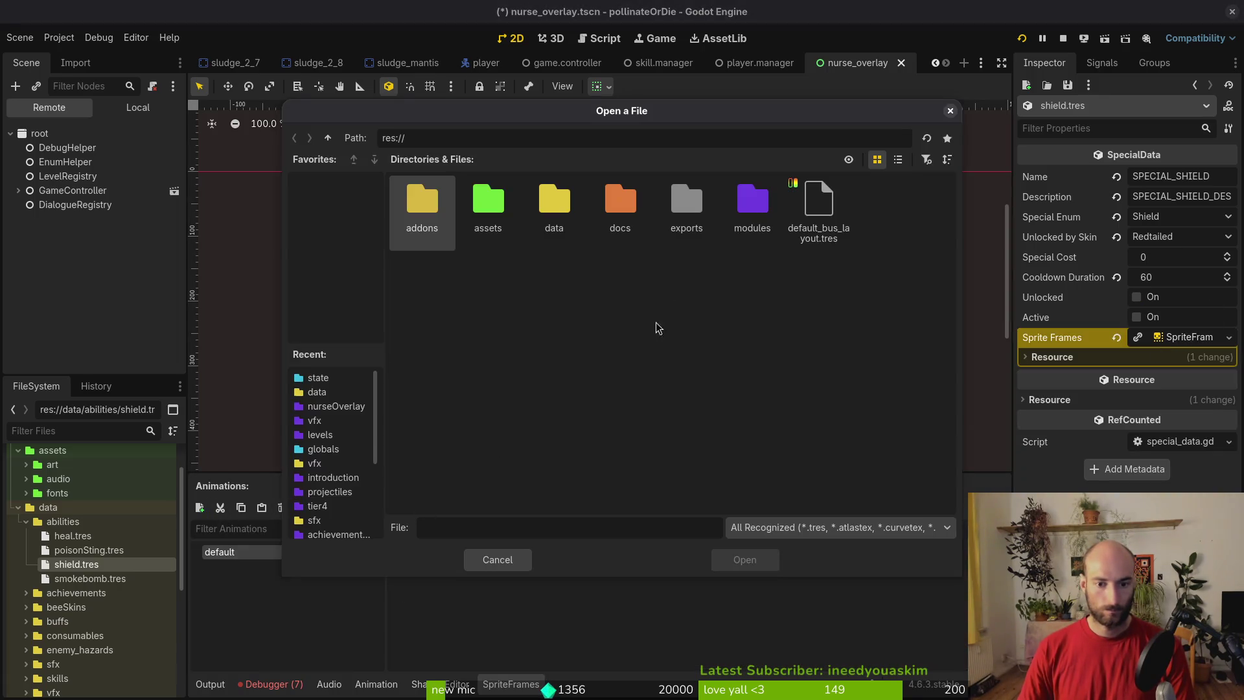
double_click(491, 204)
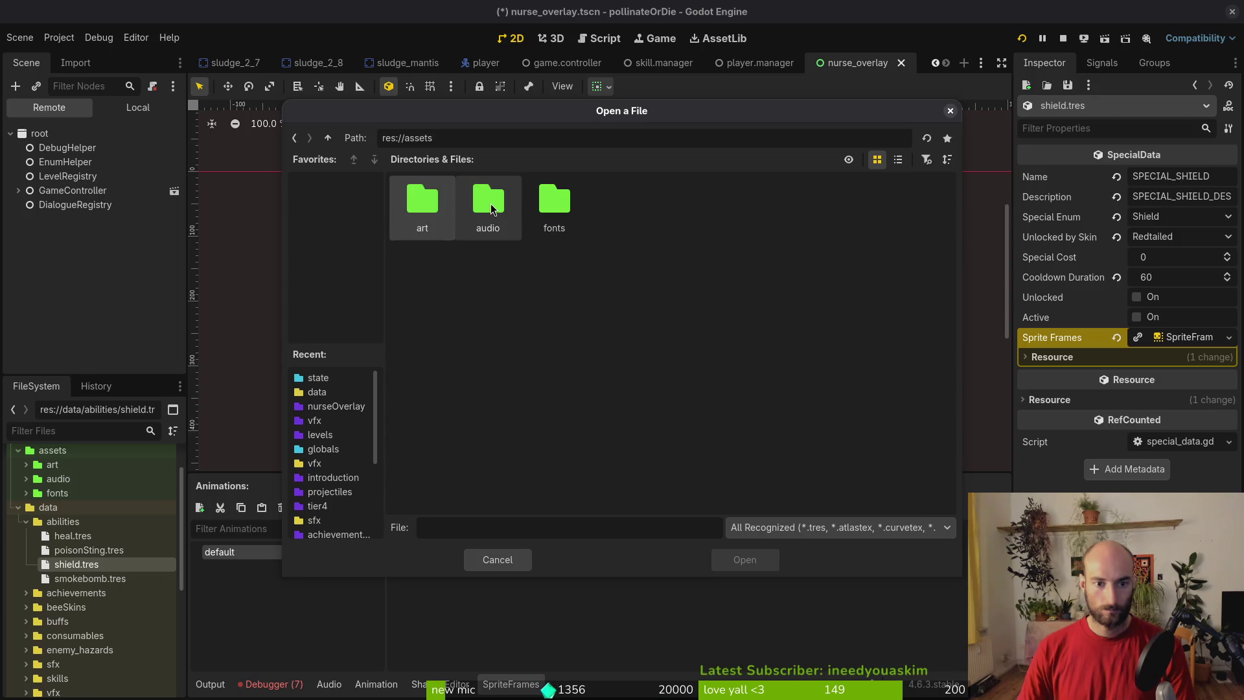
double_click(425, 198)
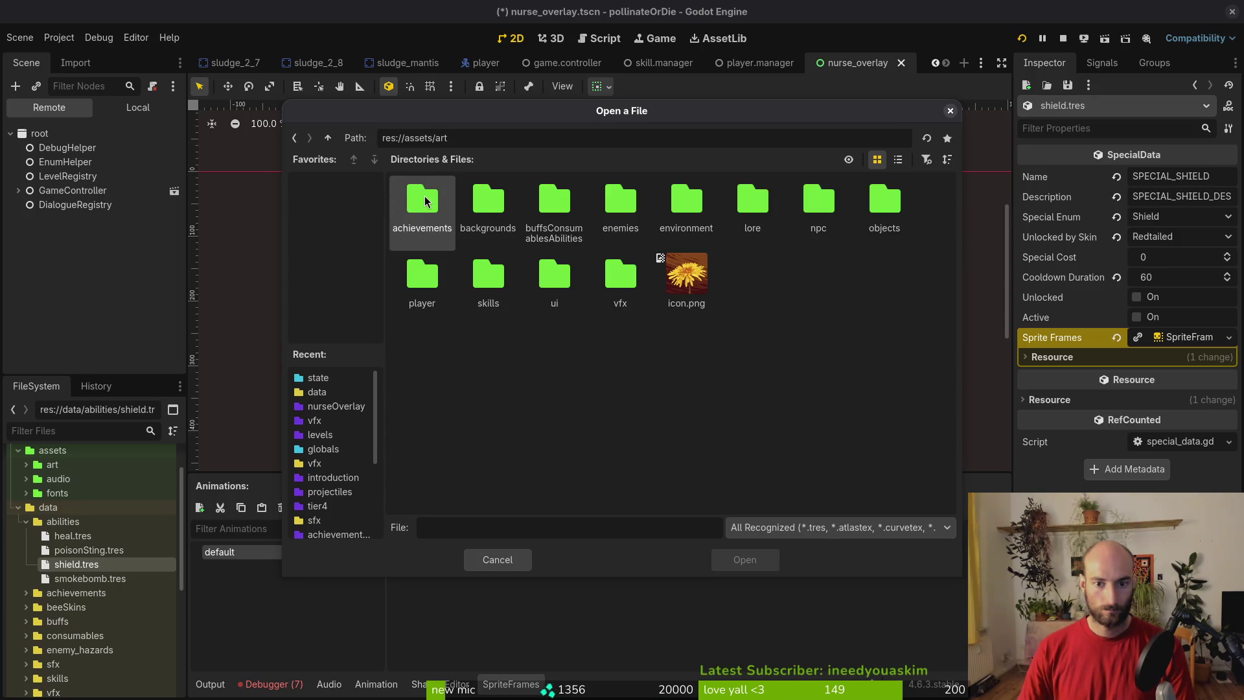
double_click(548, 207)
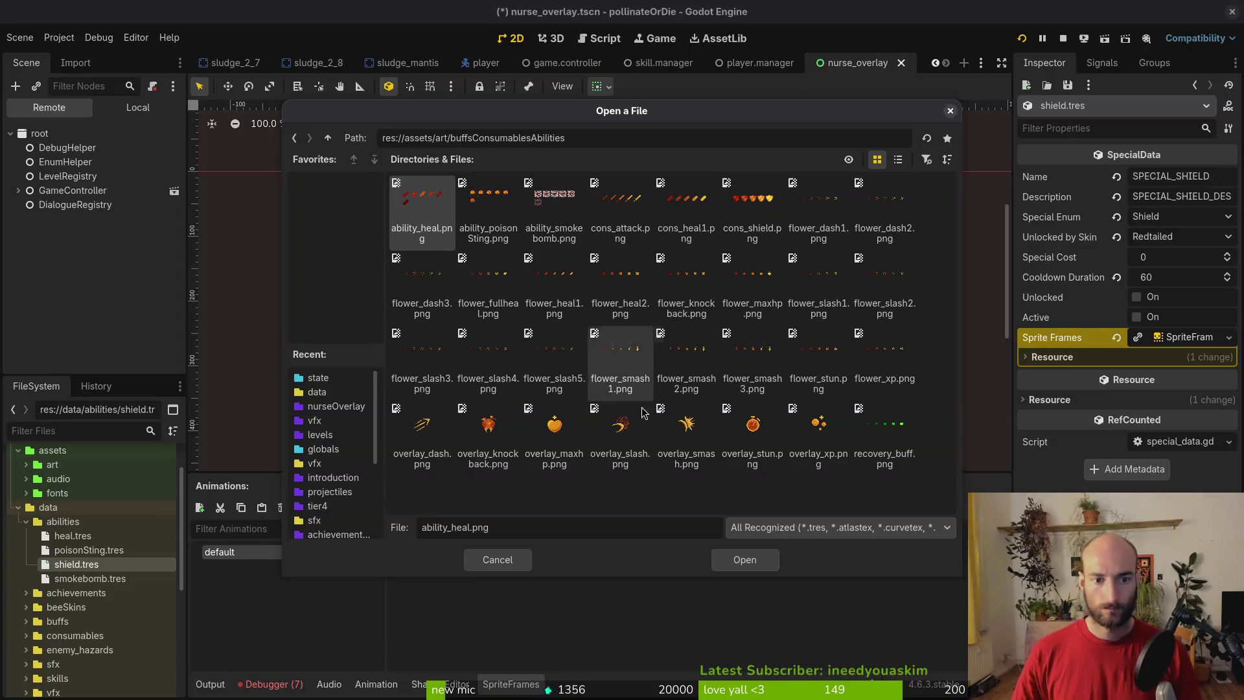
click(751, 214)
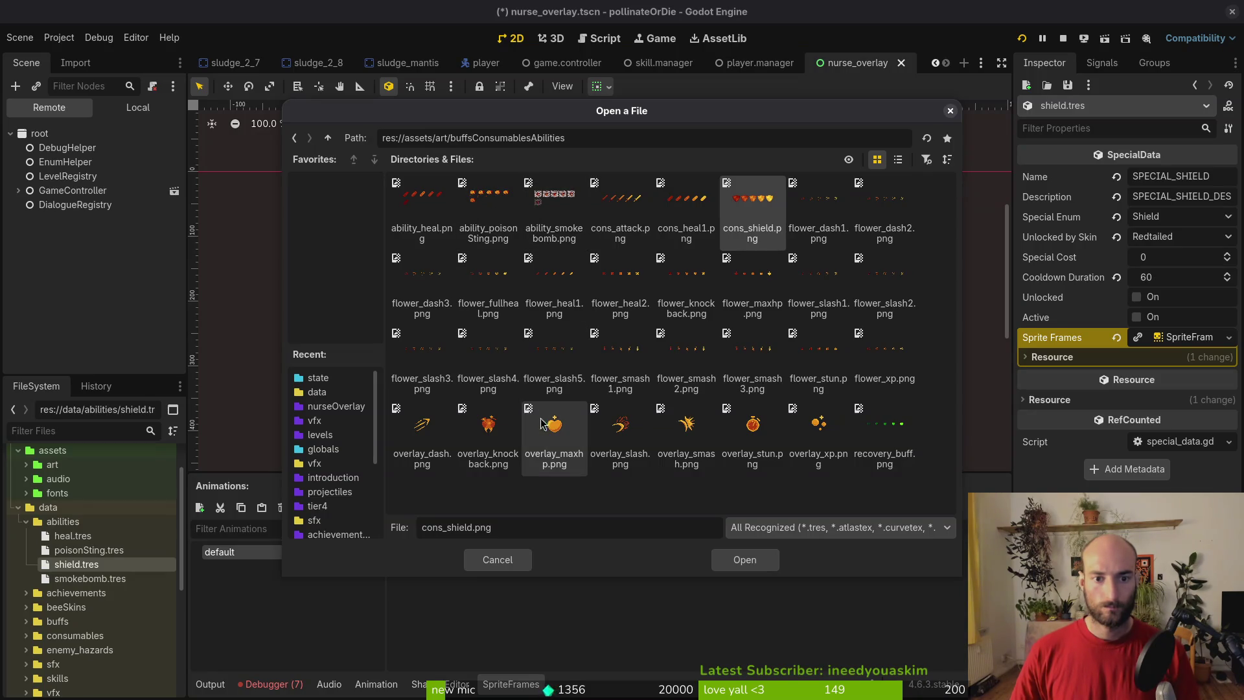
click(494, 558)
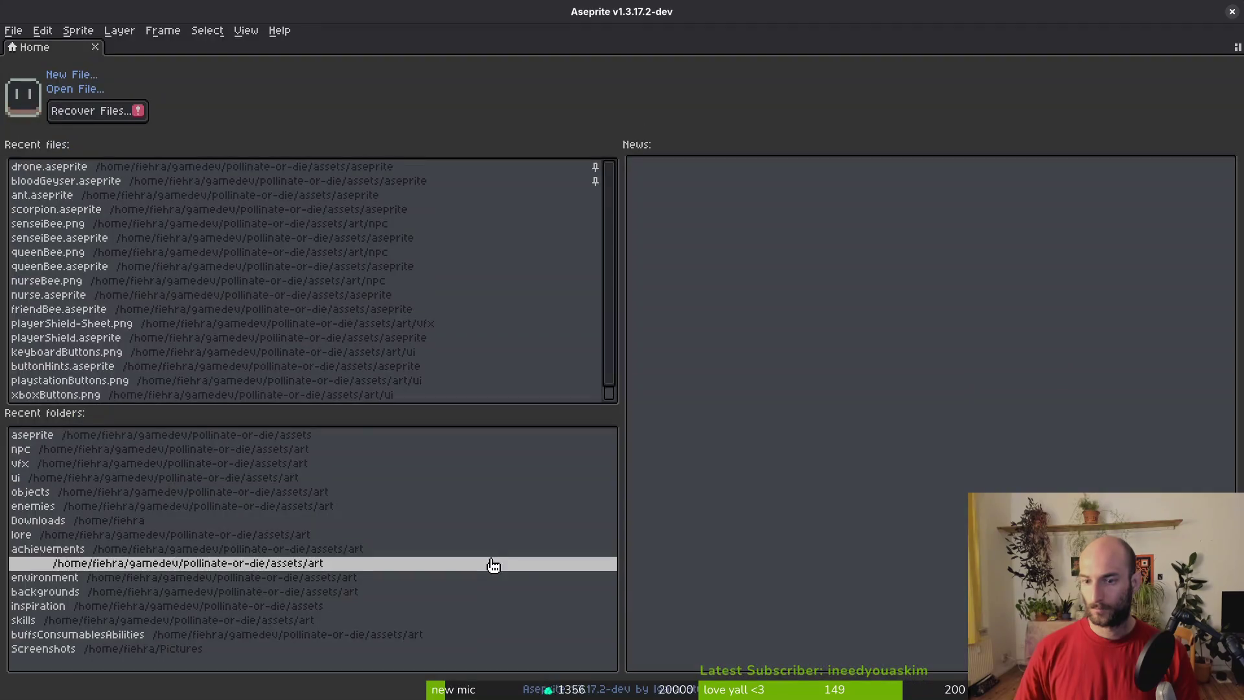
- Navigate up to the assets folder, into the aseprite folder, and open specialSlot.aseprite
click(74, 89)
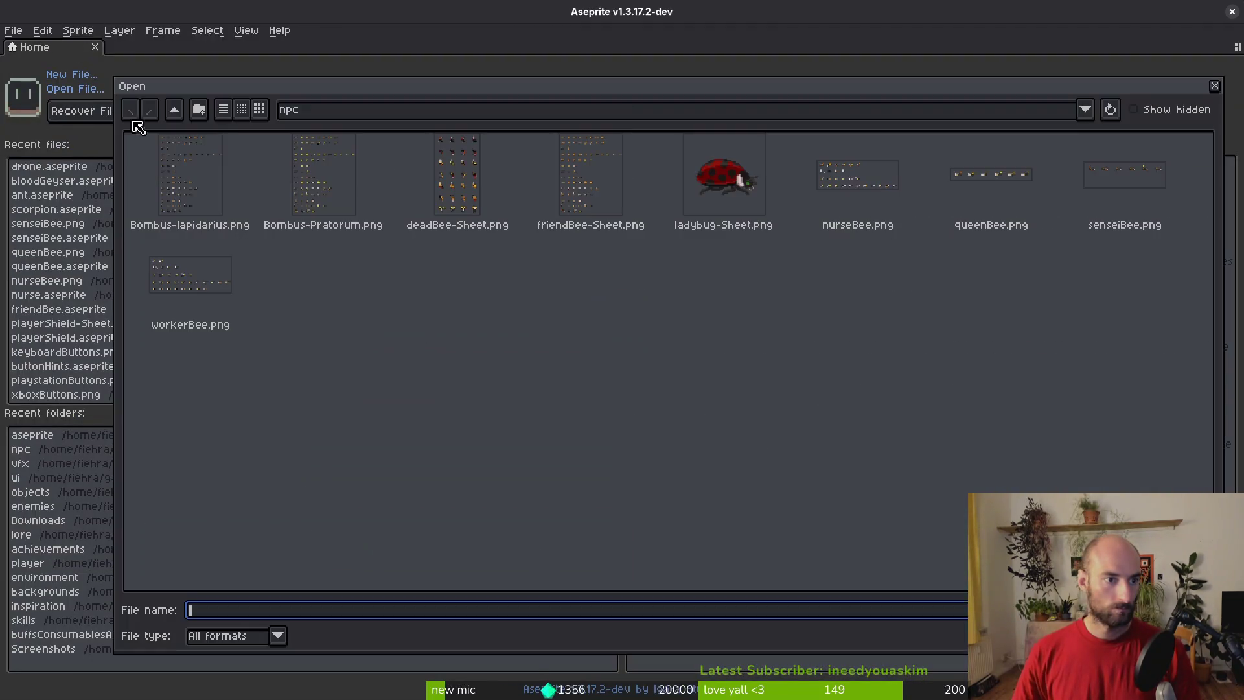
click(175, 109)
click(173, 109)
double_click(255, 184)
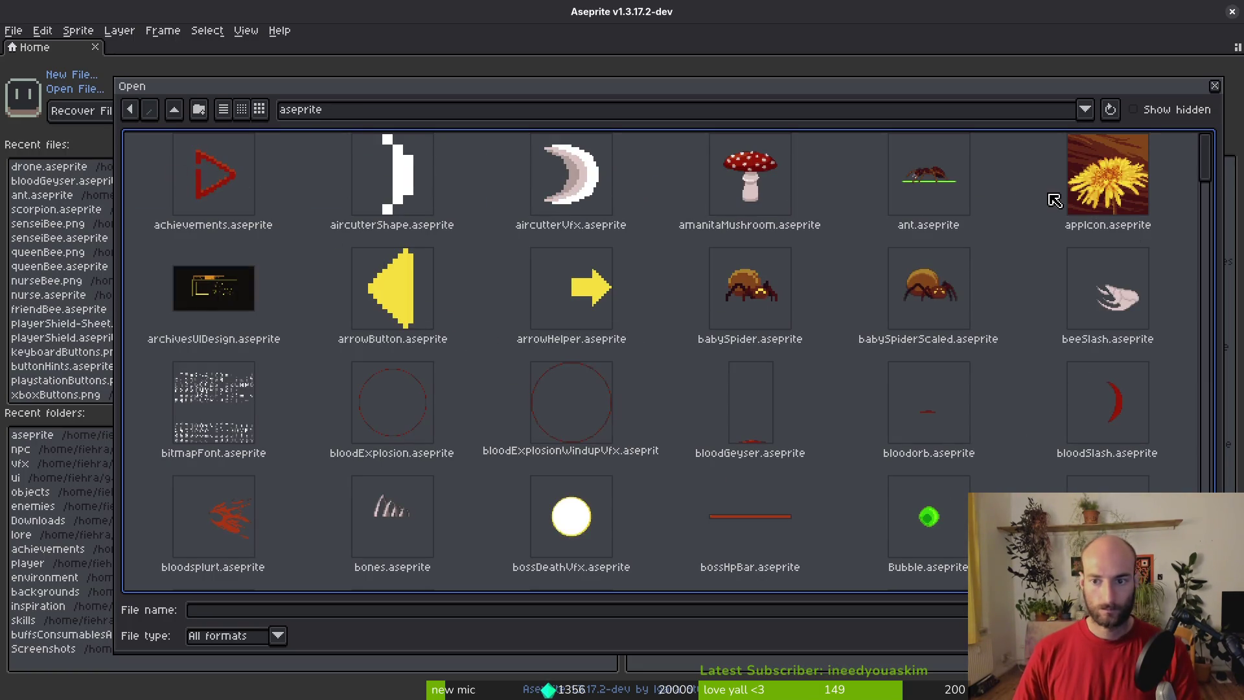
mouse_move(1209, 180)
mouse_down()
mouse_move(1211, 463)
mouse_move(1197, 447)
mouse_up()
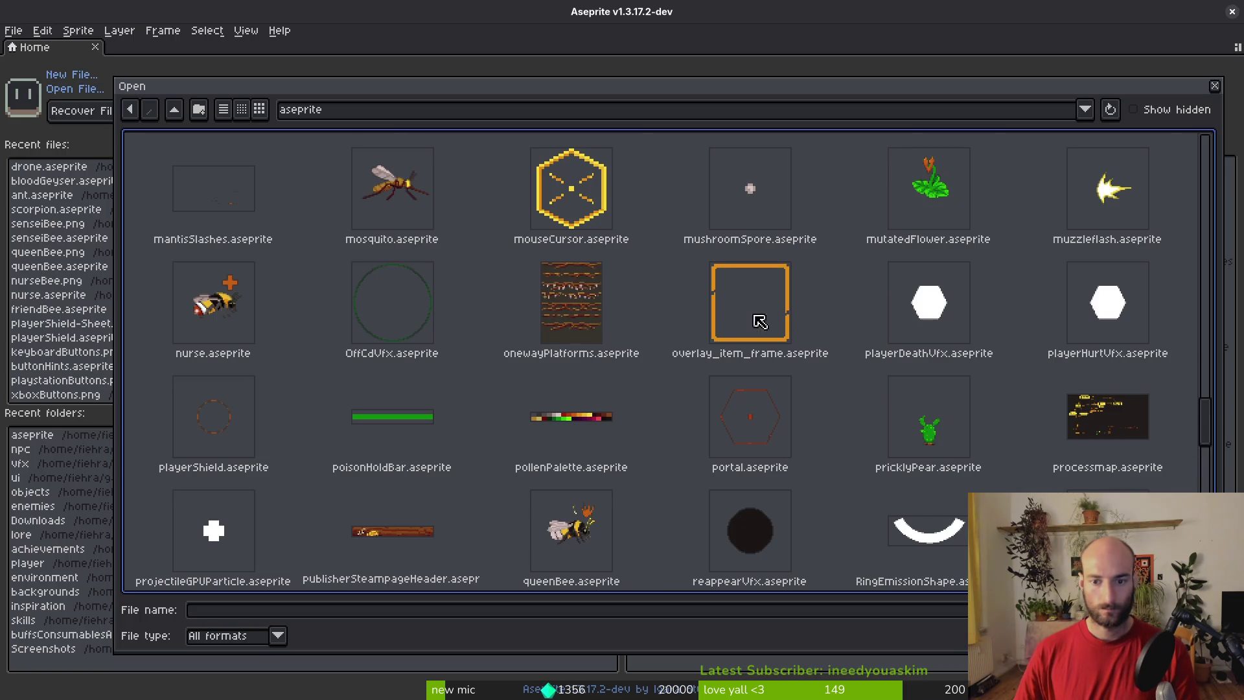
drag(1209, 428, 1209, 534)
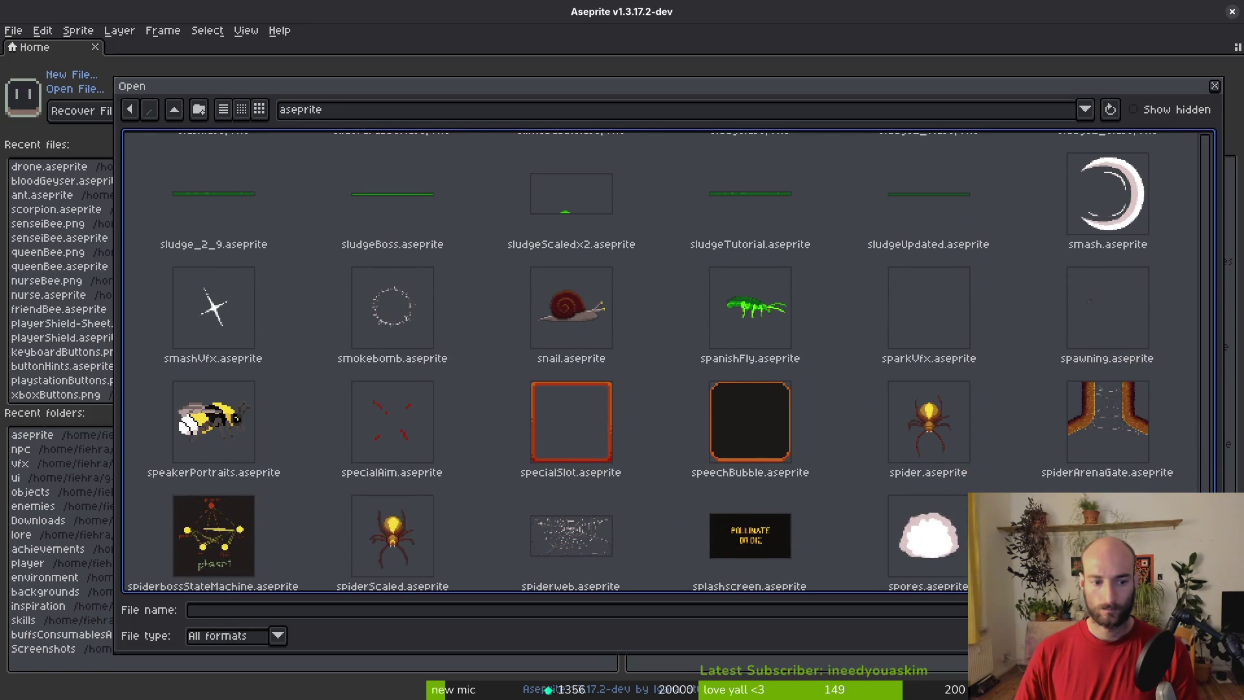
double_click(614, 421)
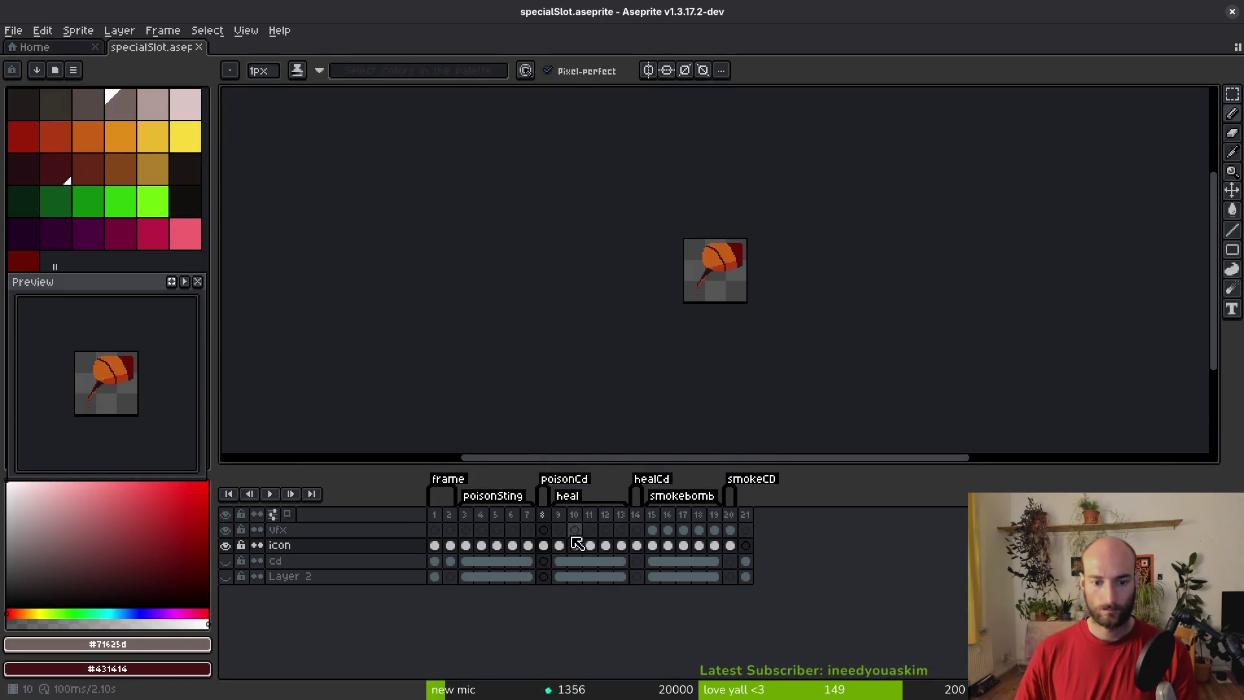
- Add six frames after frame 21 and paste the smokebomb cels 15–20 into frames 22–27
click(746, 548)
key(alt+n)
key(alt+n)
key(alt+n)
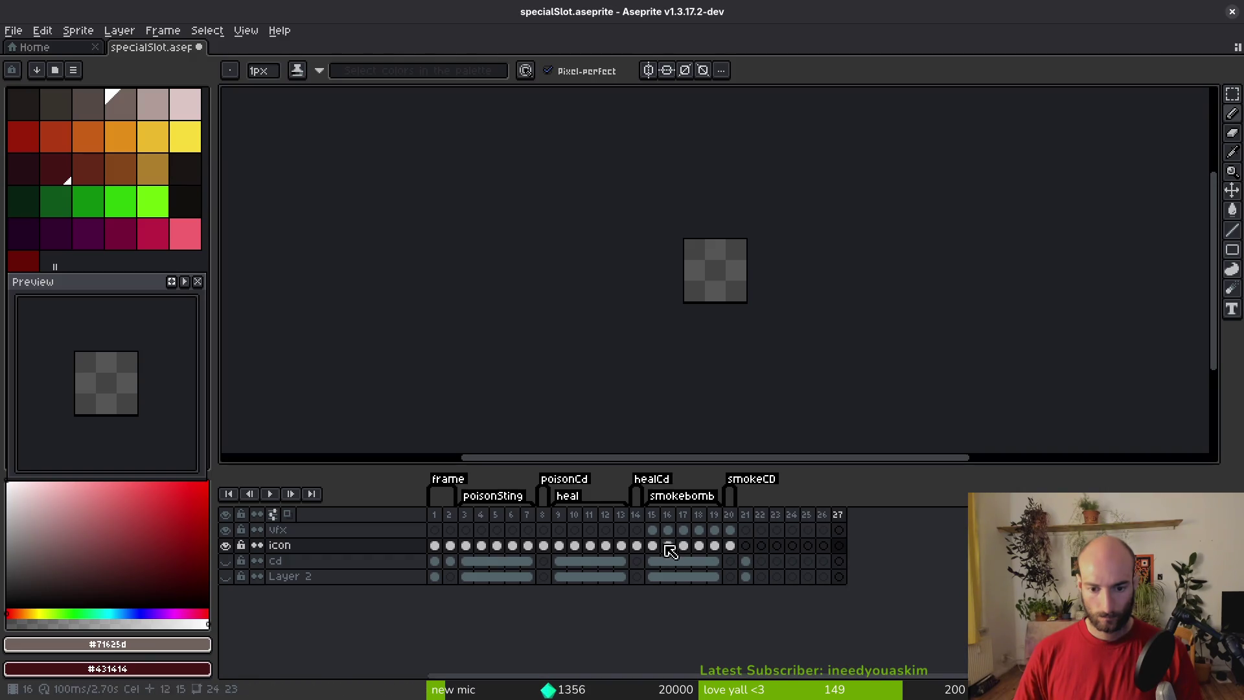
click(651, 530)
shift+click(704, 576)
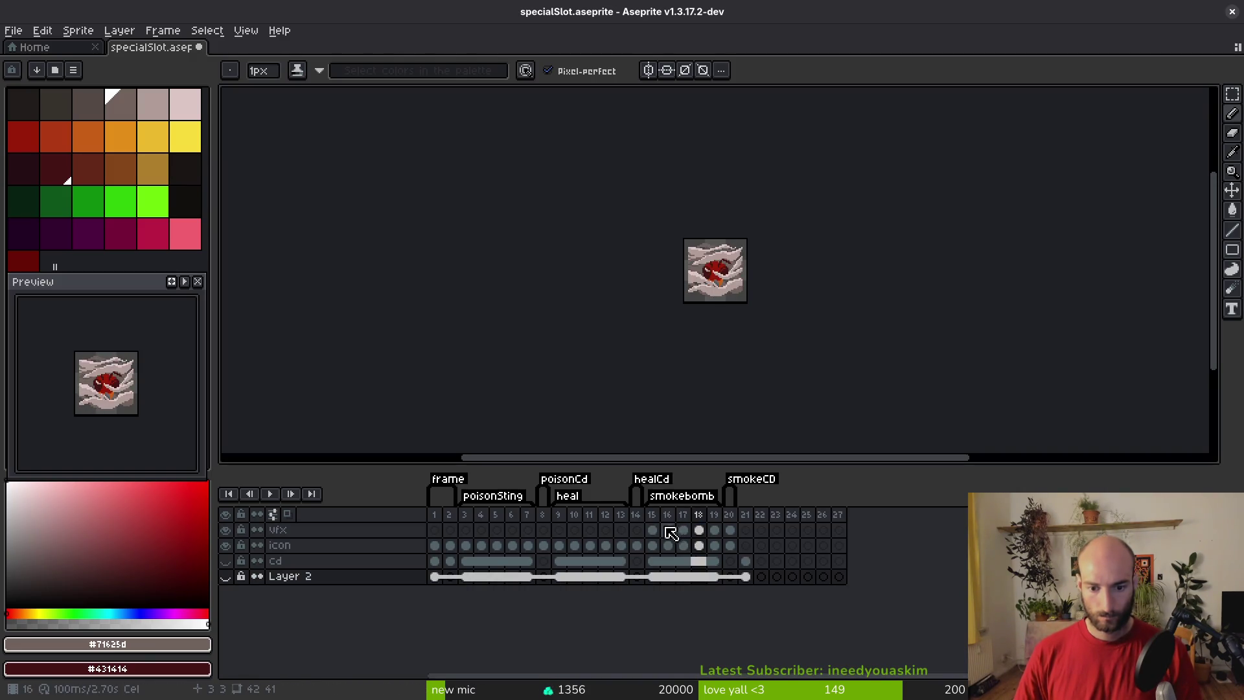
shift+click(730, 576)
key(ctrl+c)
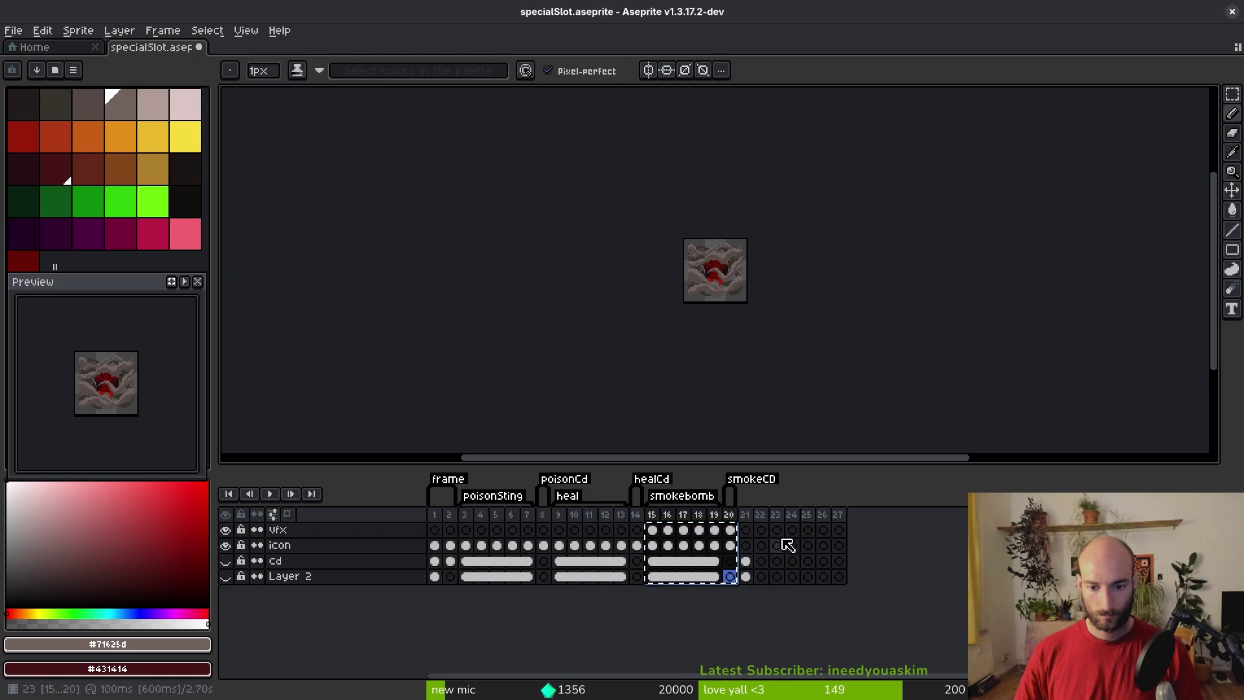
click(762, 530)
key(ctrl+v)
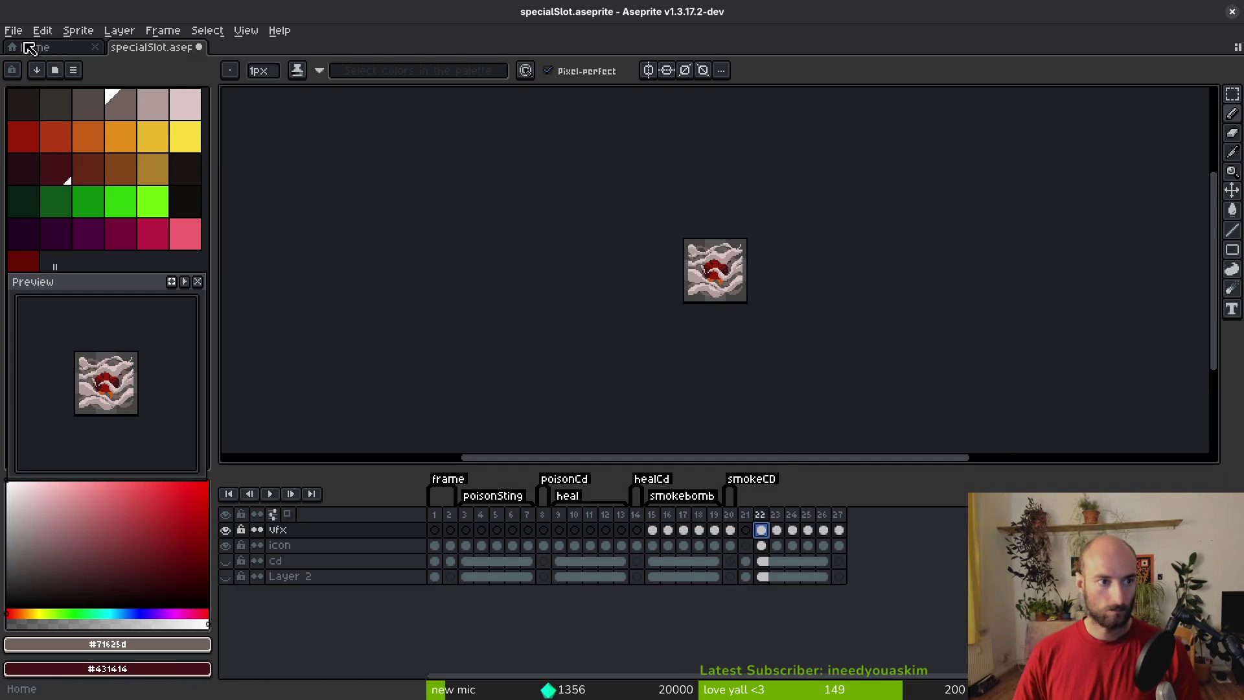
click(20, 32)
click(29, 65)
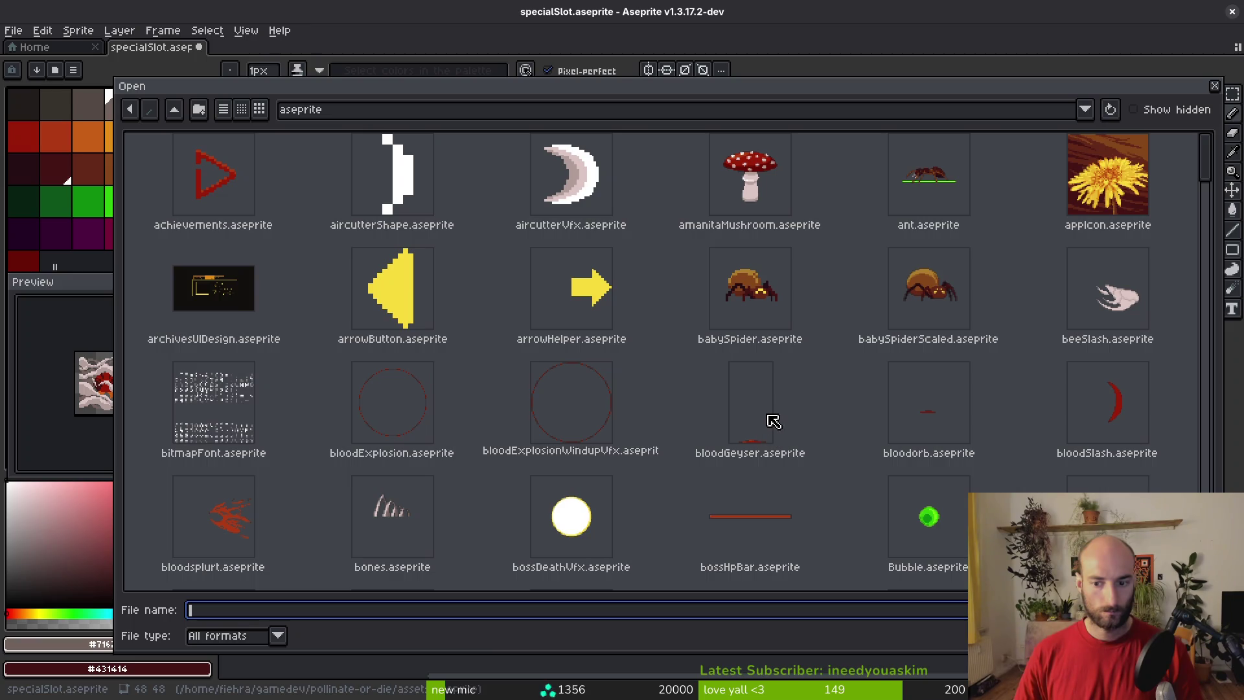
- Open consumableSlot.aseprite, then close it to return to specialSlot
scroll(778, 418, down, 3)
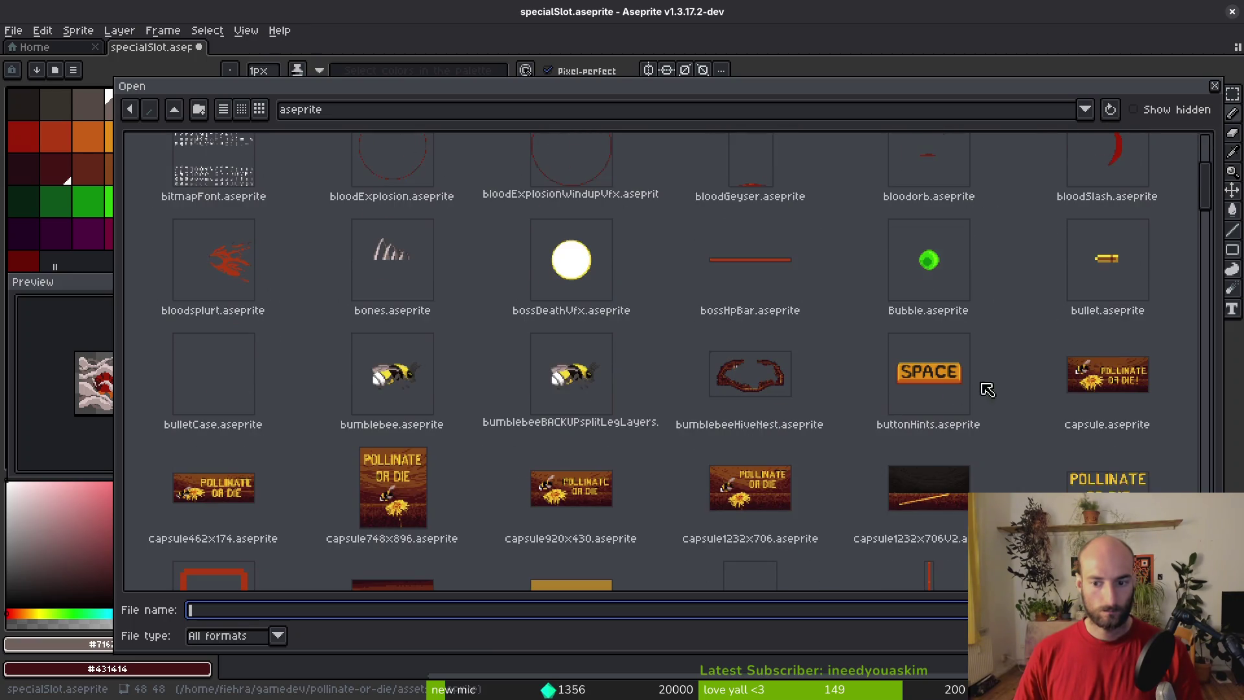
scroll(1017, 440, down, 2)
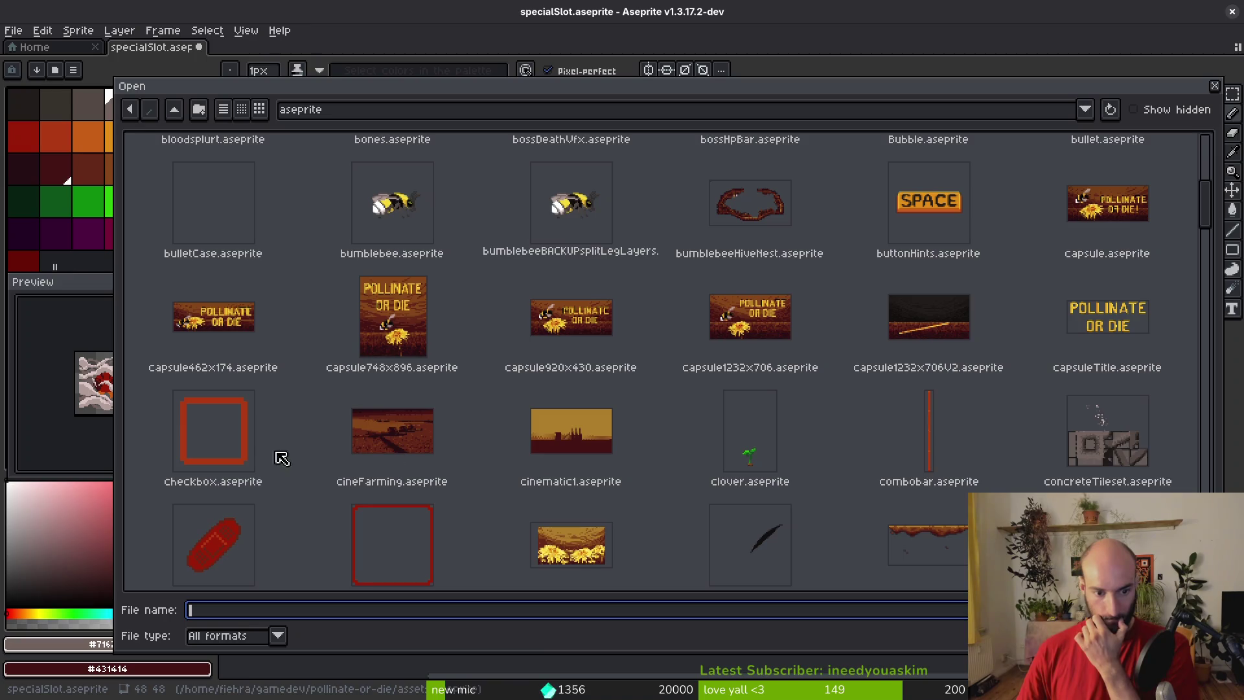
scroll(605, 463, down, 2)
click(421, 456)
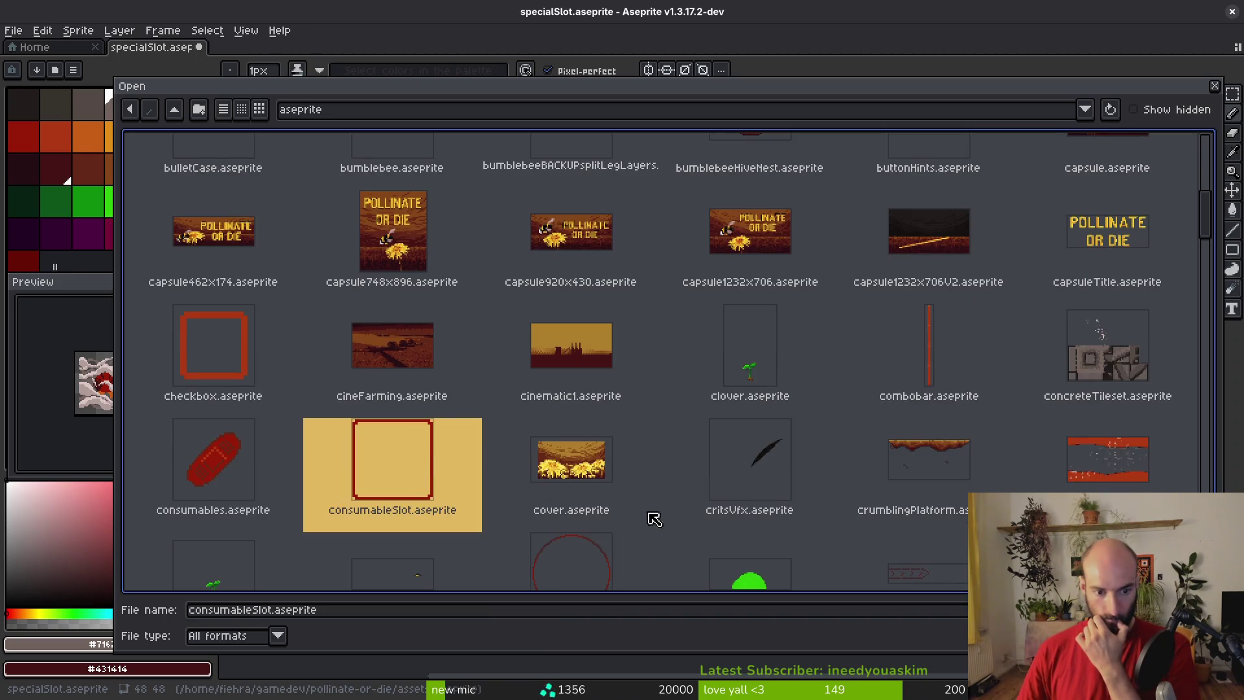
key(Return)
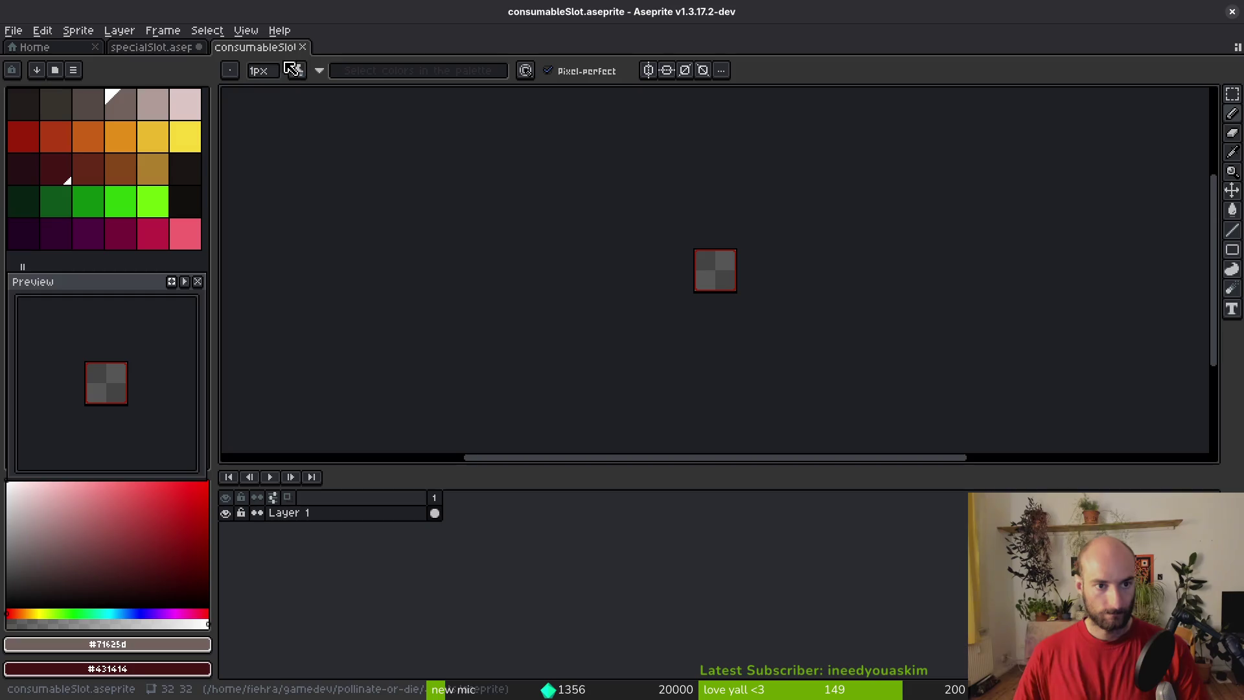
click(304, 48)
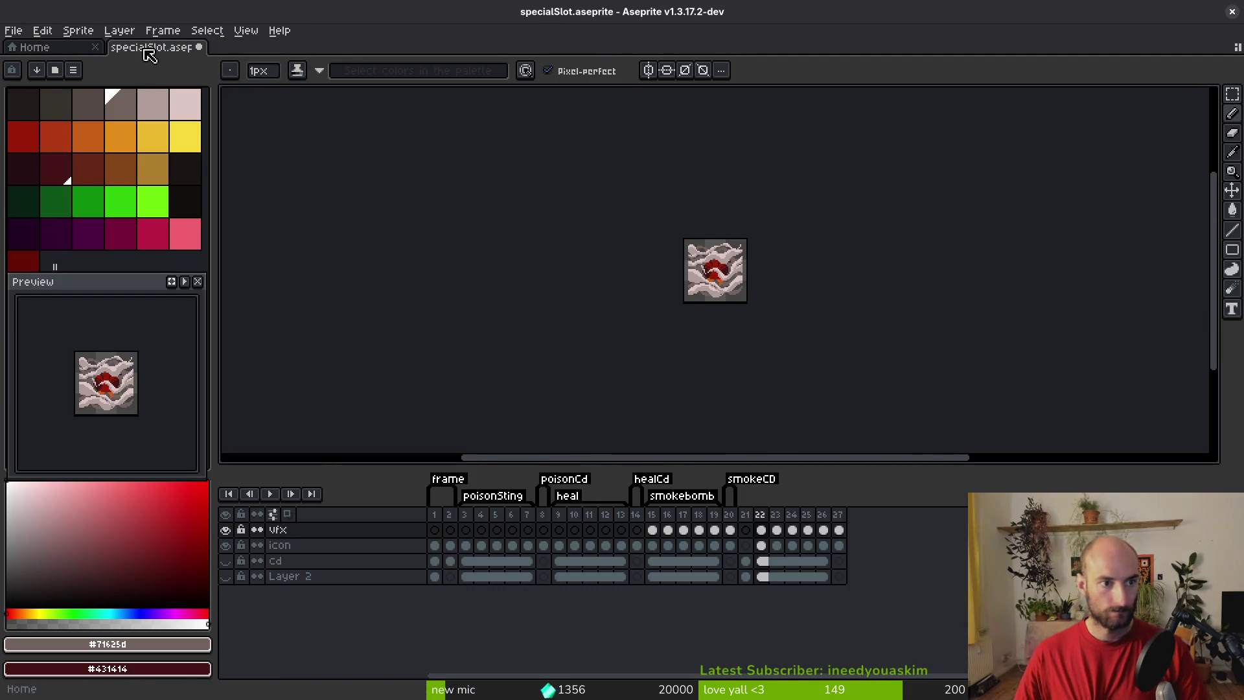
- Open consumables.aseprite, select the shield cels 11–15 on Layer 2, and switch back to specialSlot
click(13, 31)
click(26, 72)
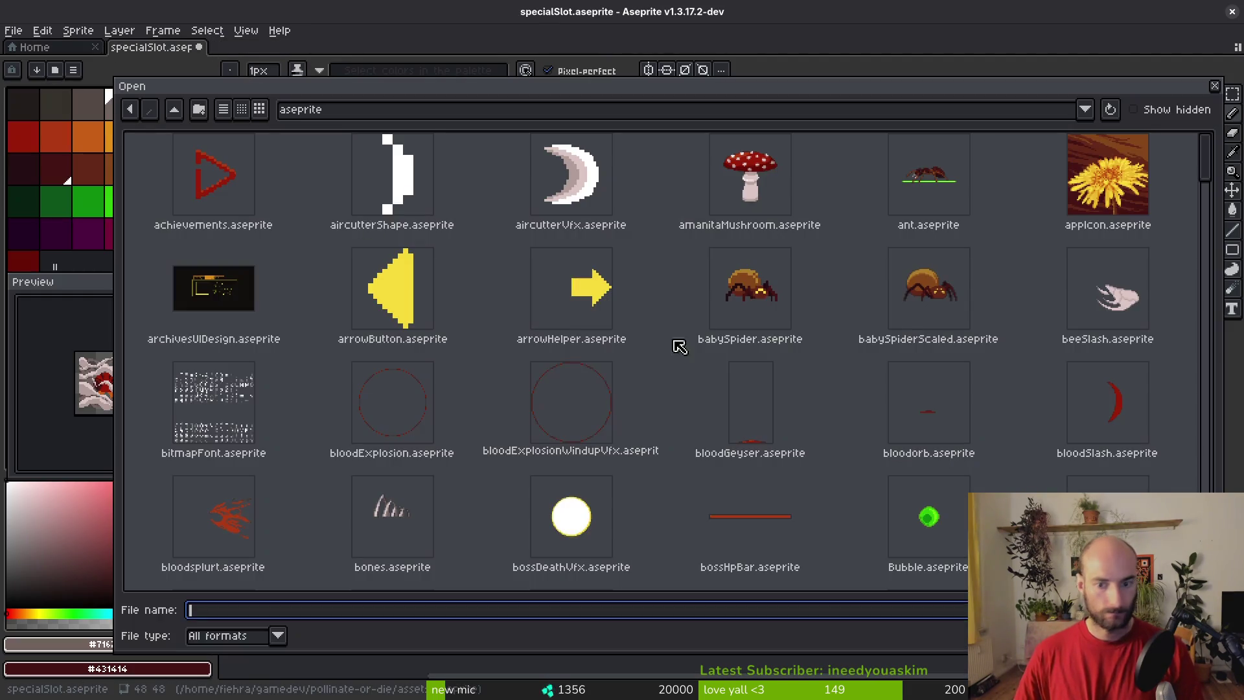
scroll(844, 425, down, 2)
scroll(876, 410, down, 2)
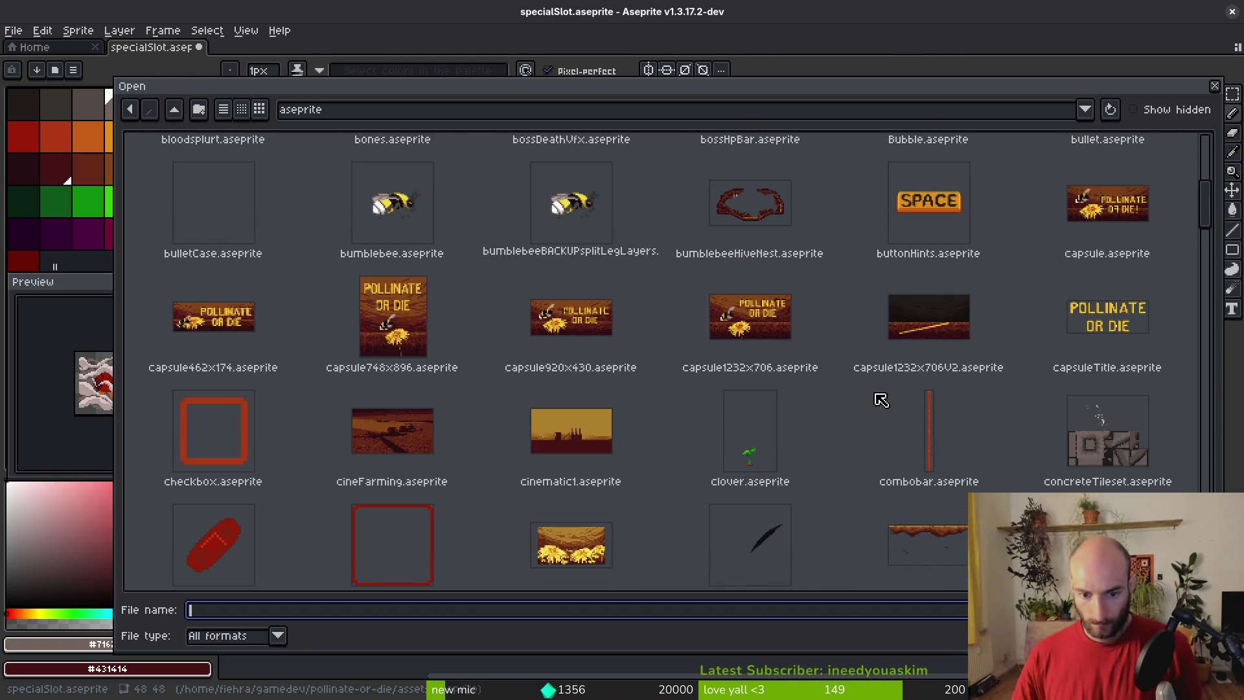
scroll(879, 401, down, 2)
click(224, 424)
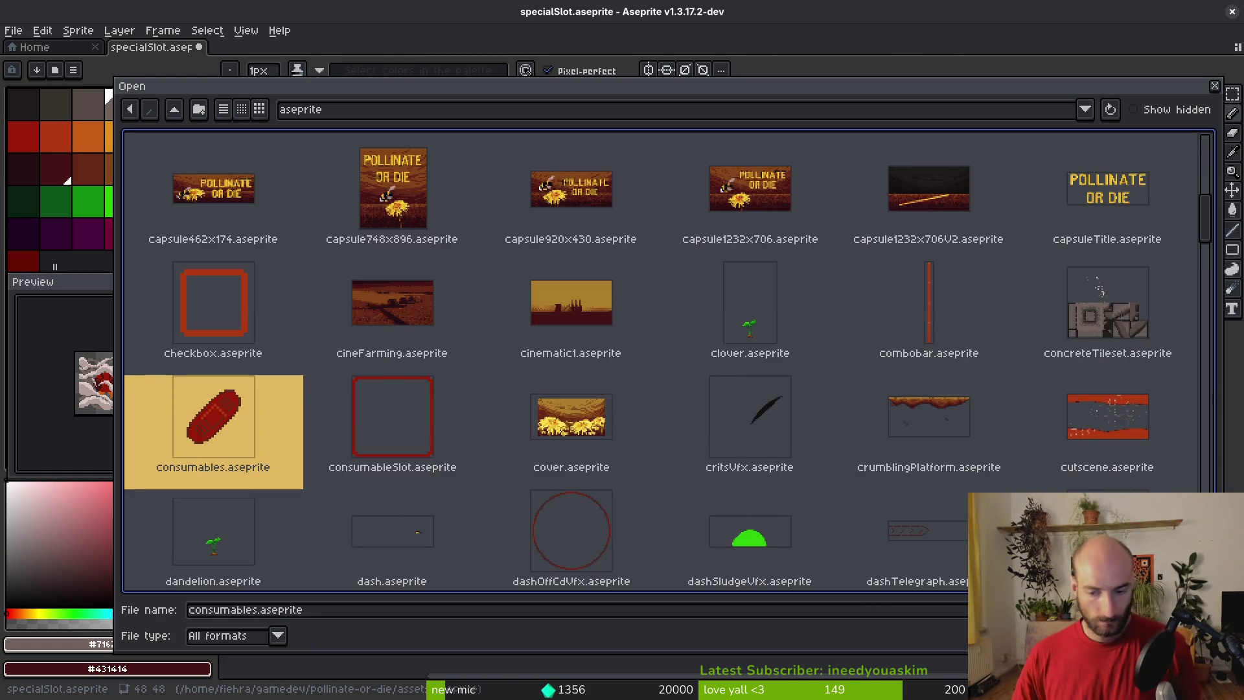
key(Return)
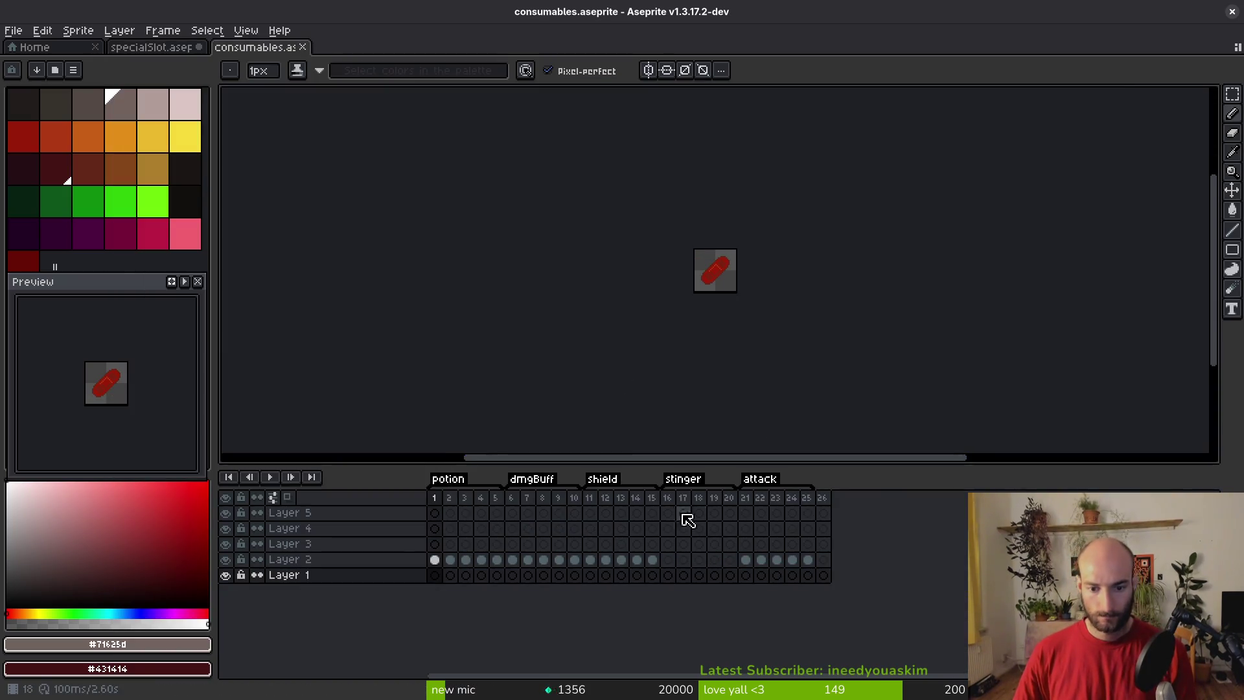
drag(596, 563, 651, 559)
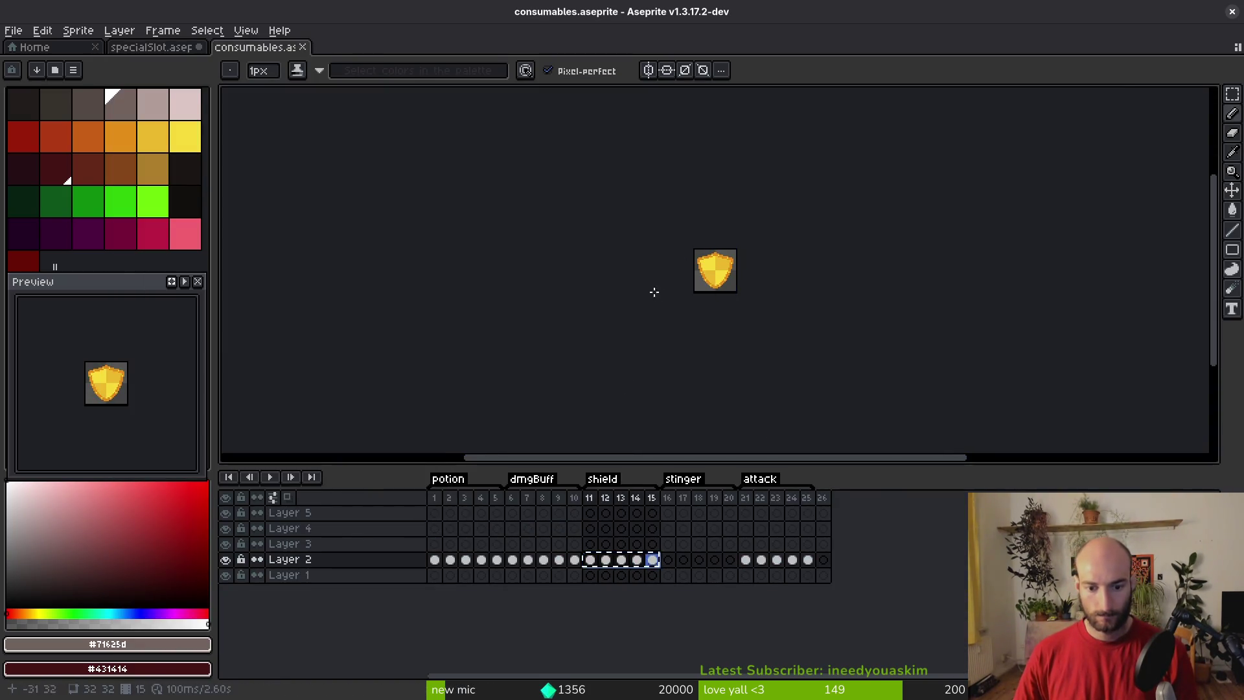
key(ctrl+shift+Tab)
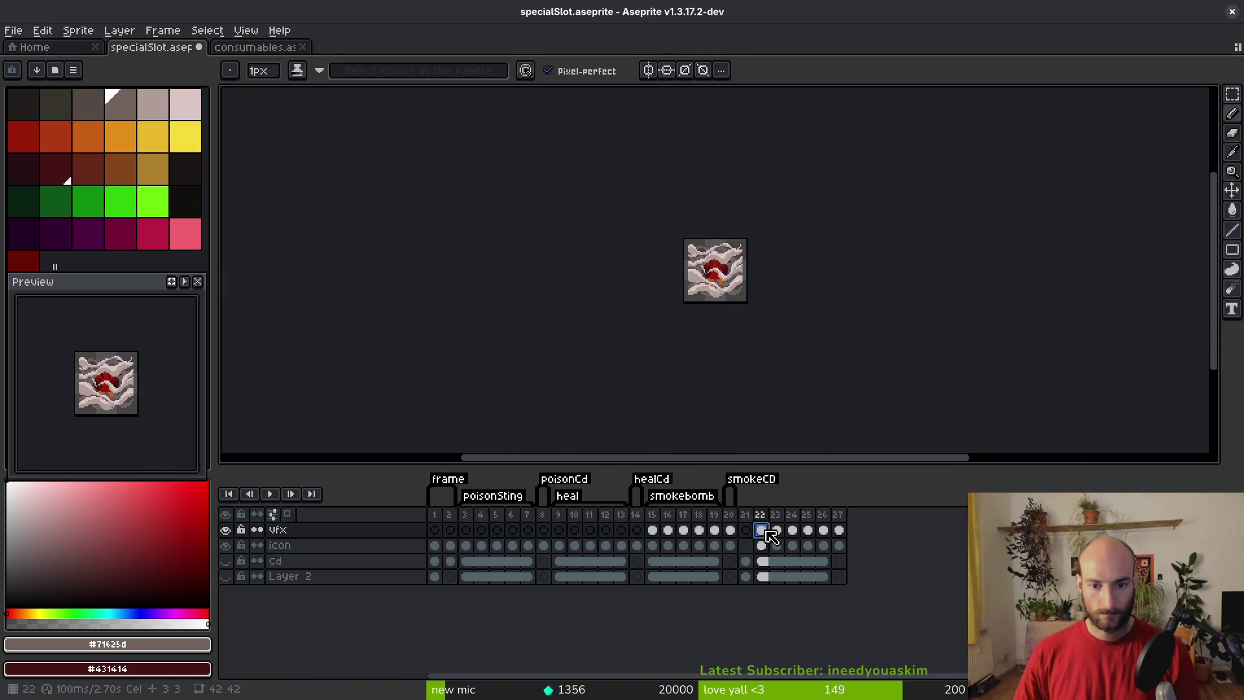
- Select the icon layer's frame 22 cel and hide the vfx layer
click(836, 530)
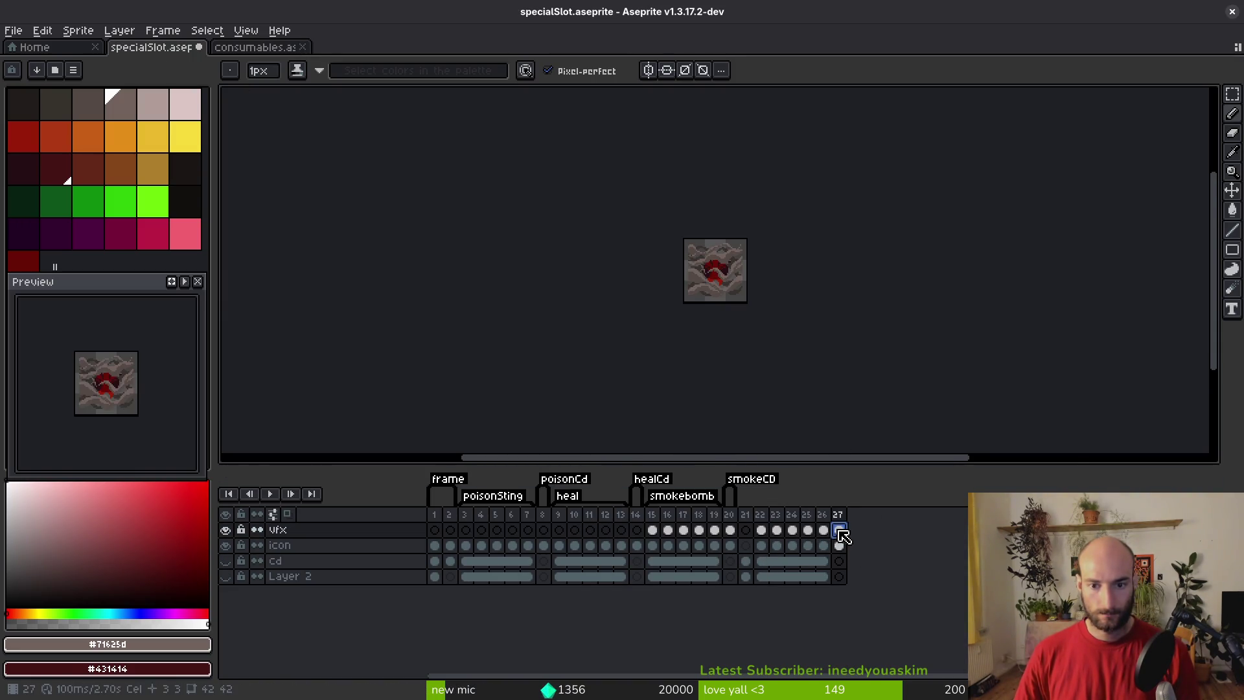
click(767, 533)
click(767, 546)
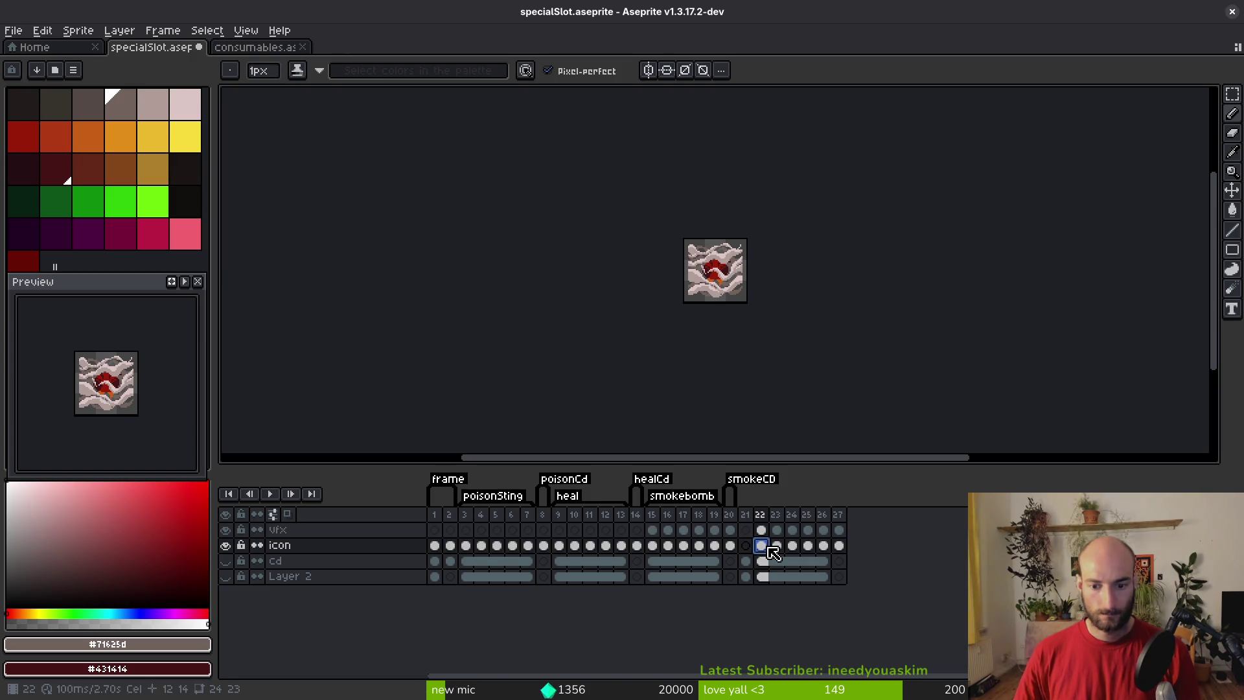
scroll(710, 268, up, 7)
scroll(709, 268, down, 3)
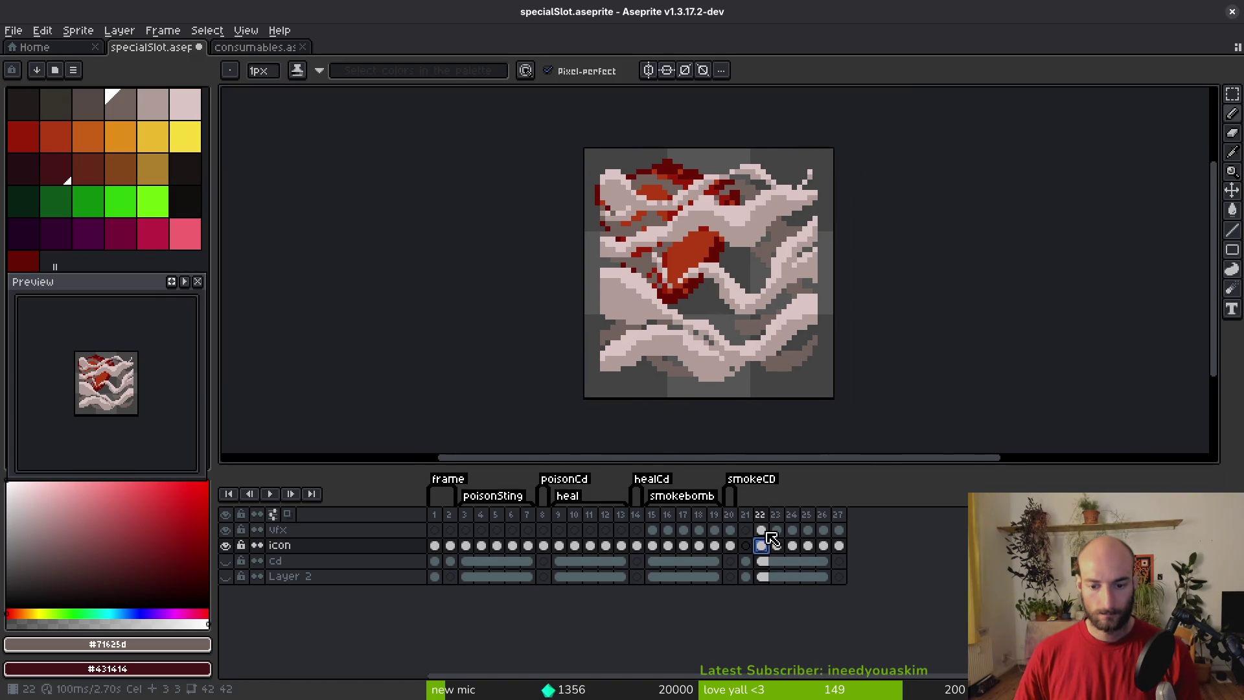
click(226, 530)
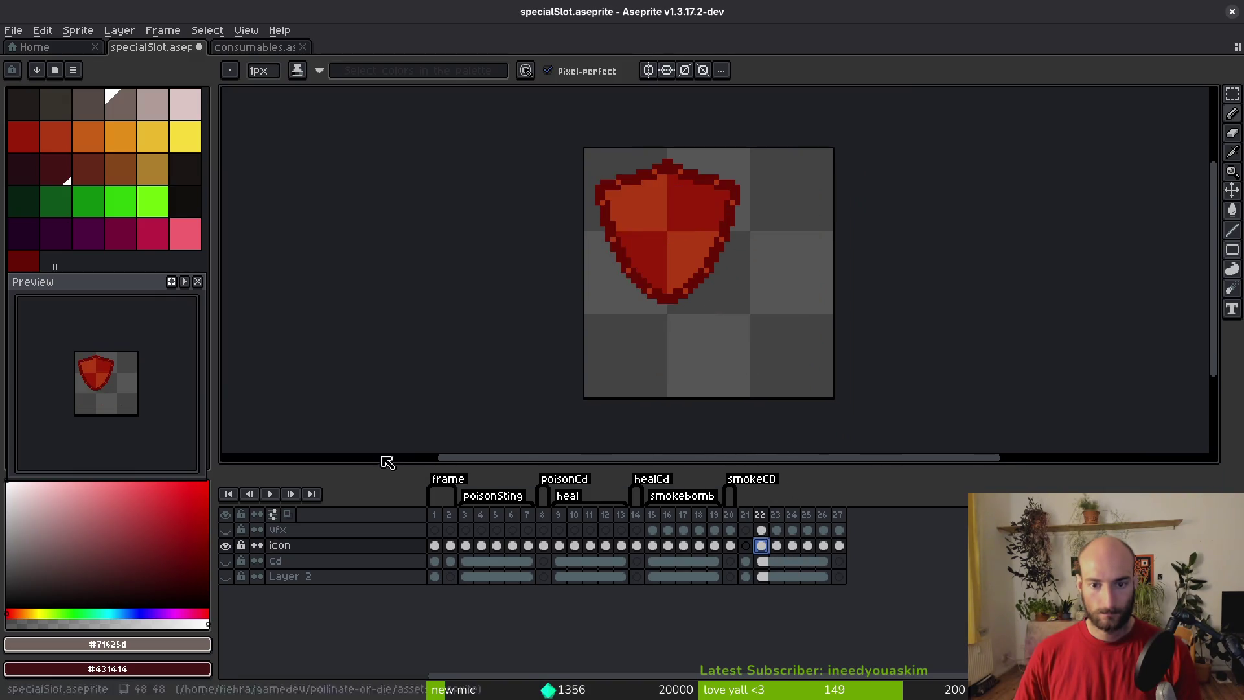
- Select the shield across frames 22–27, centre it, nudge it up one pixel, and apply
key(m)
drag(477, 116, 916, 466)
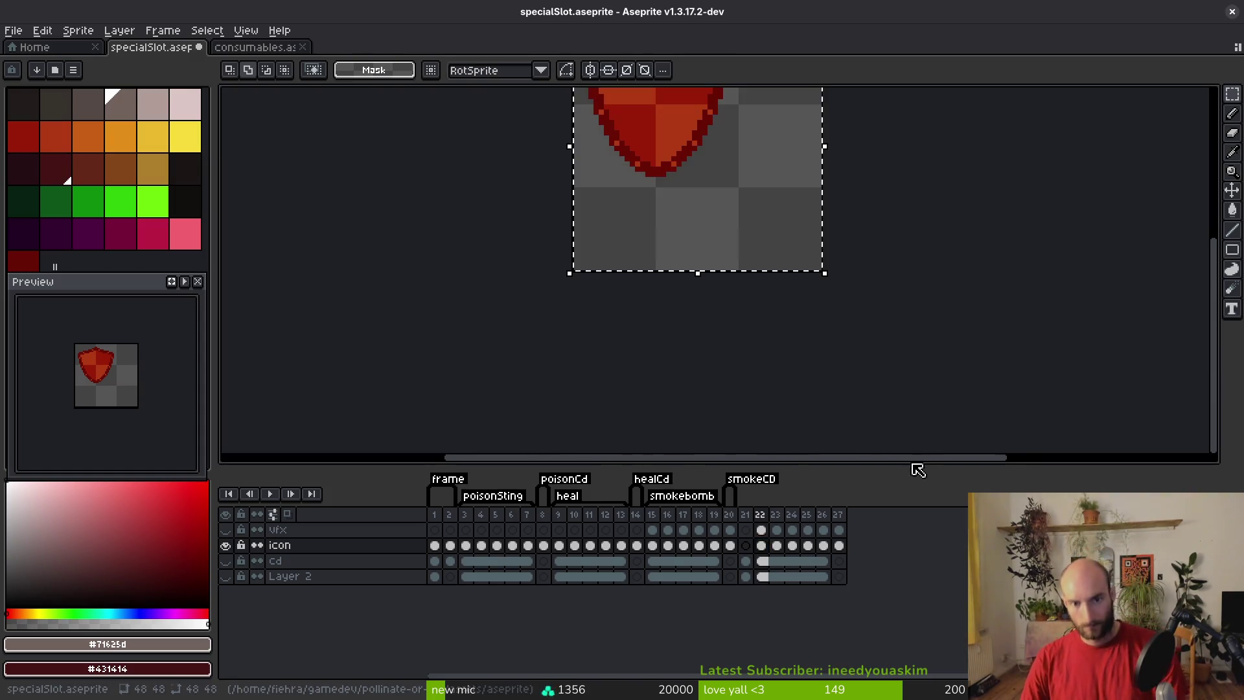
drag(838, 547, 766, 552)
drag(674, 247, 714, 299)
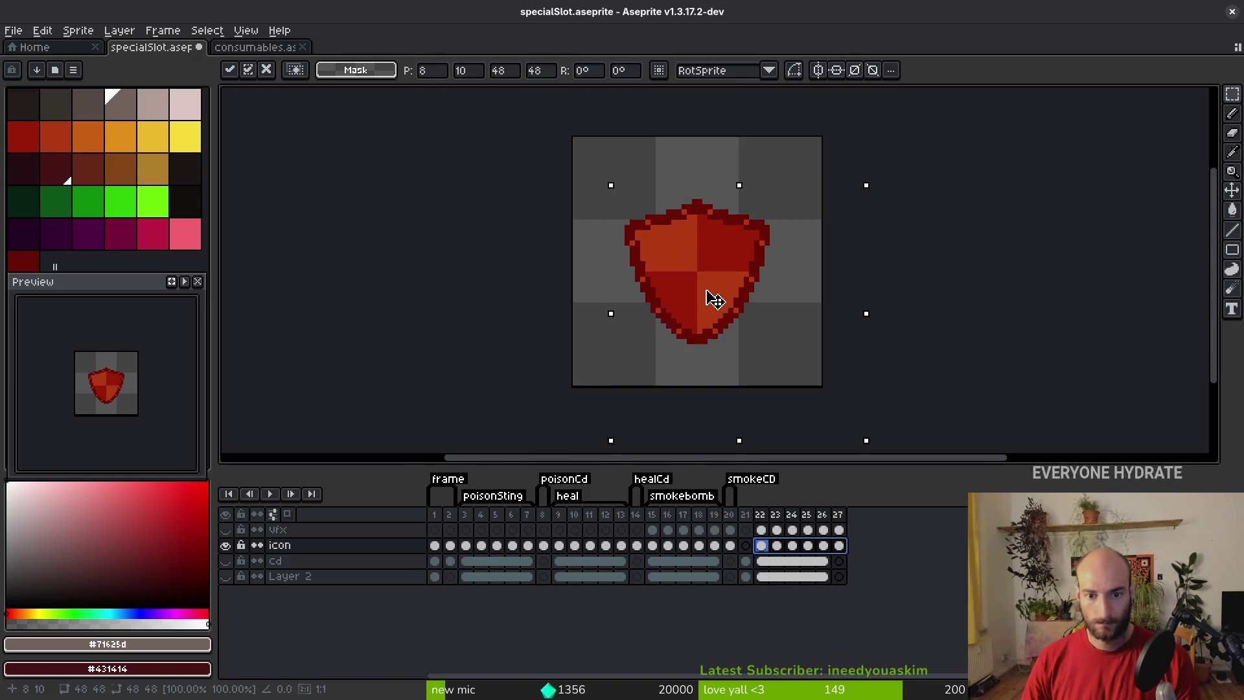
key(Up)
key(Return)
key(Return)
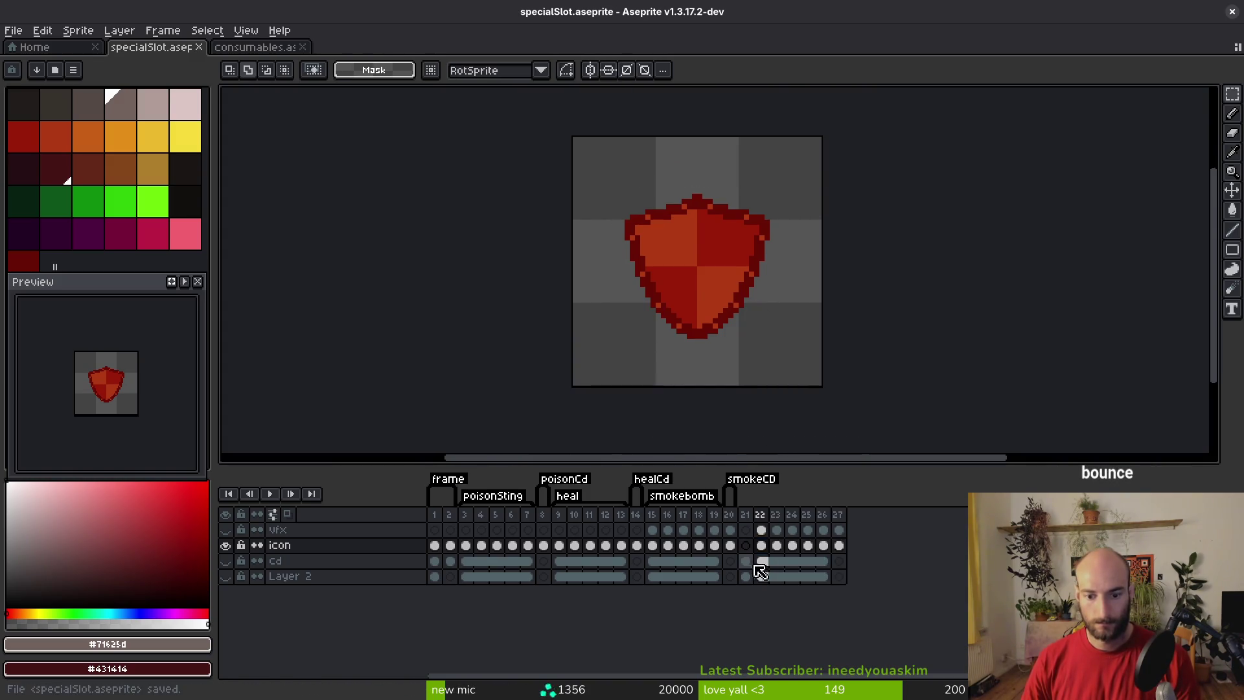
key(Left)
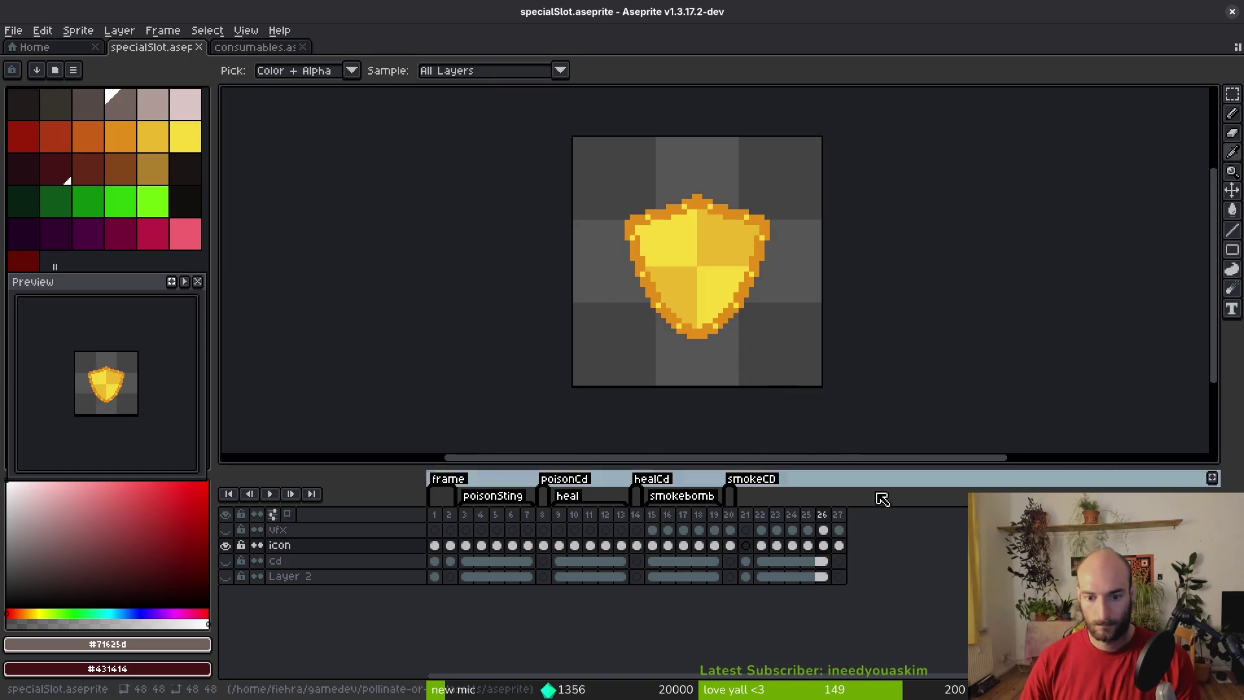
- Paste the shield into frame 27 and play the animation to check it
click(838, 545)
key(ctrl+v)
key(m)
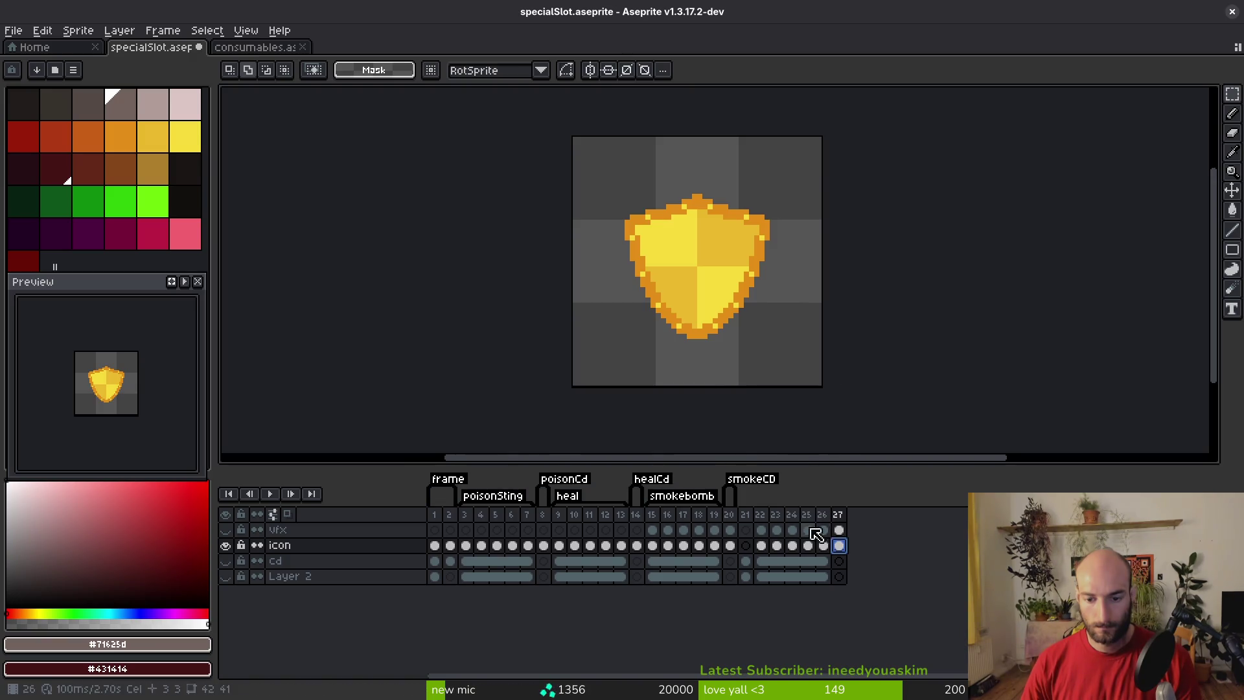
key(Return)
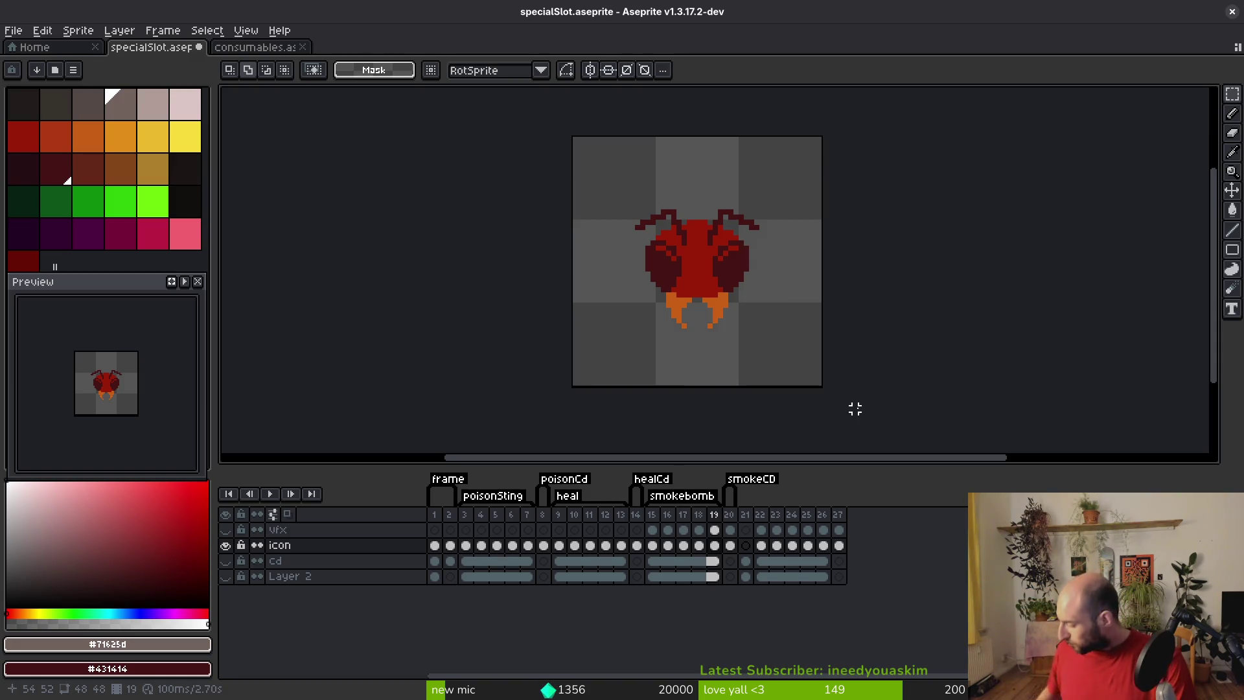
- Save the sprite, then quit the running game to its main menu and close it
key(ctrl+s)
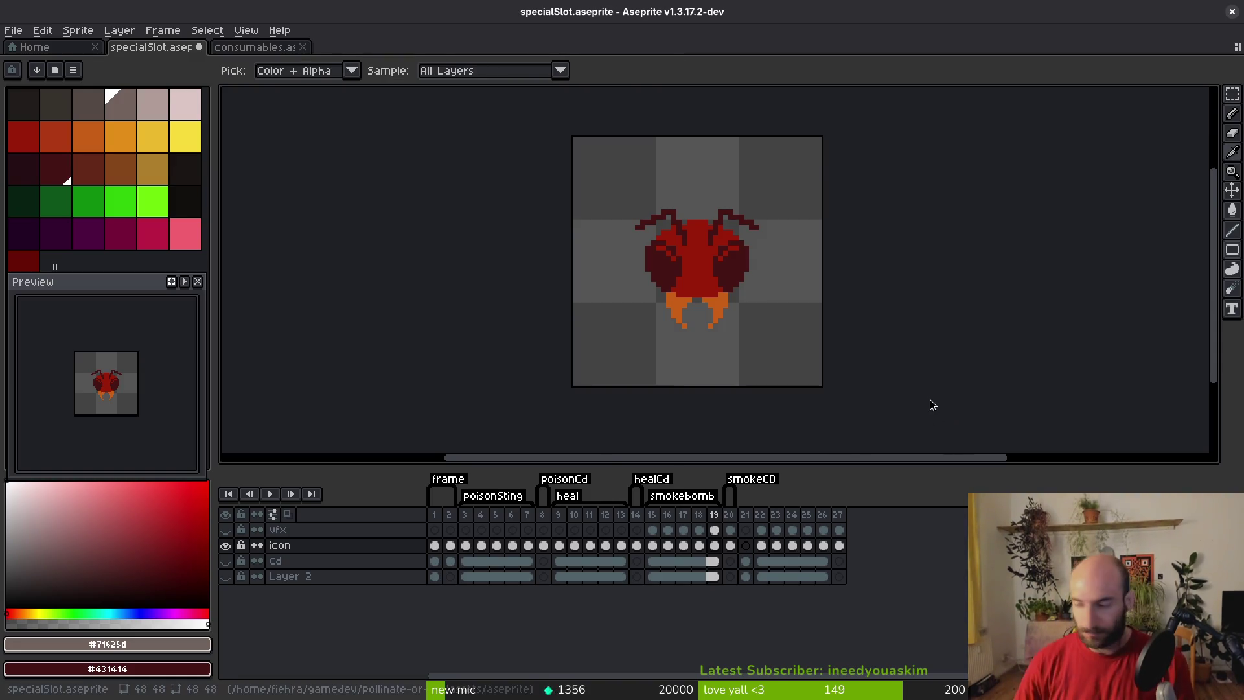
key(Escape)
key(Up)
key(Return)
key(Left)
key(Return)
- Copy frame 22's red shield and paste it into frame 27
key(i)
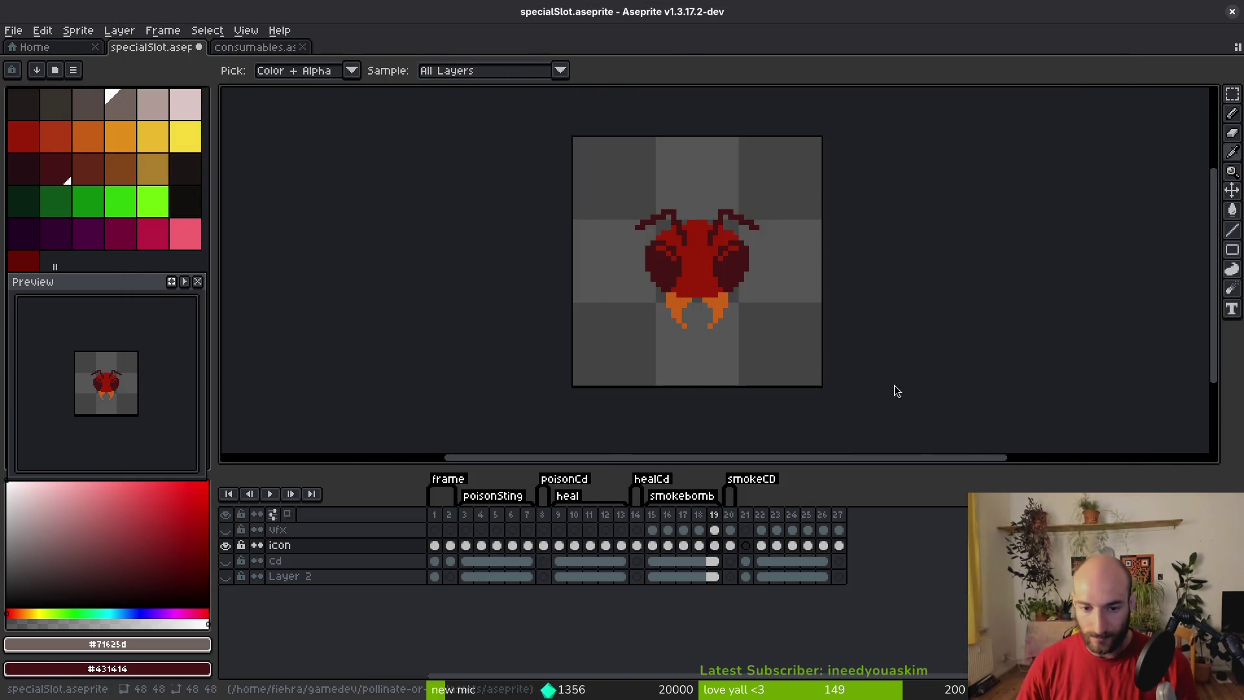
click(825, 547)
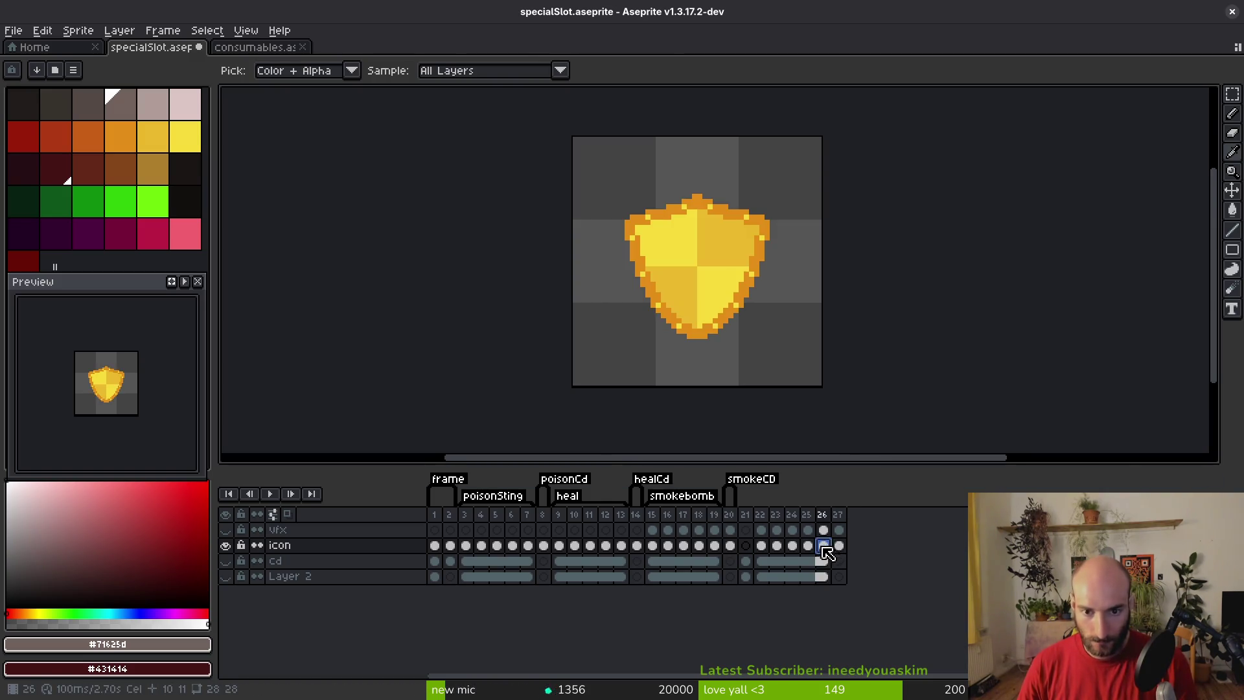
click(764, 546)
key(ctrl+c)
click(838, 546)
key(ctrl+v)
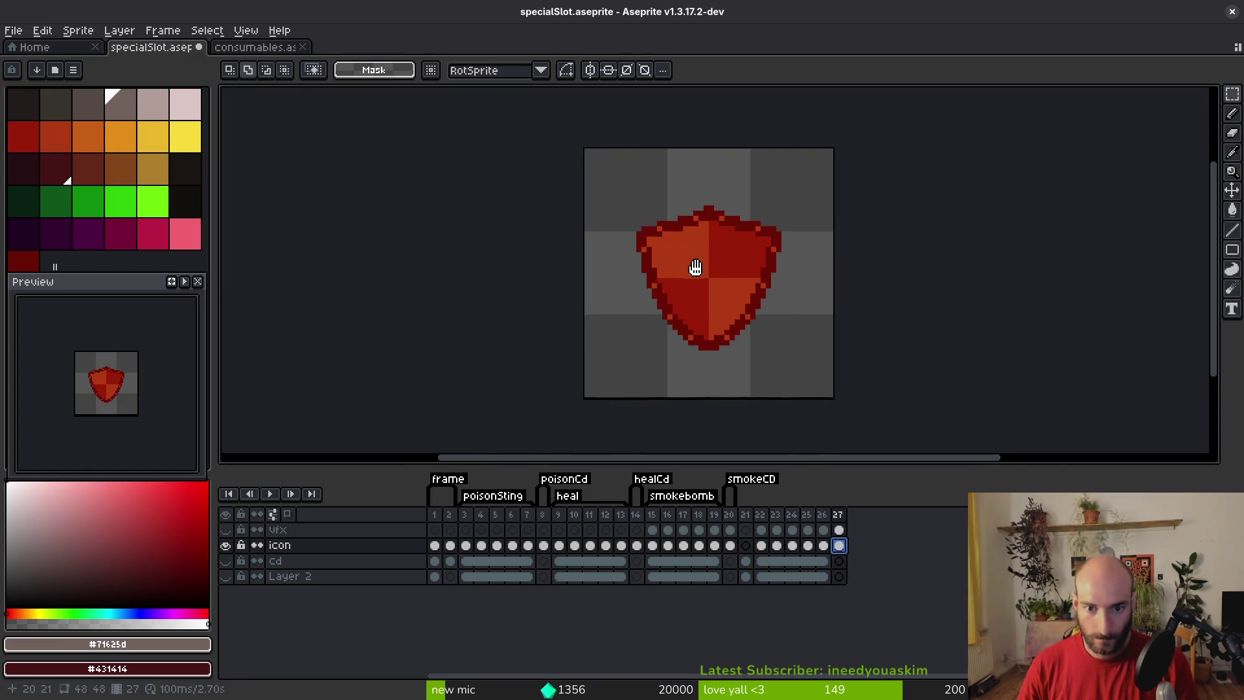
- Replace the shield's outline and dark red quadrant colours with darker palette reds
scroll(712, 253, up, 2)
click(766, 222)
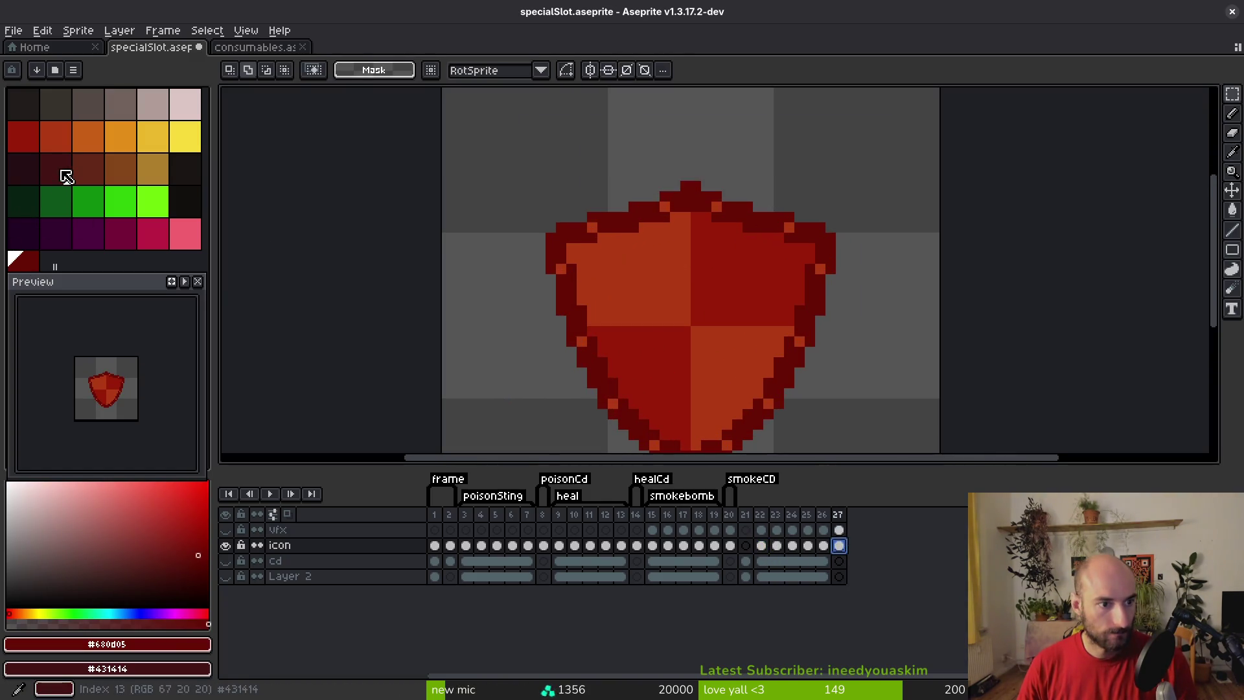
key(shift+r)
click(576, 197)
key(i)
click(739, 278)
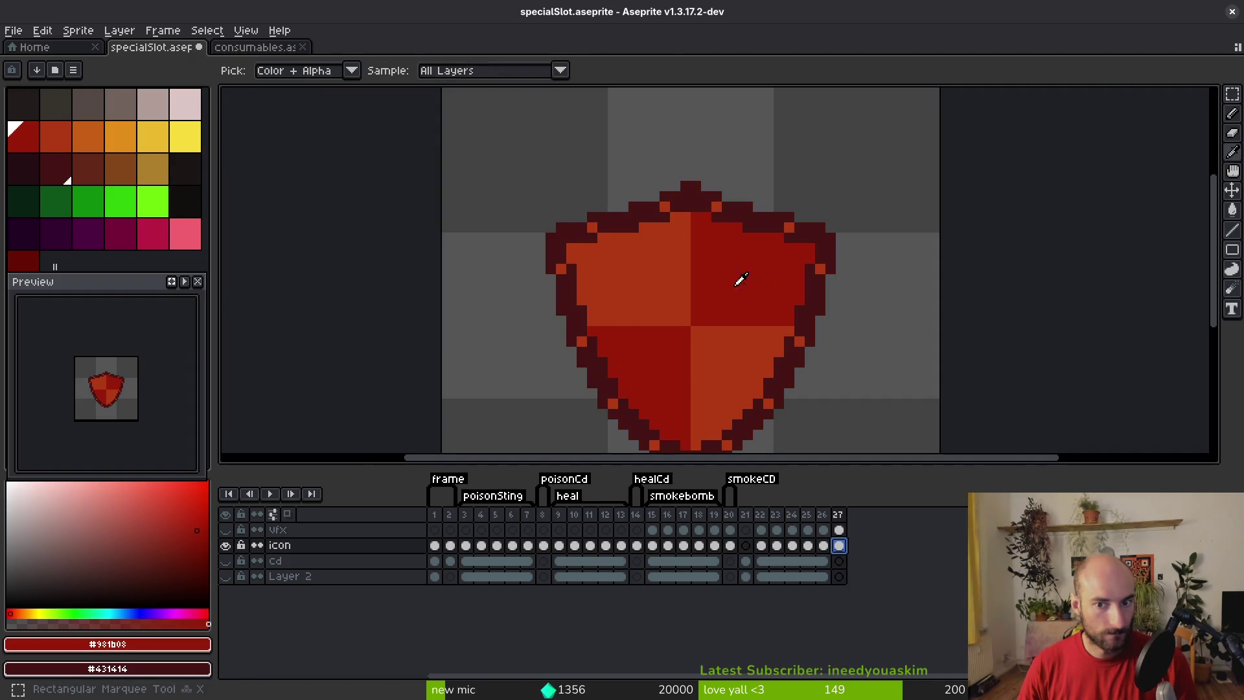
right_click(30, 271)
key(shift+r)
click(575, 196)
- Replace the orange-red quadrant colour with a darker palette red and save the sprite
click(558, 266)
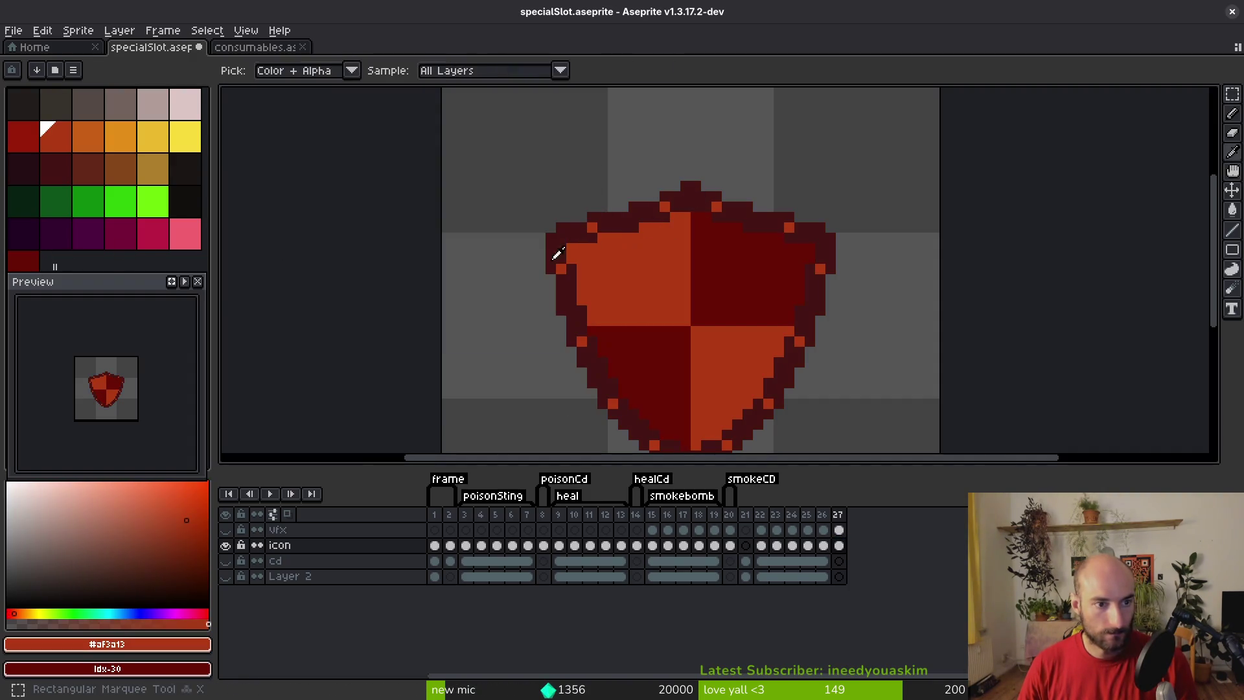
right_click(30, 146)
key(shift+r)
click(563, 195)
key(ctrl+s)
key(Home)
key(End)
key(m)
scroll(714, 378, down, 2)
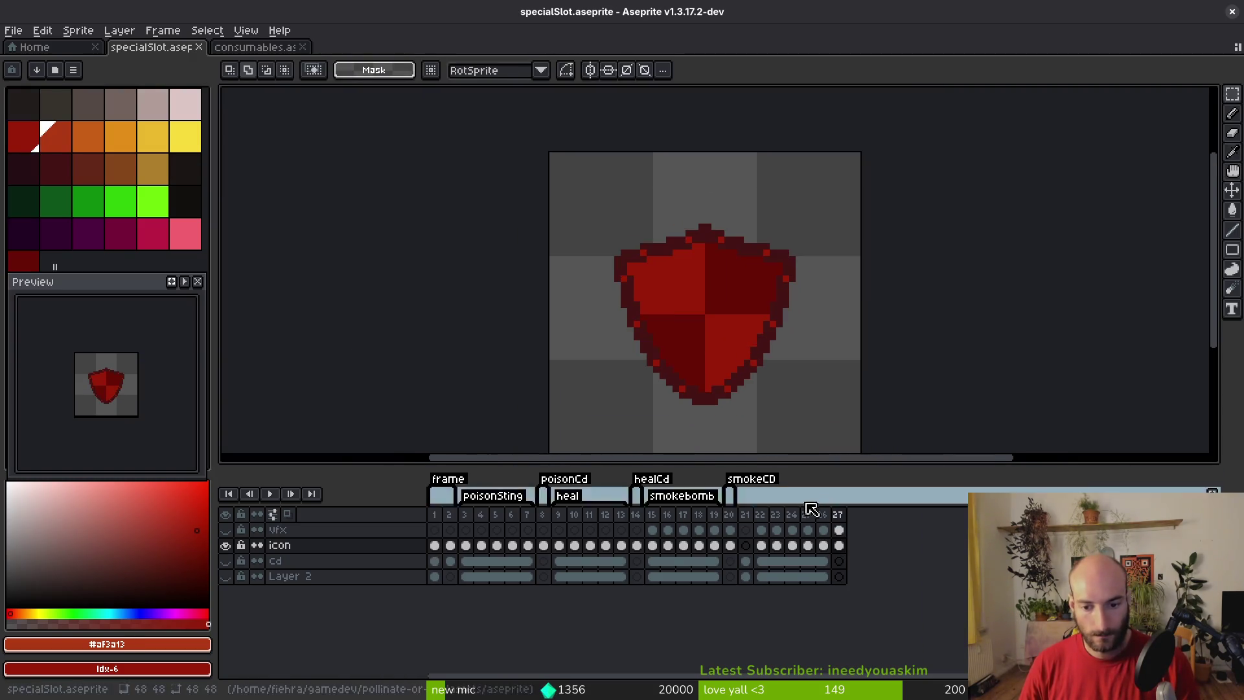
- Rename the Loop tag over frames 22–26 to 'shield'
drag(763, 522, 822, 518)
double_click(770, 505)
text(s)
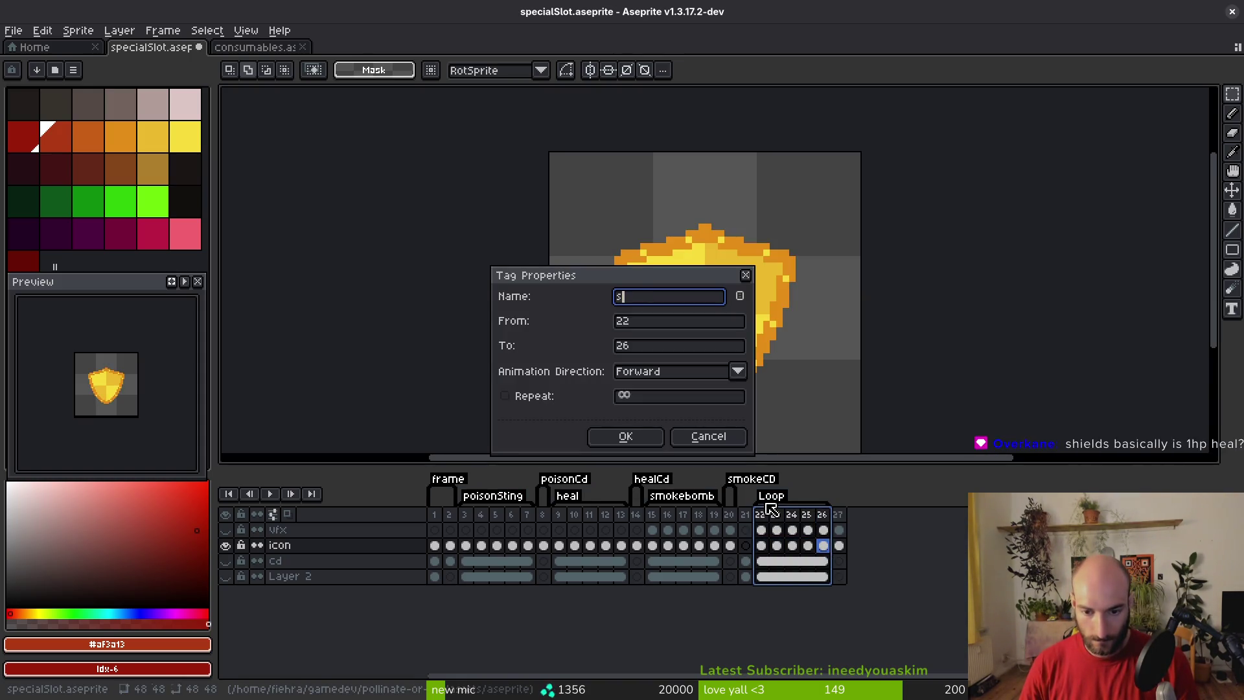
text(hield)
key(Return)
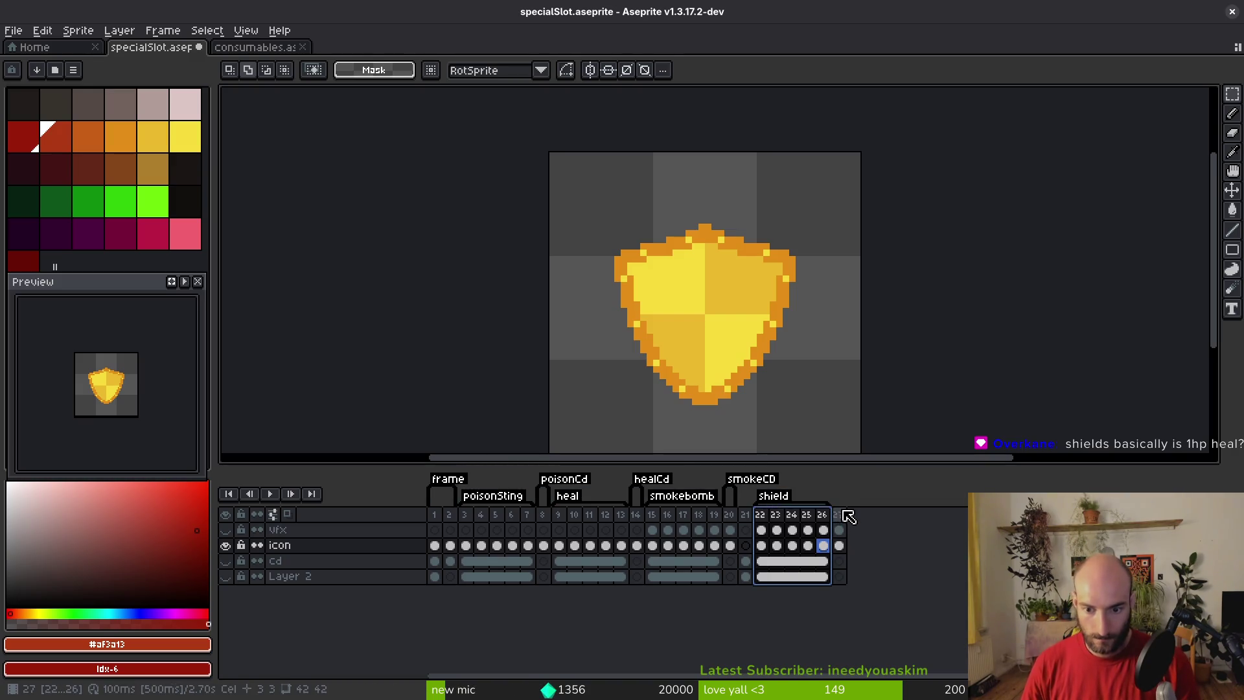
- Add frame 28, tag frames 27–28 'shieldCd', then delete frame 28
click(839, 515)
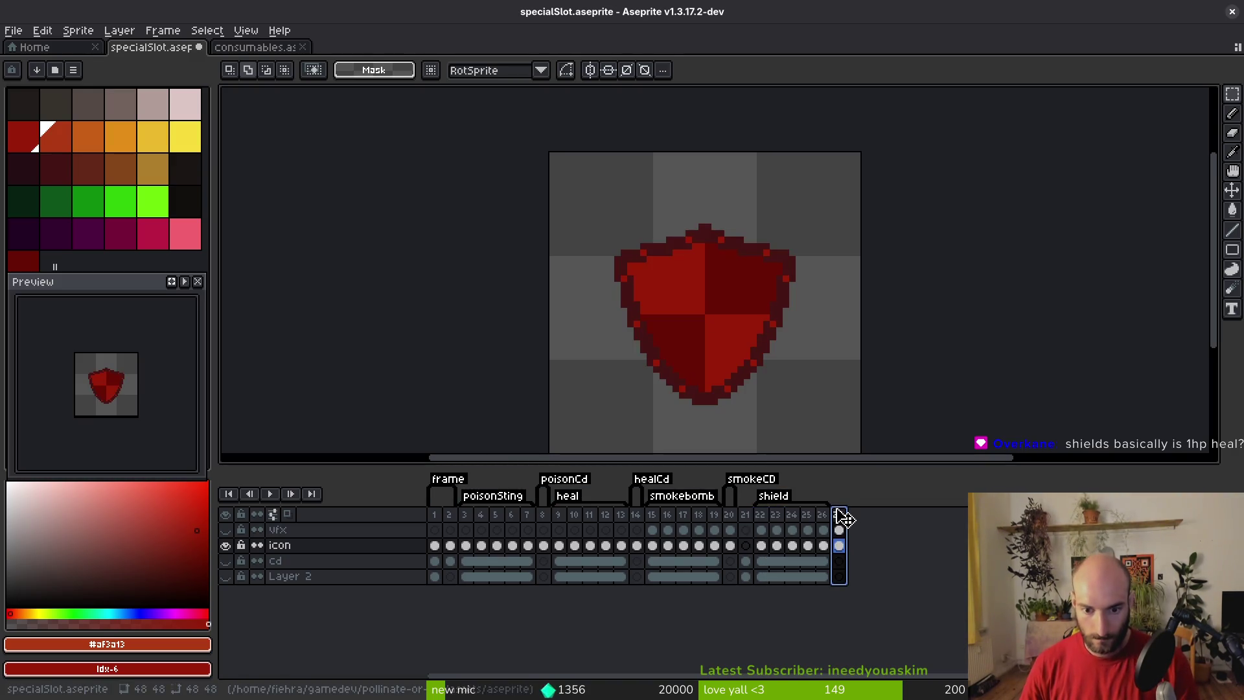
key(alt+b)
drag(841, 517, 853, 515)
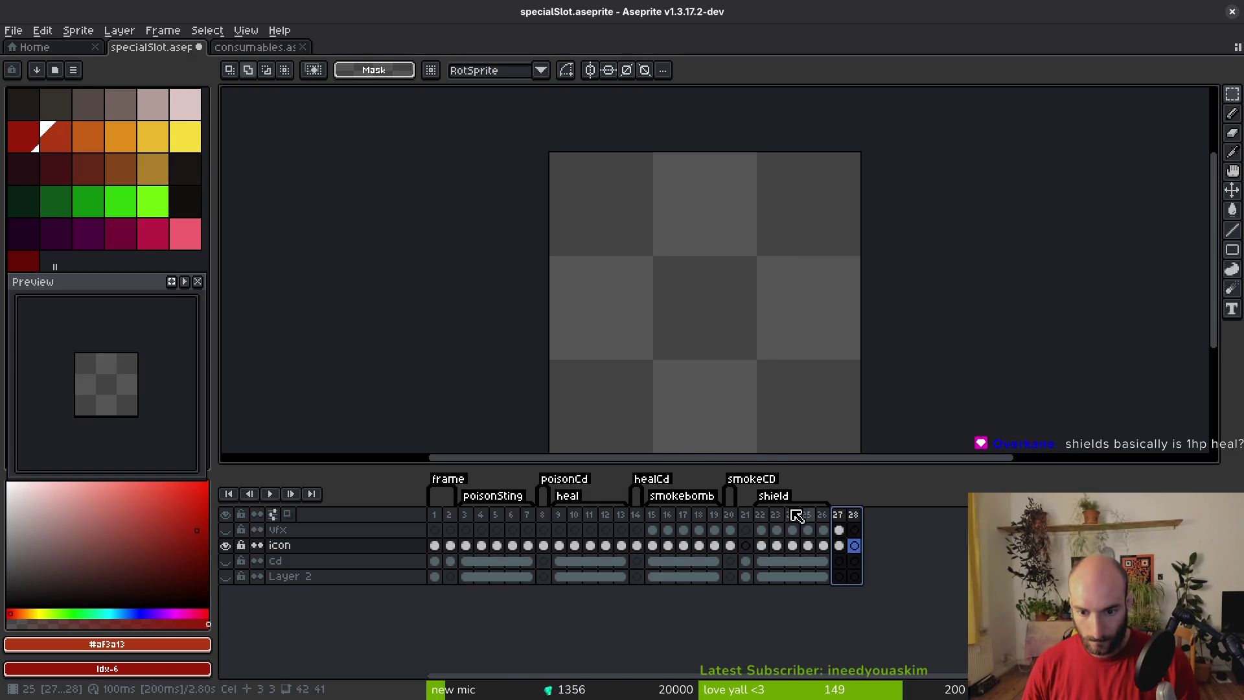
key(alt+F2)
text(shieldCd)
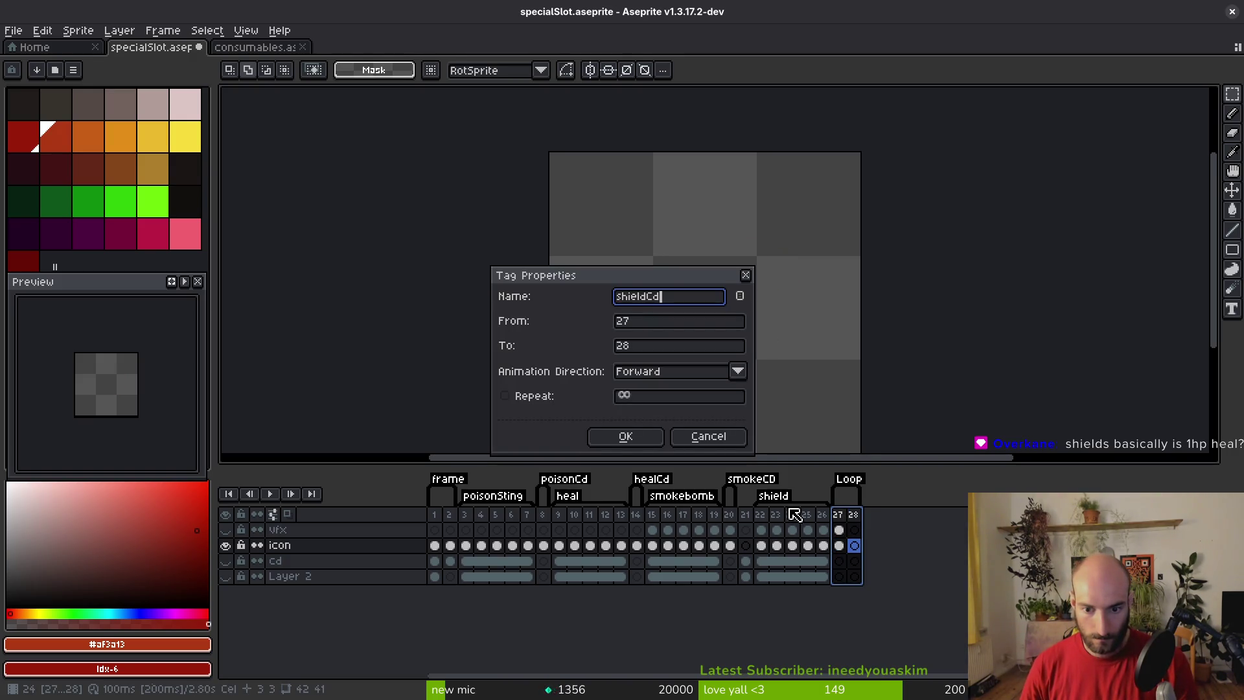
key(Return)
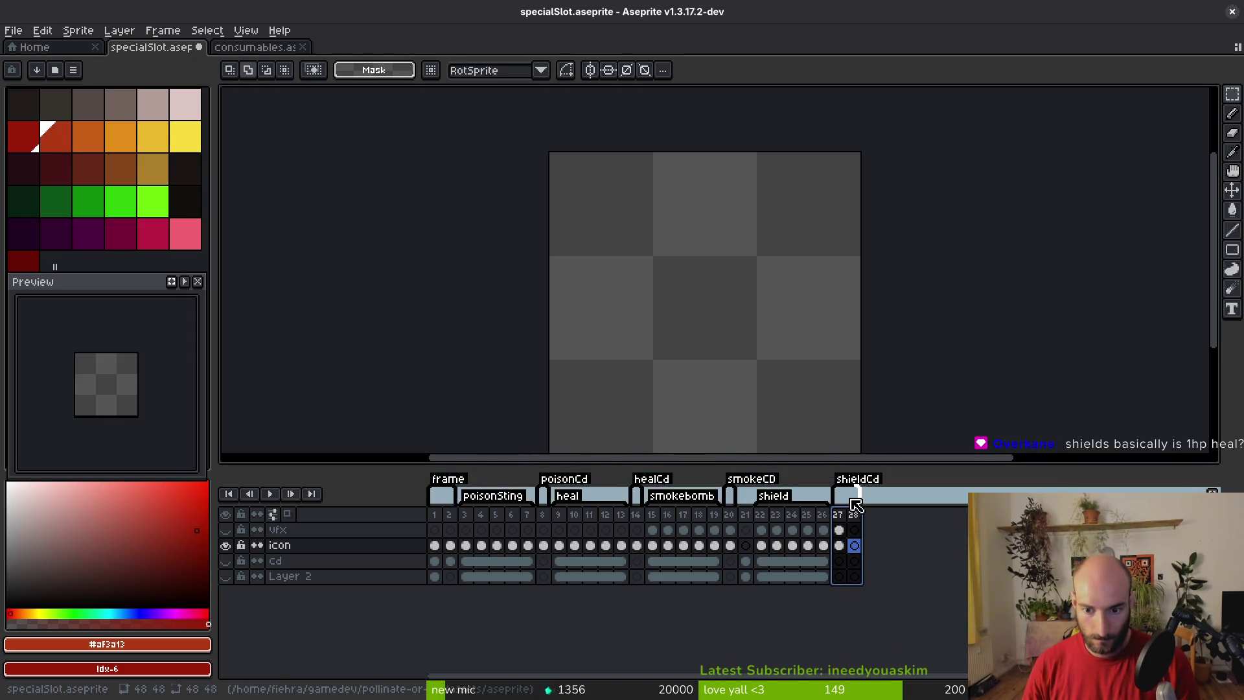
key(alt+c)
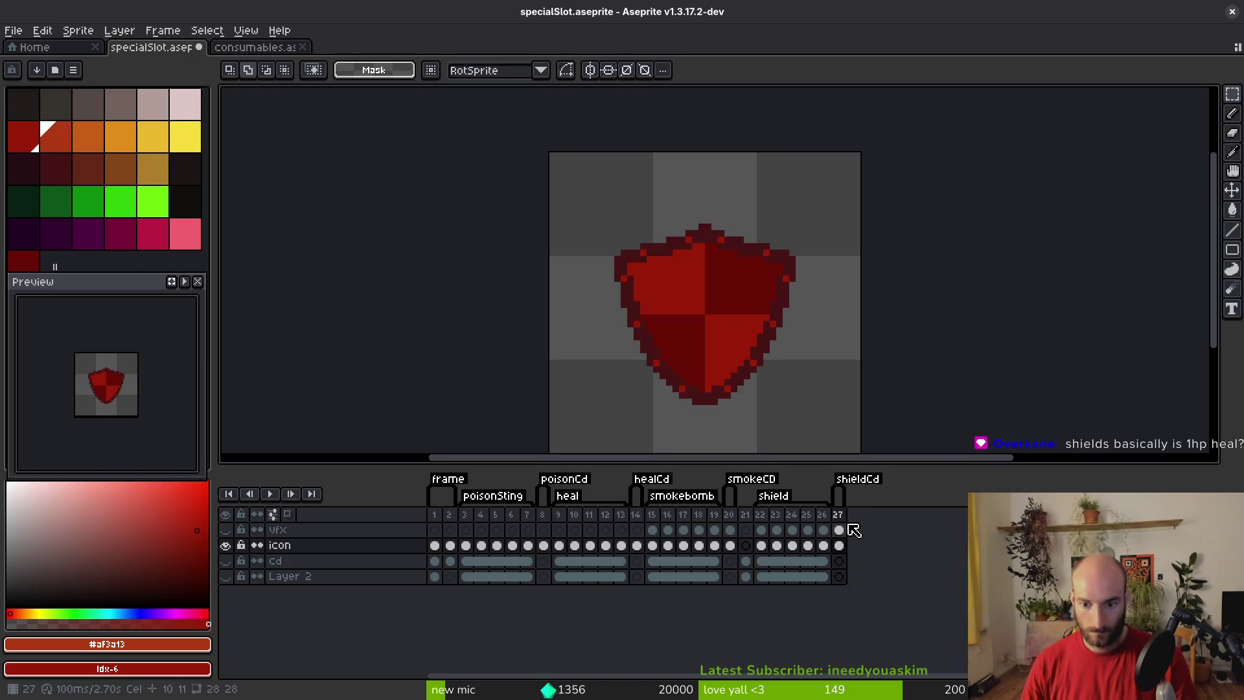
- Show the cd layer and Layer 2, hide the icon layer, and move frame 21 to the end as frame 27
click(748, 517)
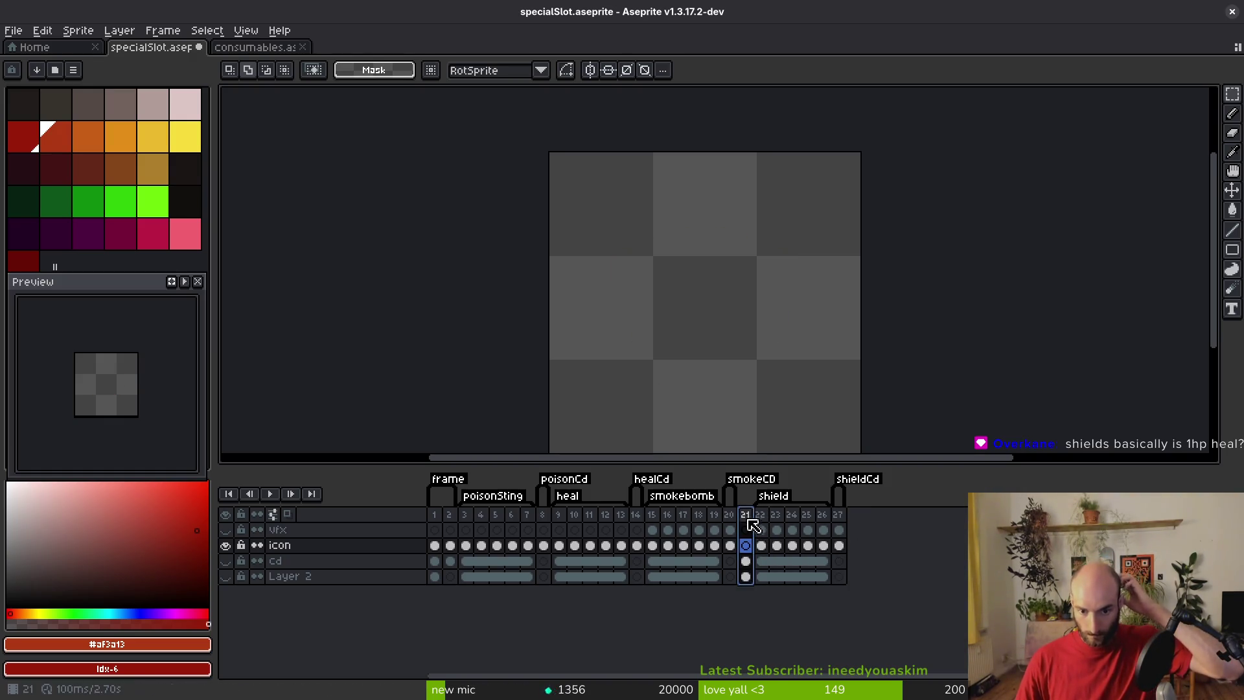
click(745, 561)
alt+click(225, 561)
click(225, 576)
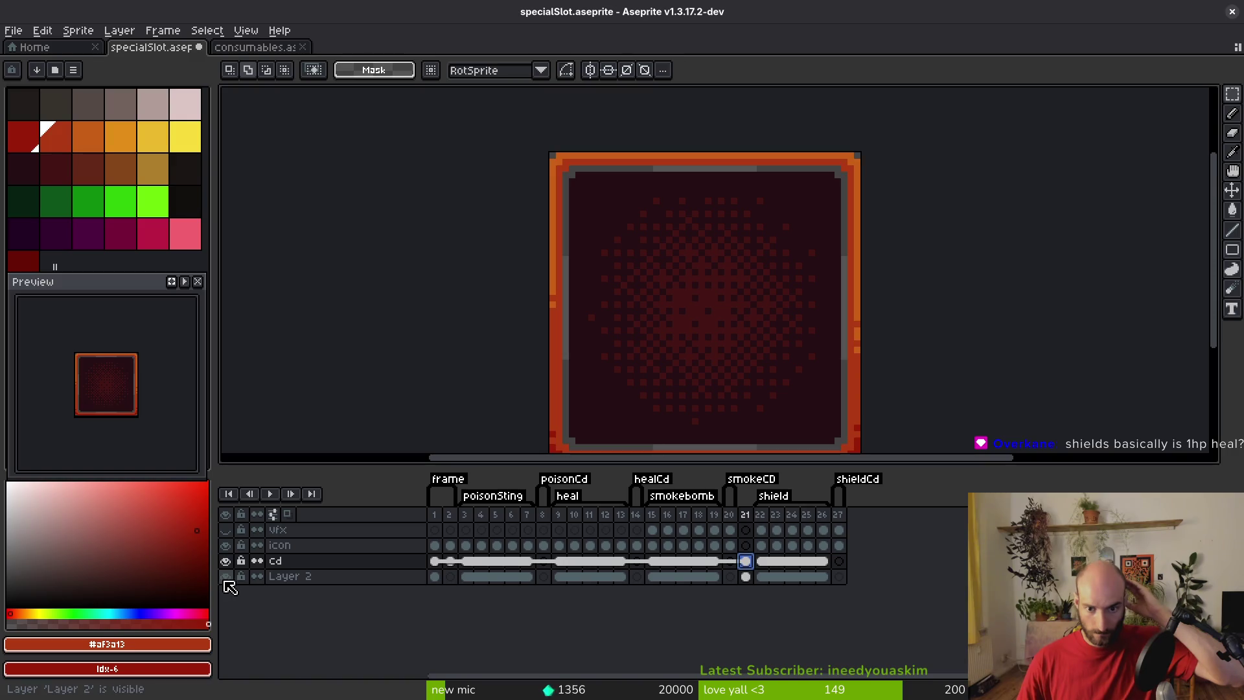
drag(750, 518, 841, 519)
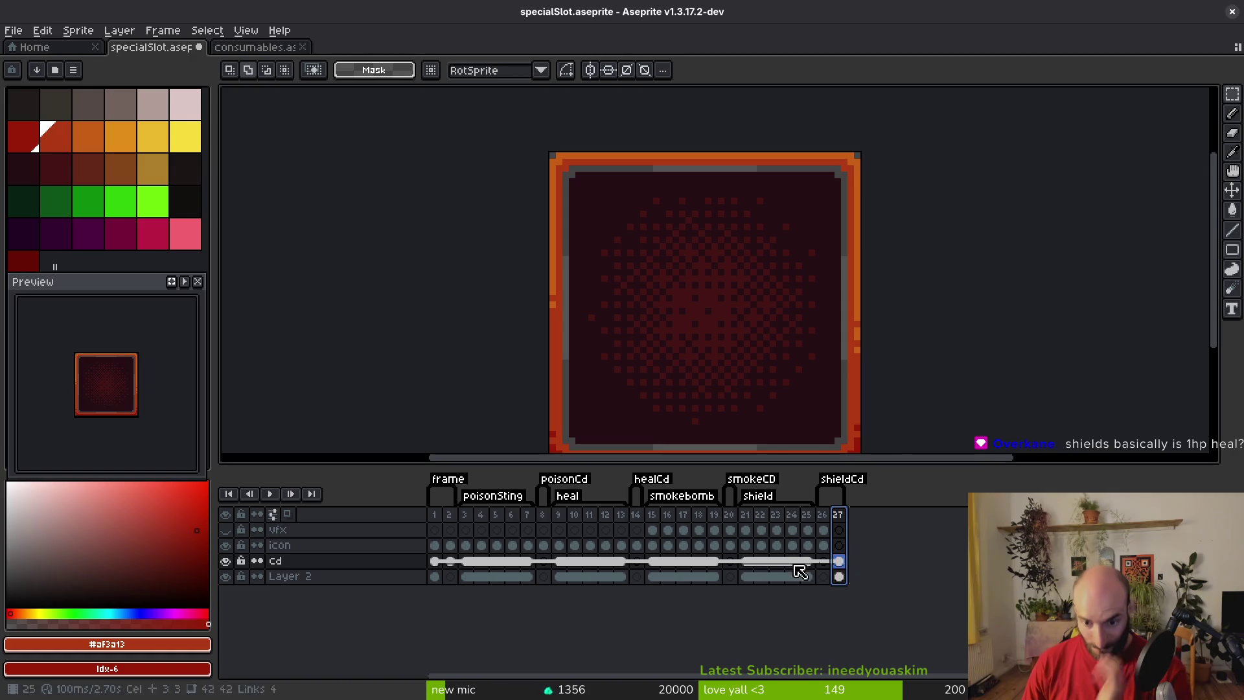
scroll(636, 311, down, 3)
- Hide the cd layer and start a sprite sheet export of frames 21–26
click(225, 561)
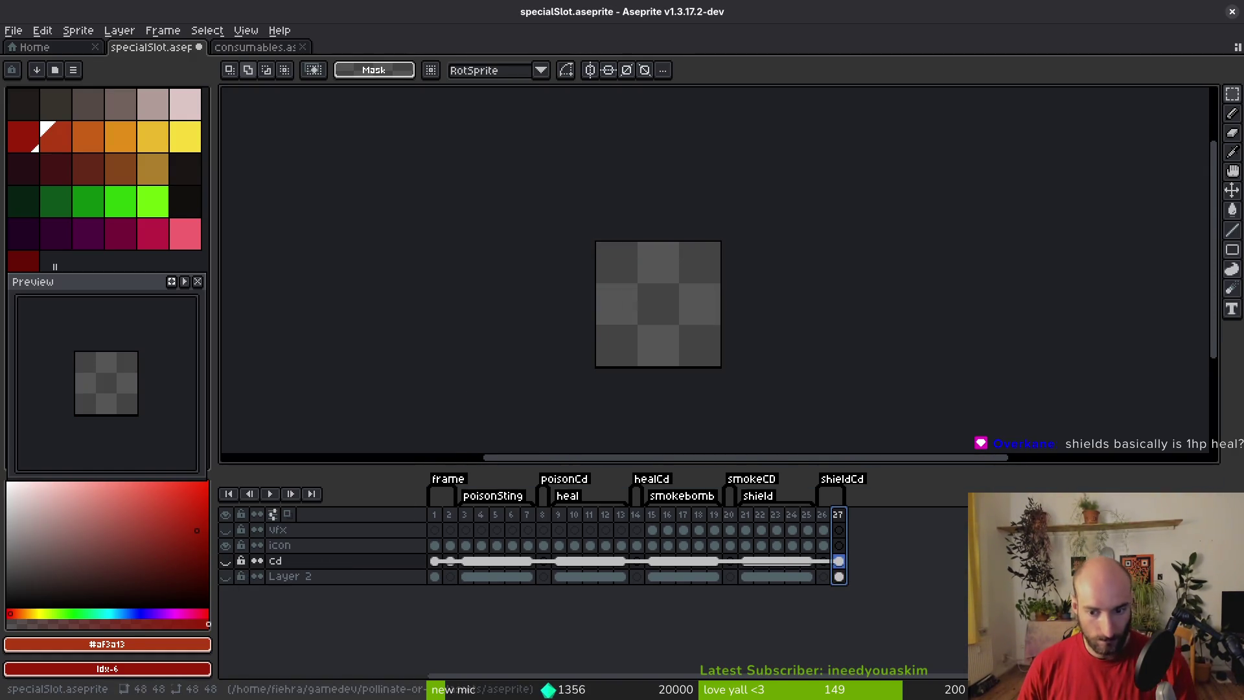
click(828, 532)
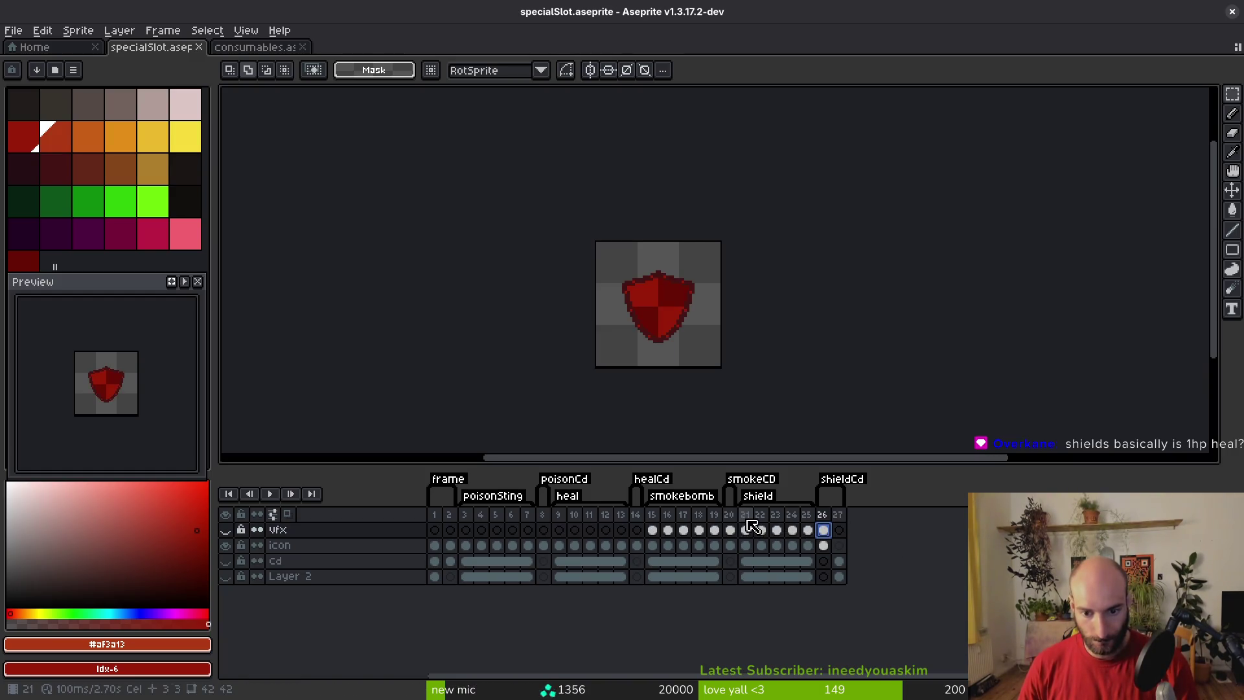
drag(747, 521, 833, 542)
key(ctrl+e)
click(527, 276)
- Export the sheet as ability_shield.png in the art/buffsConsumablesAbilities folder
click(314, 59)
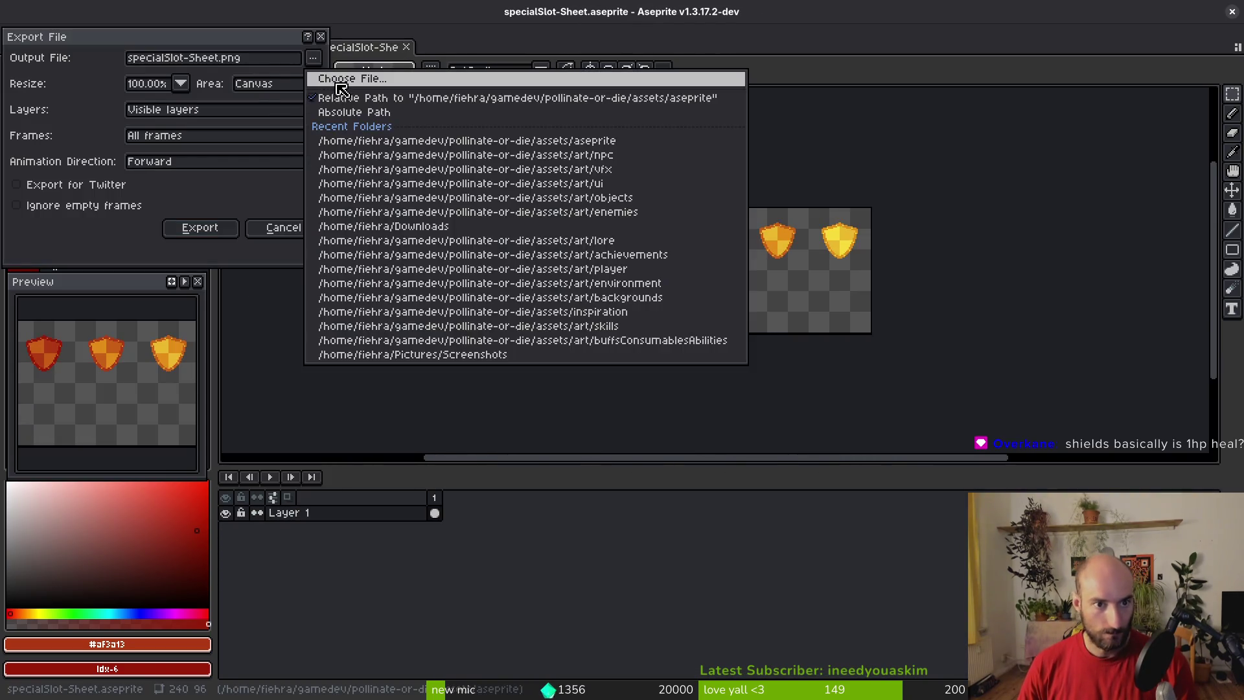
click(350, 81)
click(173, 109)
double_click(173, 168)
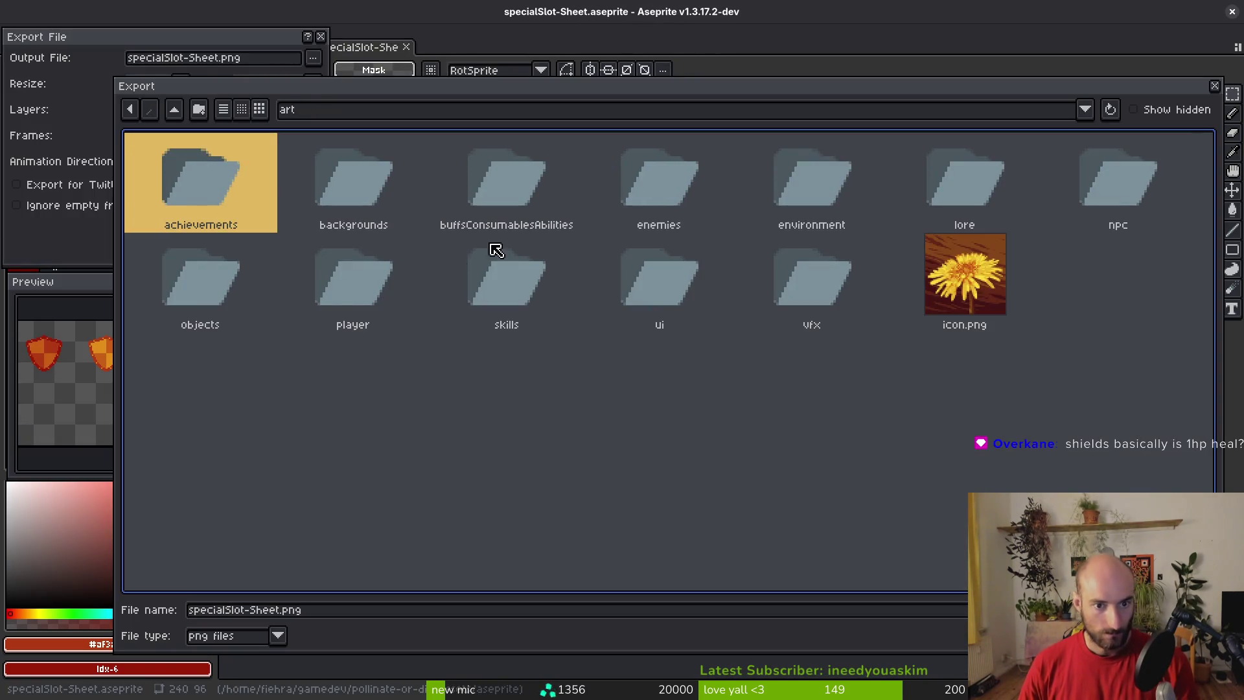
double_click(534, 172)
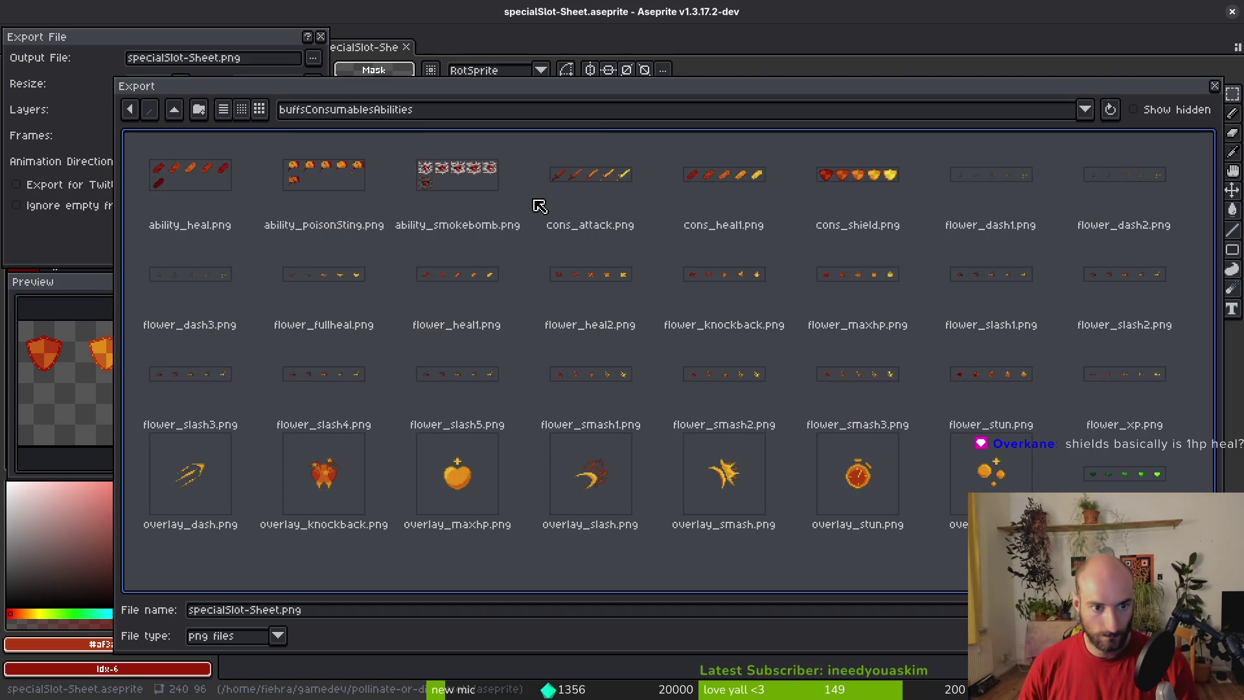
click(451, 212)
drag(228, 610, 252, 611)
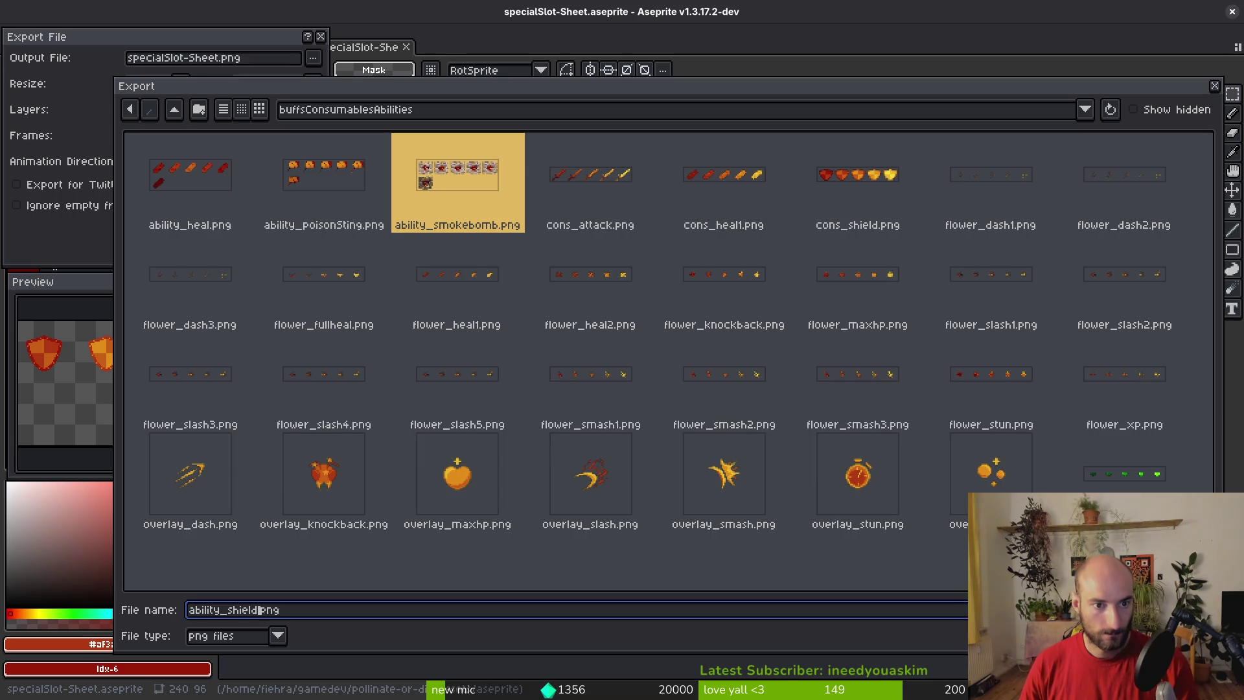
key(Return)
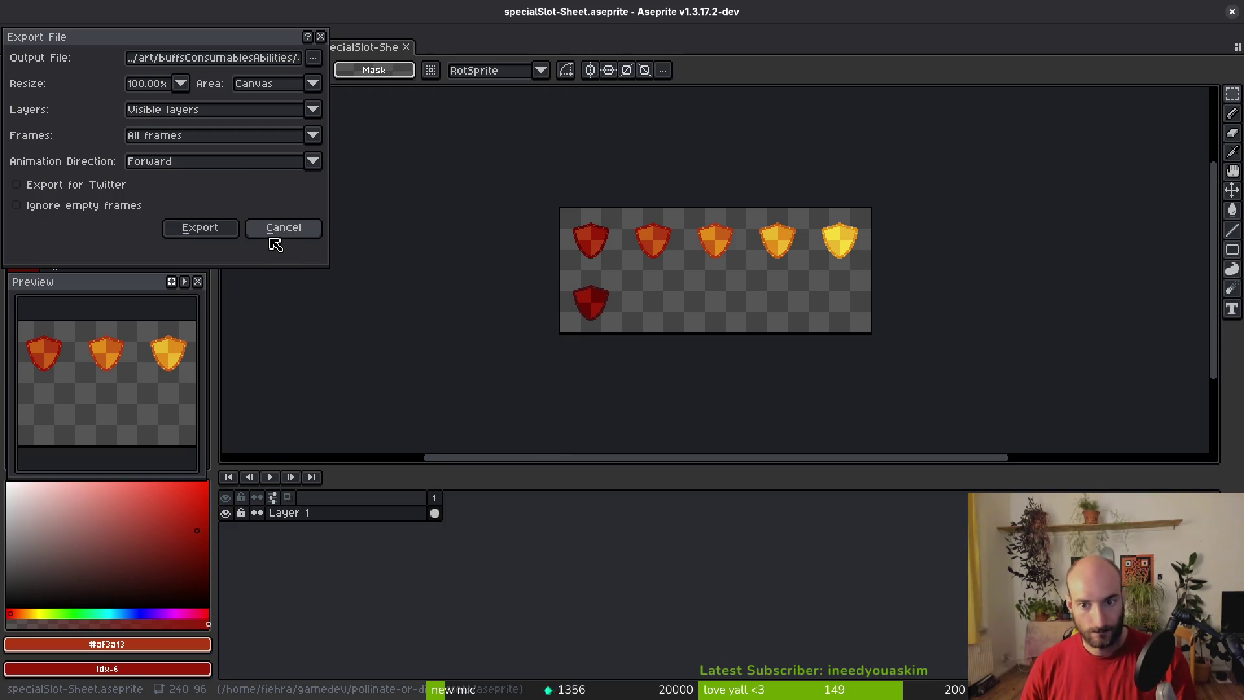
click(209, 232)
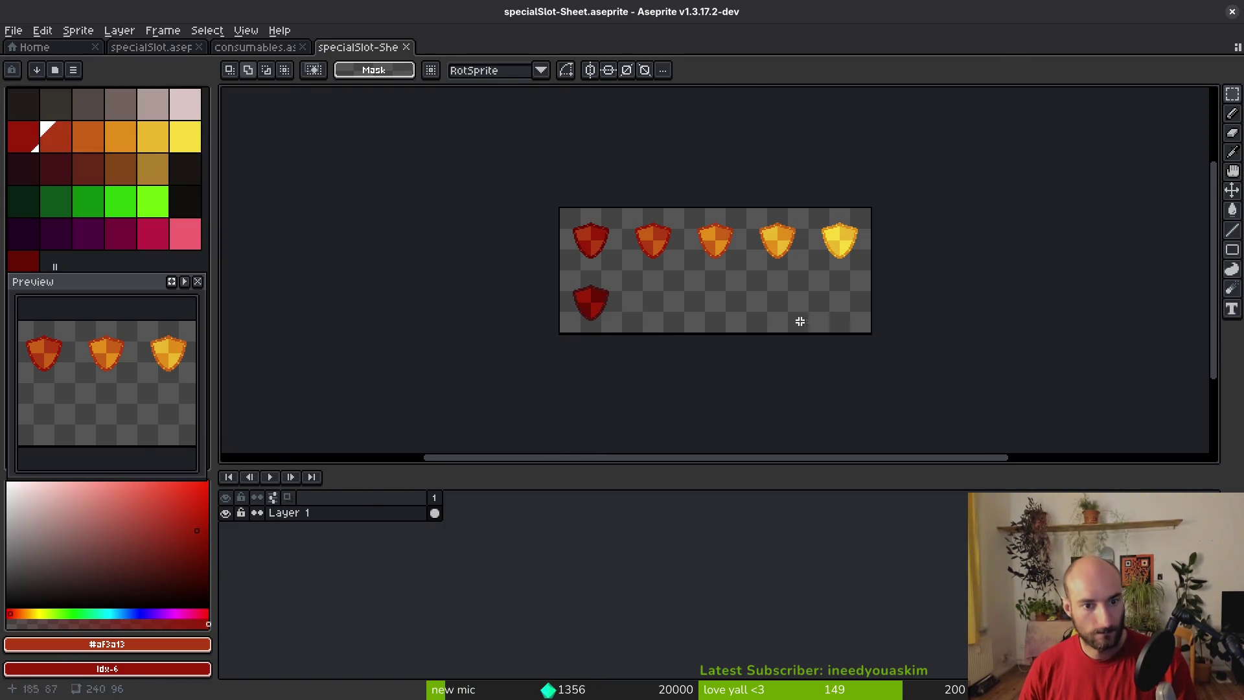
key(alt+Tab)
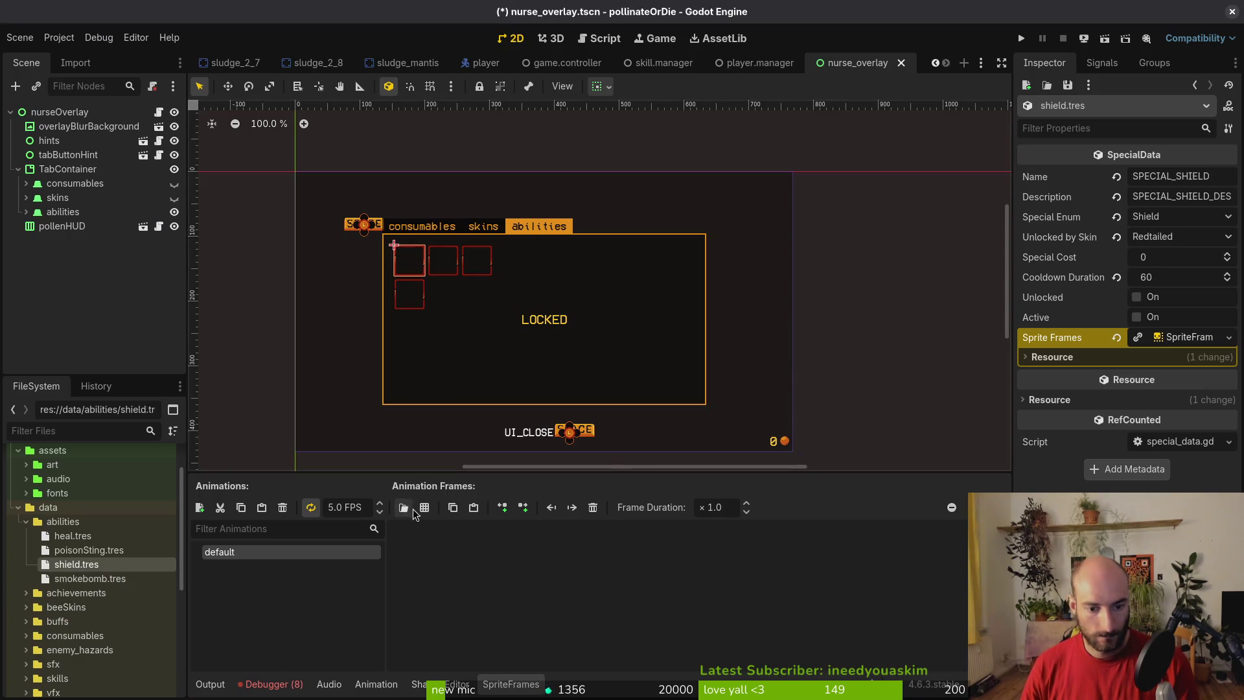
- Add the first shield frame from ability_shield.png to the default animation
click(404, 507)
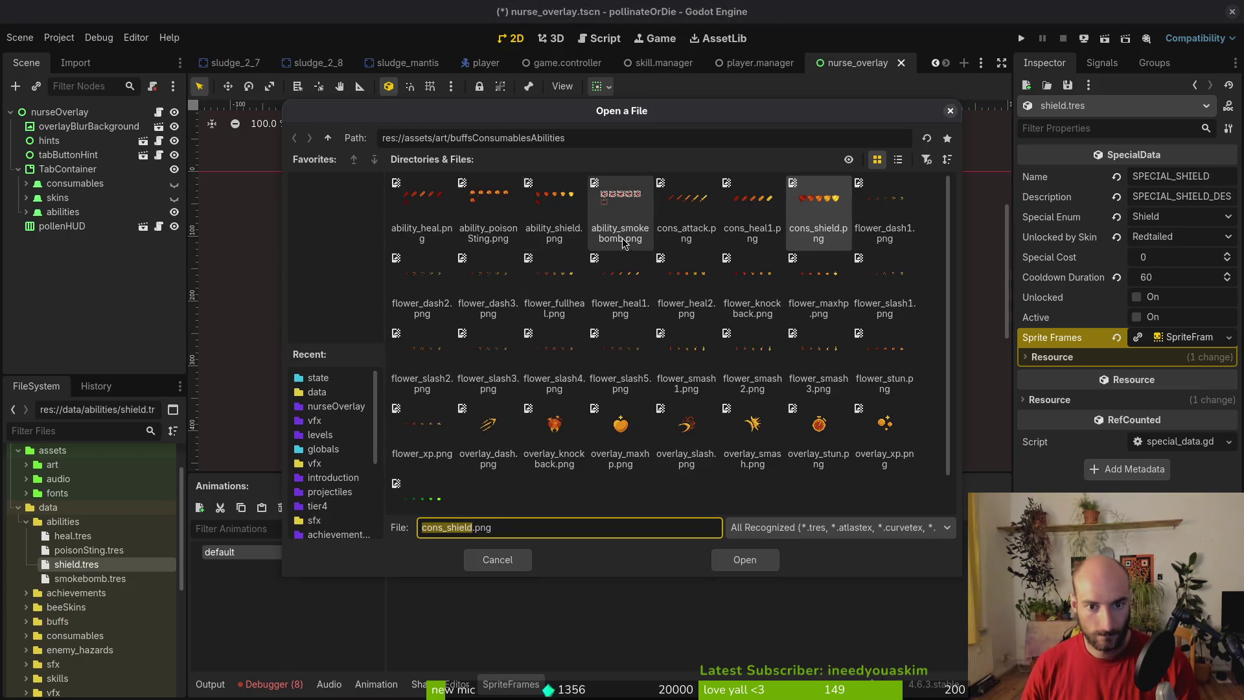
click(553, 207)
click(744, 559)
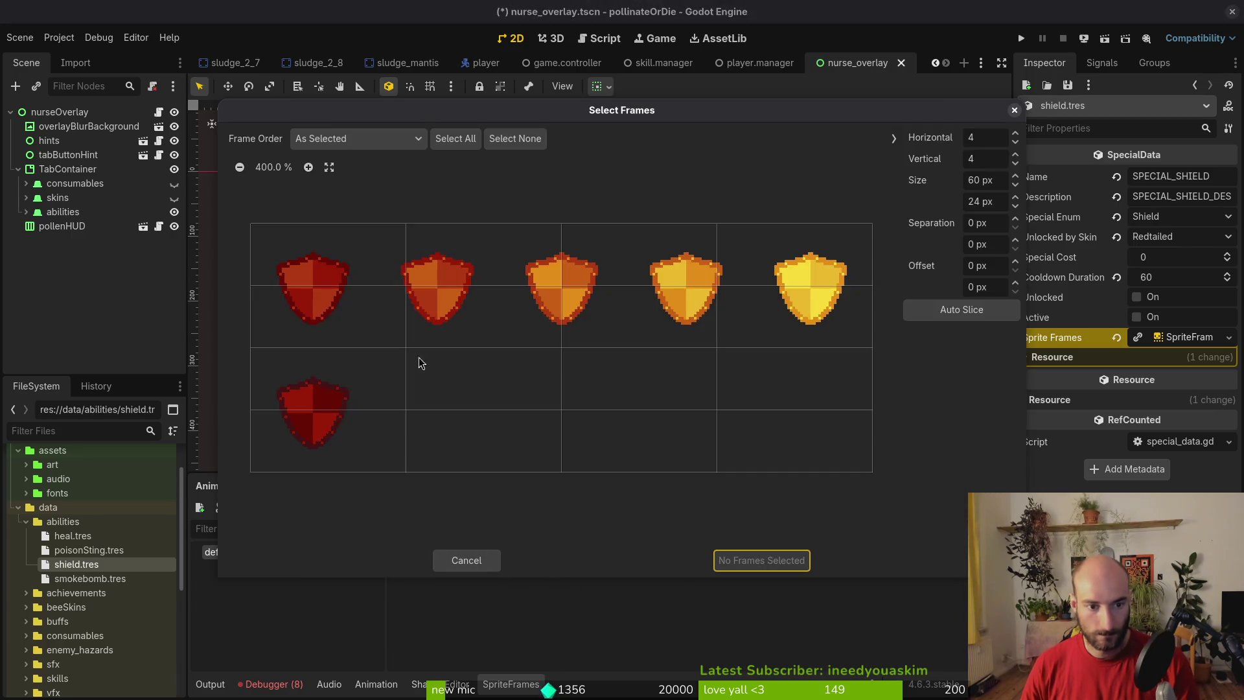
click(961, 309)
click(350, 293)
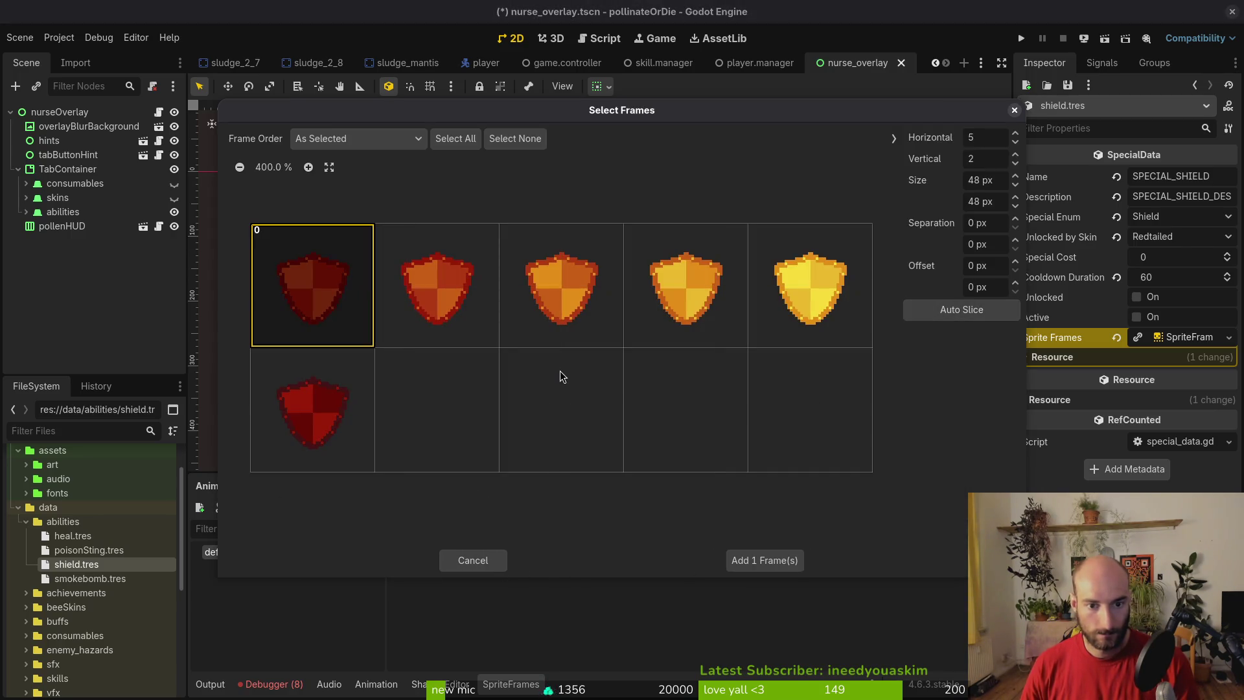
click(531, 333)
click(293, 311)
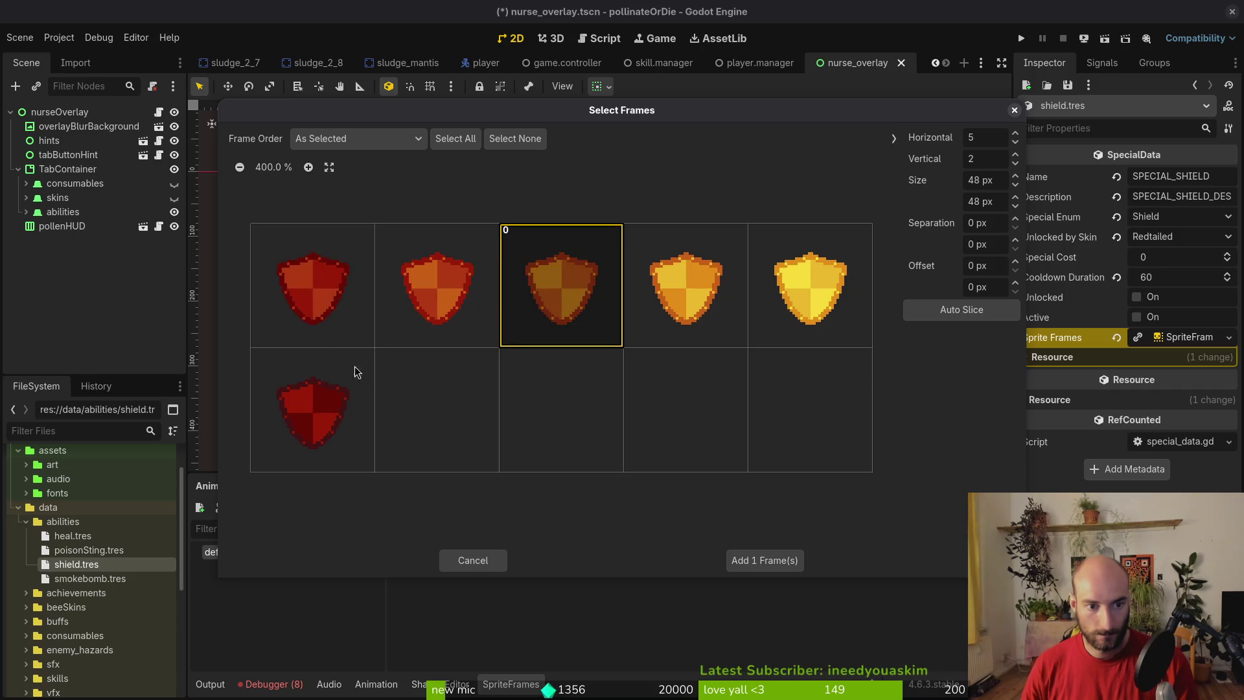
click(372, 332)
click(556, 315)
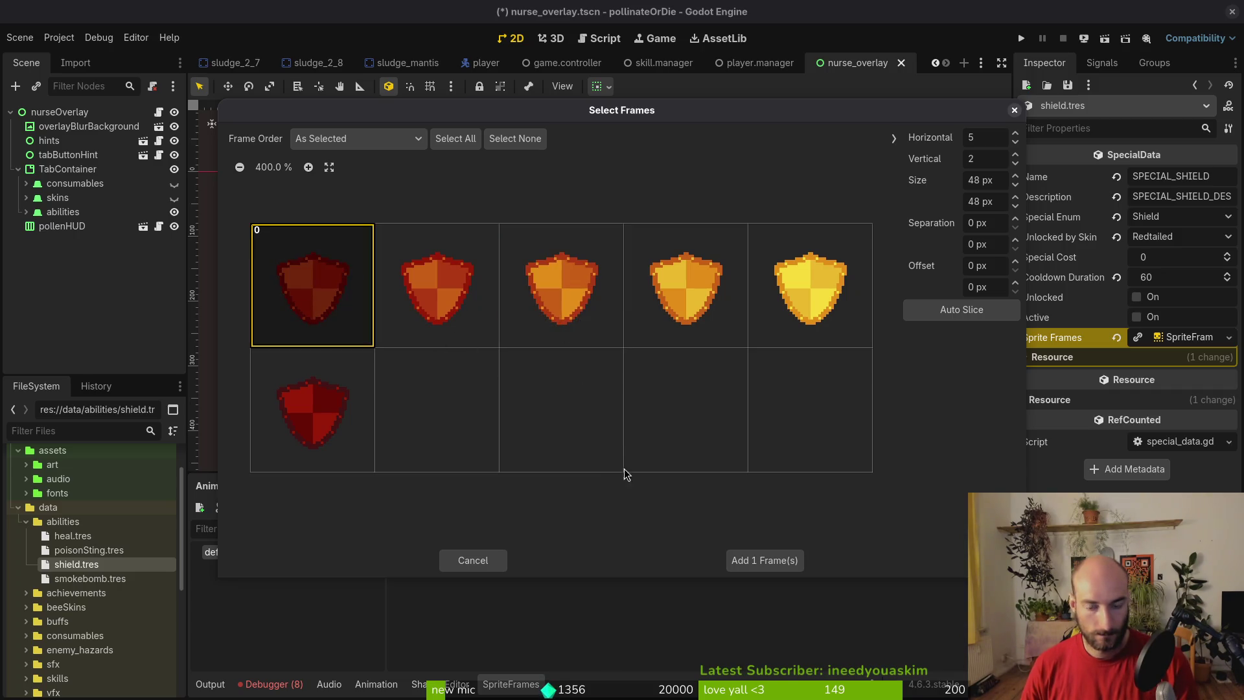
click(763, 561)
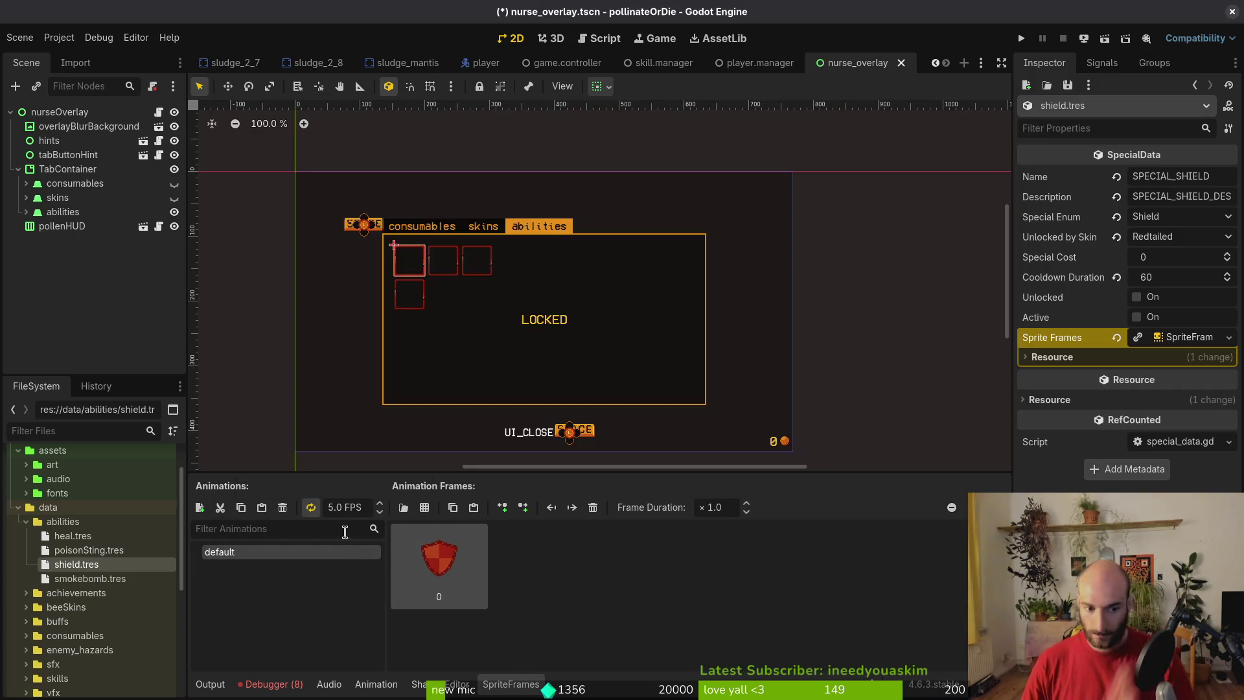
- Create a new animation named 'idle' and set its speed to 12 FPS
click(200, 507)
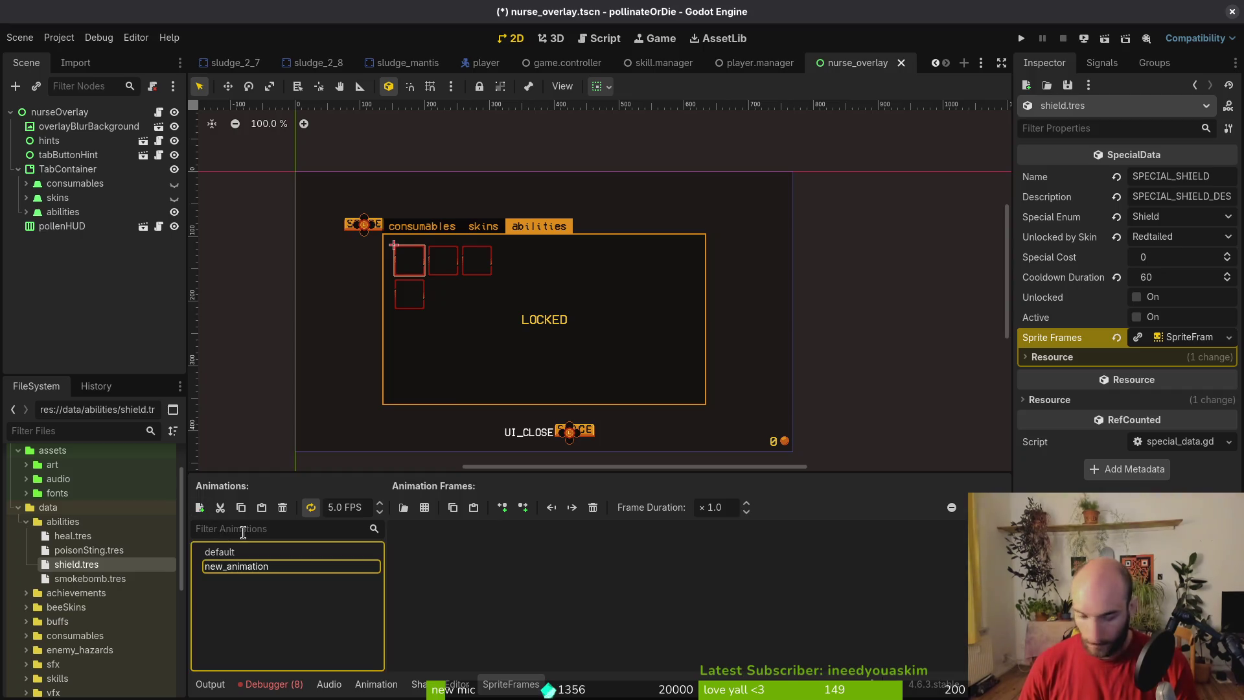
double_click(264, 565)
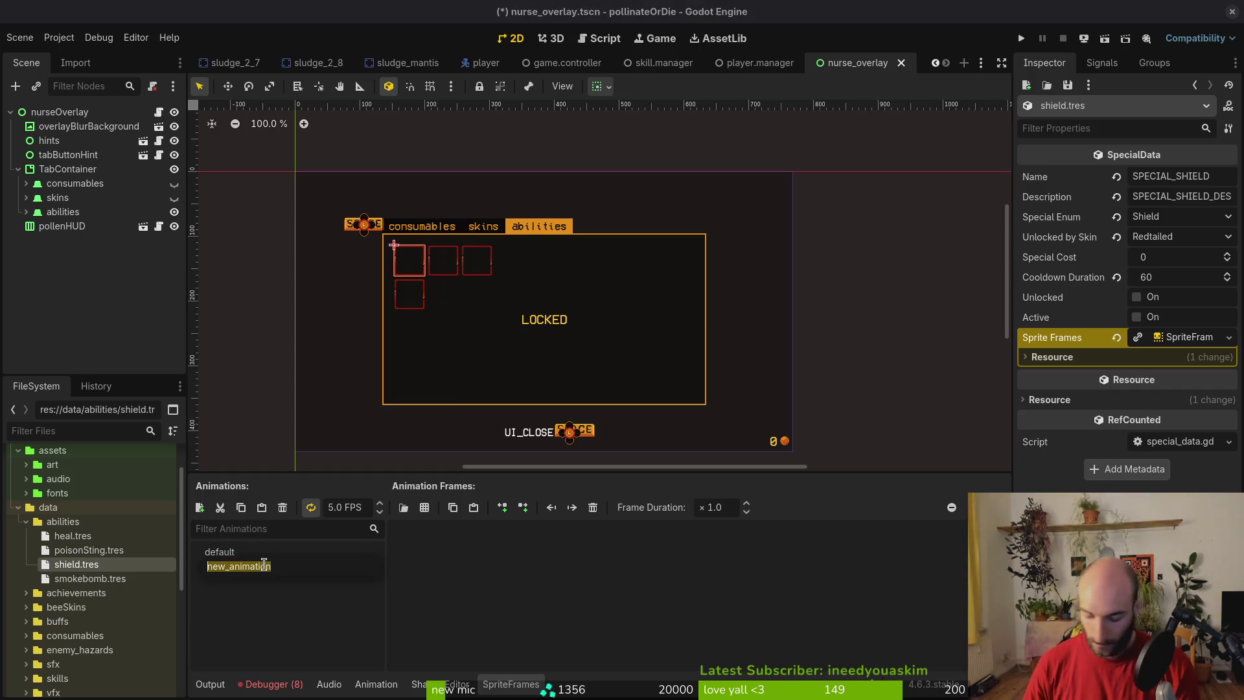
text(idle)
key(Return)
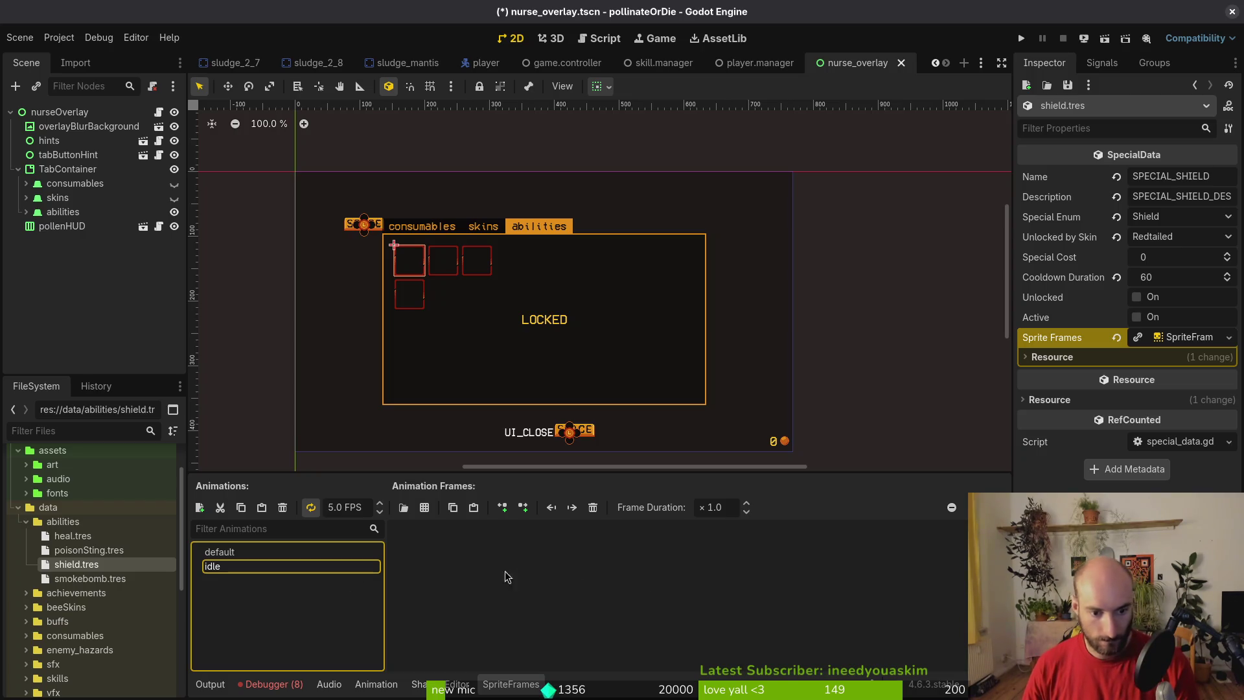
click(333, 505)
text(12)
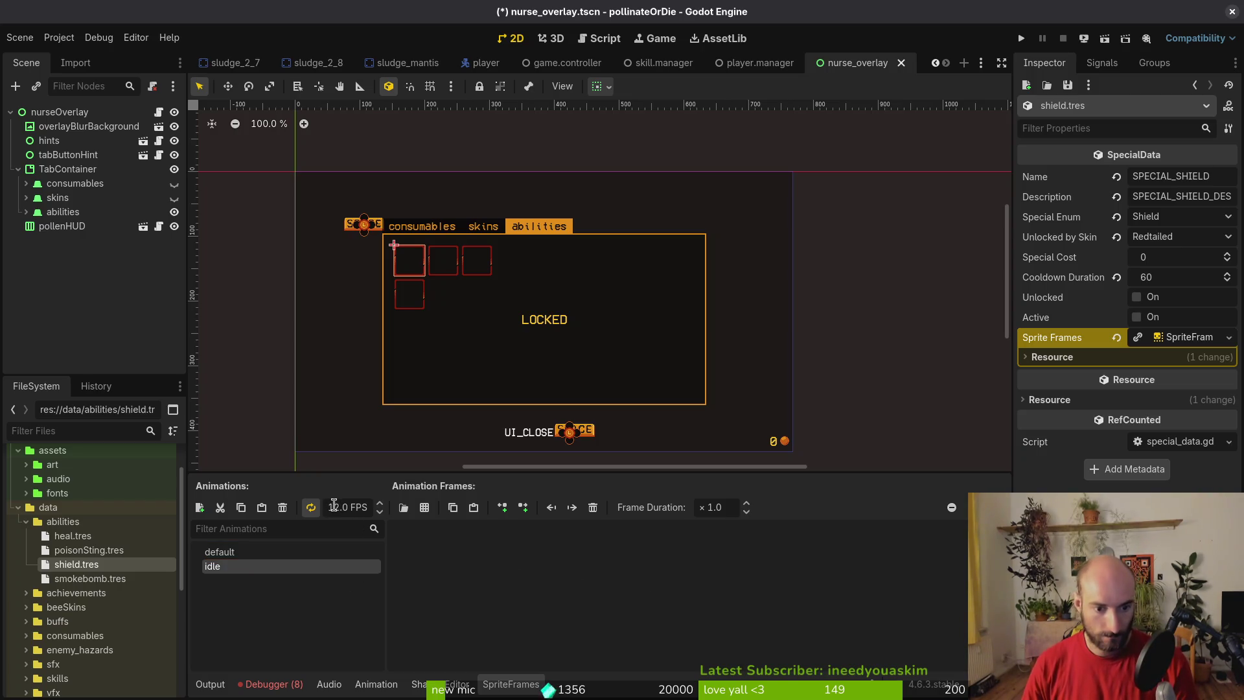
- Add all five ability_shield.png frames to idle and save the scene
click(425, 508)
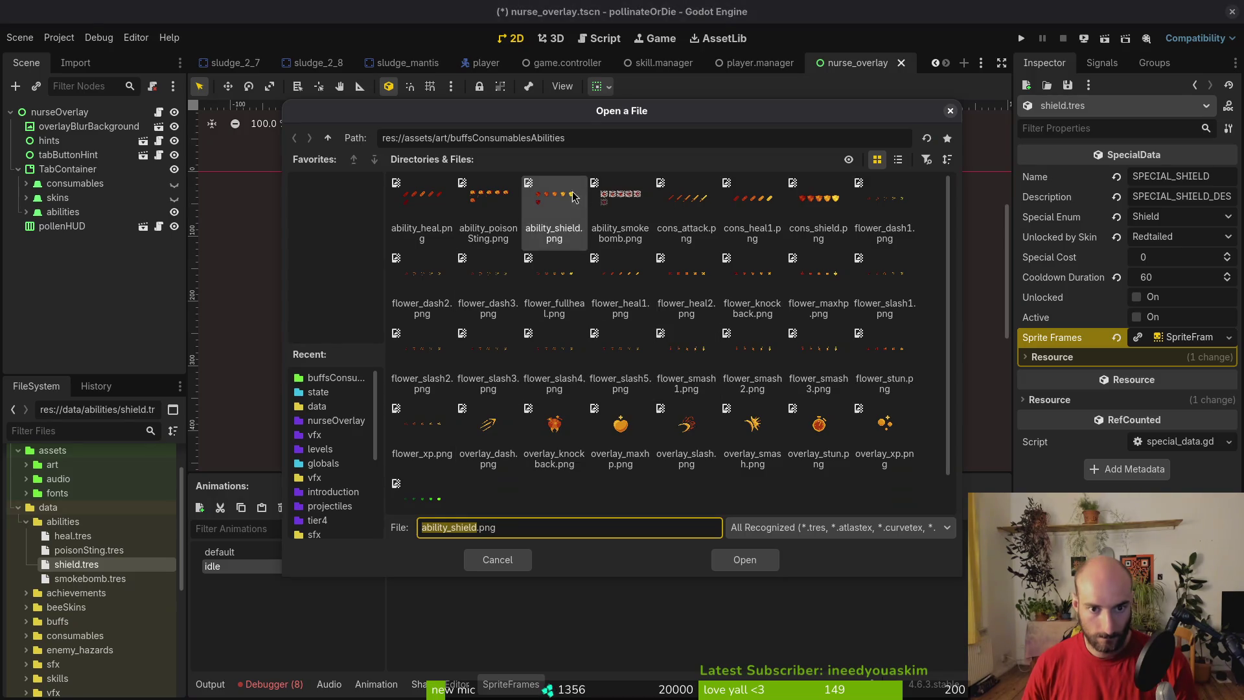
click(745, 560)
mouse_move(305, 285)
mouse_down()
mouse_move(750, 325)
mouse_move(784, 298)
mouse_up()
click(745, 558)
key(ctrl+s)
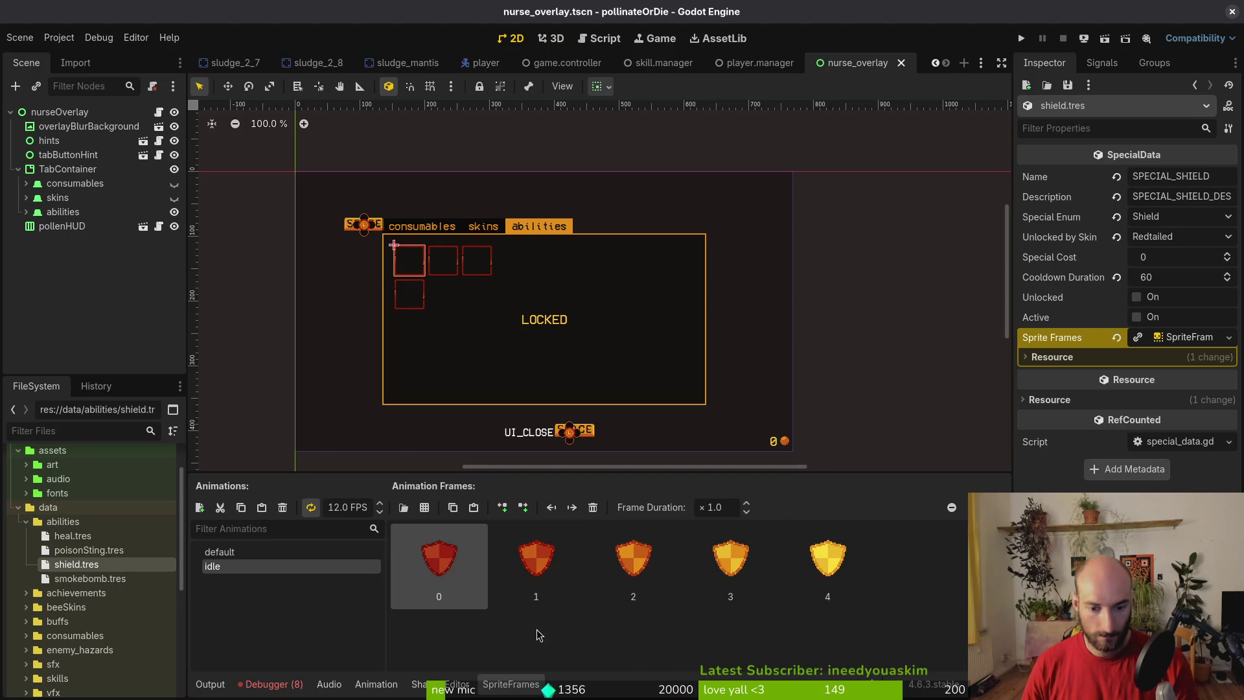
click(85, 579)
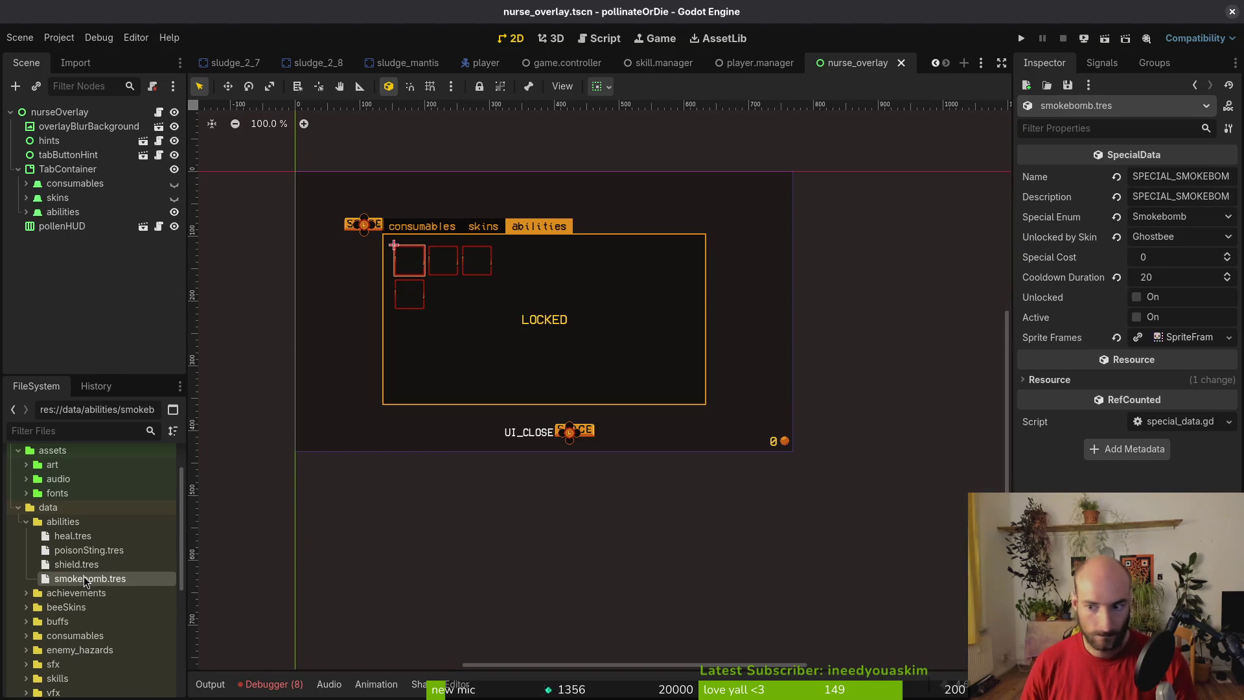
- Inspect smokebomb's idle animation frames, then return to the shield ability data
click(1189, 336)
click(233, 567)
click(235, 567)
click(77, 565)
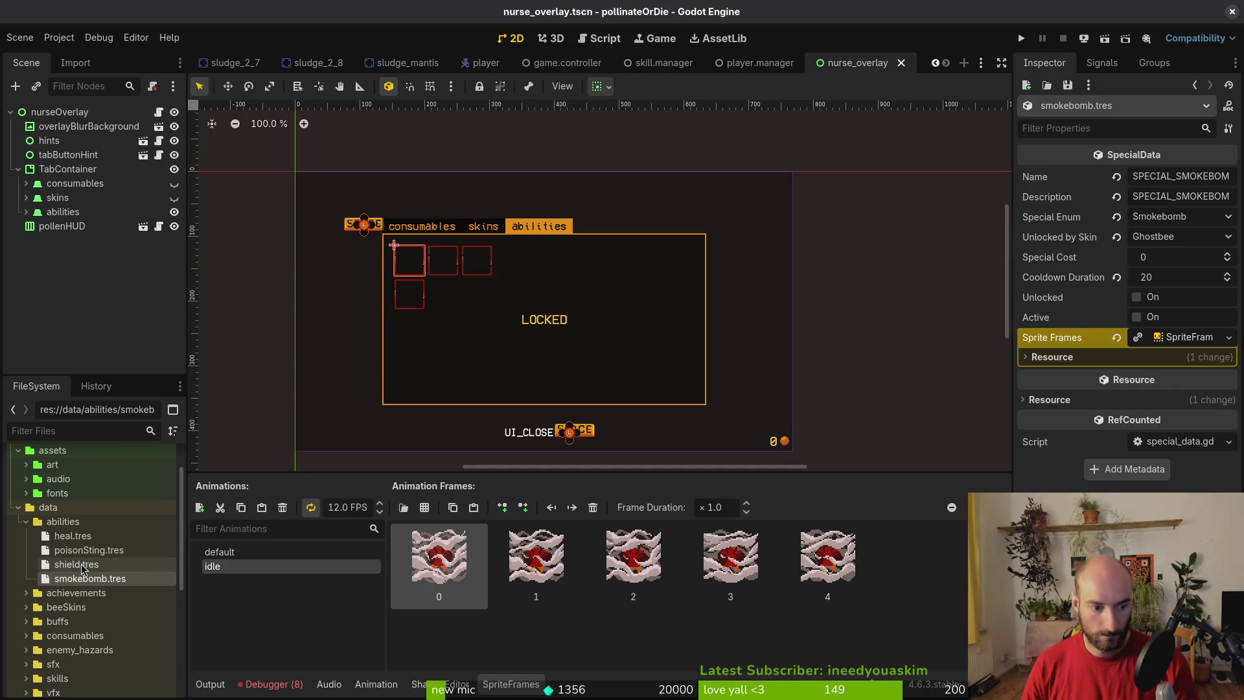
click(1183, 339)
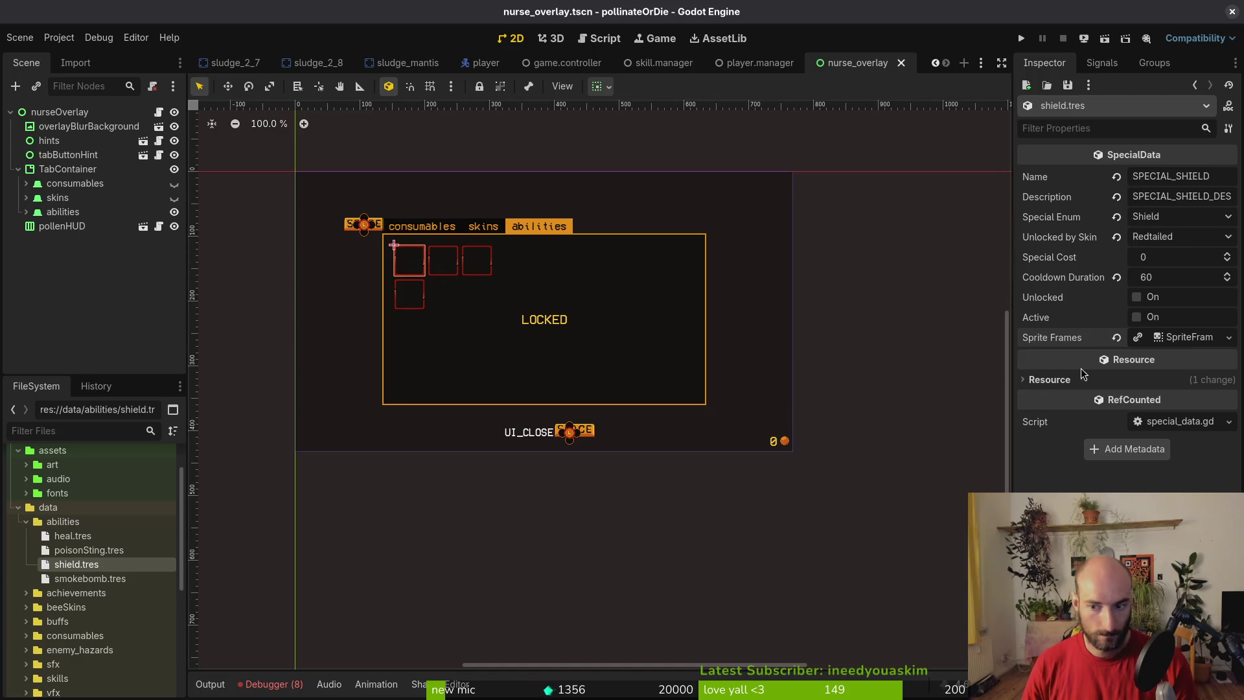
click(1194, 341)
- Add the first ability_shield.png frame to shield.tres, save, and run the project
click(235, 553)
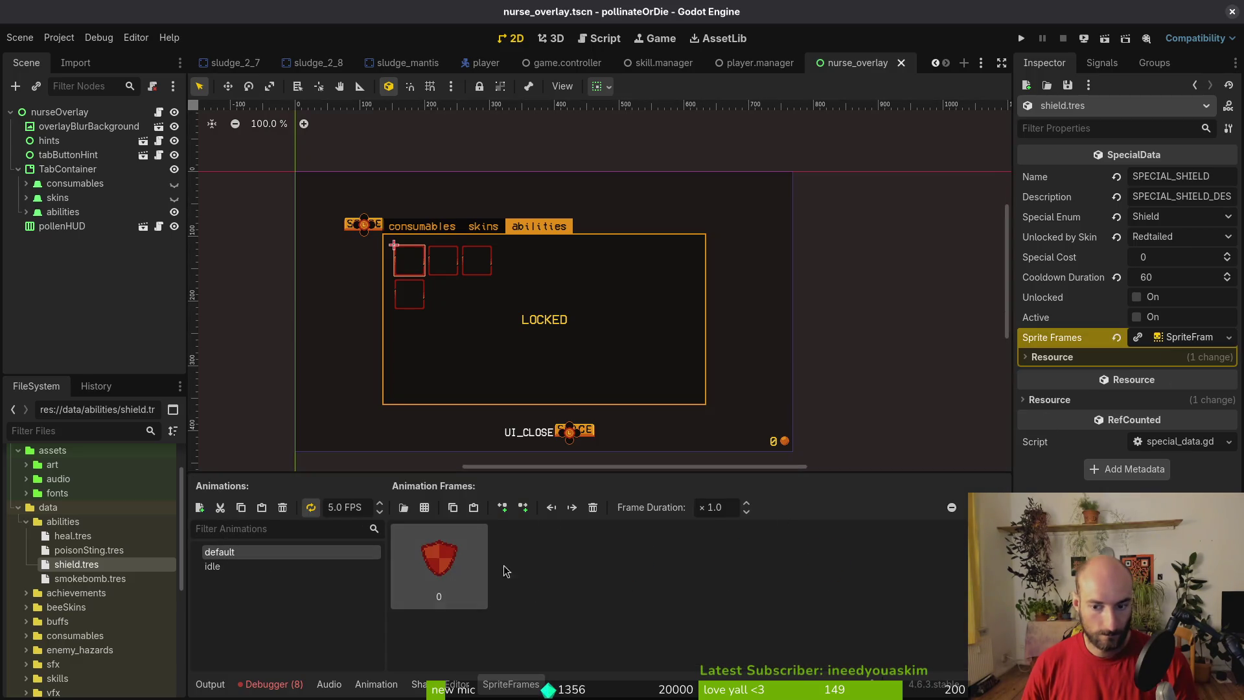
click(403, 509)
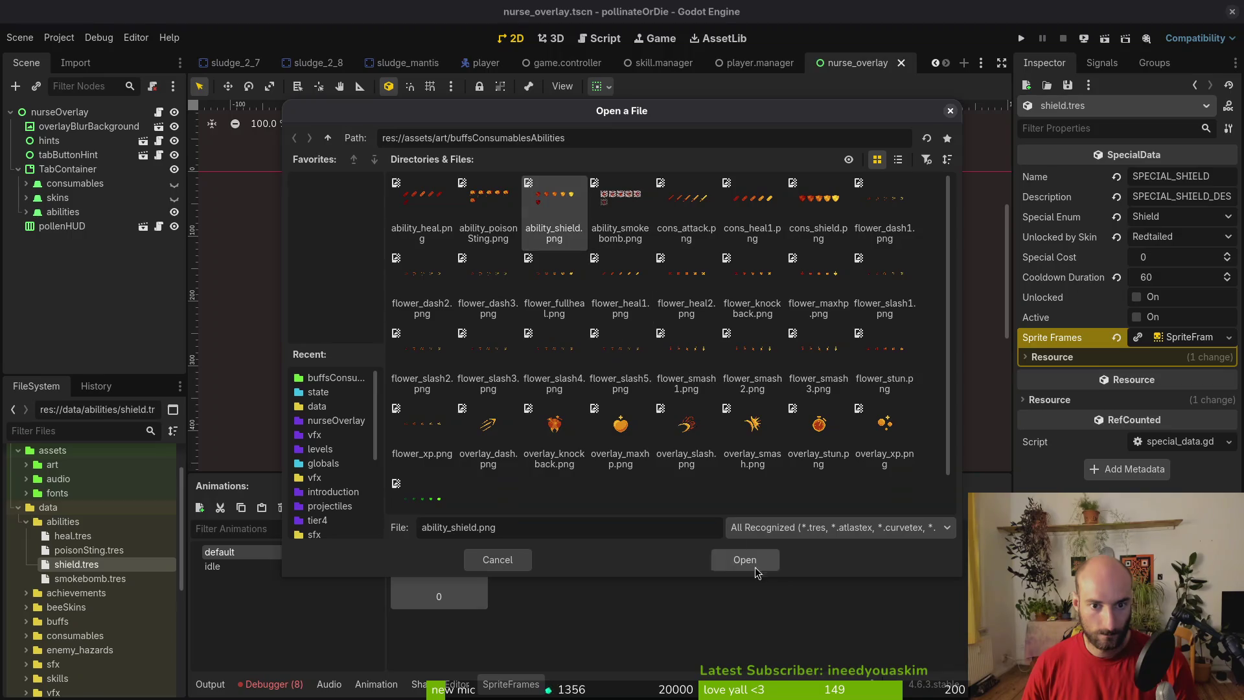
click(755, 558)
click(305, 407)
click(765, 562)
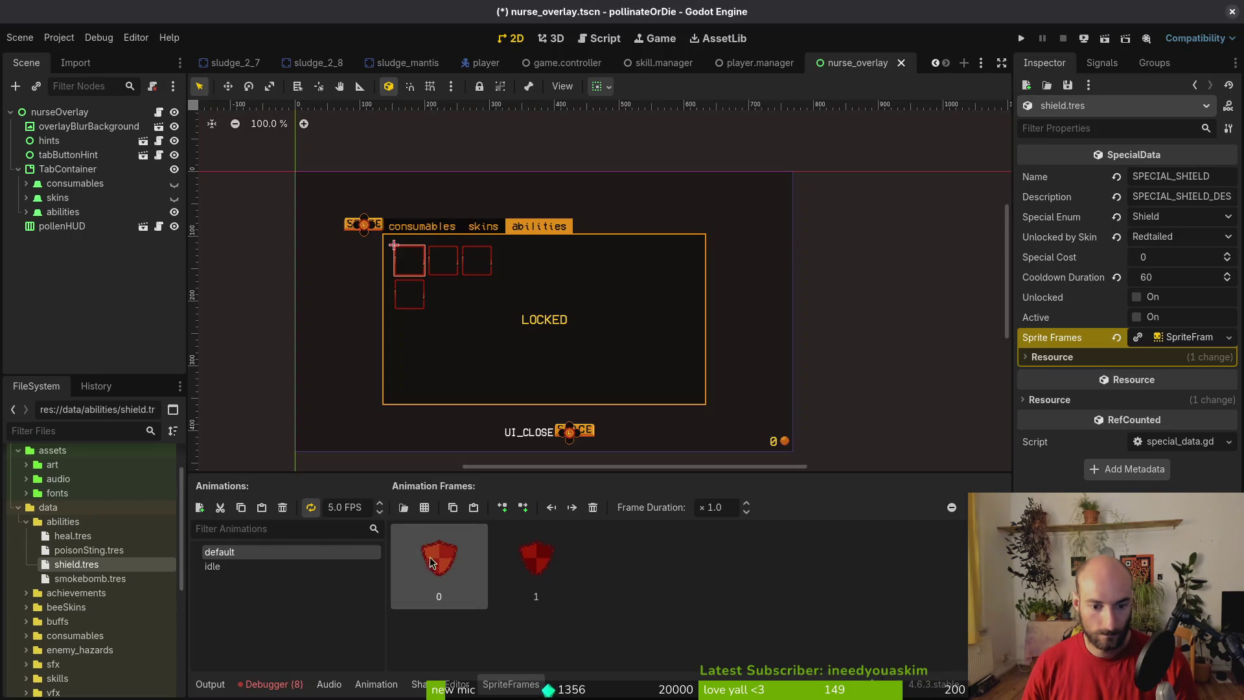
key(ctrl+s)
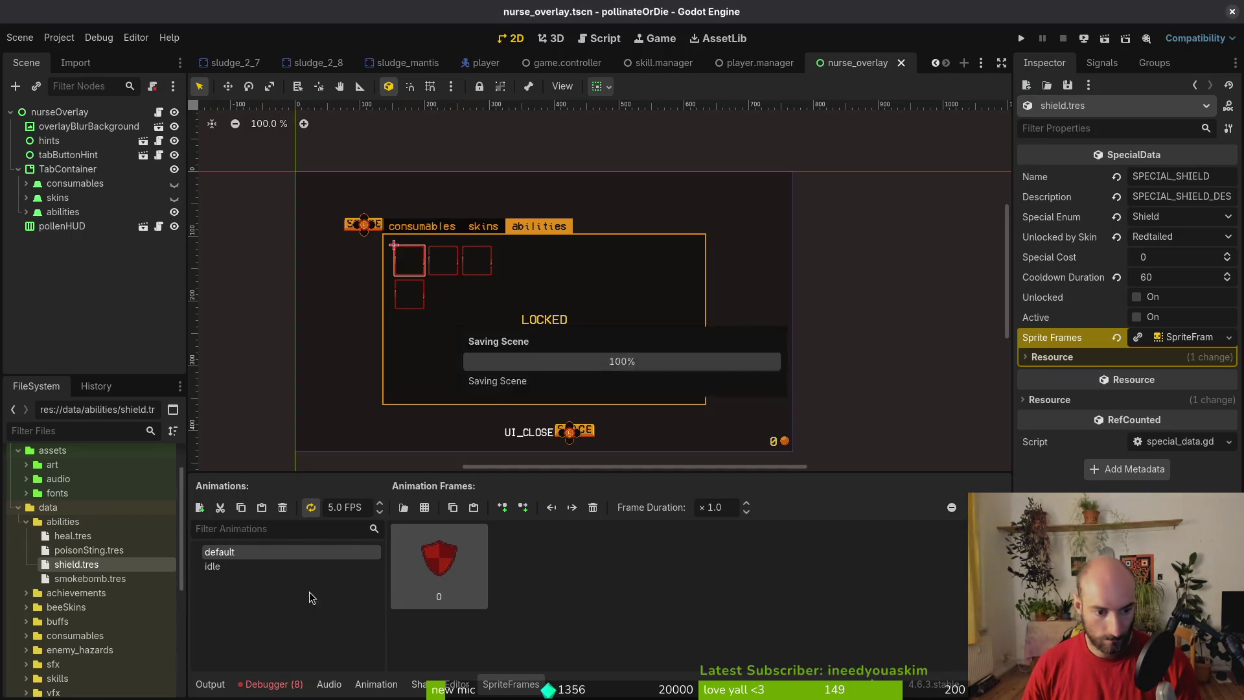
click(1190, 338)
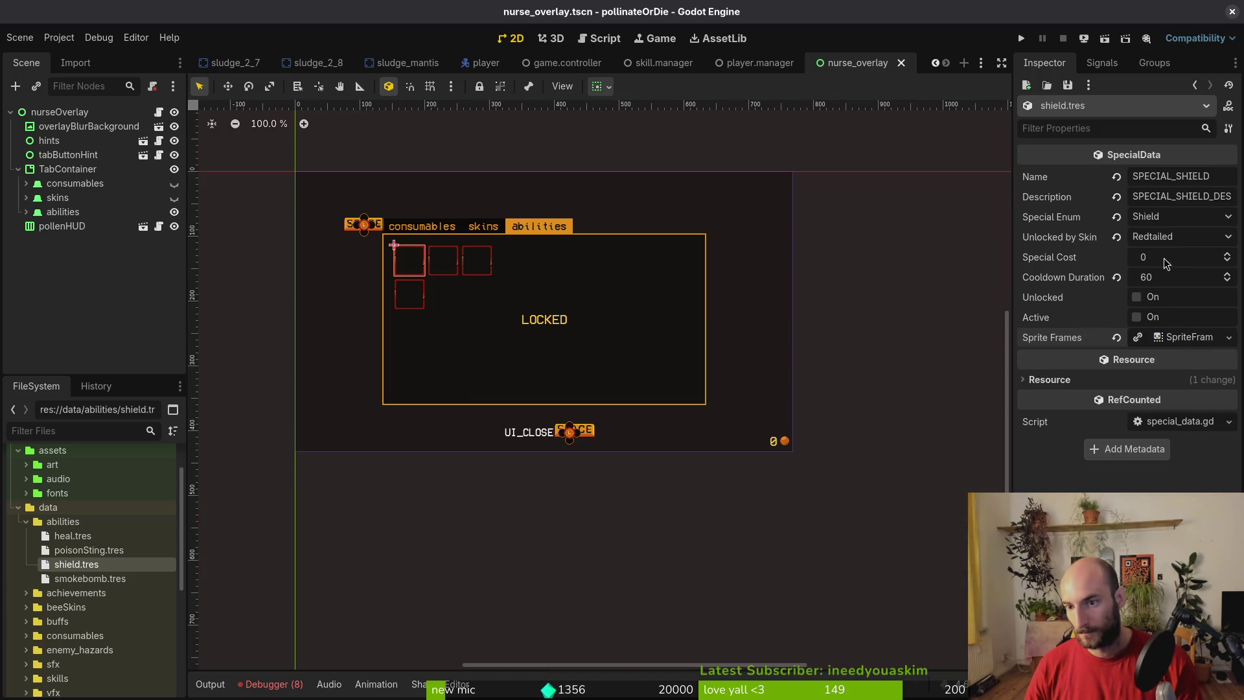
click(1020, 39)
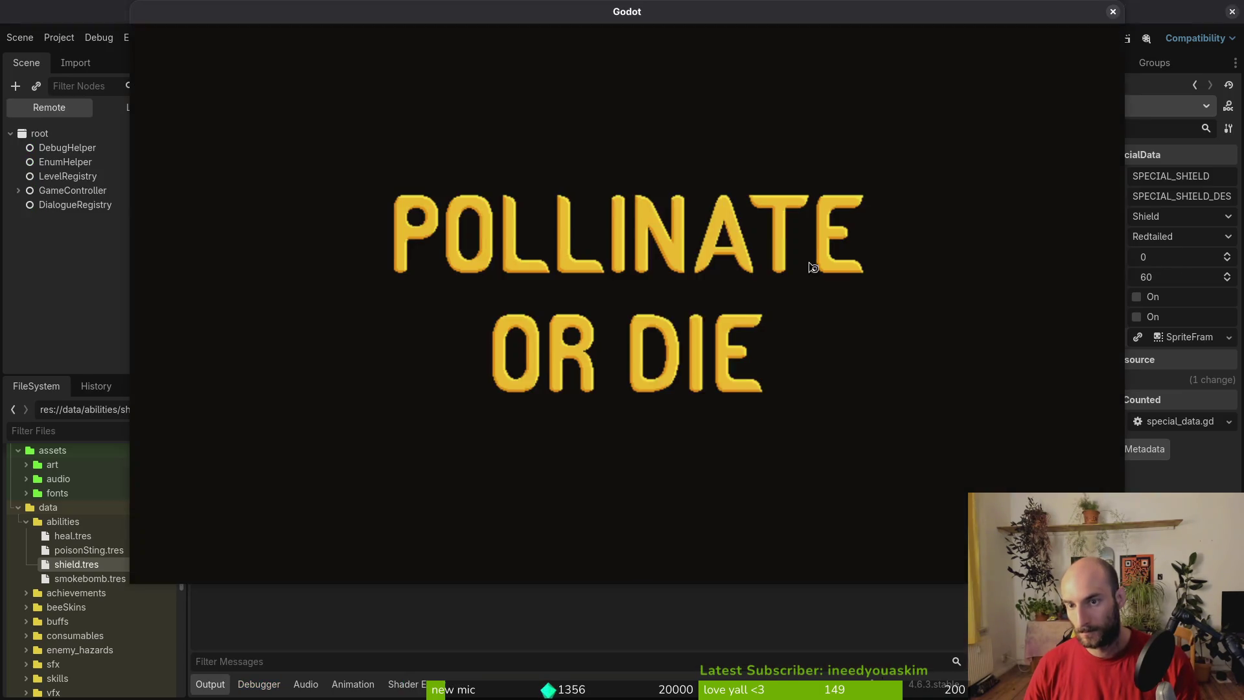
- Set the shield's Cooldown Duration to 45 and save
key(Return)
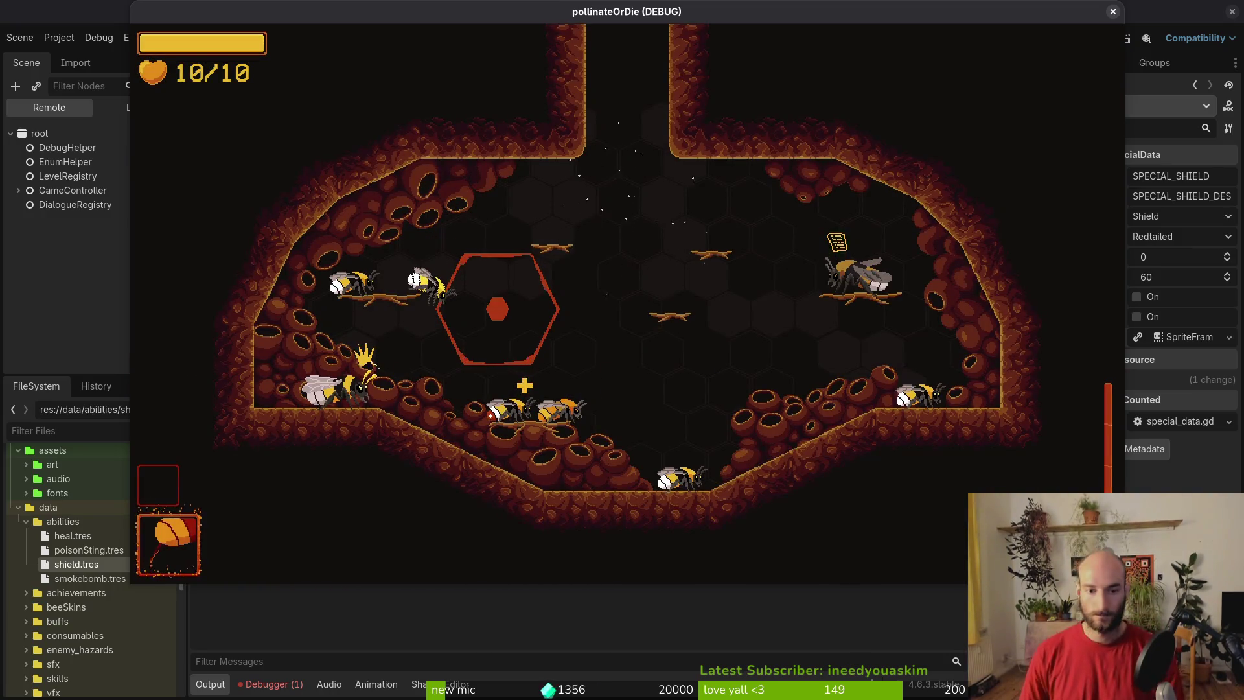
key(F8)
click(1150, 275)
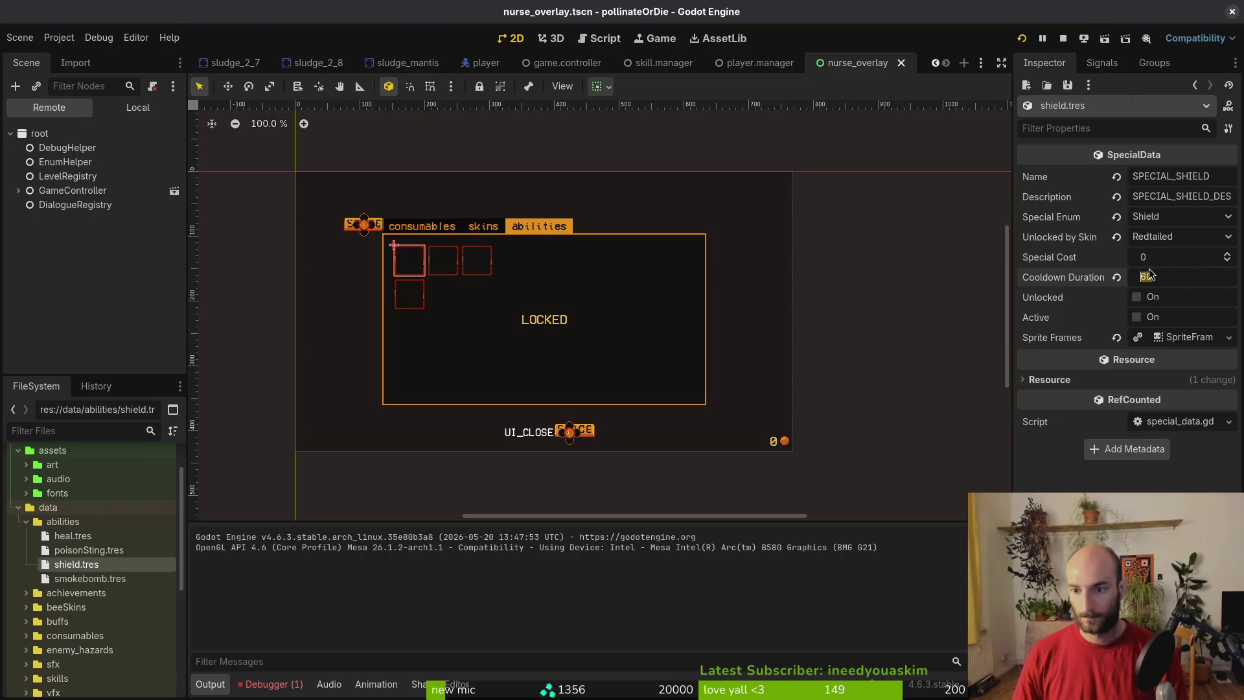
text(46)
key(Return)
key(ctrl+s)
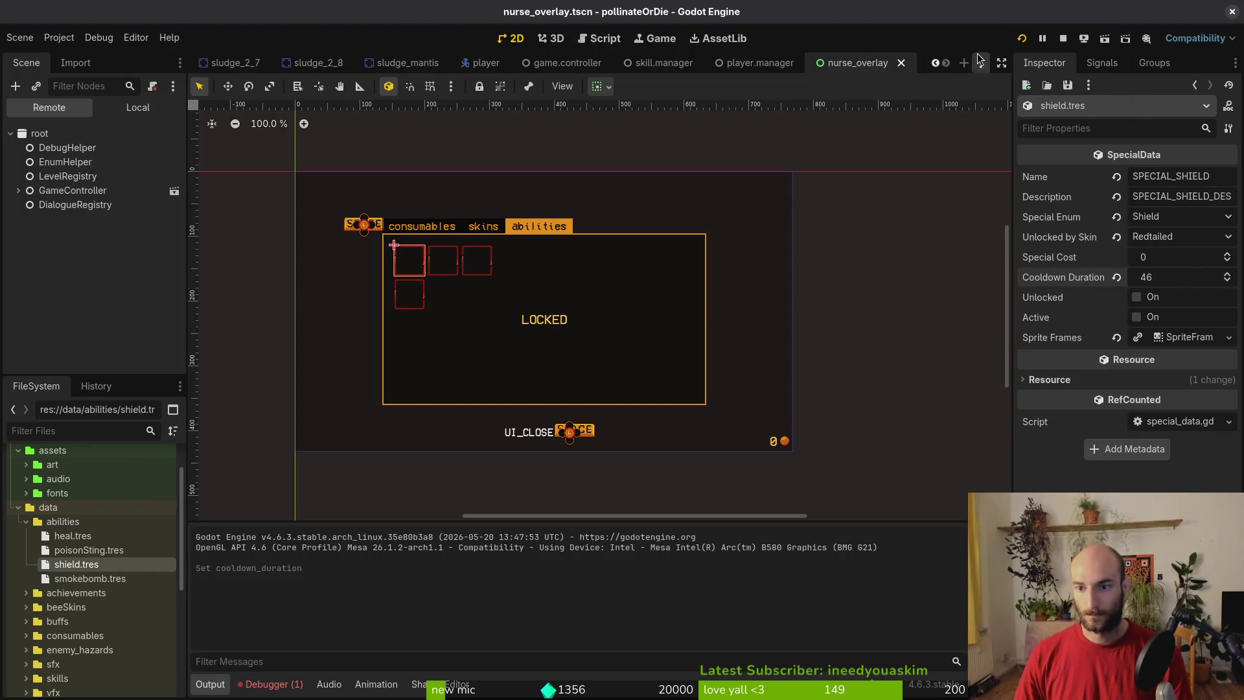
key(super)
key(super)
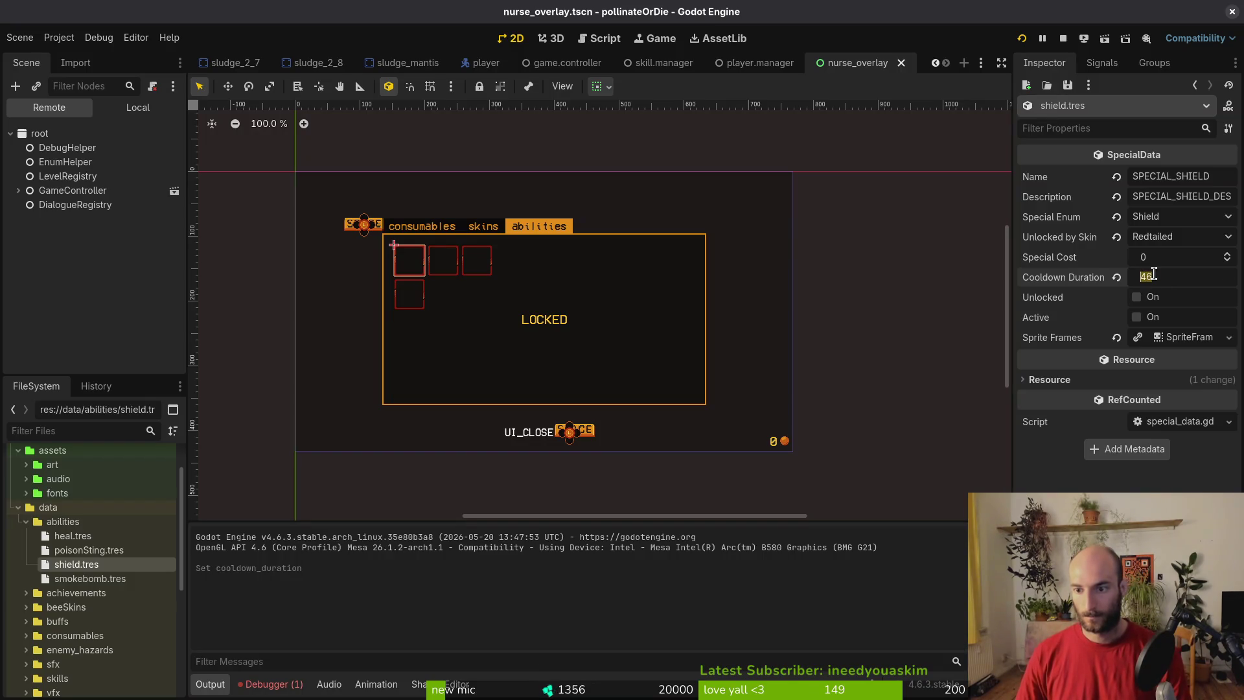
text(45)
key(Return)
key(ctrl+s)
- Delete all files in the user data folder, then stop and restart the game
click(58, 37)
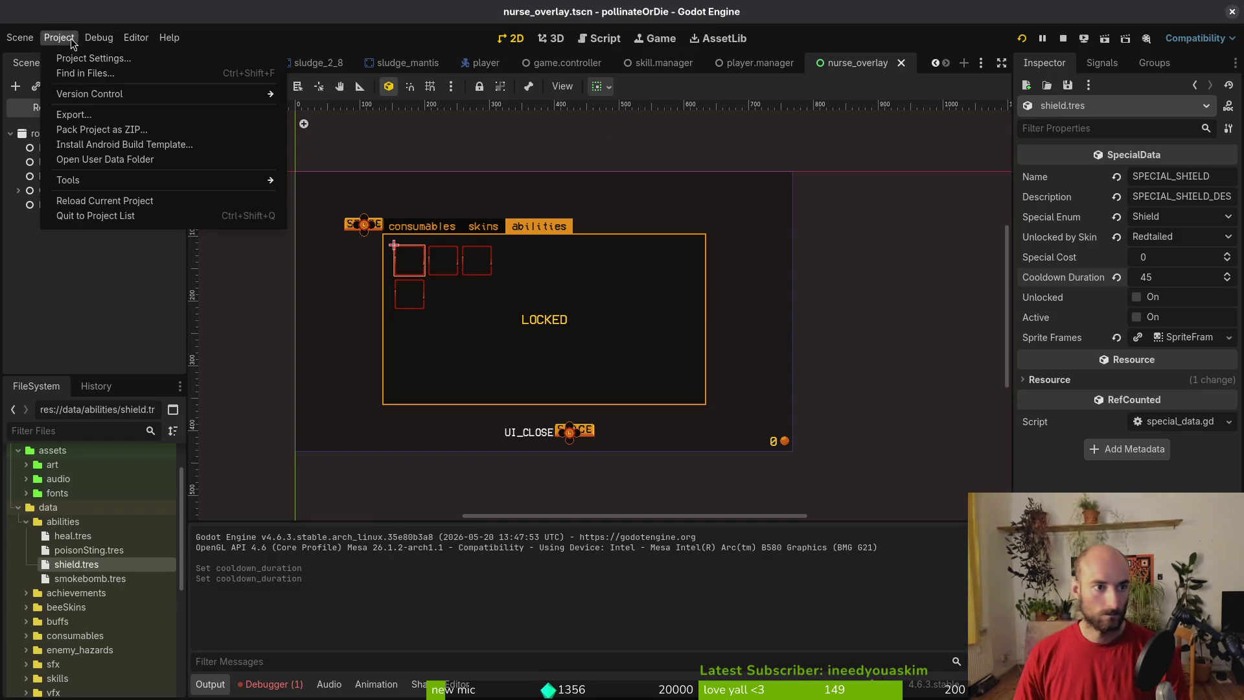
click(130, 160)
key(ctrl+a)
key(Delete)
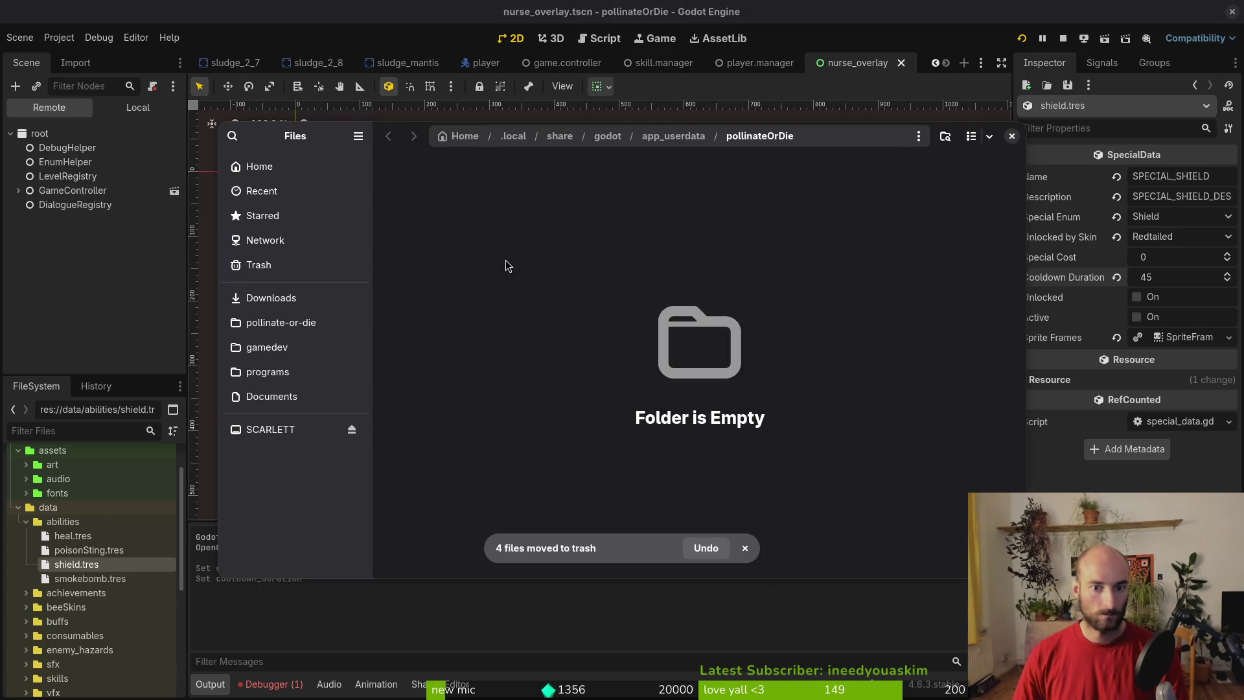
click(1011, 136)
click(1062, 39)
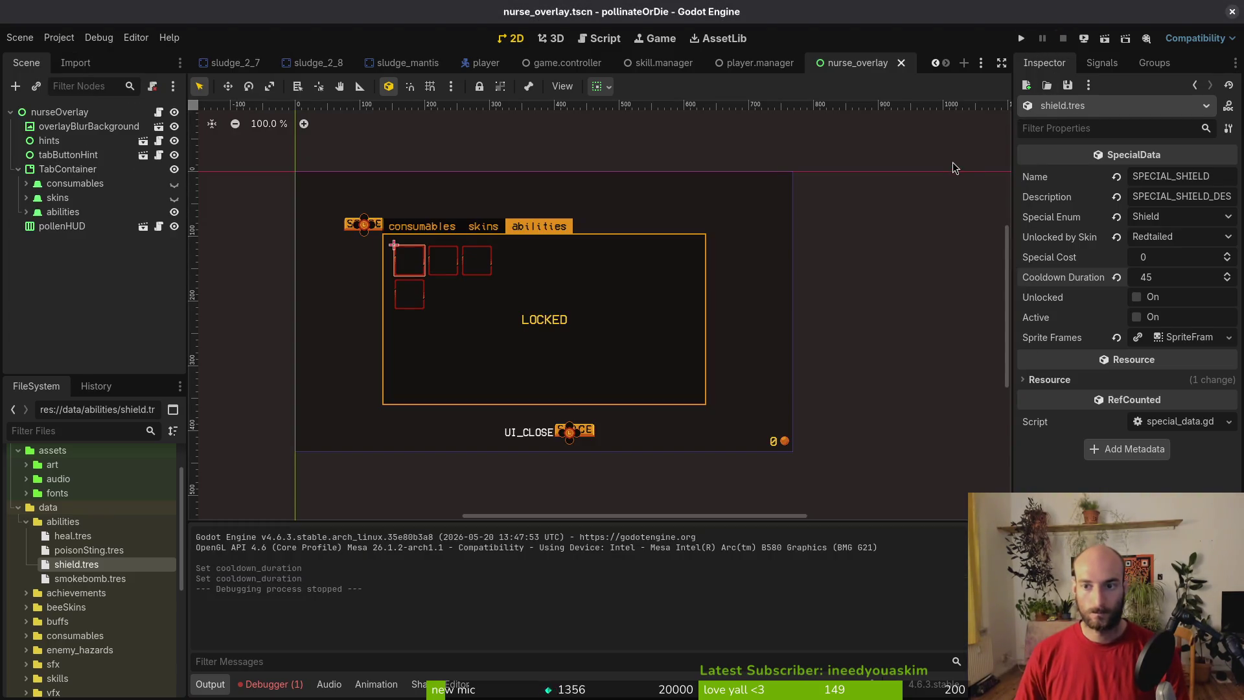
click(1022, 39)
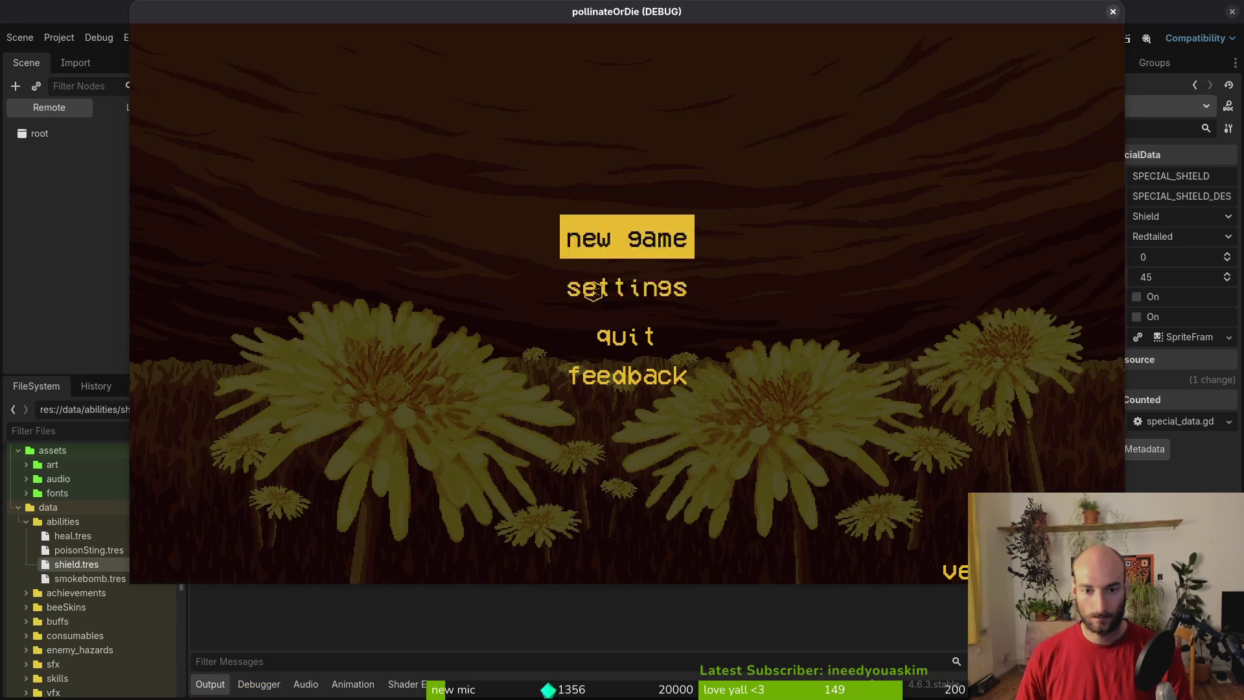
- Start a new pollinateOrDie game and unlock all abilities and items from the debugging options
click(642, 247)
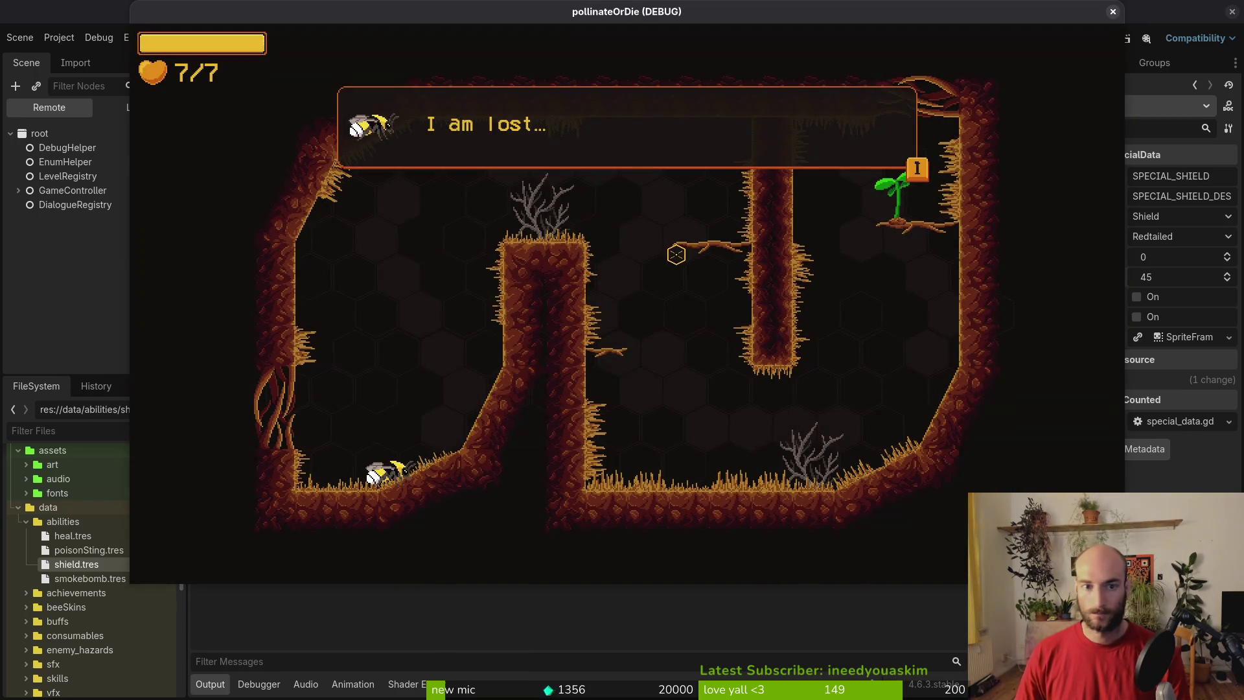
key(Escape)
click(675, 254)
key(Left)
key(Return)
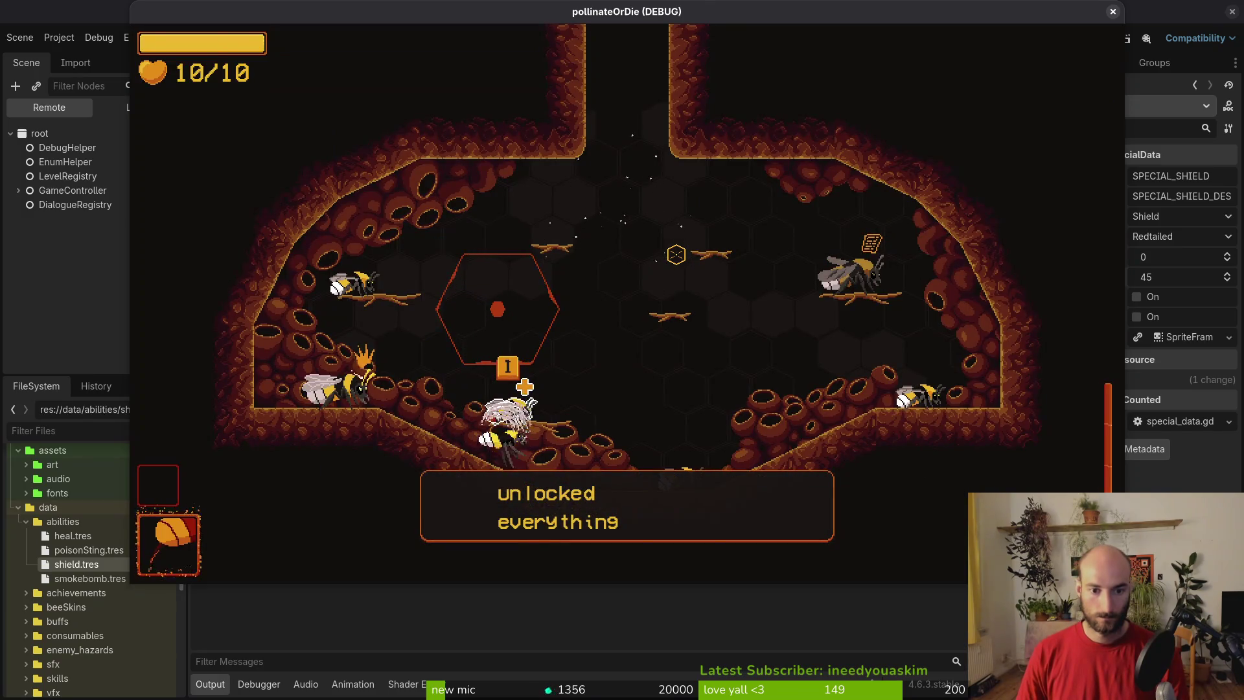
- Browse the abilities panel to check the shield's icon and description, then close the game
key(Tab)
key(Down)
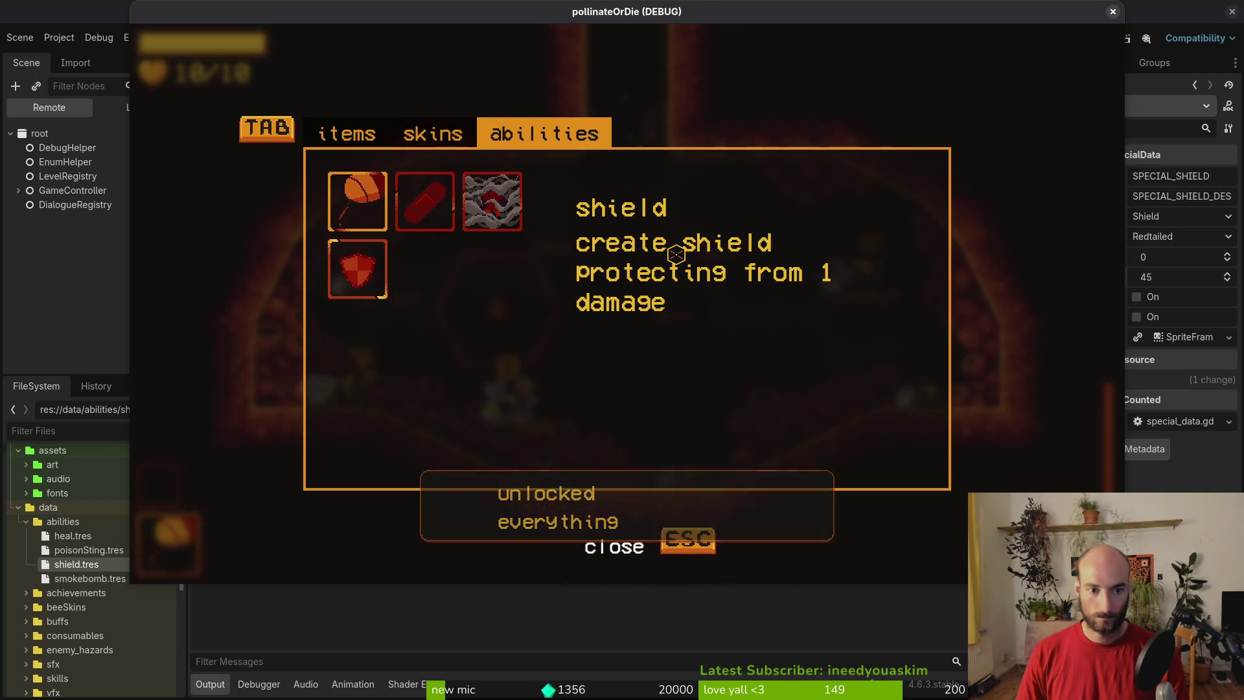
key(Up)
key(Right)
key(Left)
key(Down)
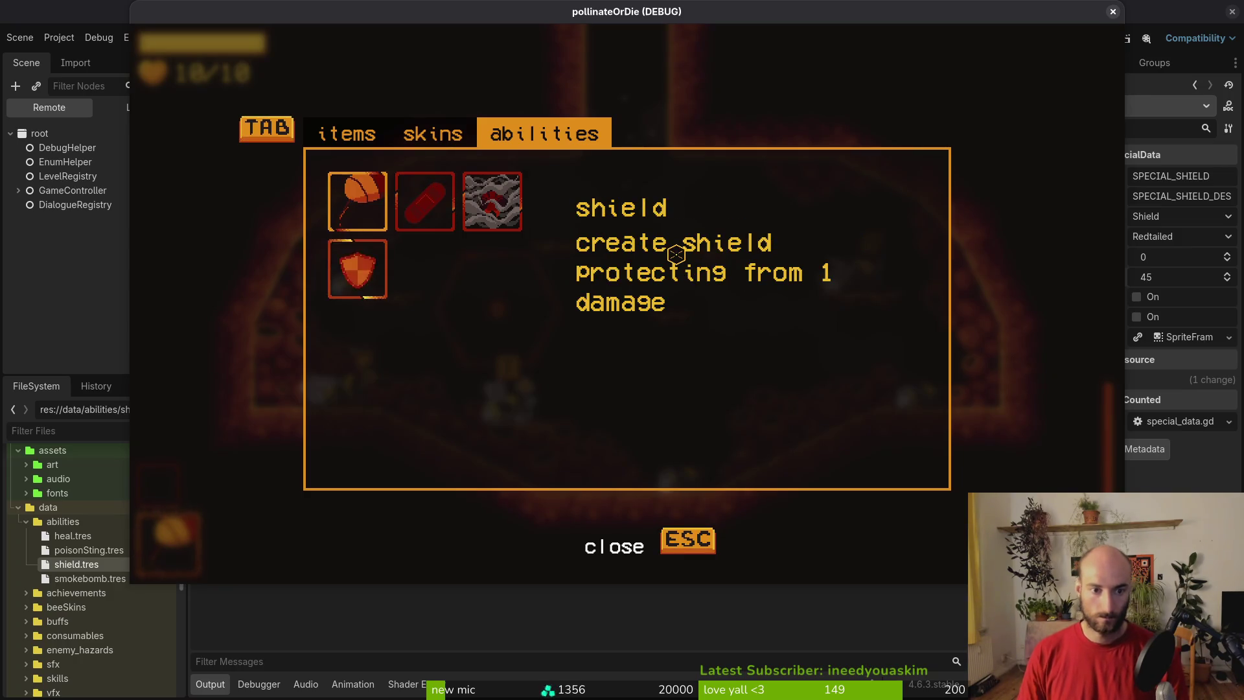
key(Up)
key(Right)
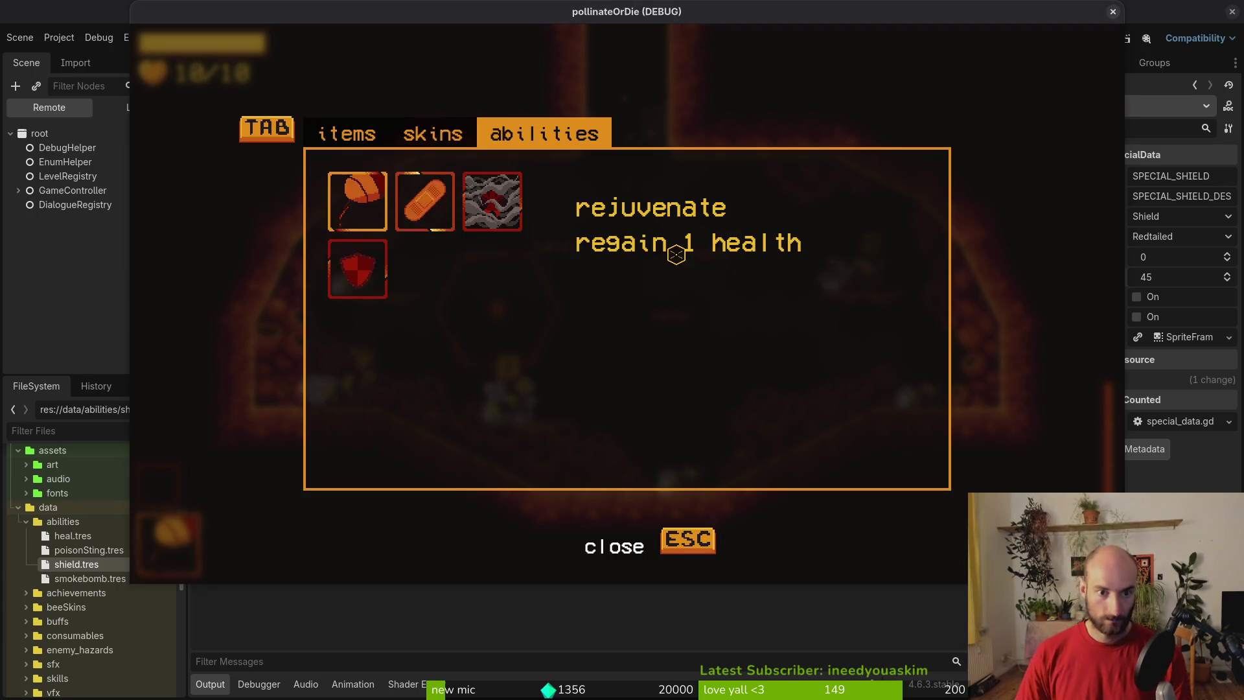
key(F8)
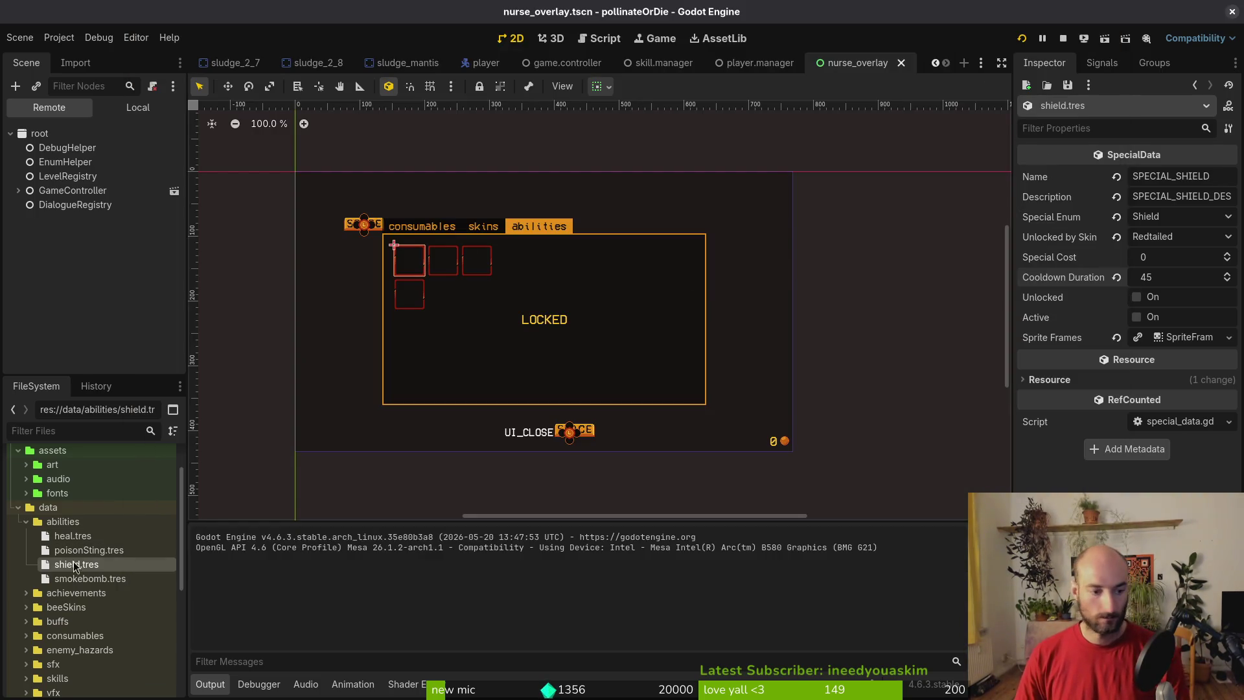
- Compare heal.tres's idle Sprite Frames animation with shield.tres's, then reselect heal.tres
click(92, 540)
click(1186, 337)
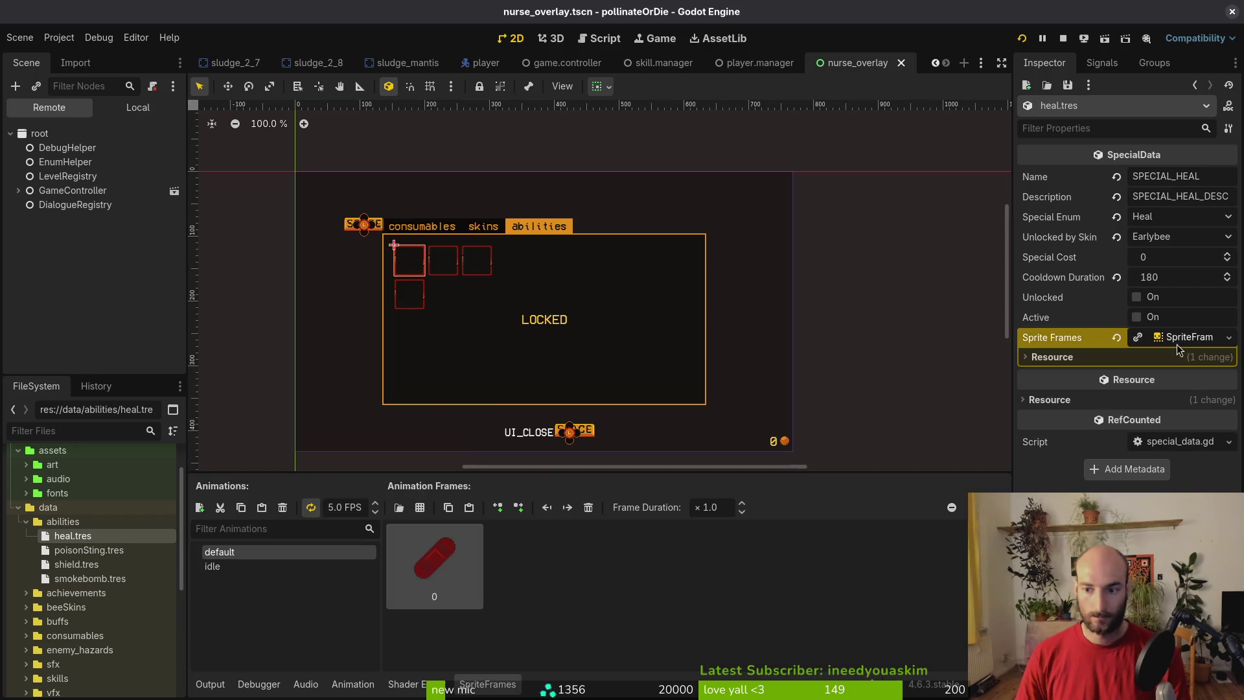
click(227, 567)
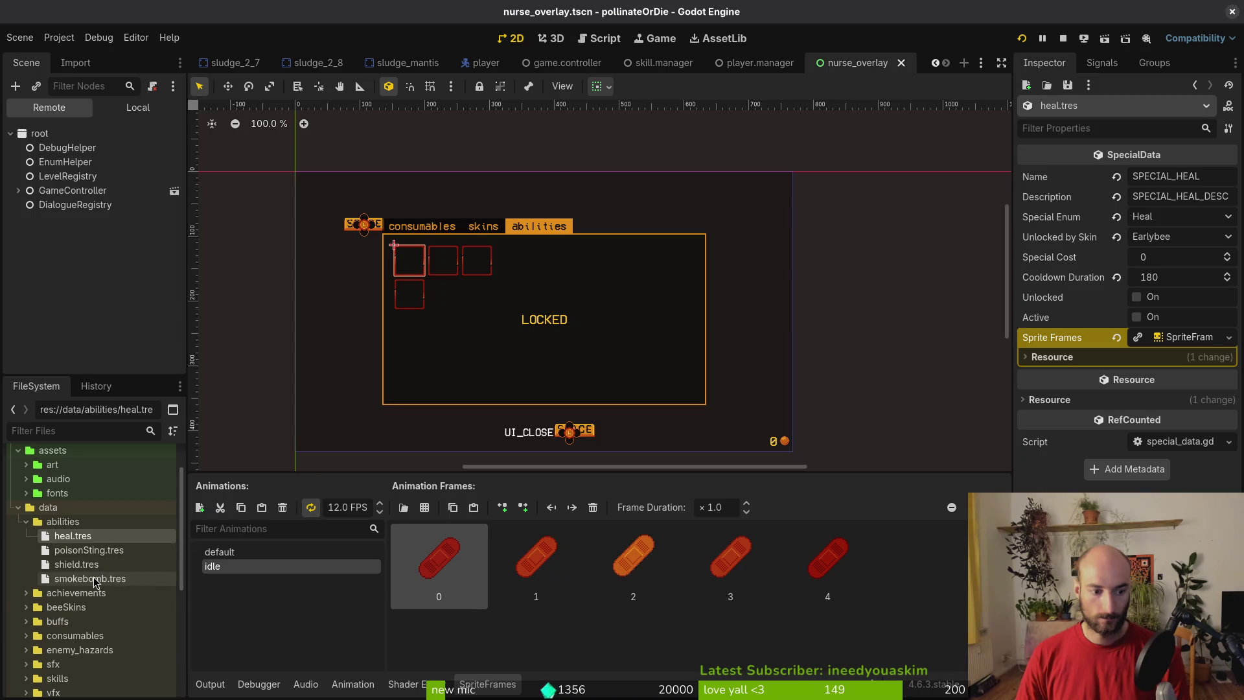
click(78, 565)
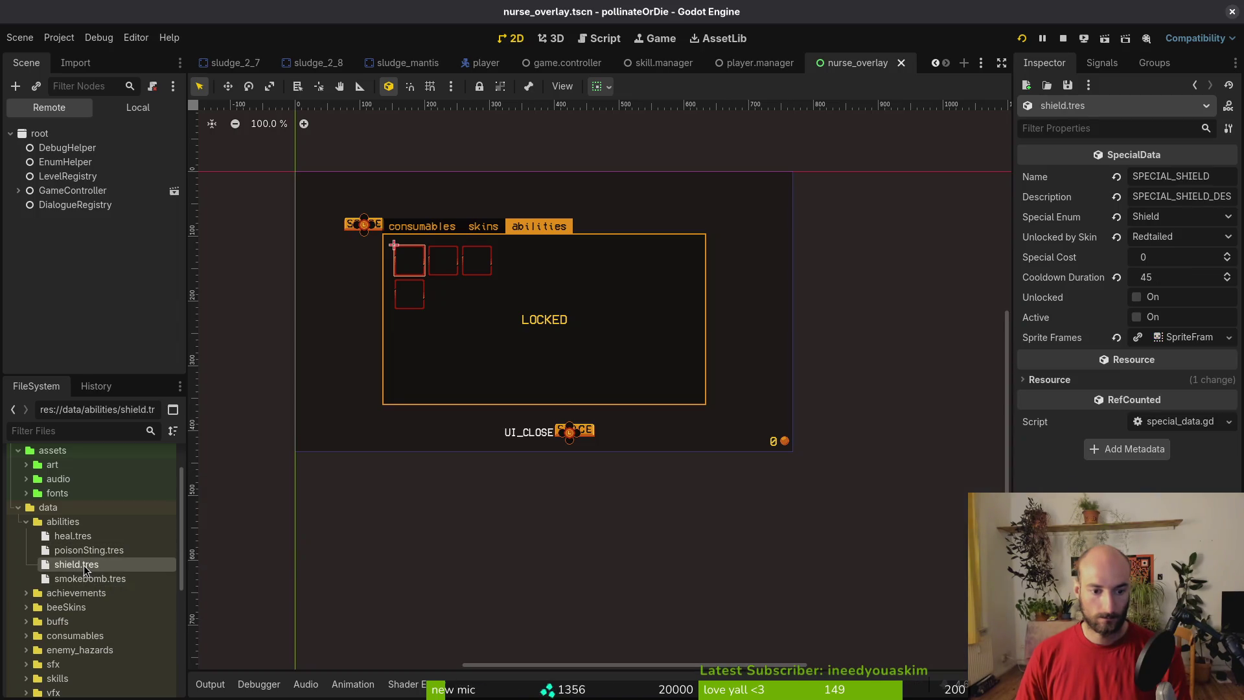
click(1174, 337)
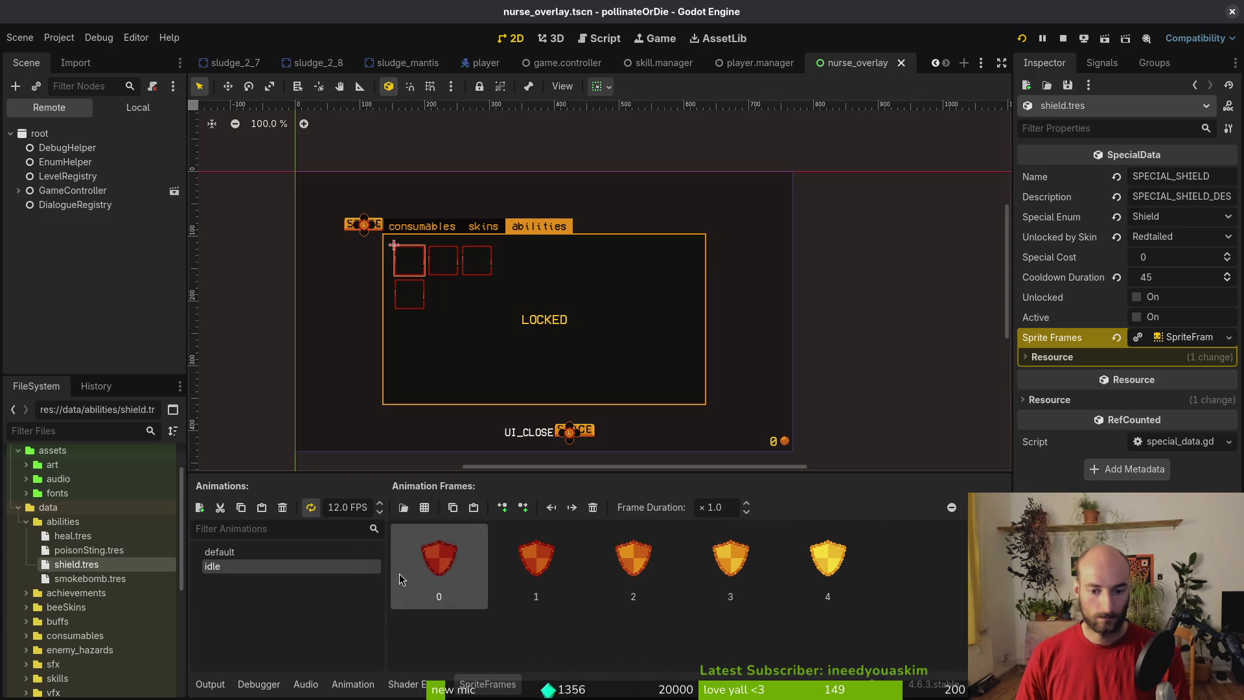
click(73, 536)
- Show heal.tres's animation frames and run the game with F5
click(1183, 338)
click(1182, 338)
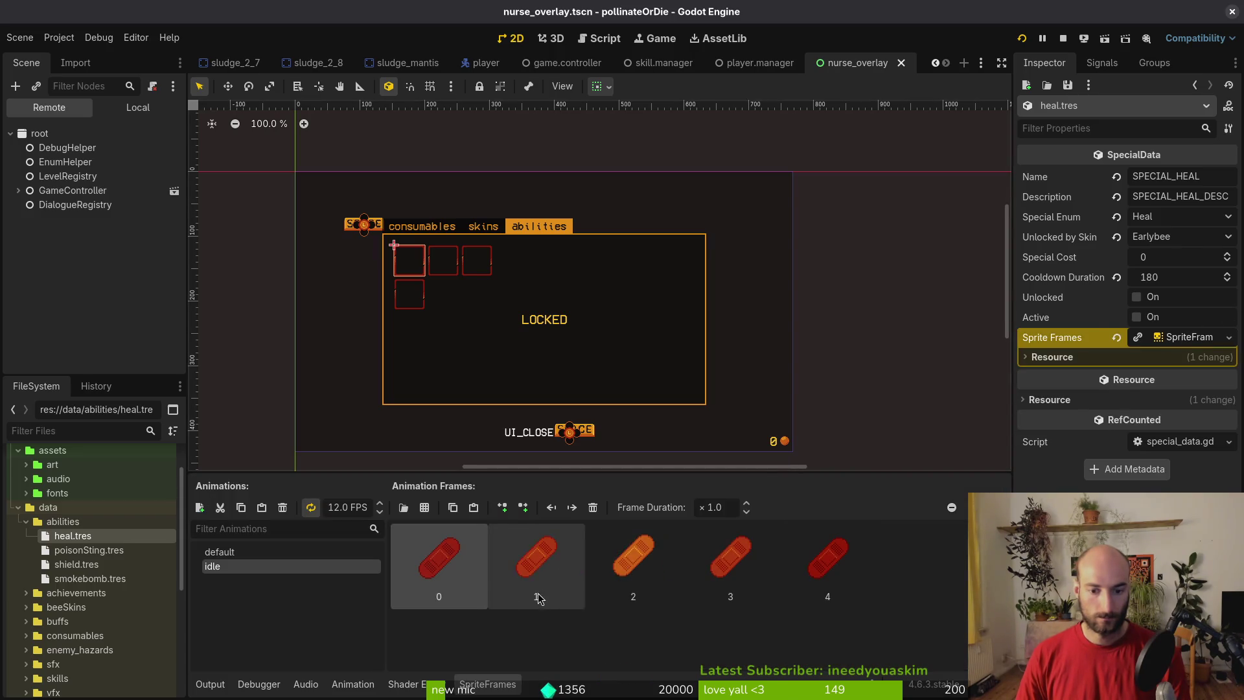
key(F5)
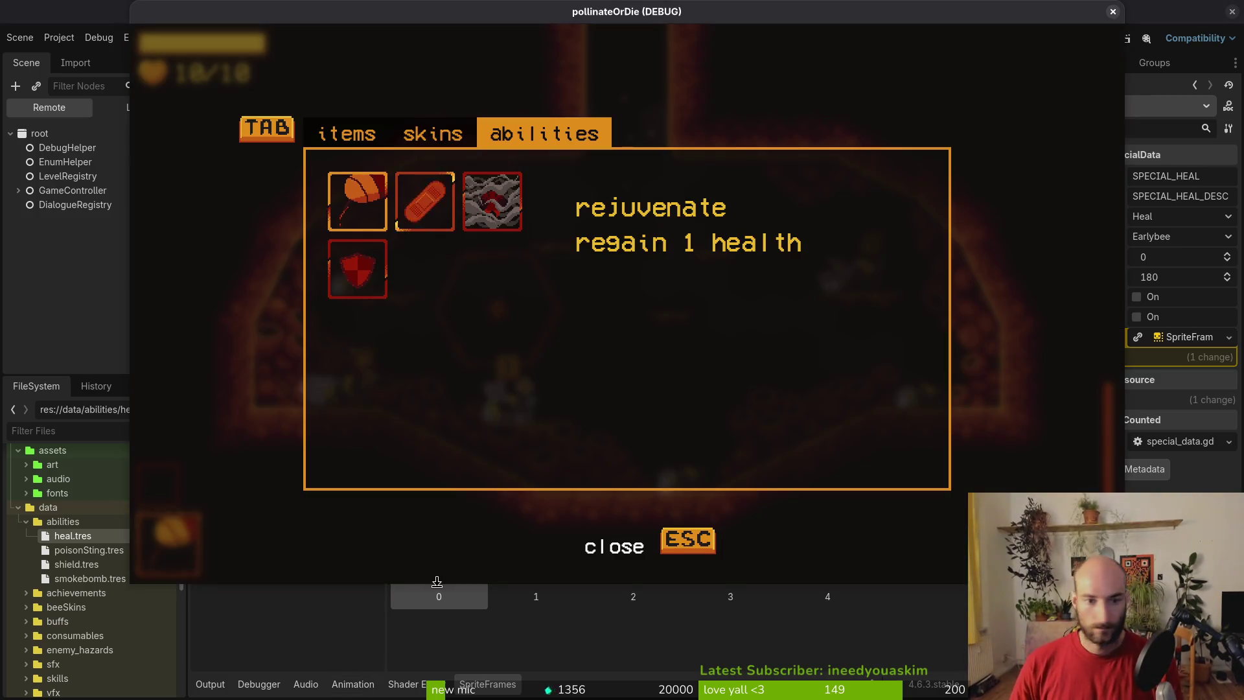
- Browse the abilities menu between poison sting and shield, then switch to Aseprite
key(Left)
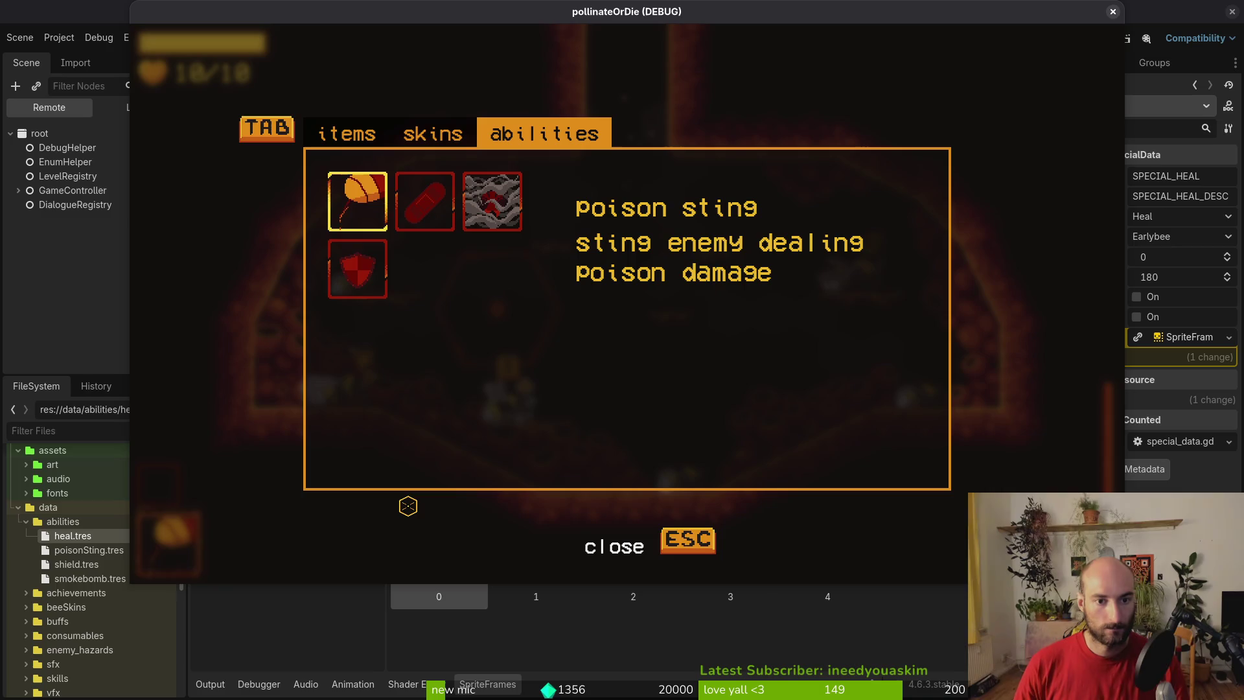
key(Down)
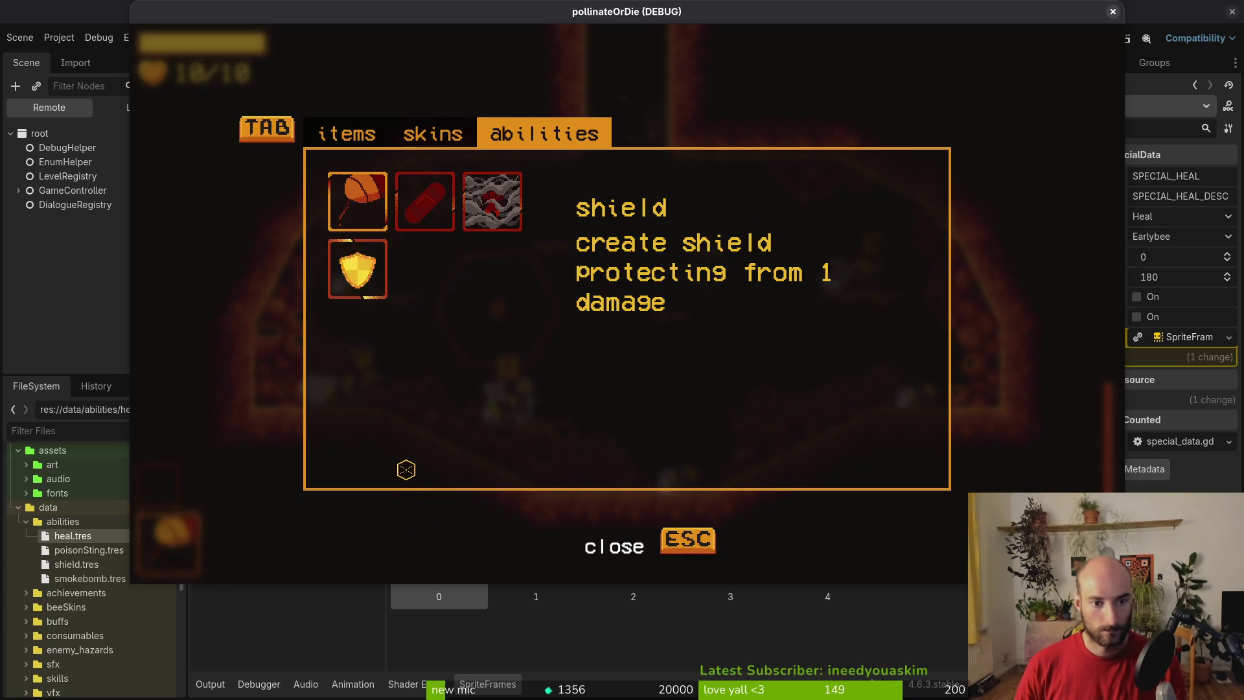
key(Up)
key(Left)
key(Left)
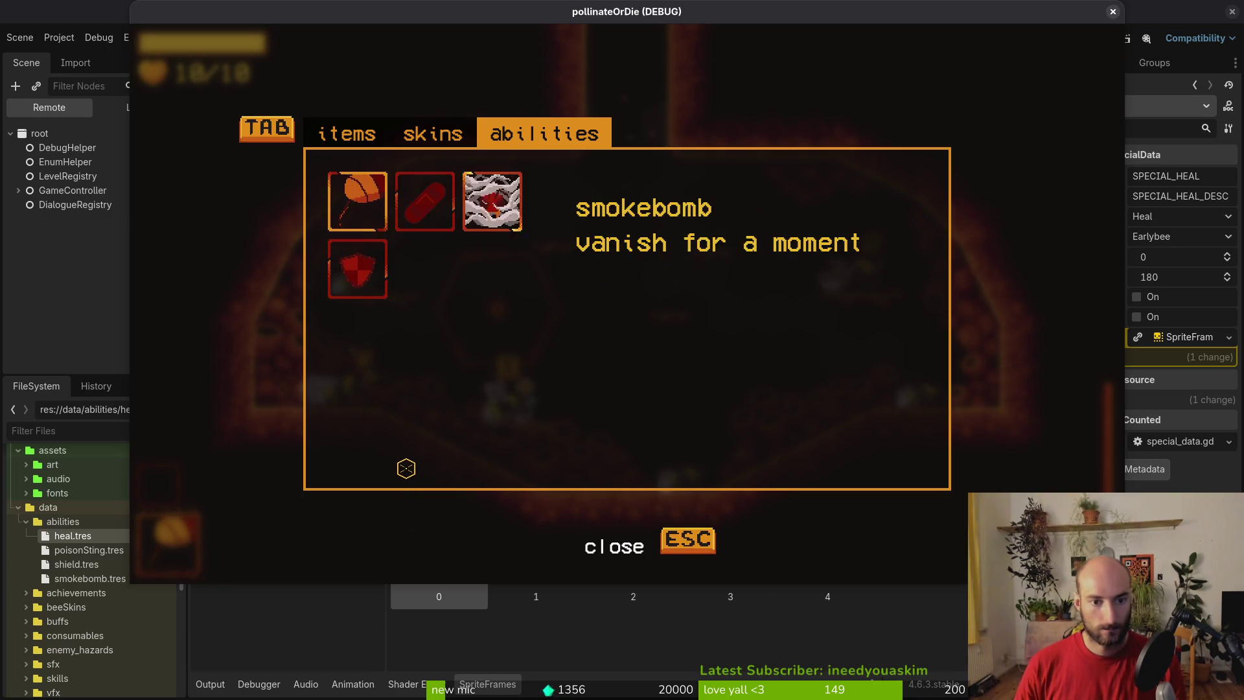
key(Left)
key(Down)
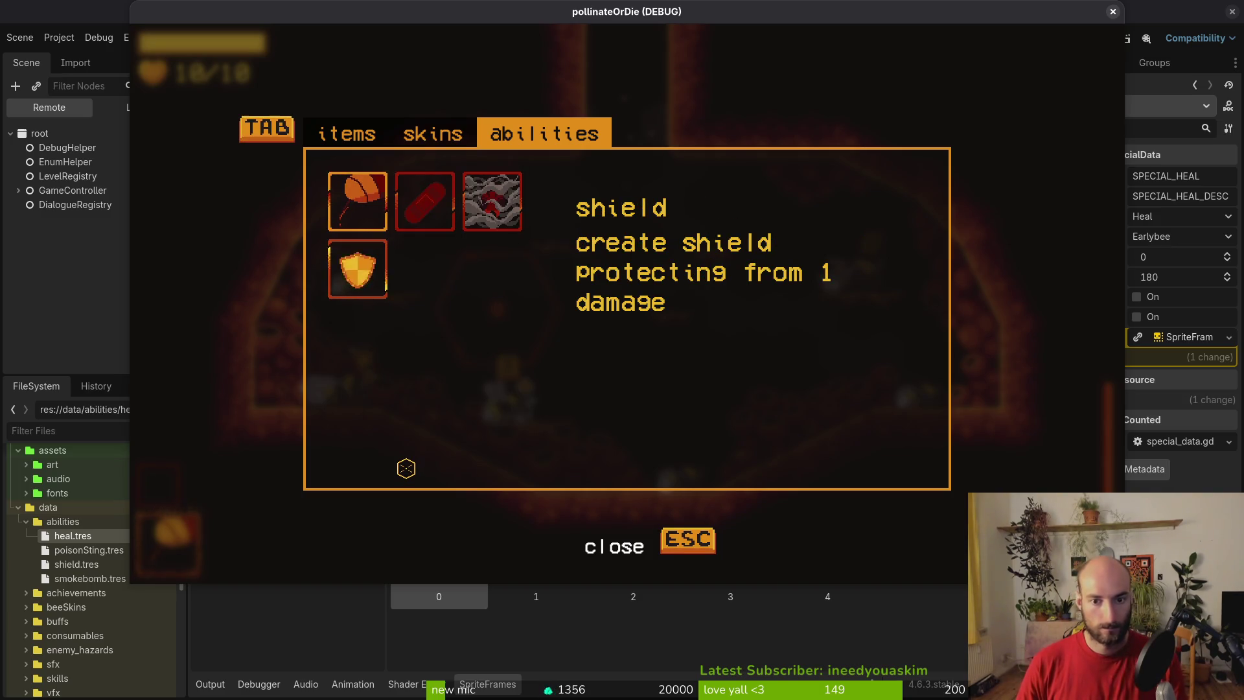
key(Up)
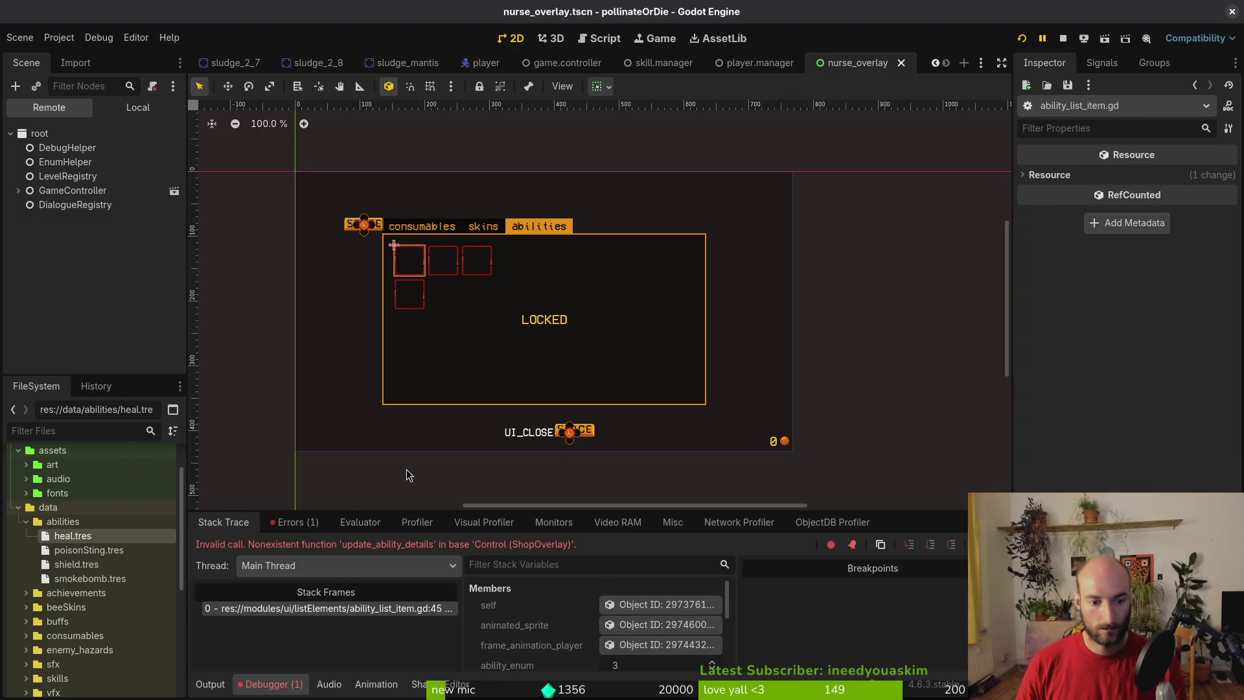
key(F12)
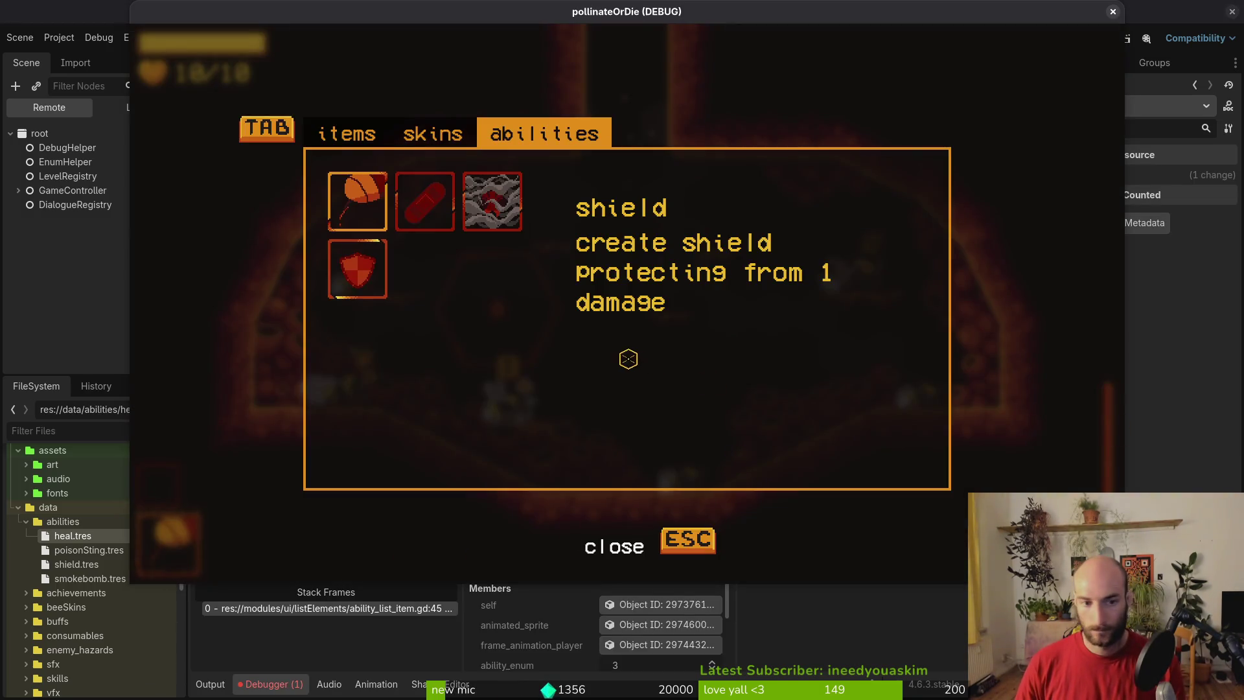
key(alt+Tab)
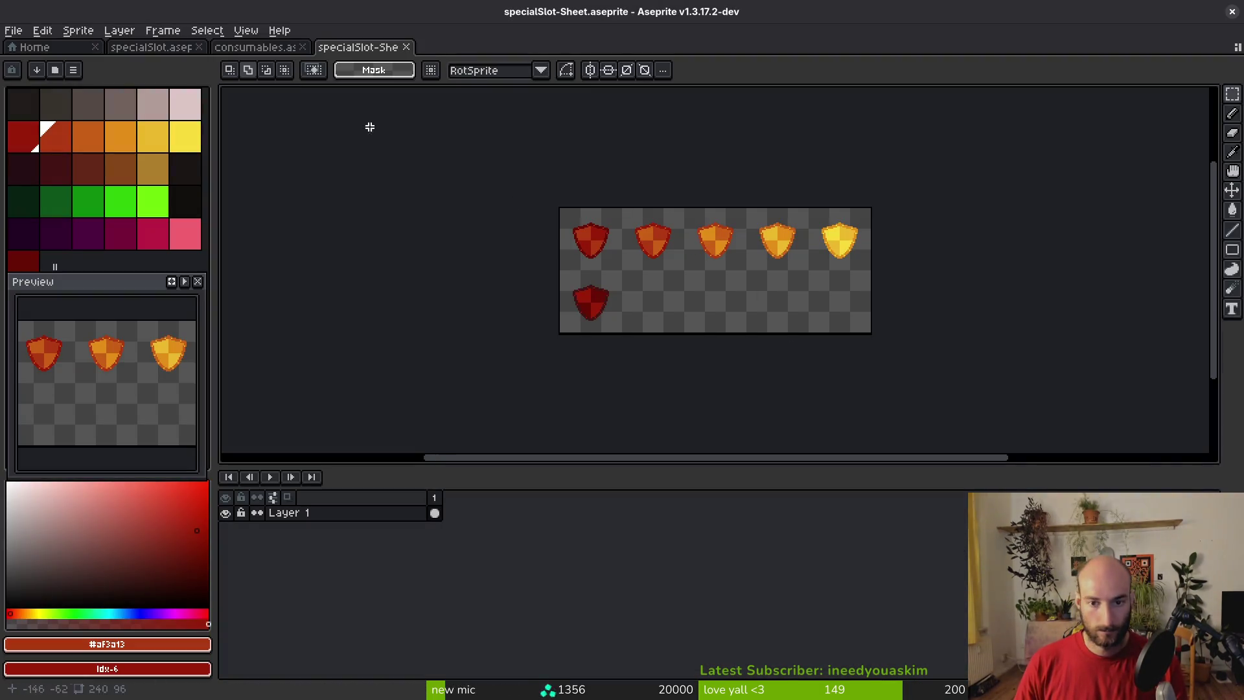
- Step back through consumables.aseprite's shield and bandage frames to the first bandage frame
click(347, 48)
key(Left)
key(Left)
key(Left)
key(i)
key(m)
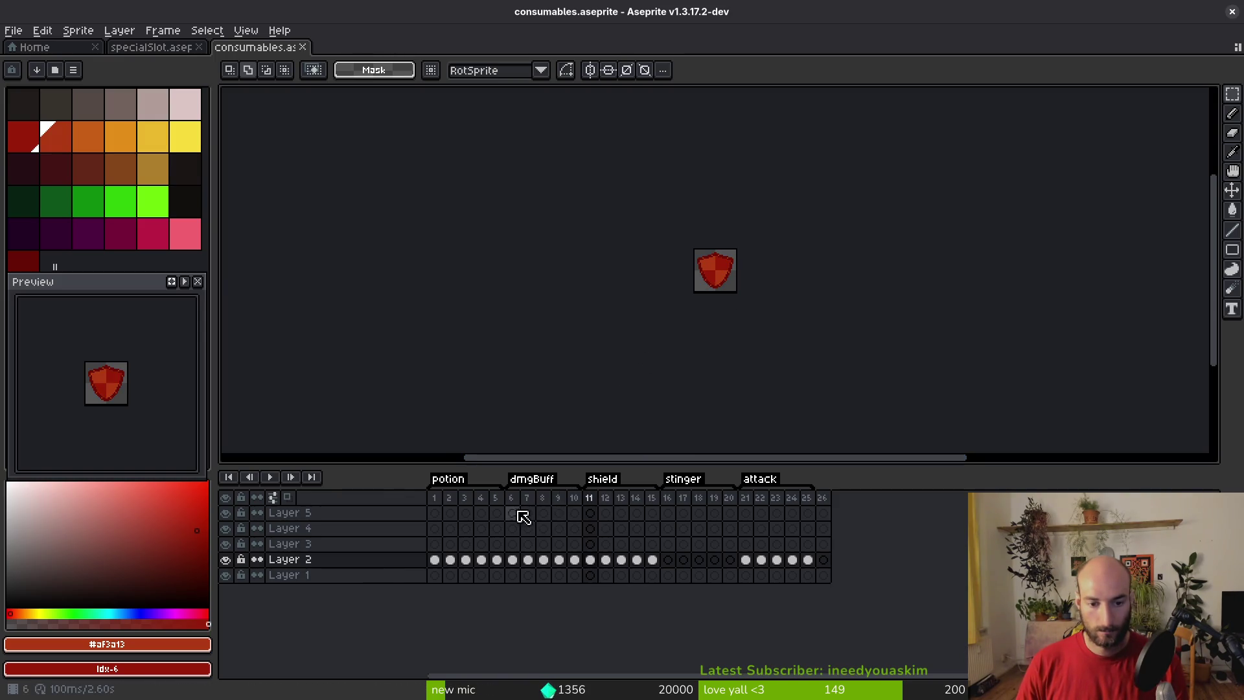
key(Left)
key(Left)
key(Left)
key(i)
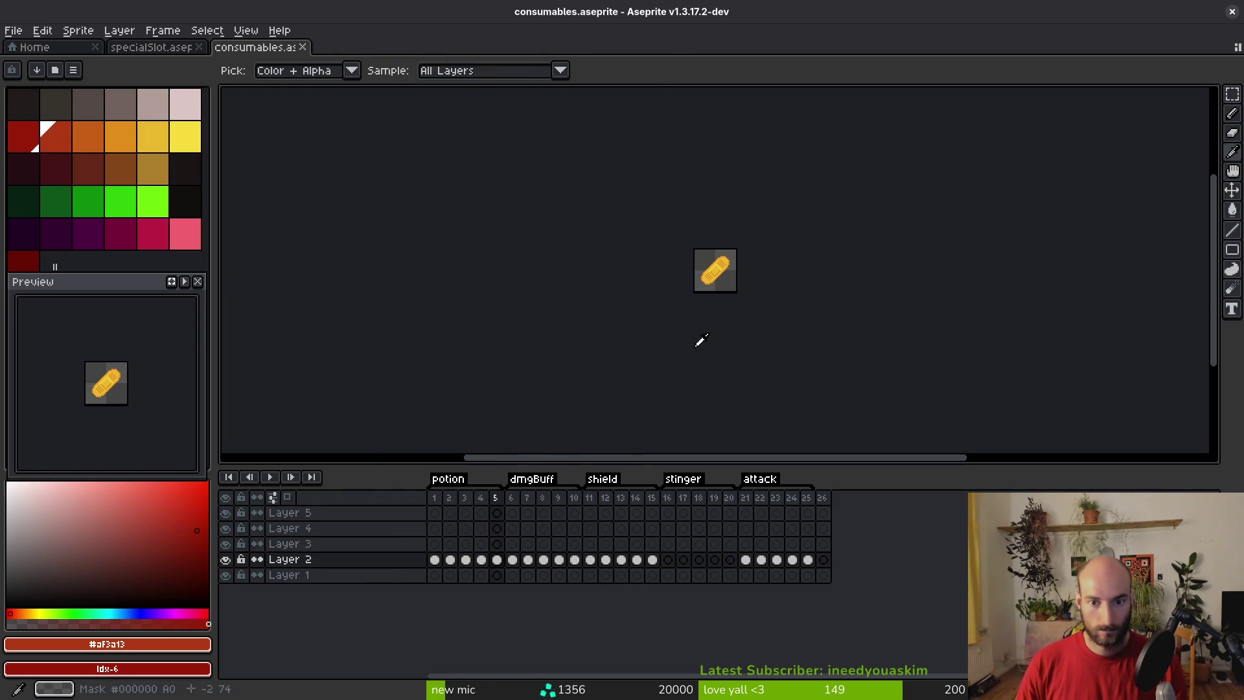
key(Left)
key(Left)
key(Left)
key(Right)
key(Left)
key(Left)
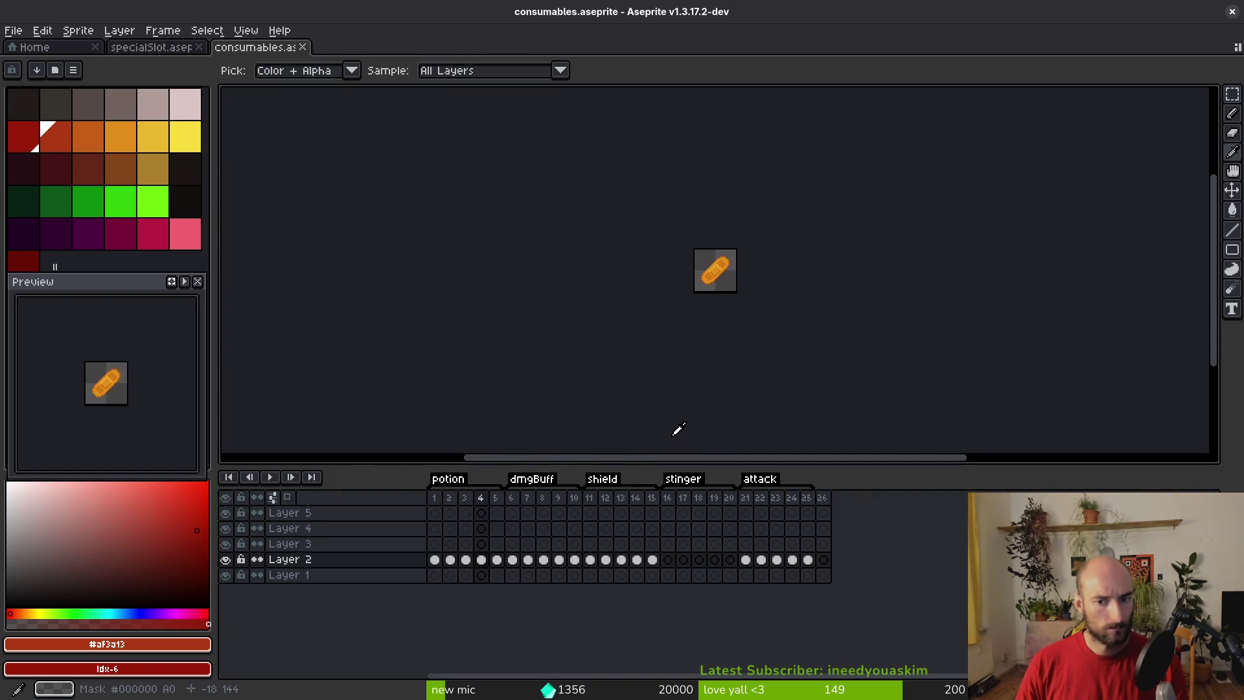
key(alt+Tab)
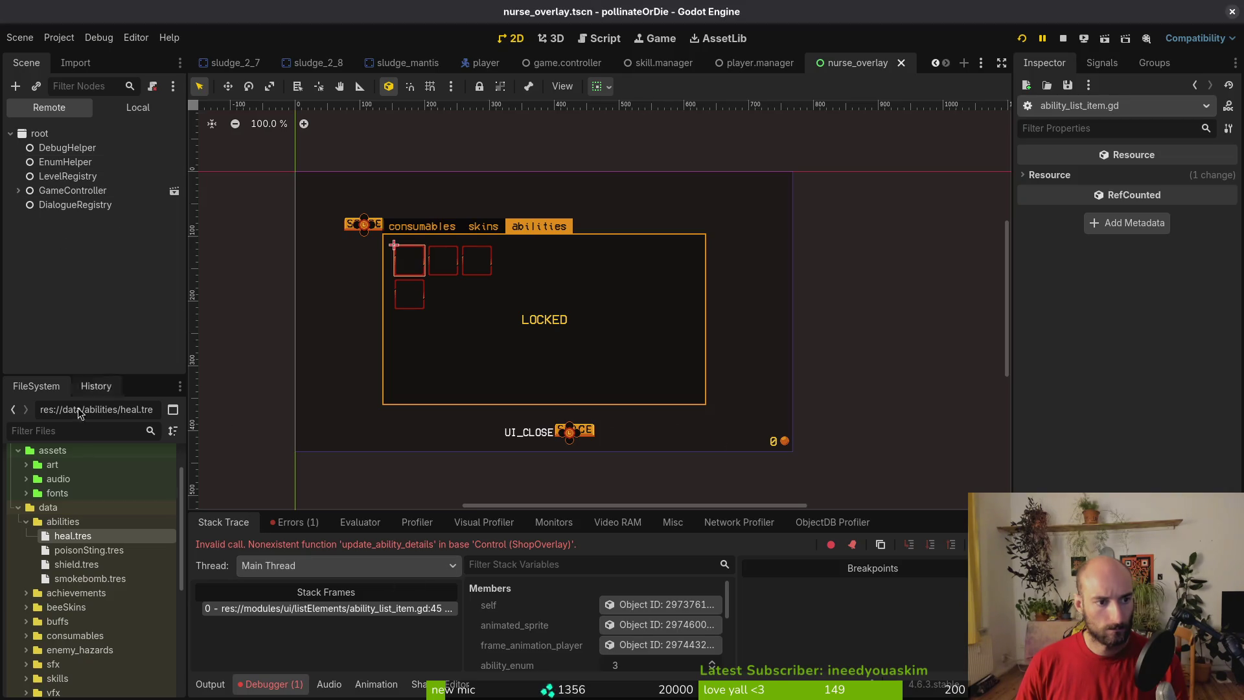
- Load heal.tres's frames from ability_heal.png, then view the orange bandage frame in Aseprite
click(72, 535)
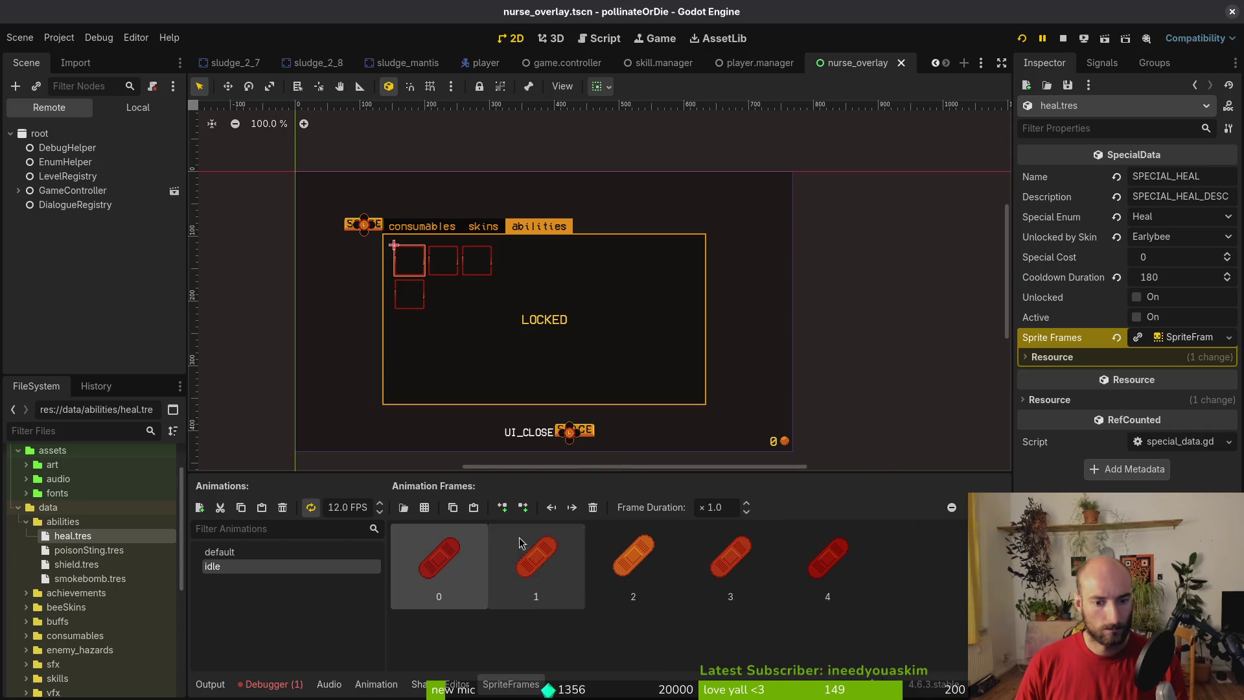
click(419, 504)
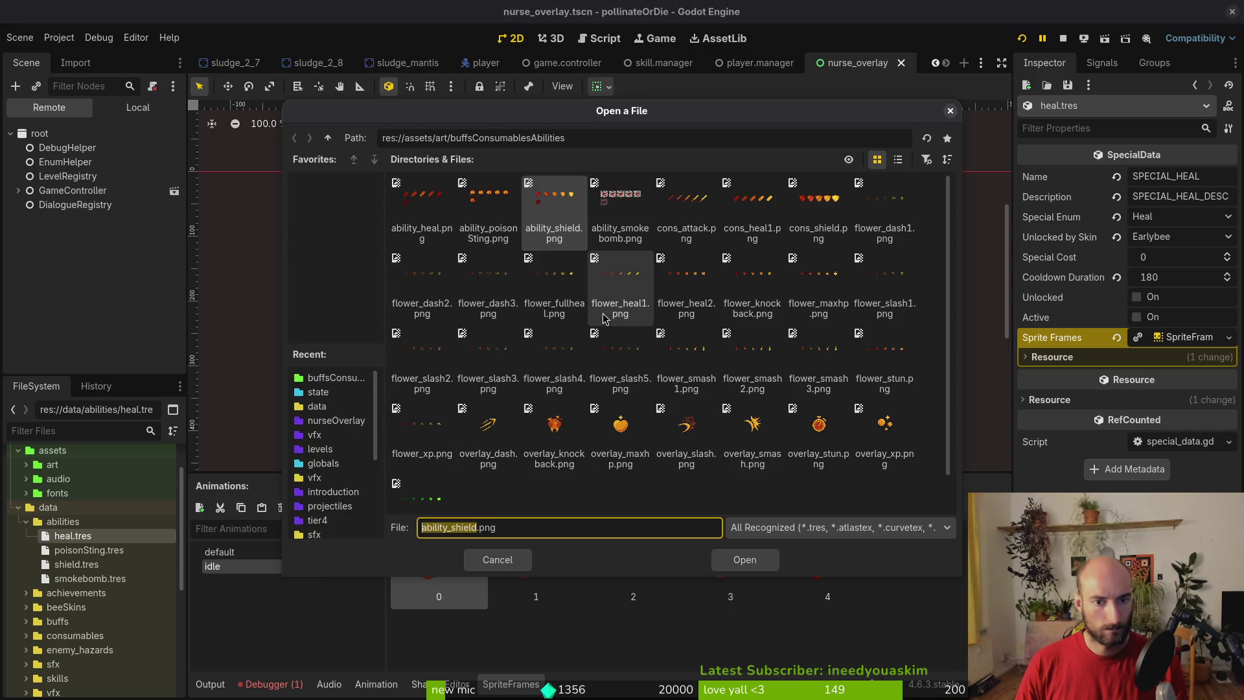
double_click(419, 212)
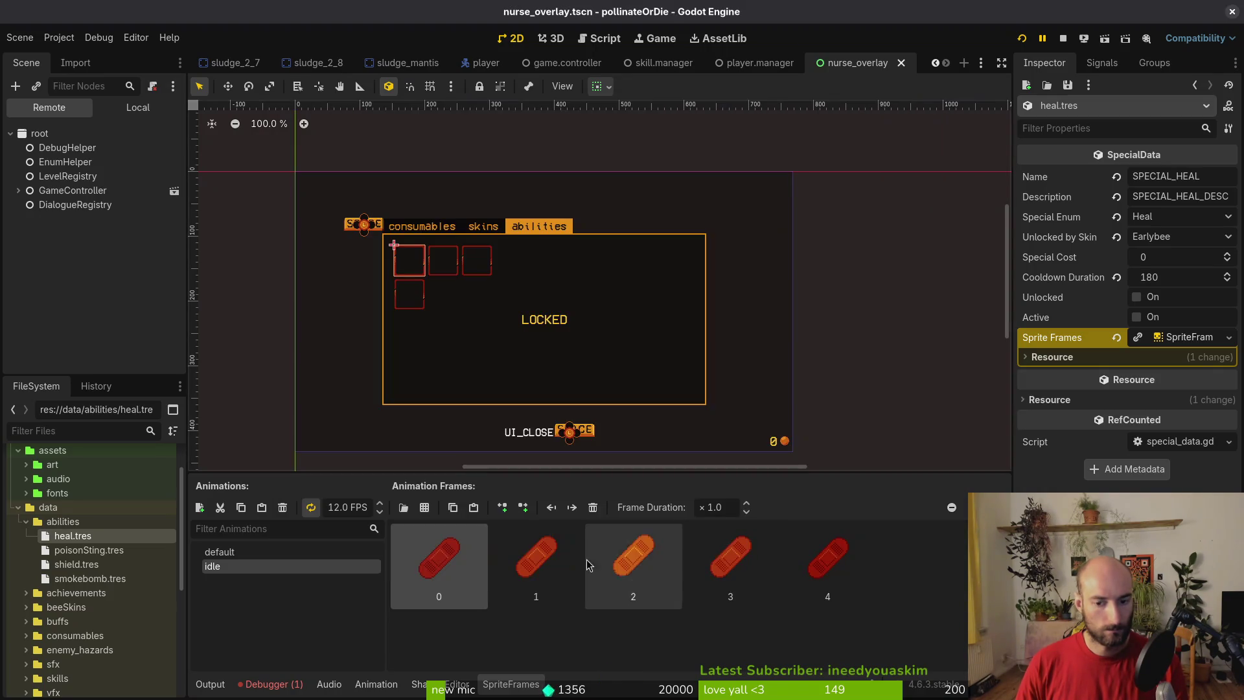
key(alt+Tab)
click(480, 514)
- Step through the remaining bandage frames, then close the consumables sprite
key(i)
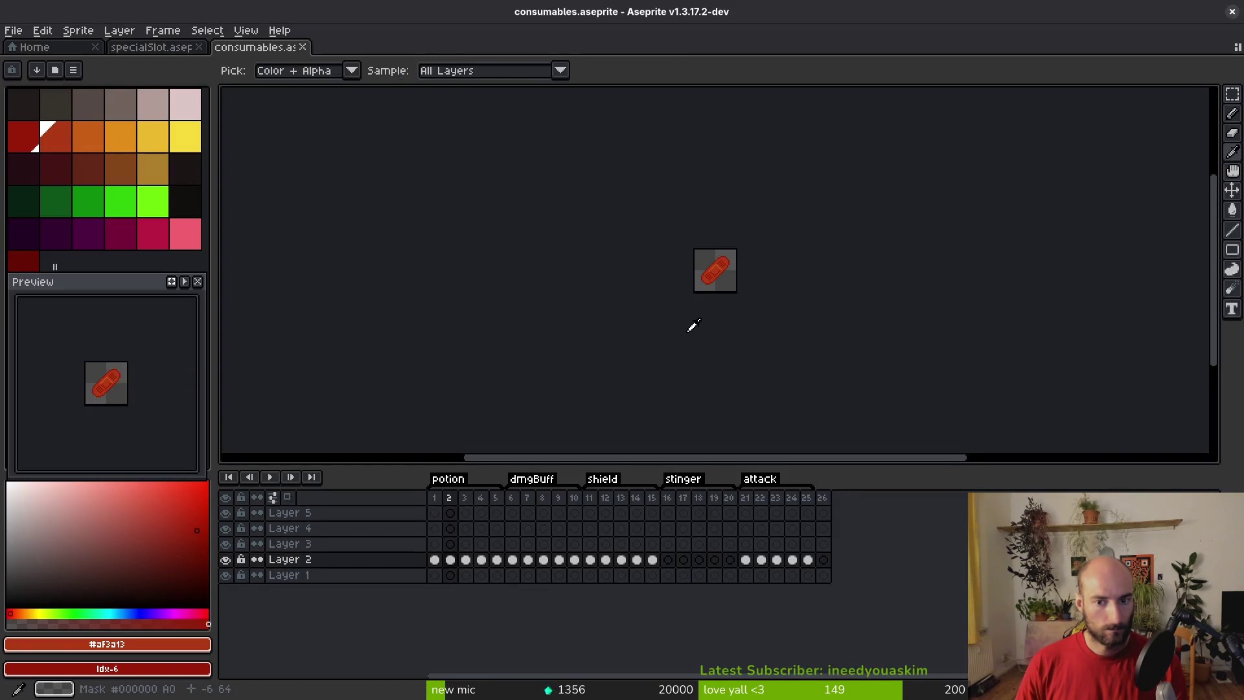
key(Right)
key(m)
scroll(718, 285, up, 4)
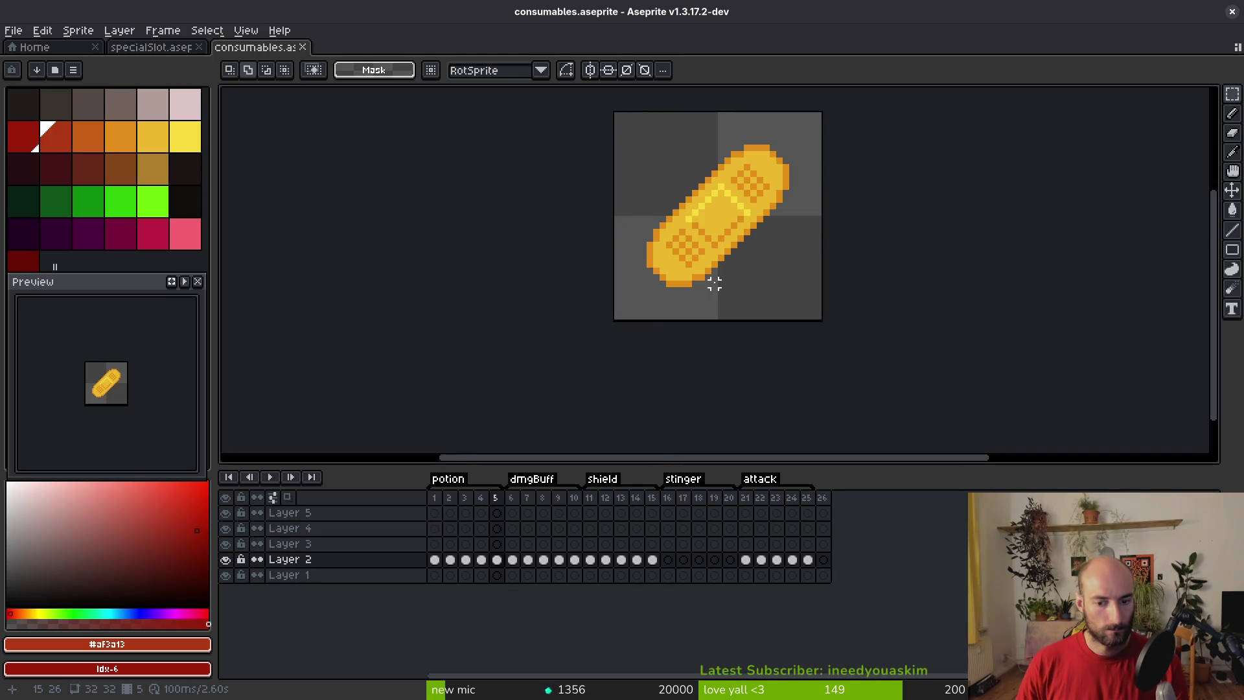
click(303, 48)
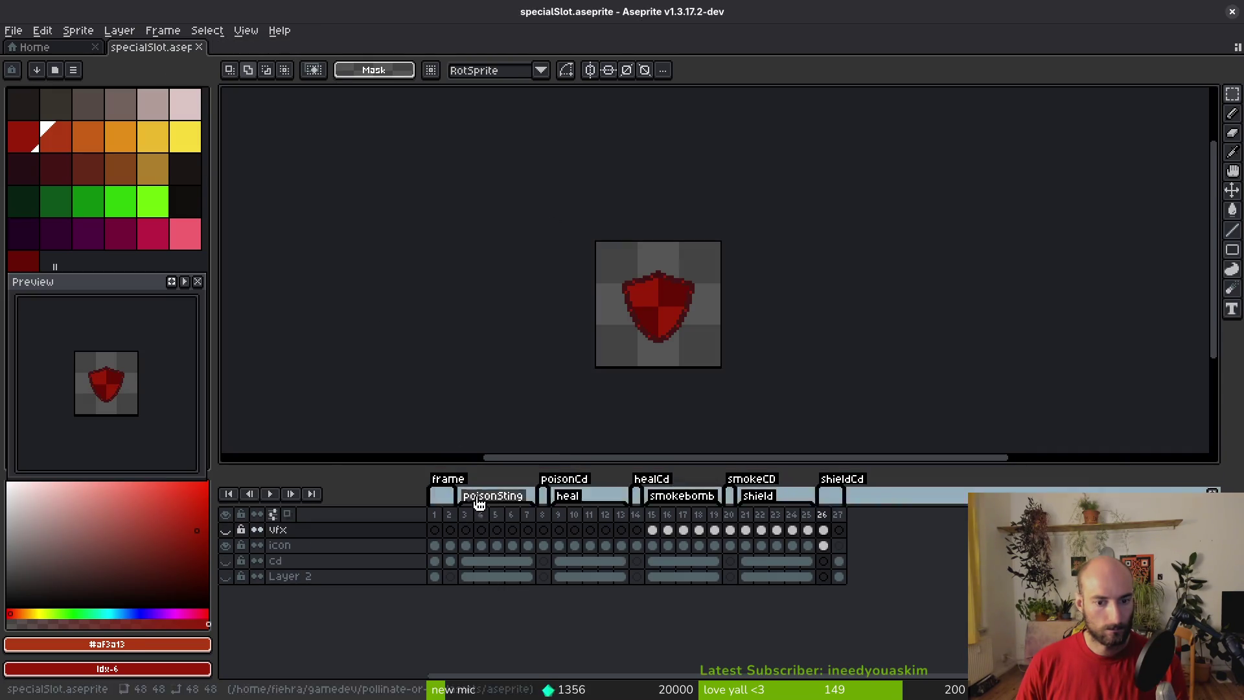
- Play specialSlot's icon animation to review the shield frames
click(651, 546)
key(i)
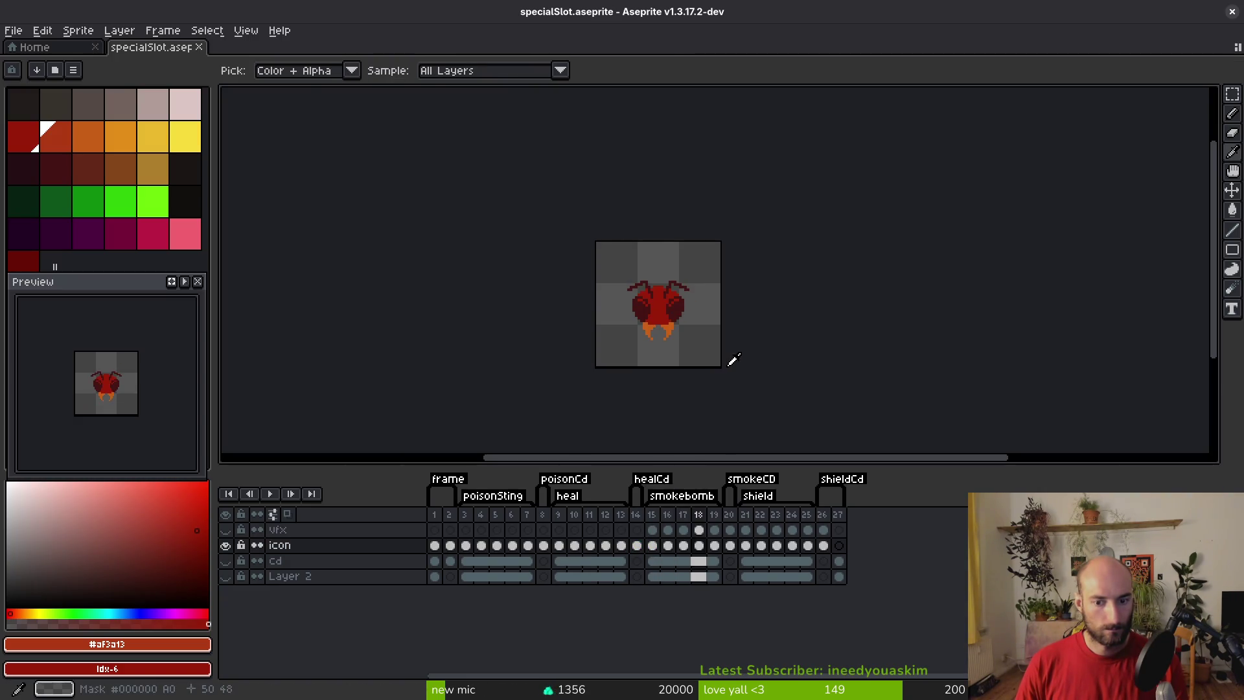
key(Return)
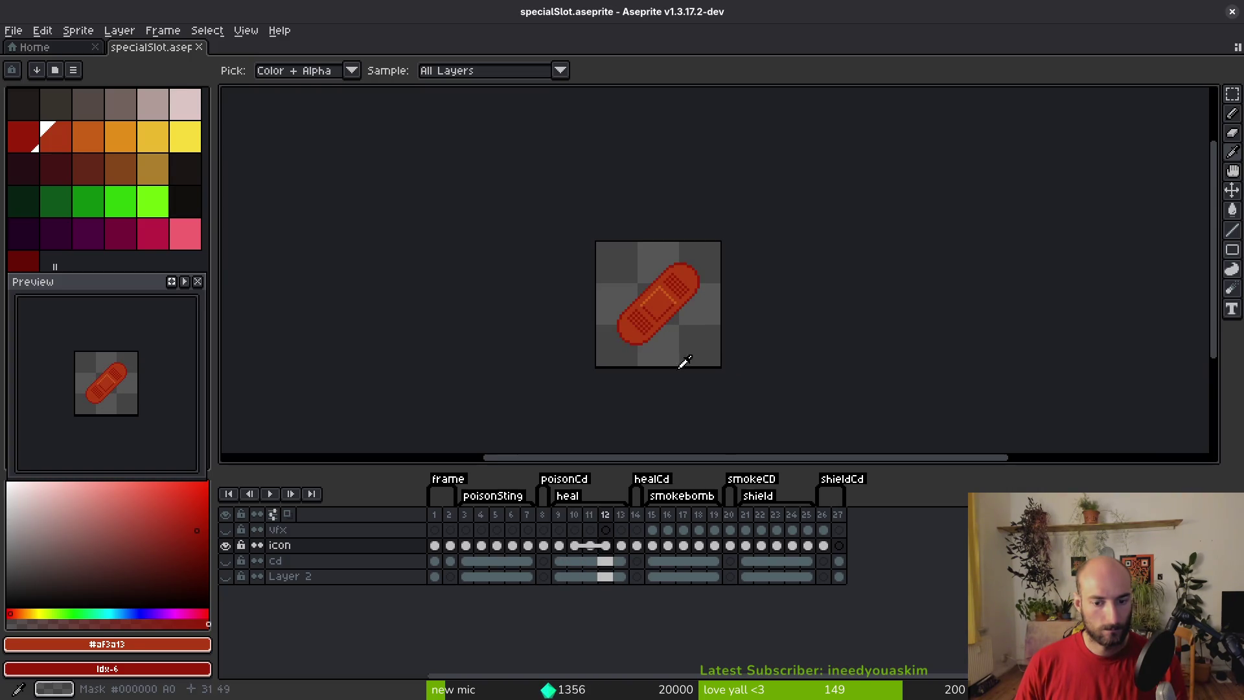
click(746, 545)
key(v)
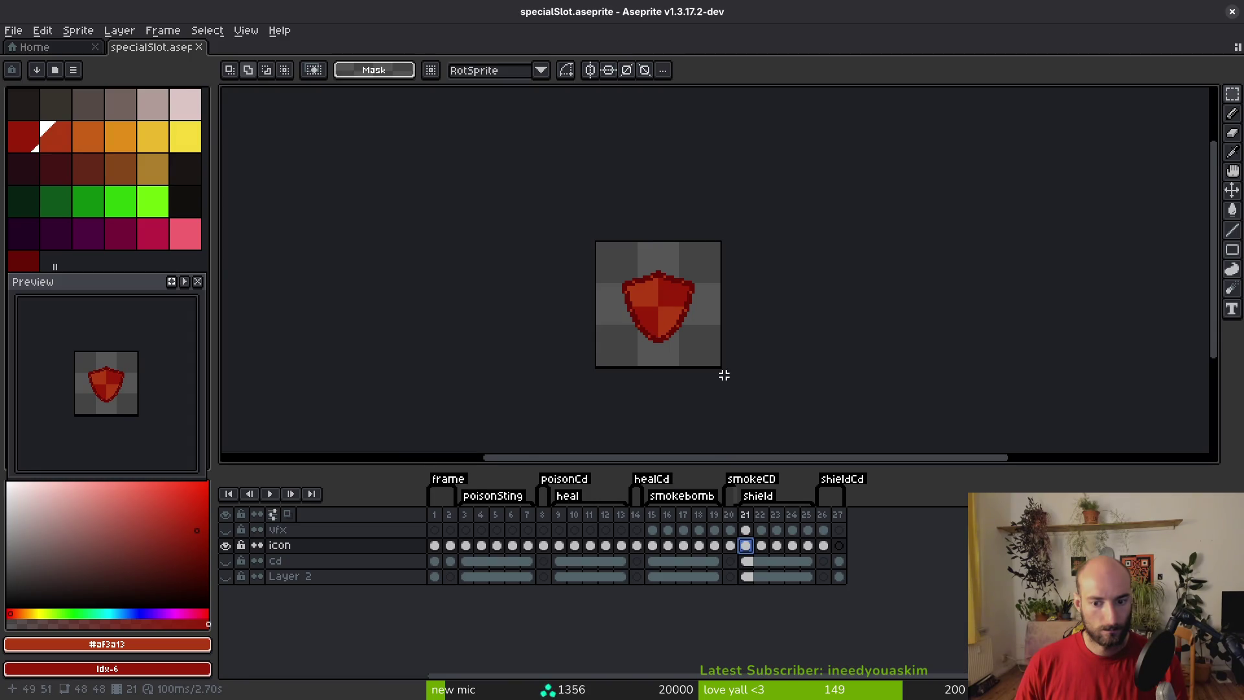
key(Return)
- Select the shield cels in frames 21–25 and link them into one cel
click(763, 546)
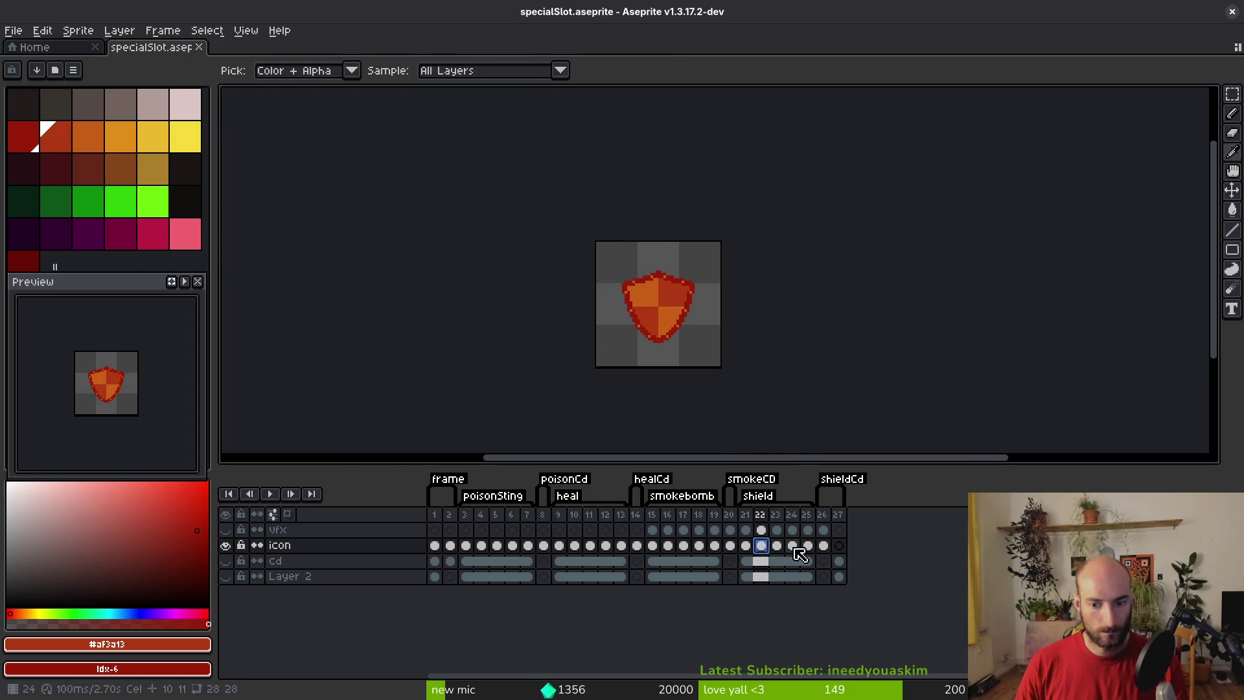
shift+click(793, 546)
click(810, 597)
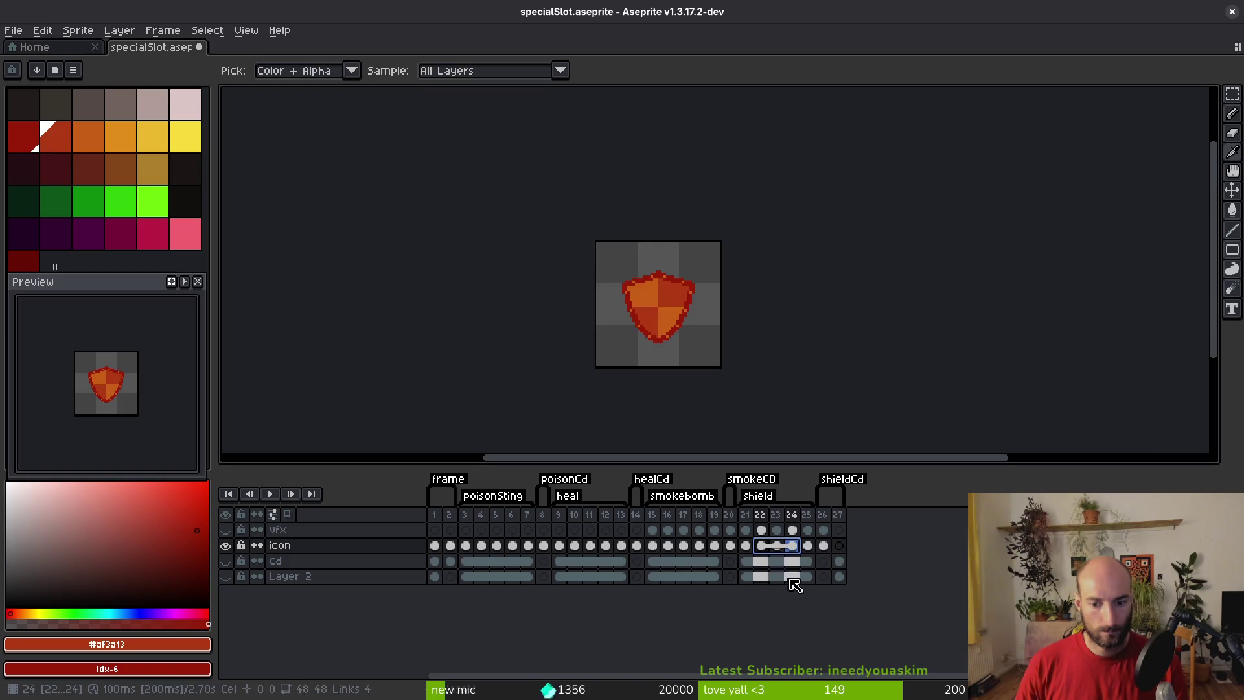
click(746, 546)
shift+click(810, 546)
right_click(813, 553)
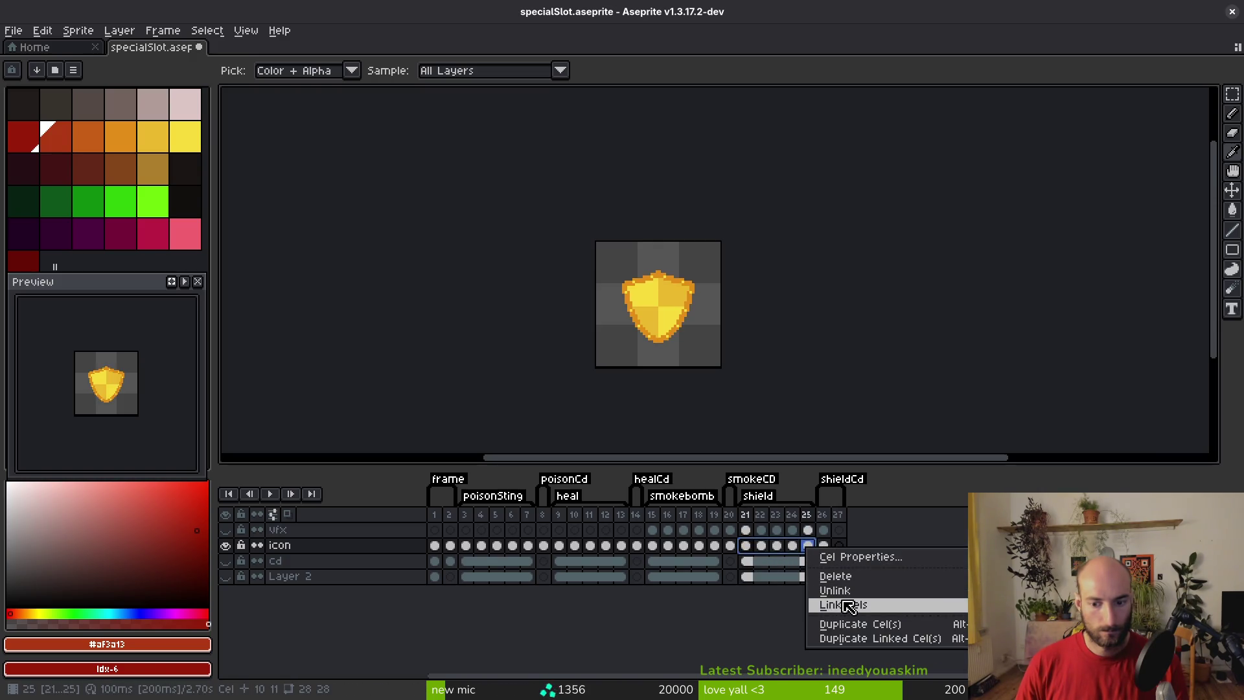
click(837, 602)
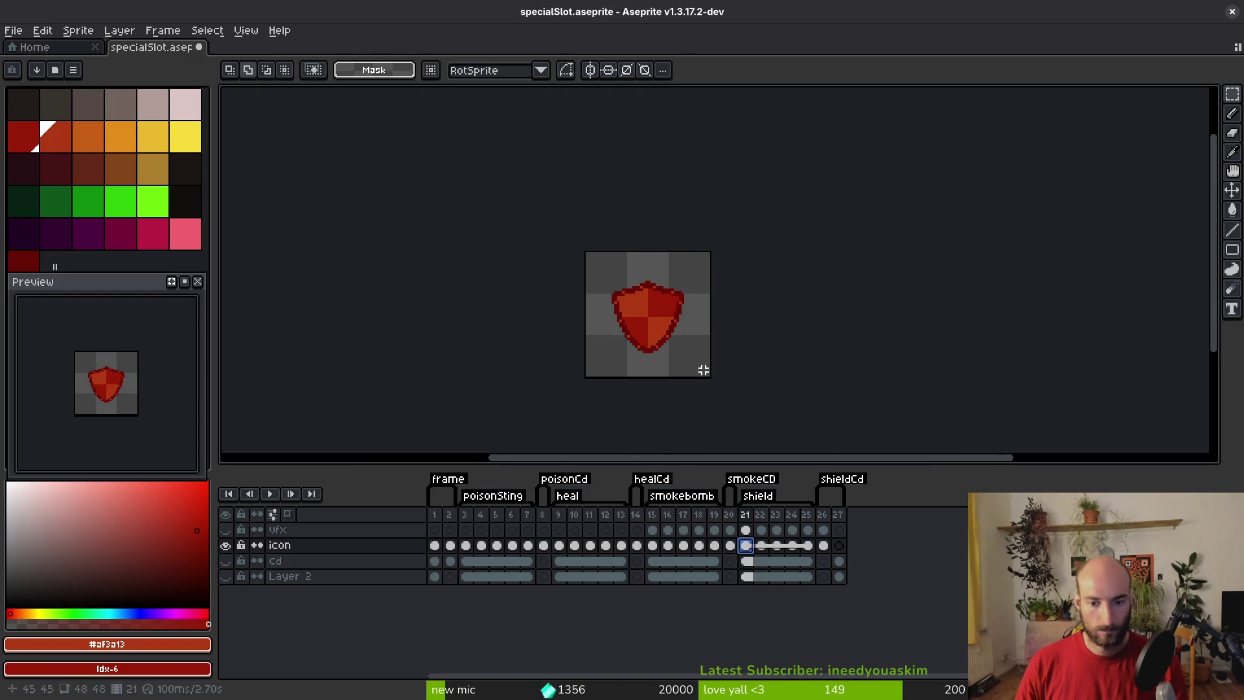
- Shift the linked shield up 2 pixels and replay the animation to check it
key(ctrl+a)
drag(816, 548, 744, 552)
key(Up)
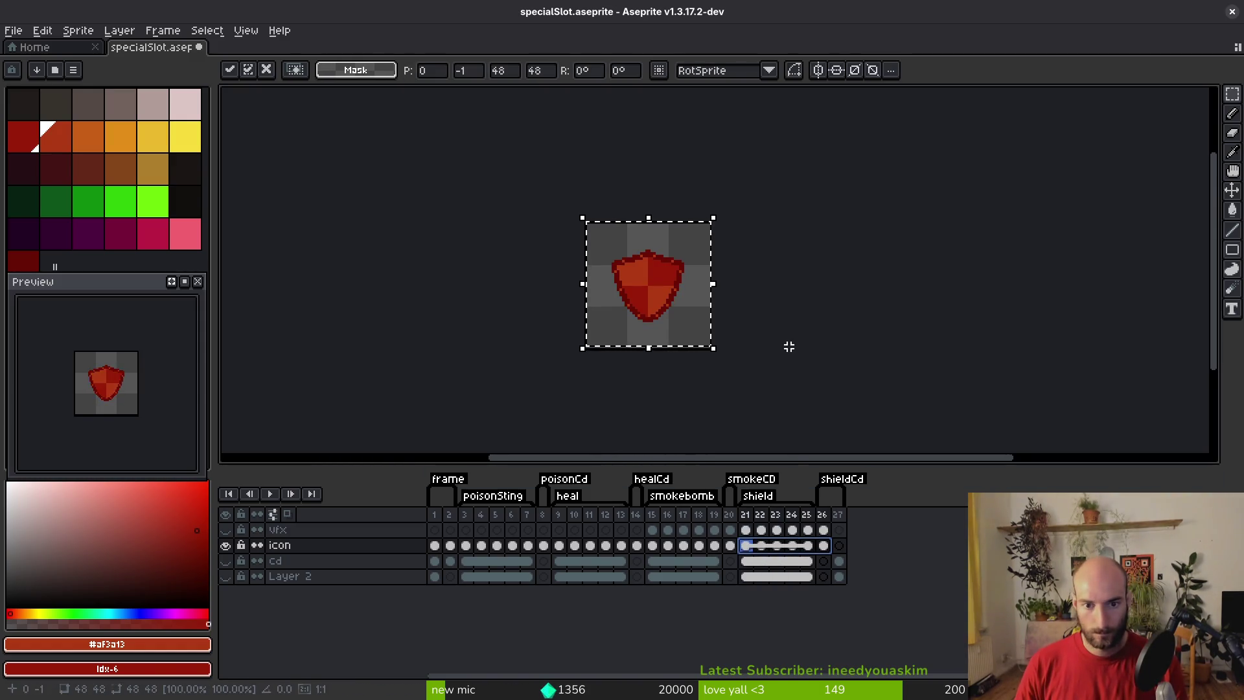
key(Up)
key(ctrl+d)
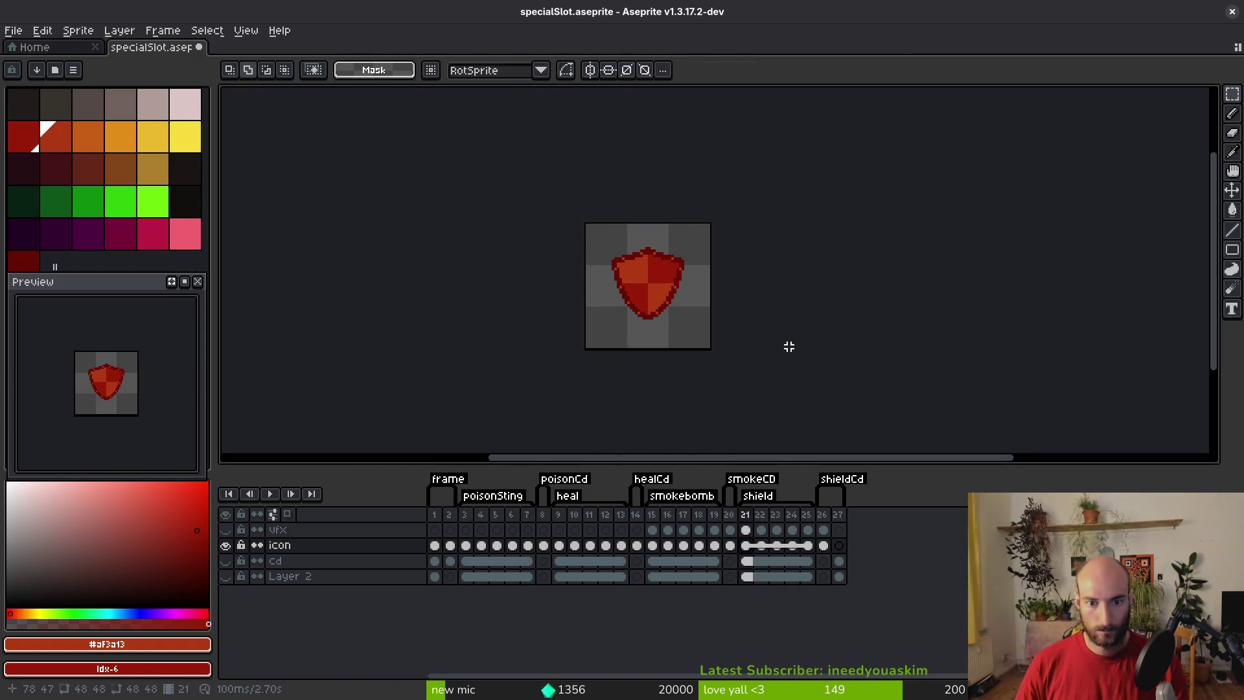
key(Return)
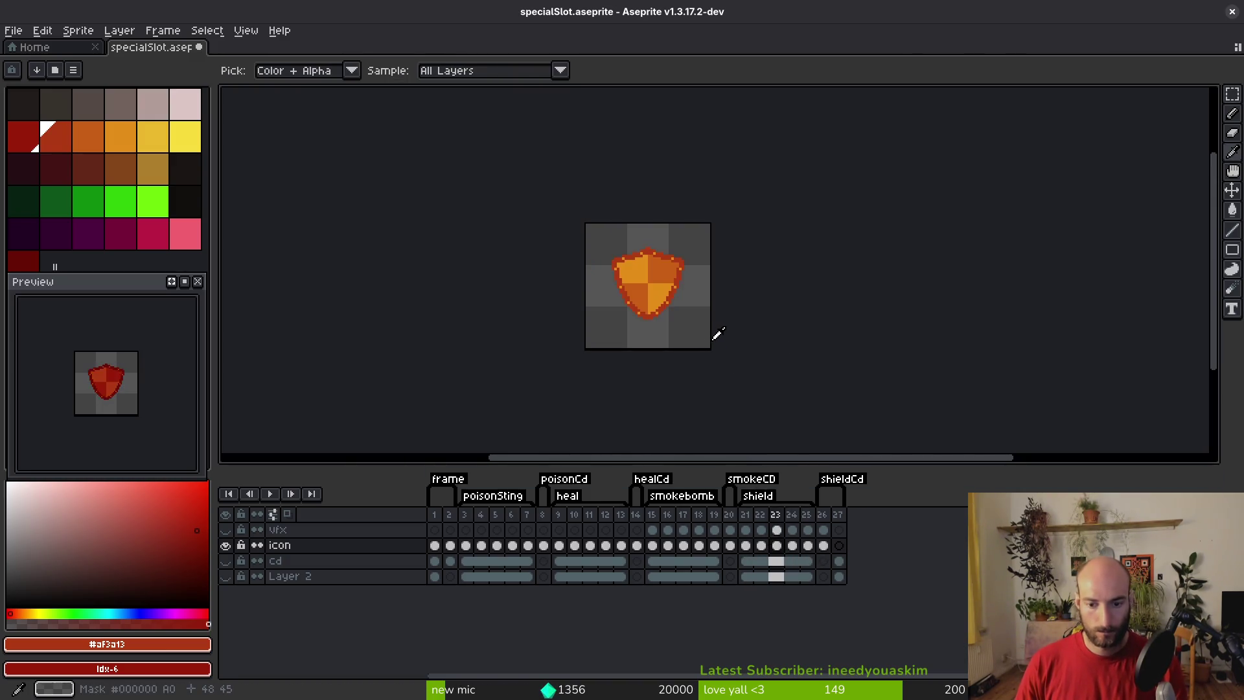
key(m)
scroll(648, 276, up, 2)
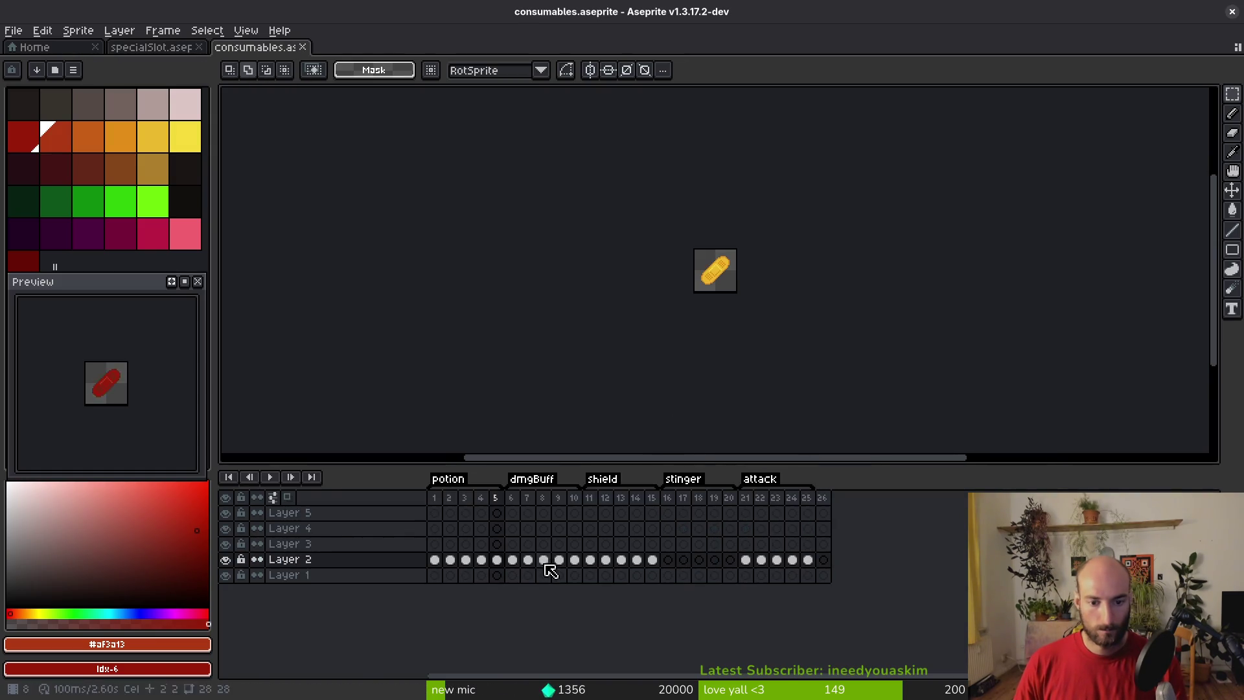
- Copy the consumables shield cels and paste the yellow shield into specialSlot frame 23 over the red one
drag(590, 564, 656, 563)
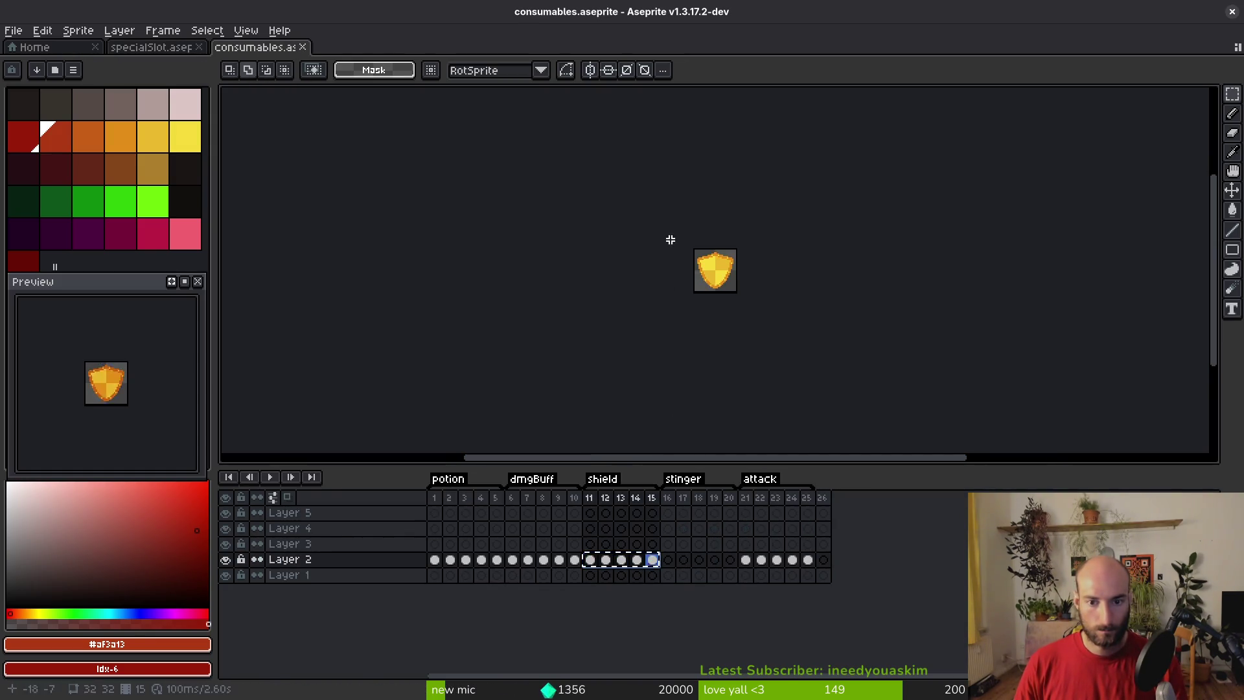
scroll(601, 186, up, 3)
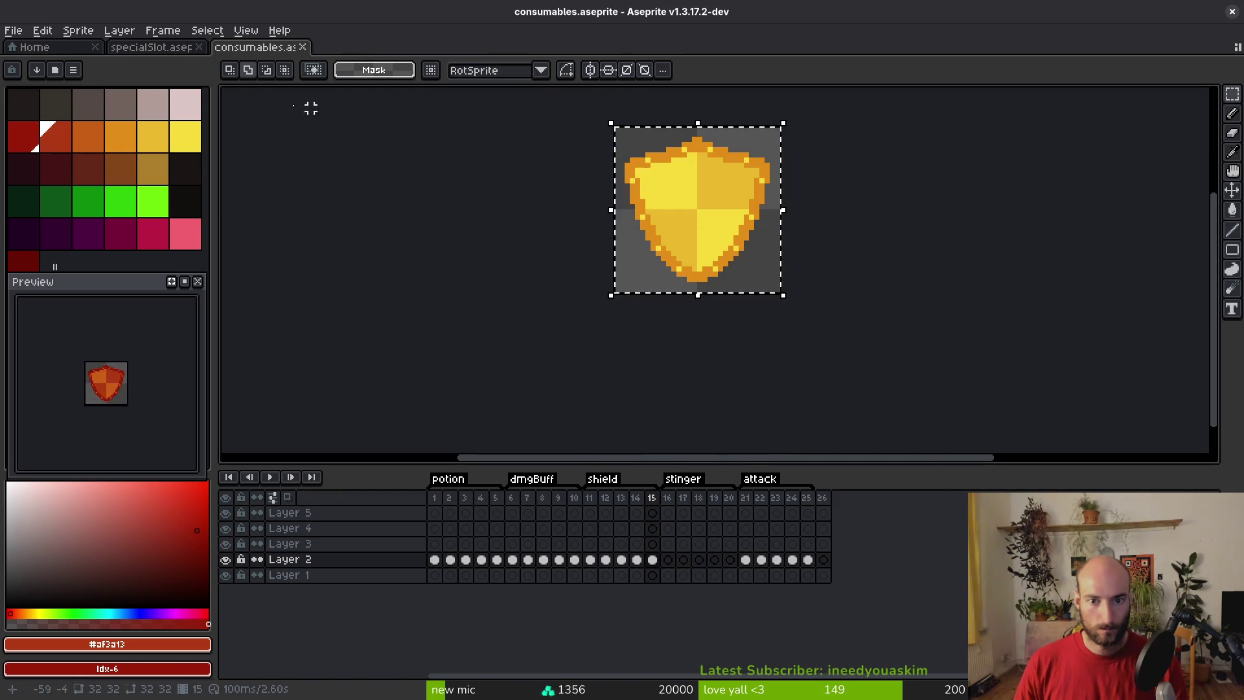
click(151, 47)
click(784, 547)
key(ctrl+v)
drag(680, 324, 668, 298)
key(Return)
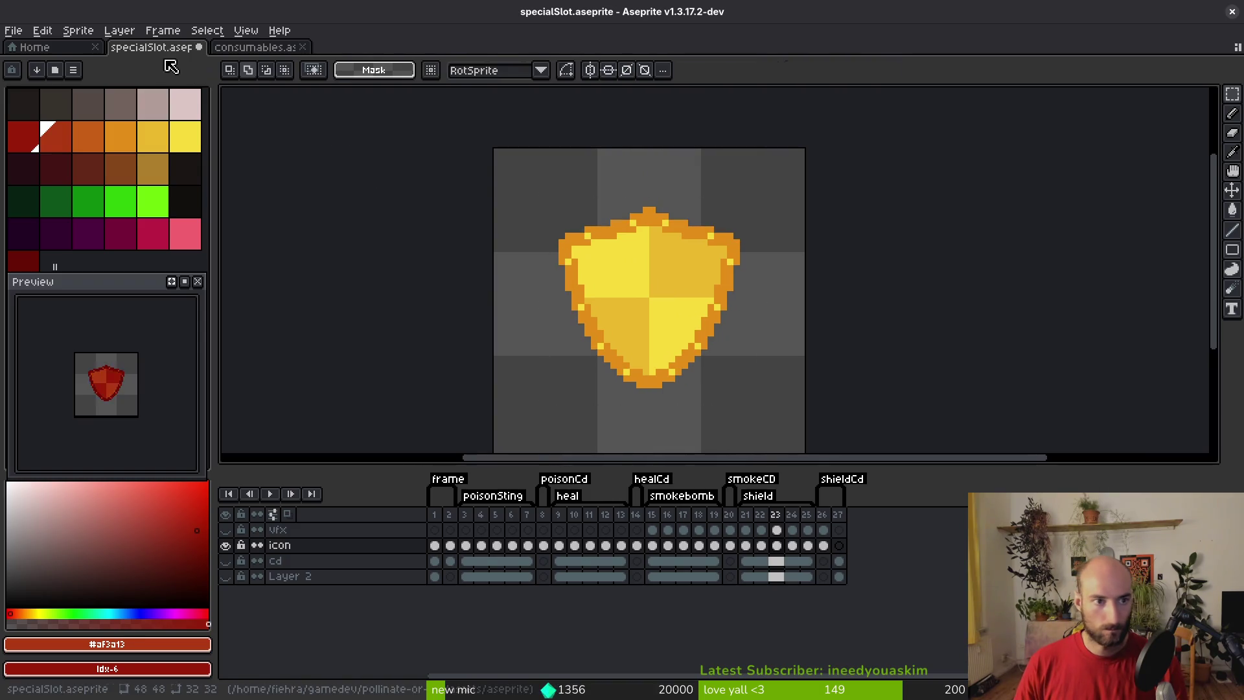
- Review frames 16 and 22 and step through the undo history of the shield edit
click(224, 47)
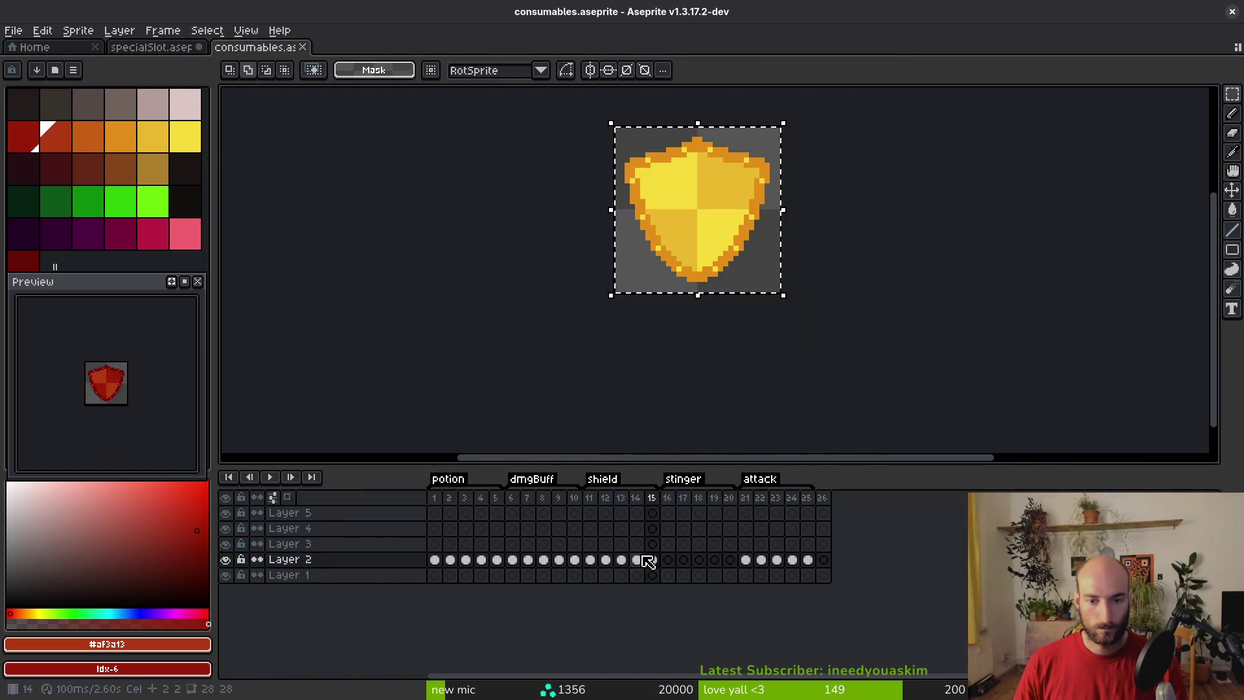
key(ctrl+shift+Tab)
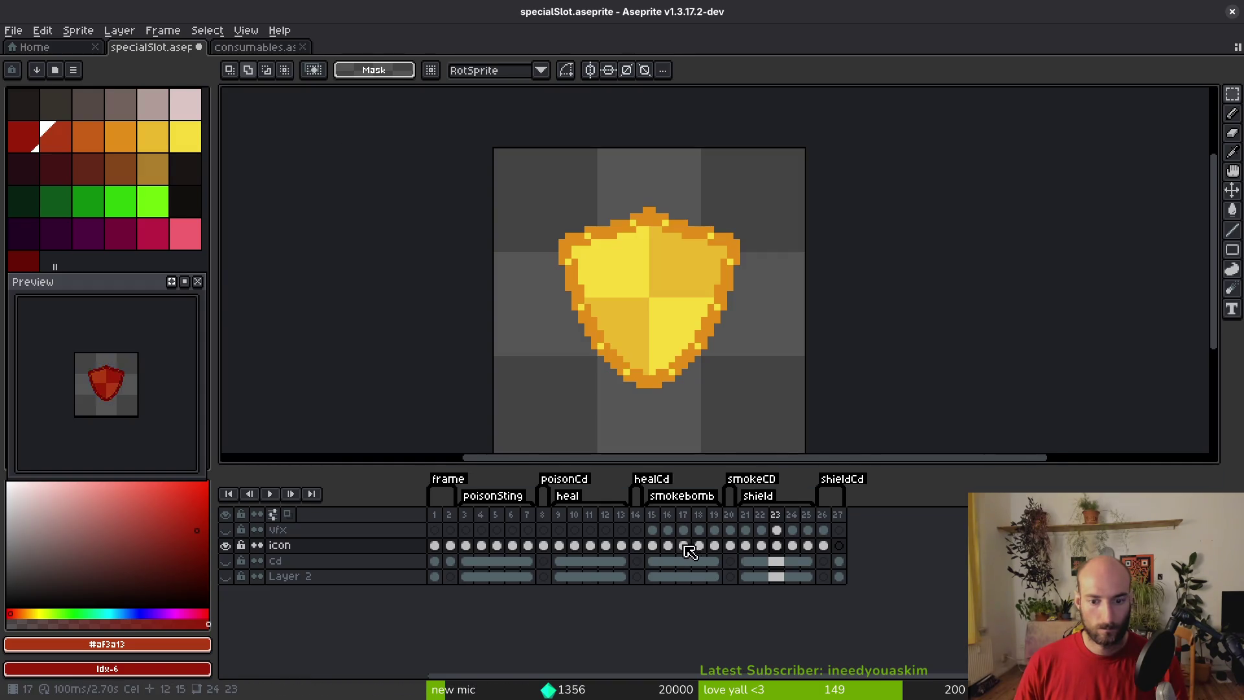
click(667, 545)
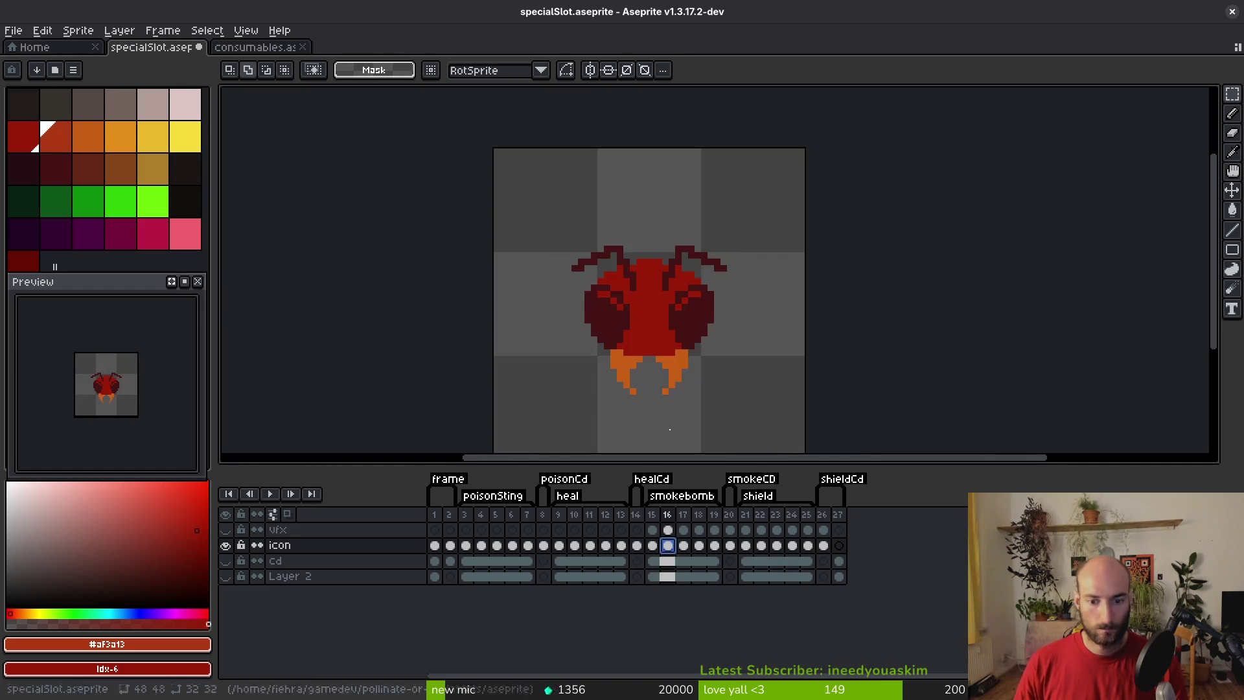
click(762, 545)
key(ctrl+z)
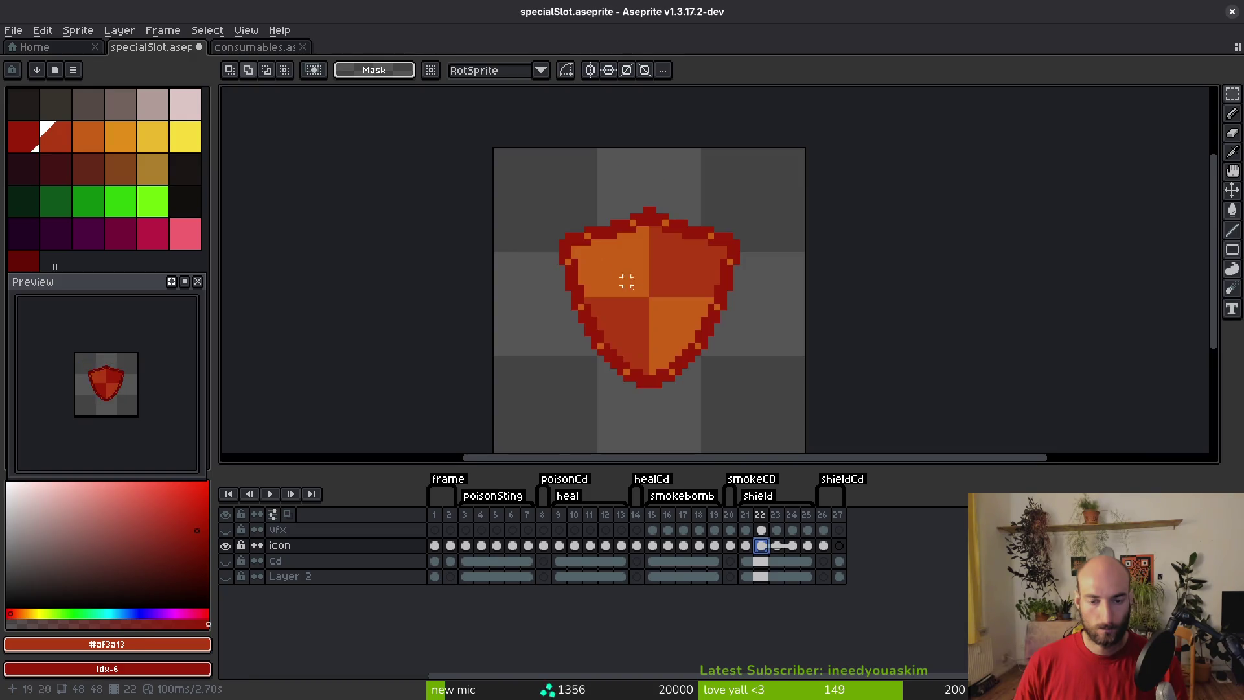
key(ctrl+z)
key(ctrl+y)
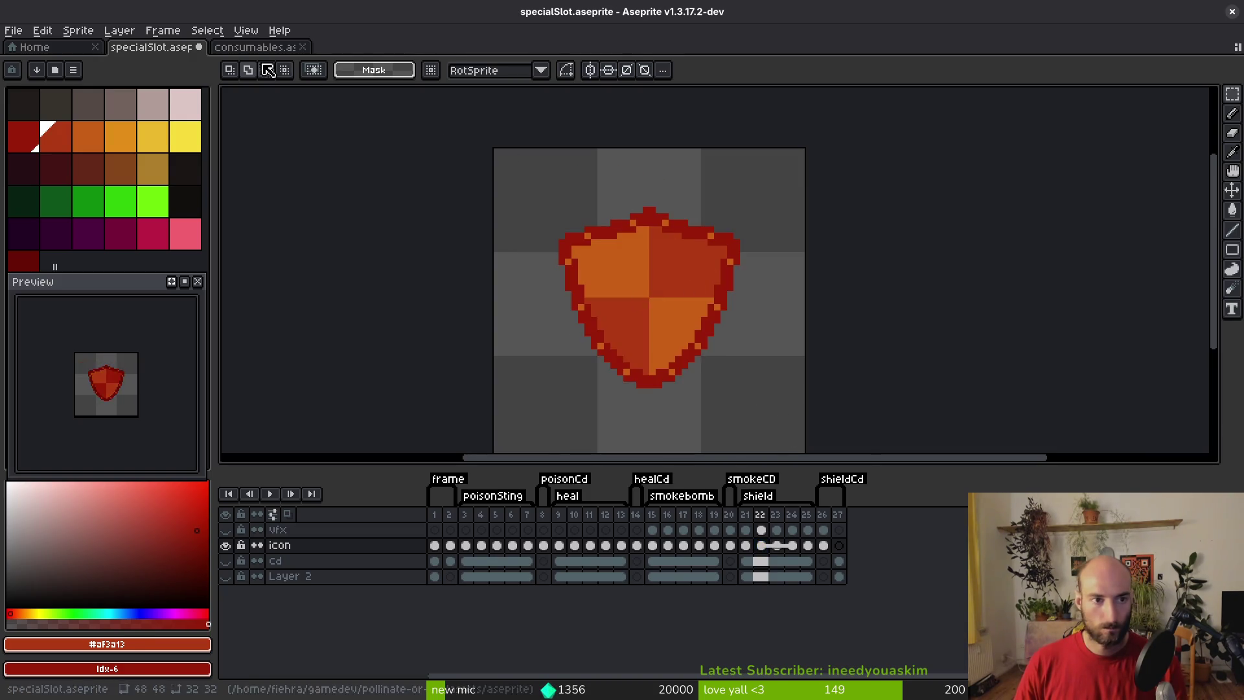
- Re-paste the yellow shield from consumables over the red one in specialSlot and save
key(ctrl+Tab)
scroll(739, 272, up, 2)
key(Delete)
key(ctrl+z)
key(ctrl+shift+Tab)
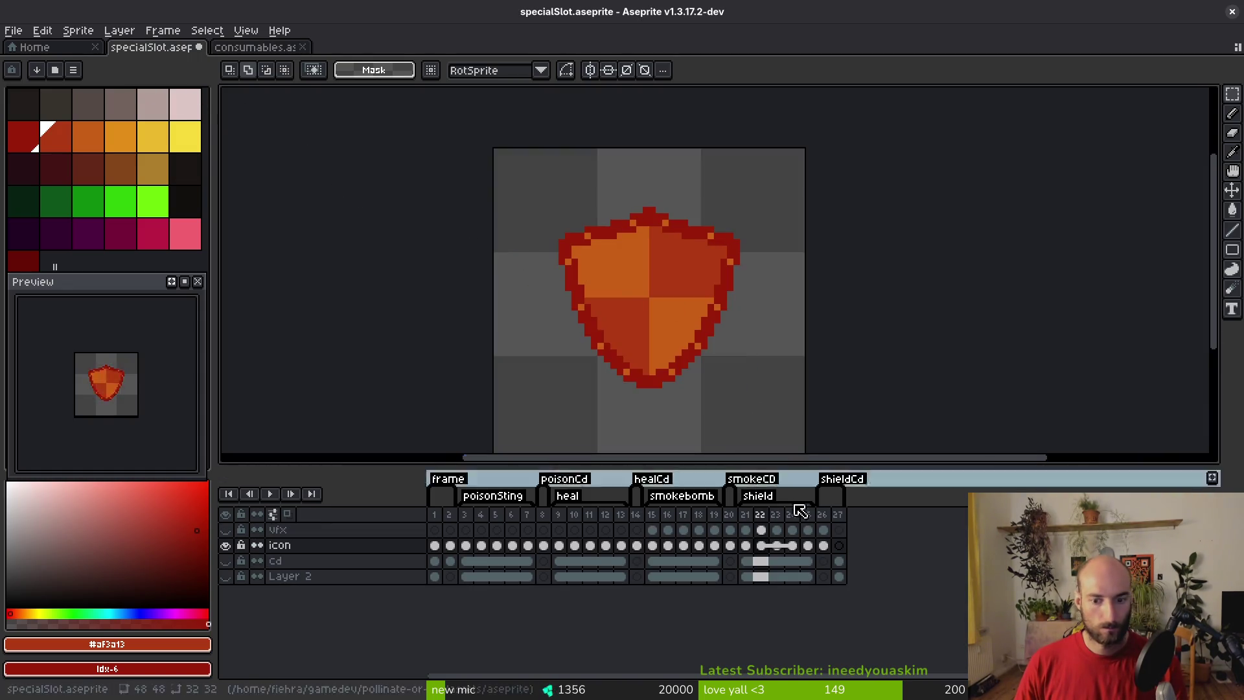
key(ctrl+v)
drag(650, 323, 679, 337)
key(ctrl+s)
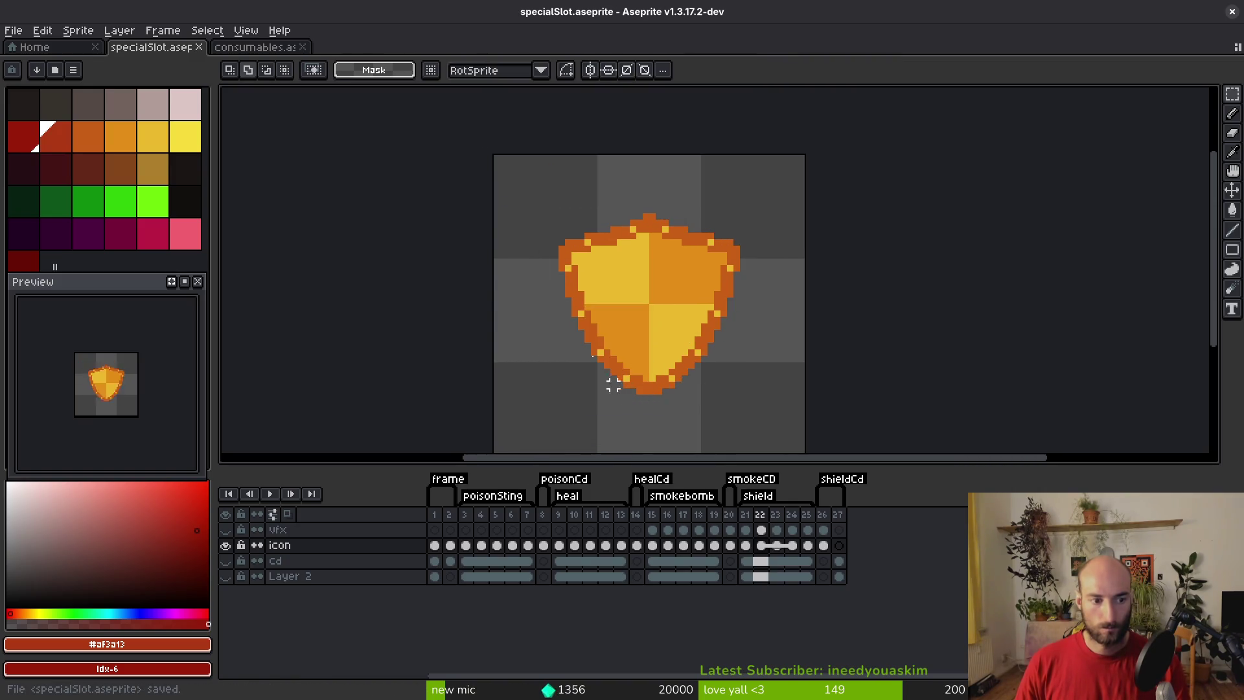
- Paste the darker orange shield from consumables frame 13 into frame 21, position it, and play the animation
key(ctrl+Tab)
click(621, 559)
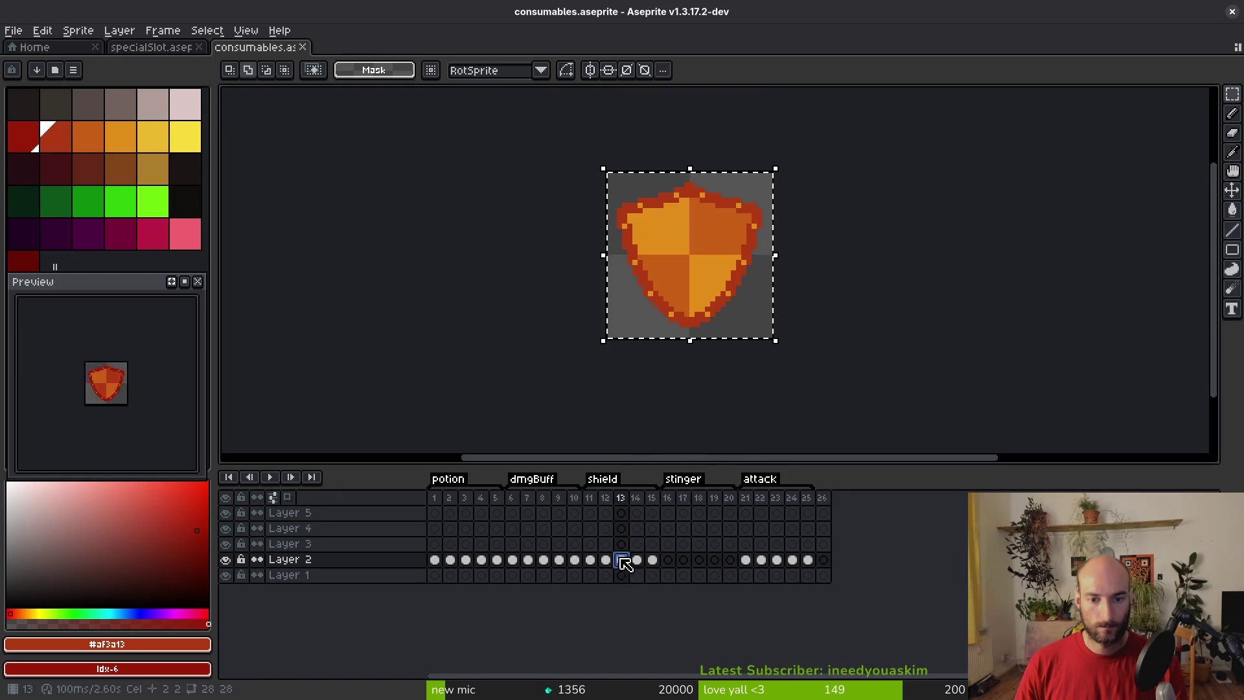
click(145, 47)
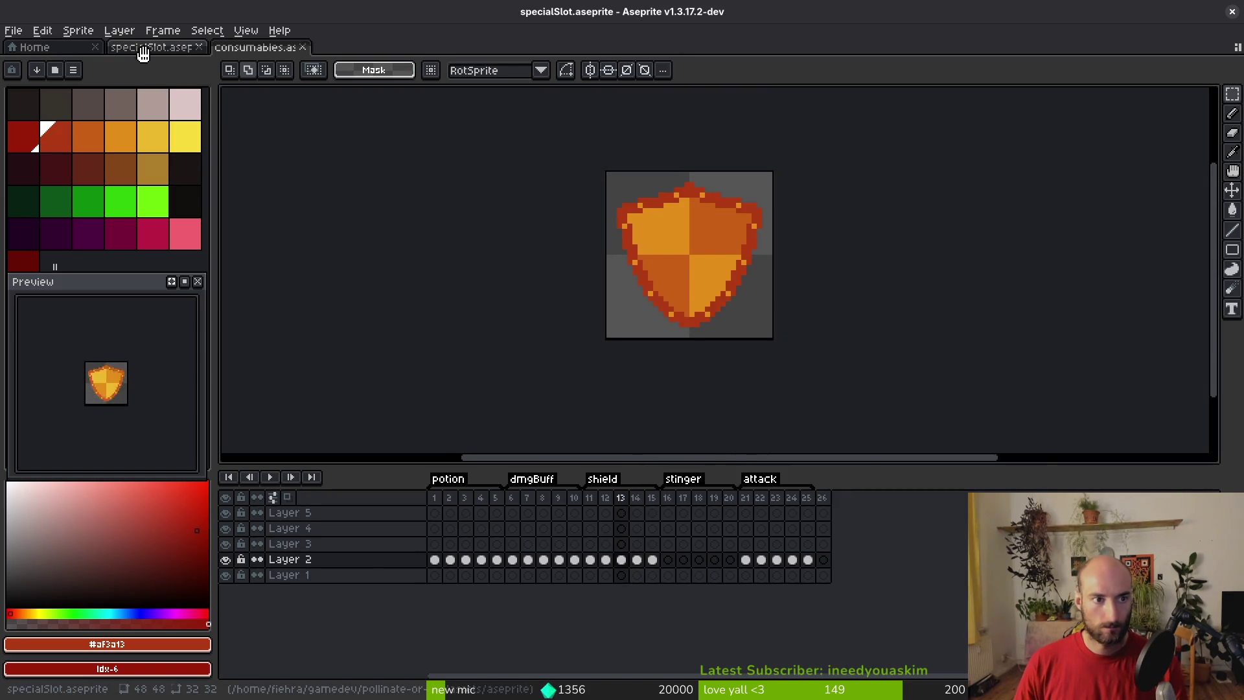
click(748, 550)
key(ctrl+v)
drag(647, 286, 700, 331)
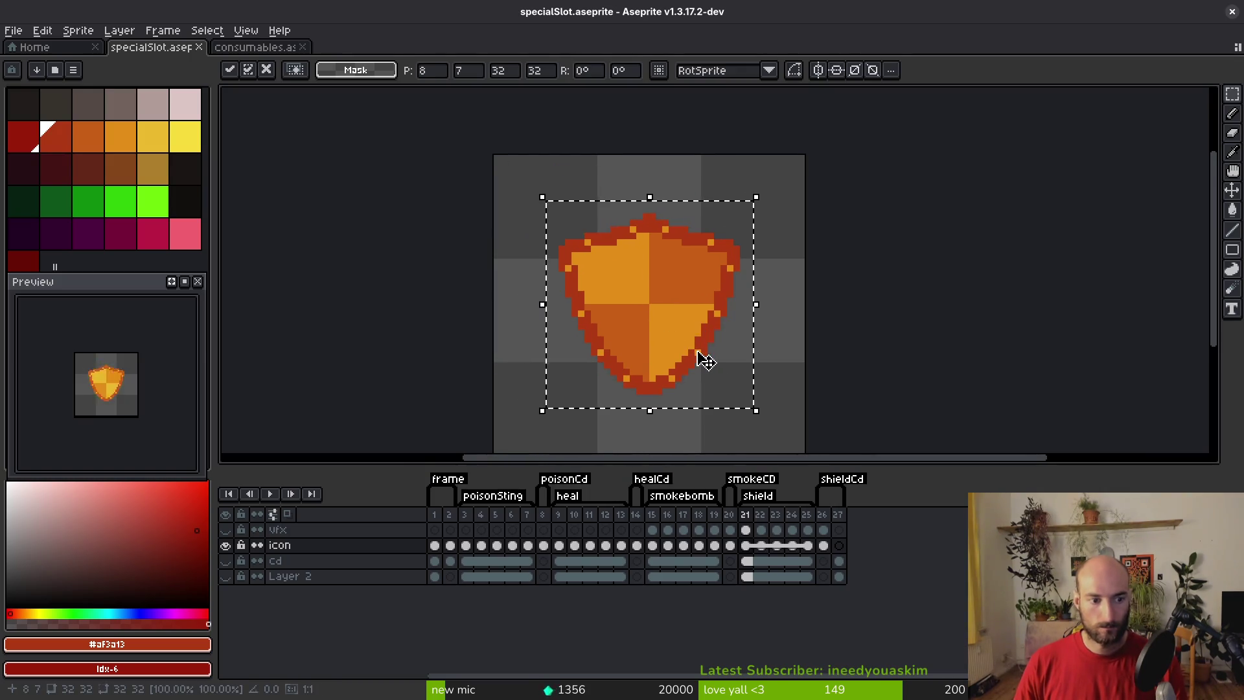
key(Return)
key(Right)
key(Right)
key(Return)
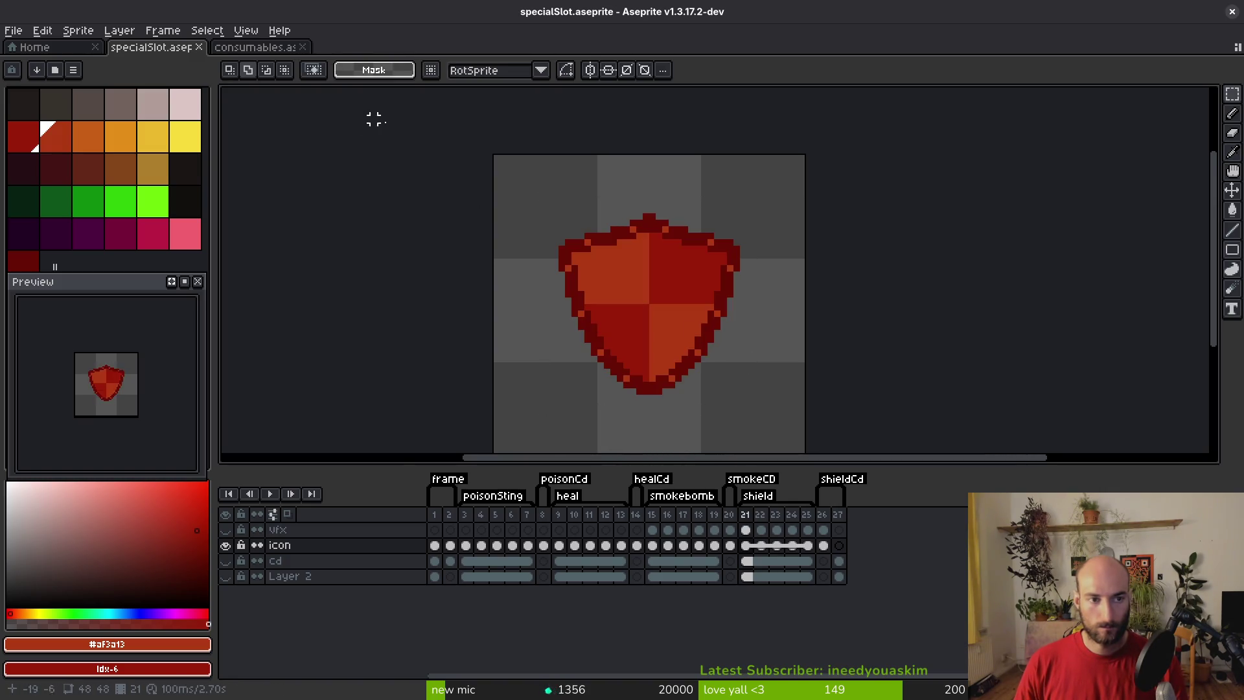
- Check the frame 22 shields by deleting and restoring them, then deselect and save specialSlot
key(i)
key(m)
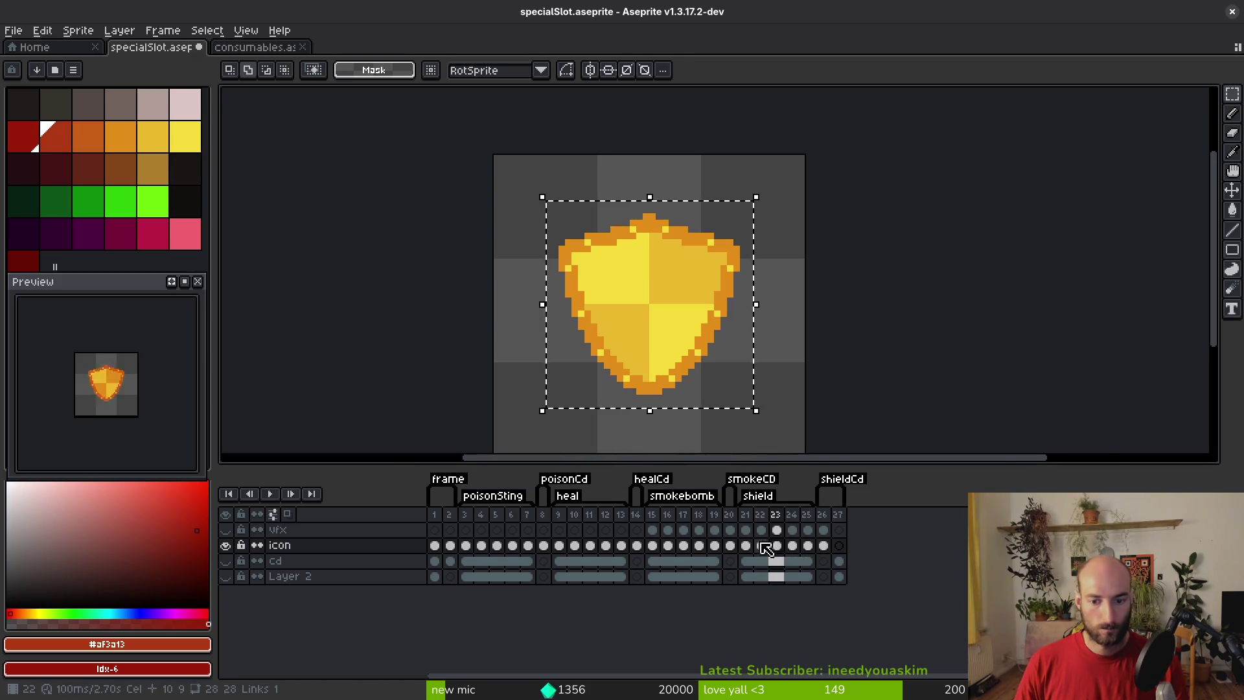
key(Delete)
key(ctrl+z)
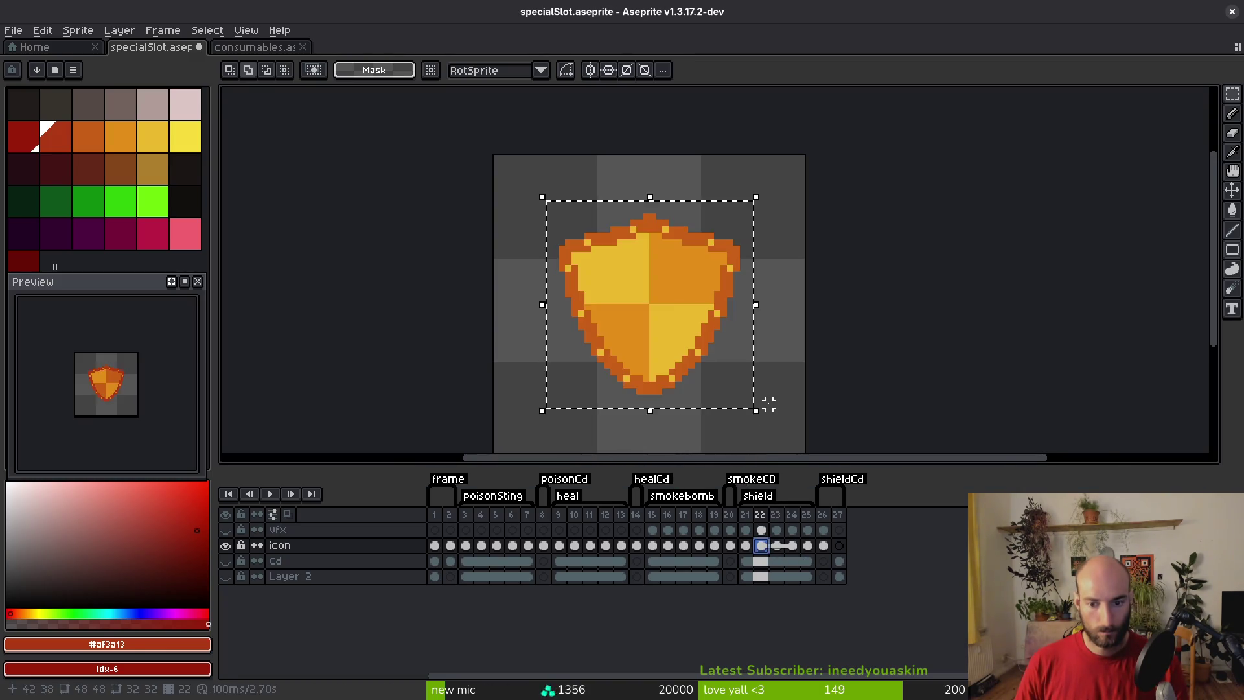
key(ctrl+d)
key(ctrl+s)
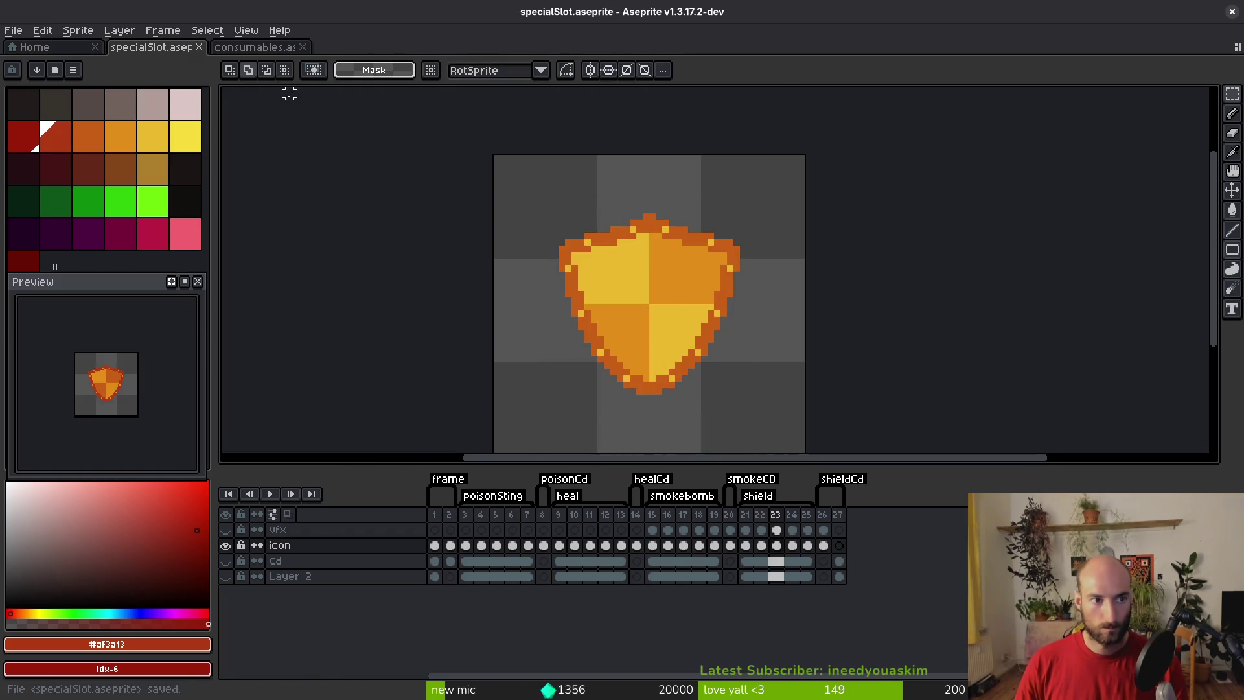
scroll(903, 464, down, 2)
key(ctrl+a)
key(Delete)
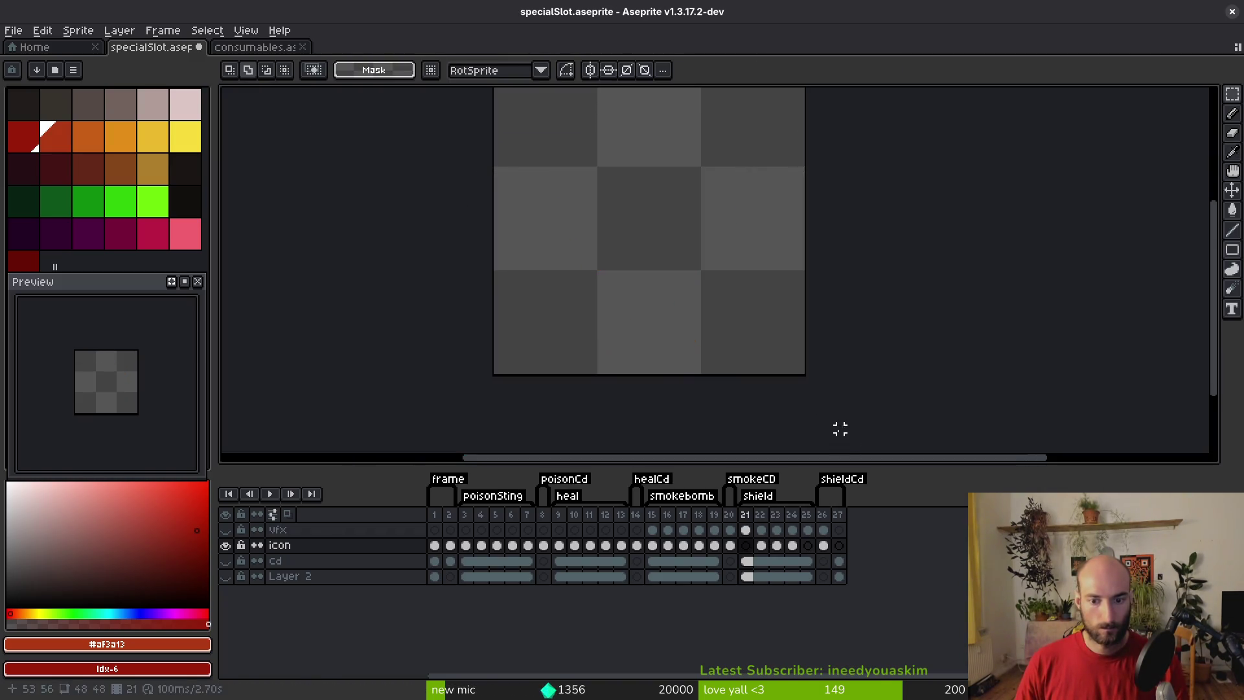
key(ctrl+z)
key(ctrl+d)
key(ctrl+s)
- Copy the frame 12 shield from consumables and paste it into frame 21, aligned with the other frames
click(241, 46)
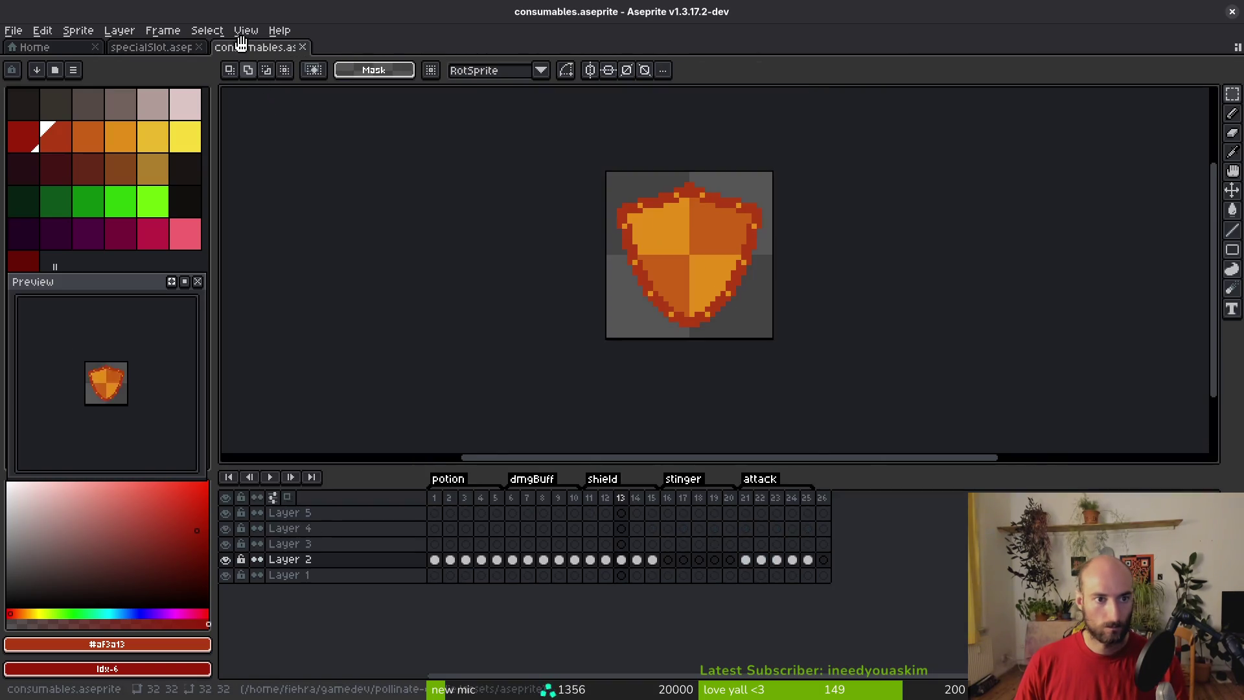
key(Left)
key(Delete)
key(ctrl+z)
click(151, 47)
click(745, 545)
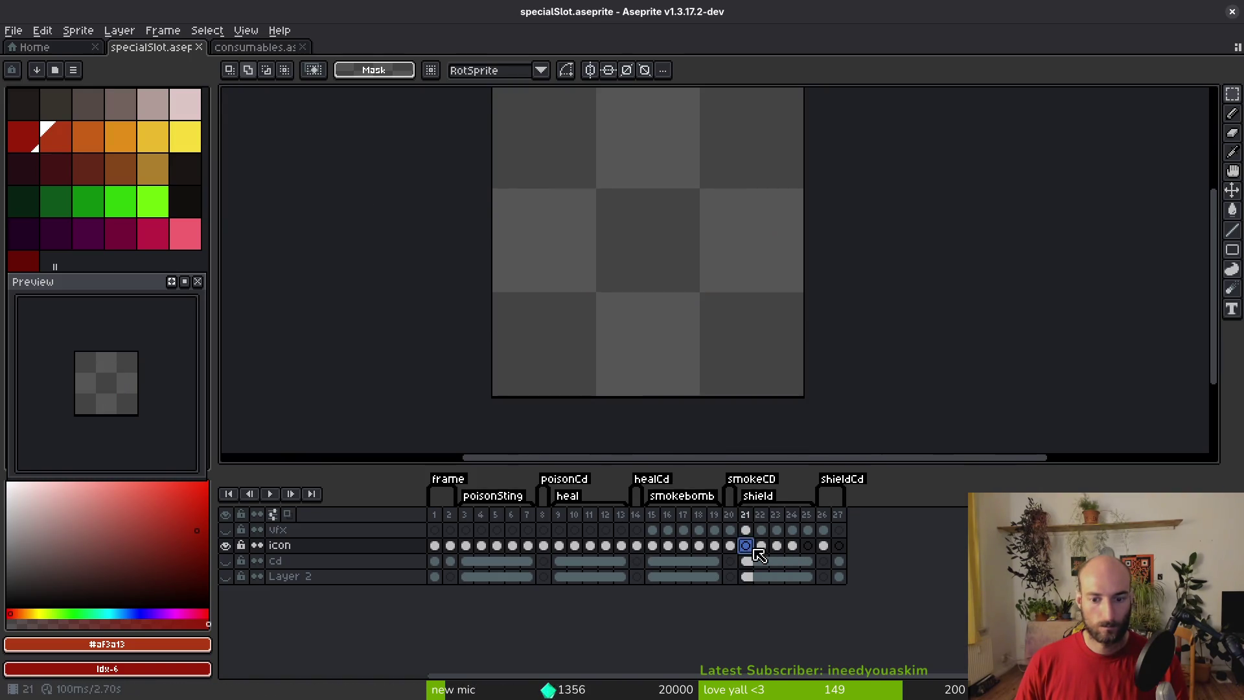
key(ctrl+v)
drag(727, 402, 664, 313)
key(Right)
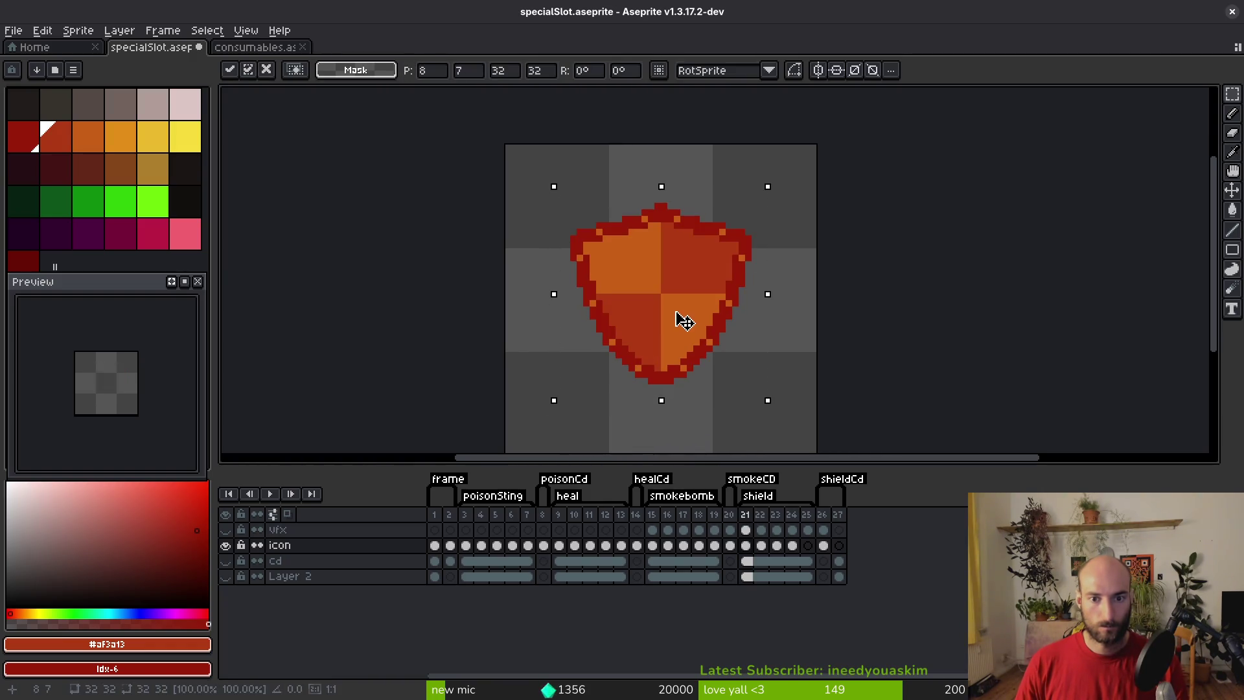
- Paste the shield into frame 22, nudged up one pixel
key(Left)
key(Right)
key(ctrl+v)
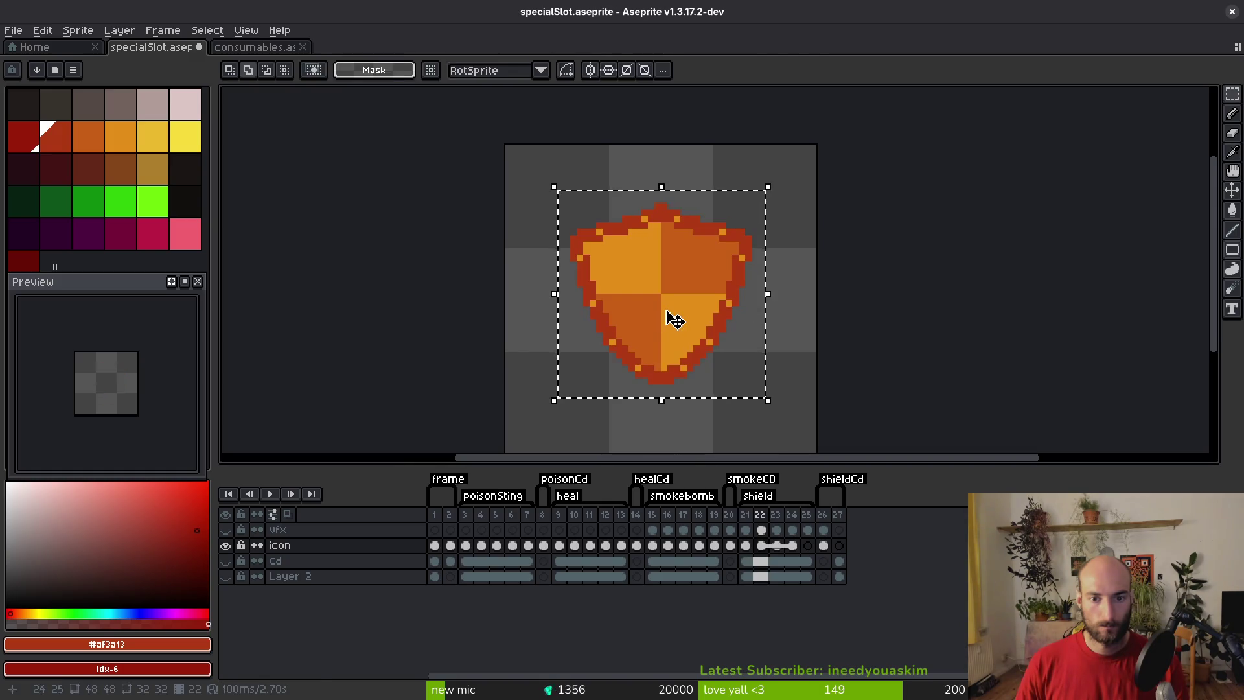
key(Up)
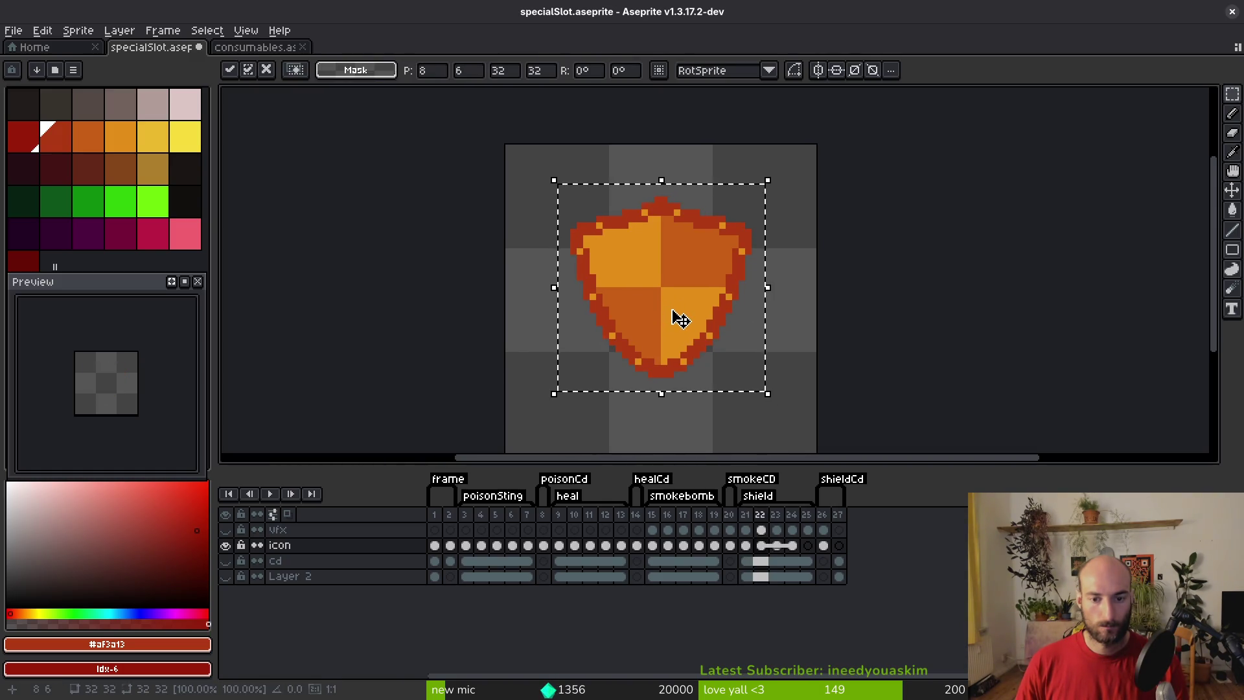
key(Return)
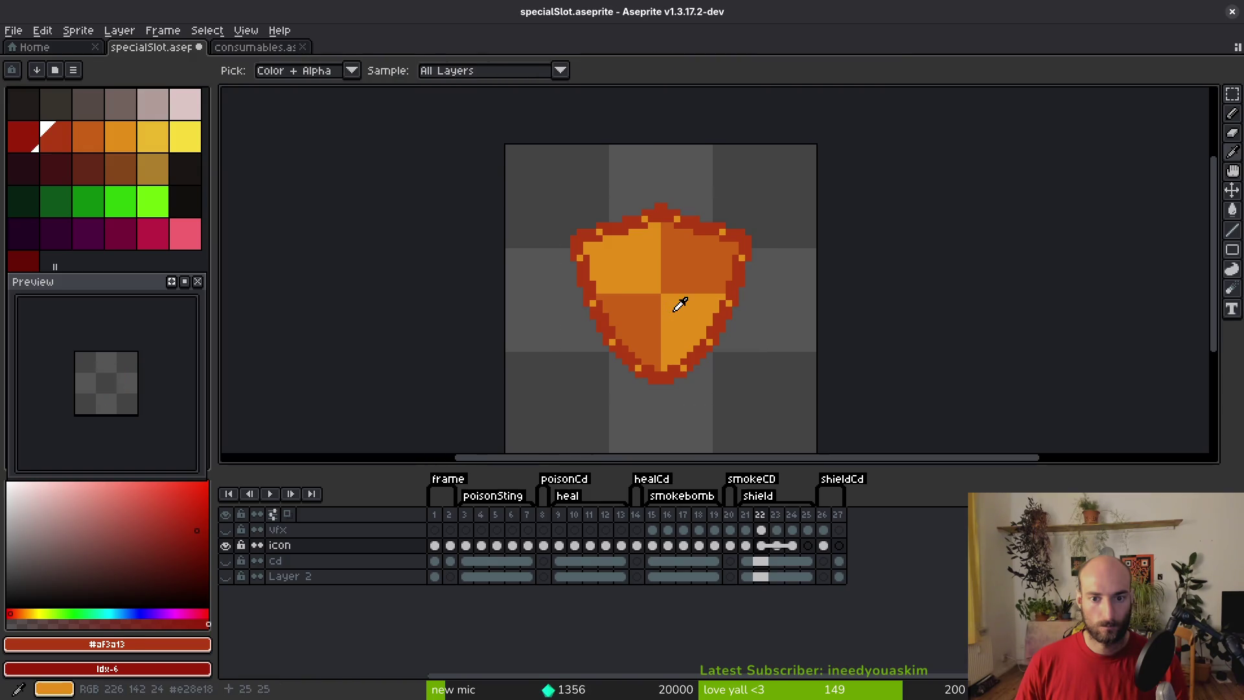
key(Left)
key(Right)
- Select the yellow shield on frame 23 and nudge it up one pixel
key(ctrl+a)
key(ctrl+d)
key(i)
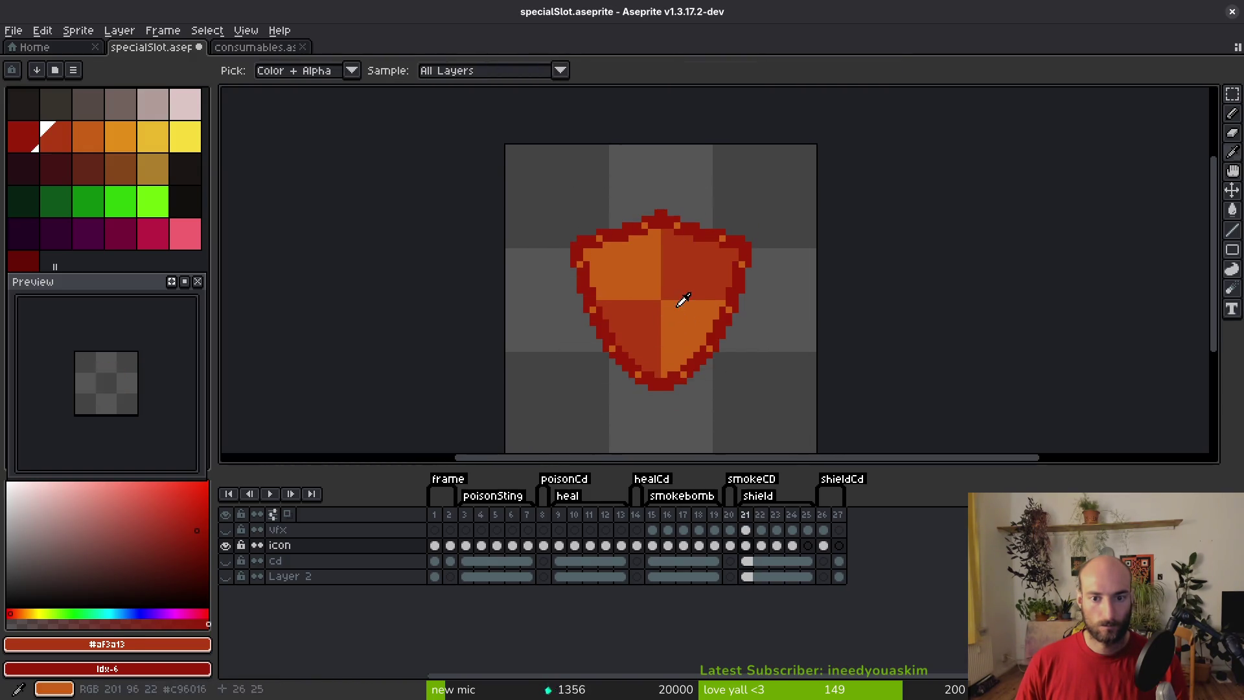
key(Right)
key(m)
drag(511, 150, 830, 421)
key(Up)
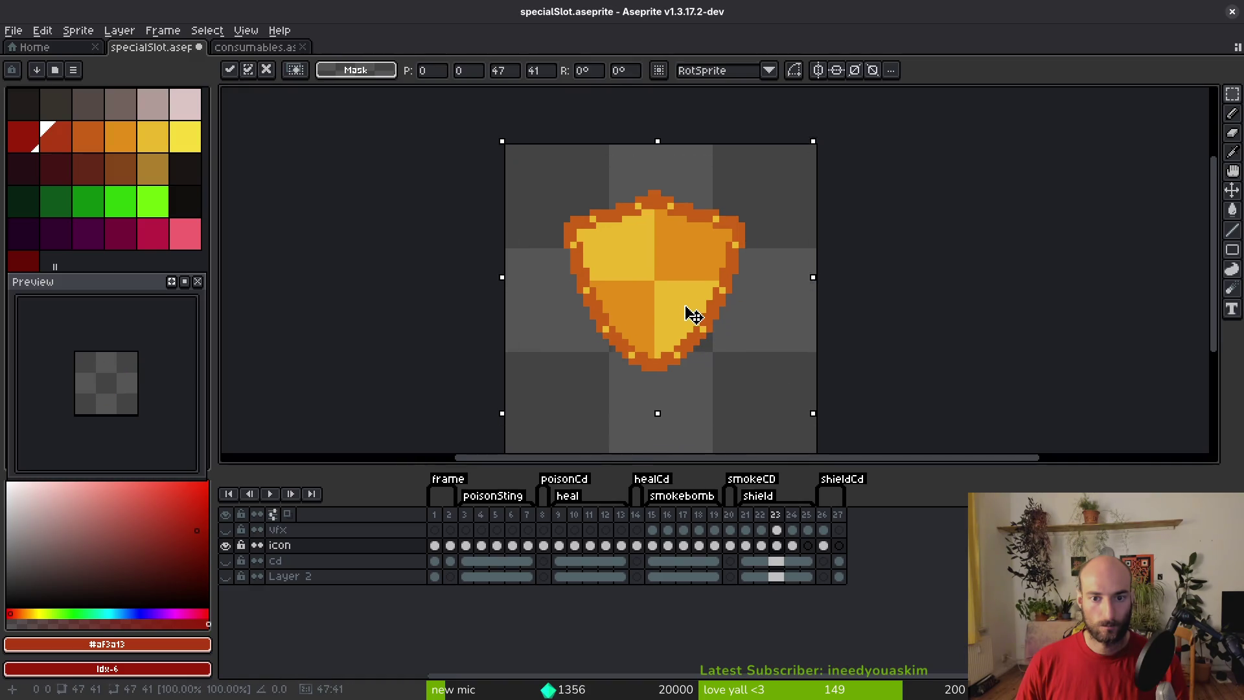
key(ctrl+d)
key(i)
key(Left)
key(Left)
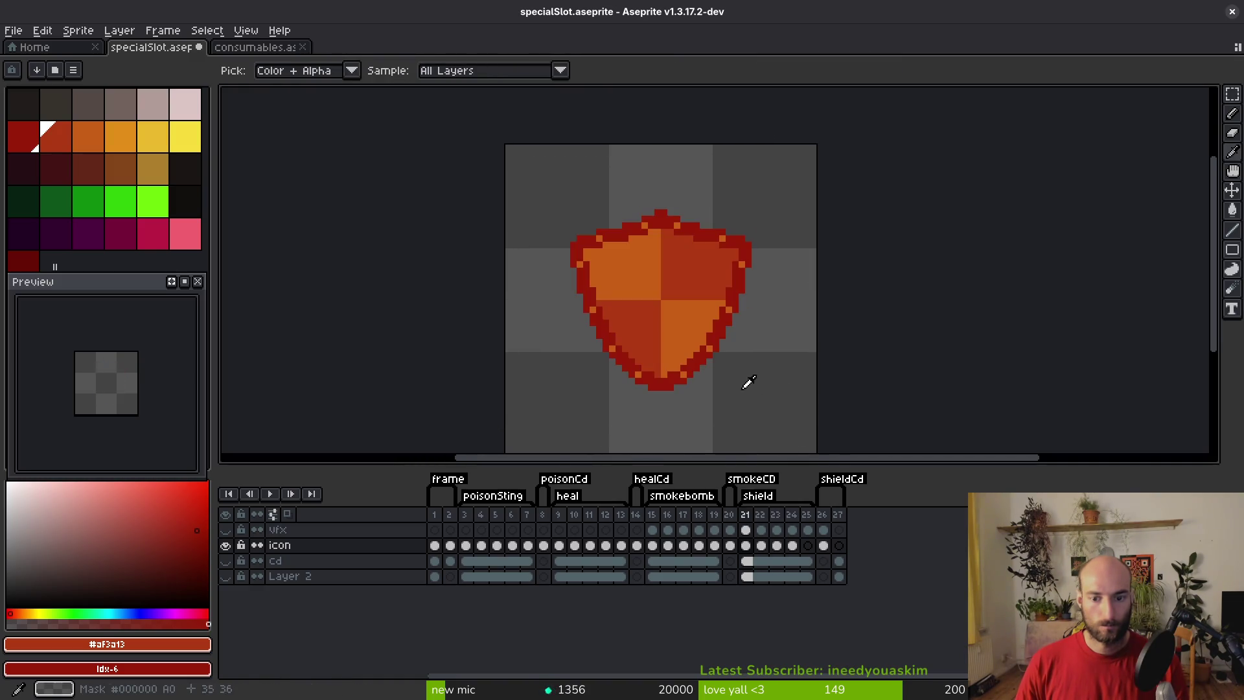
- Link the icon cels of frames 21–25, save specialSlot, and play the shield animation
shift+click(807, 545)
right_click(745, 545)
click(798, 603)
key(ctrl+s)
key(Return)
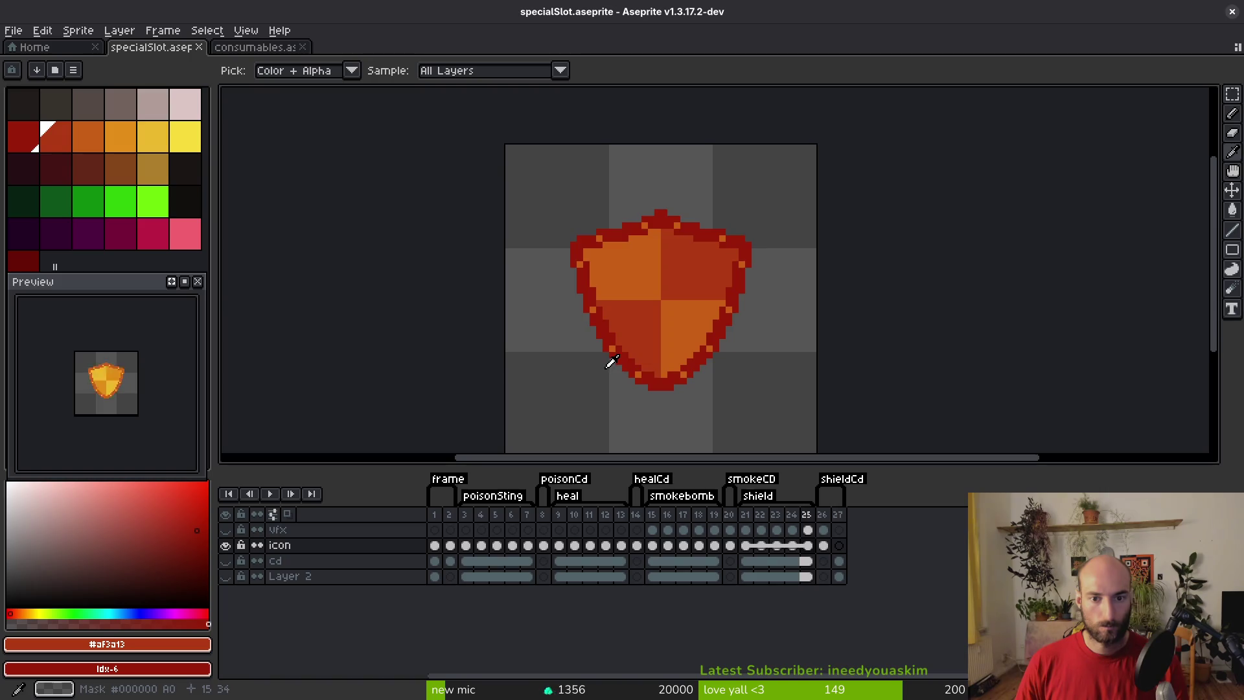
key(m)
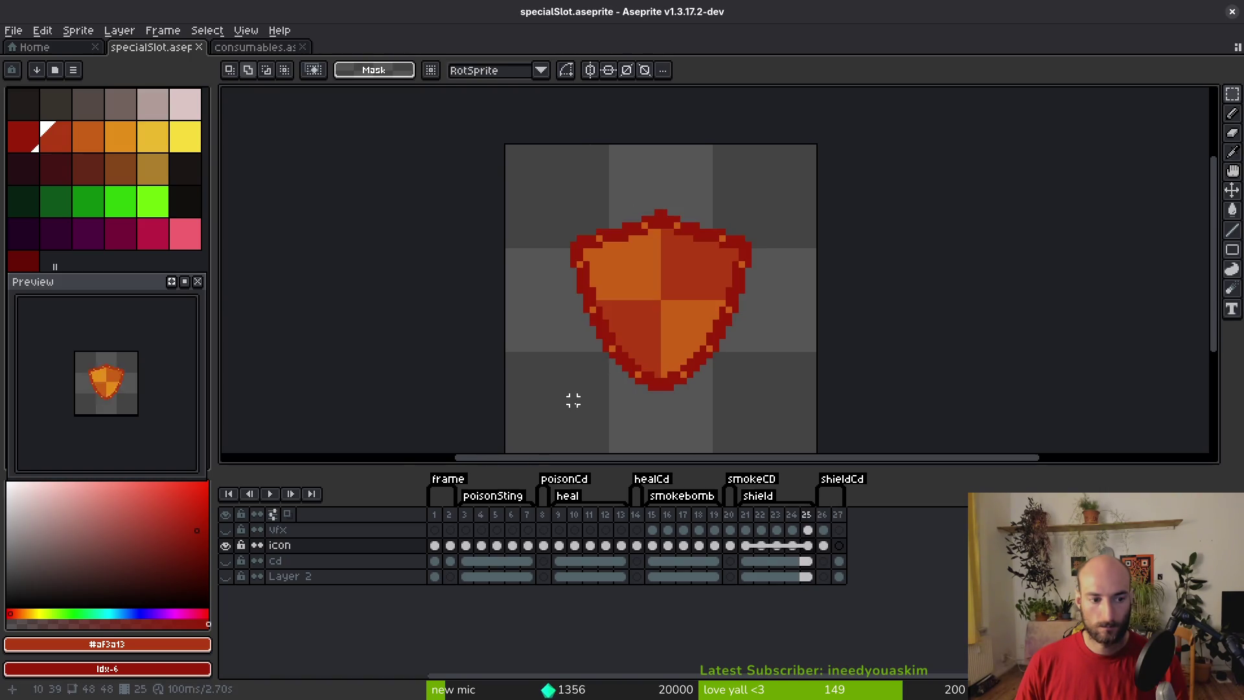
- Open Export Sprite Sheet with only frames 21–26 selected
key(ctrl+e)
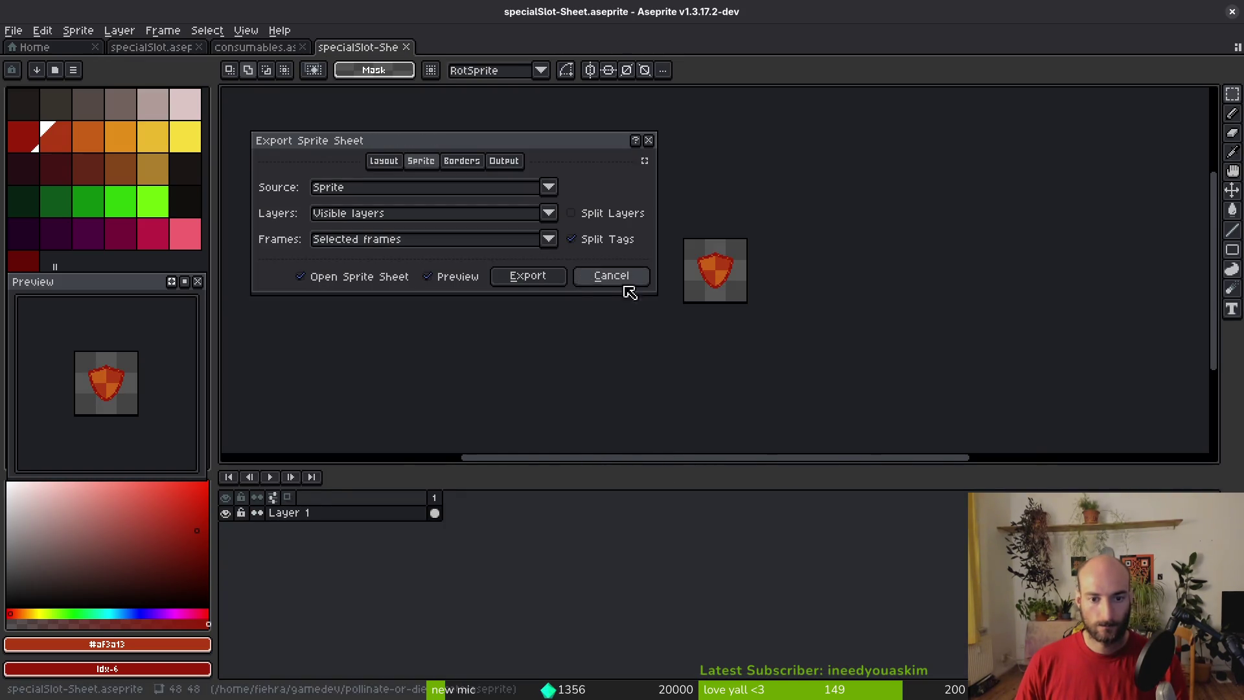
click(617, 281)
drag(757, 522, 822, 515)
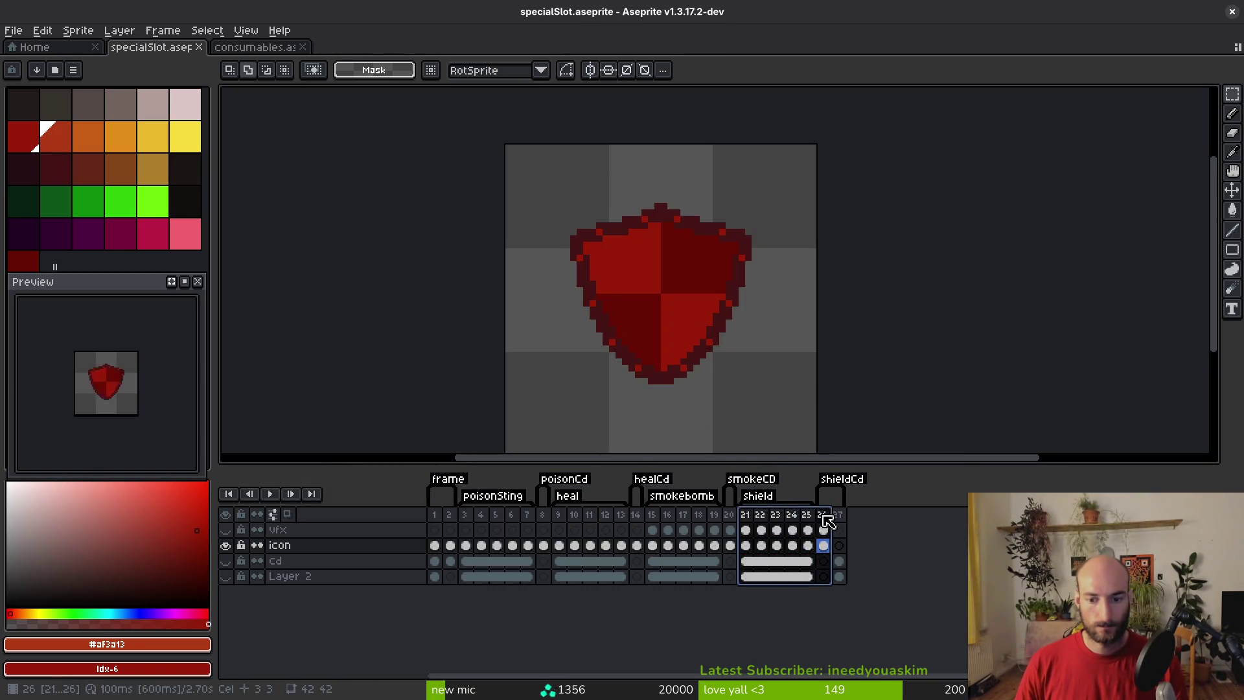
key(ctrl+e)
click(522, 277)
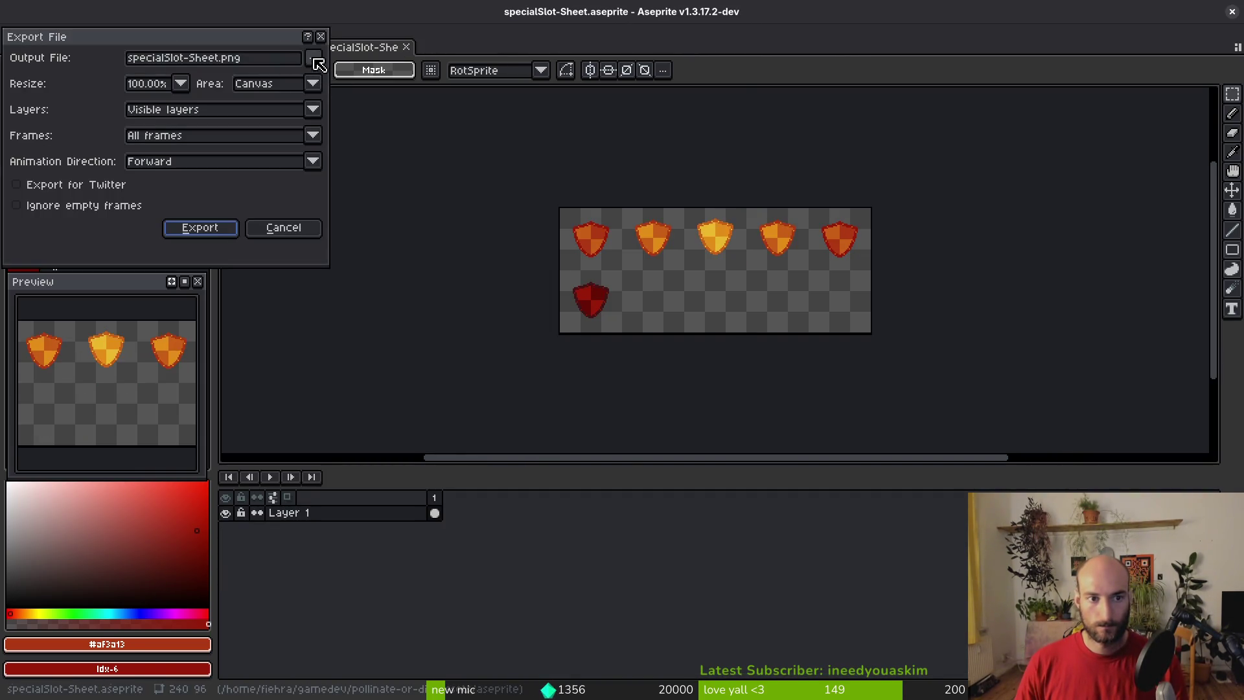
- Export the sheet to art/buffsConsumablesAbilities/ability_shield.png, overwriting it, then close the sprites
click(319, 64)
click(349, 81)
click(174, 109)
double_click(194, 182)
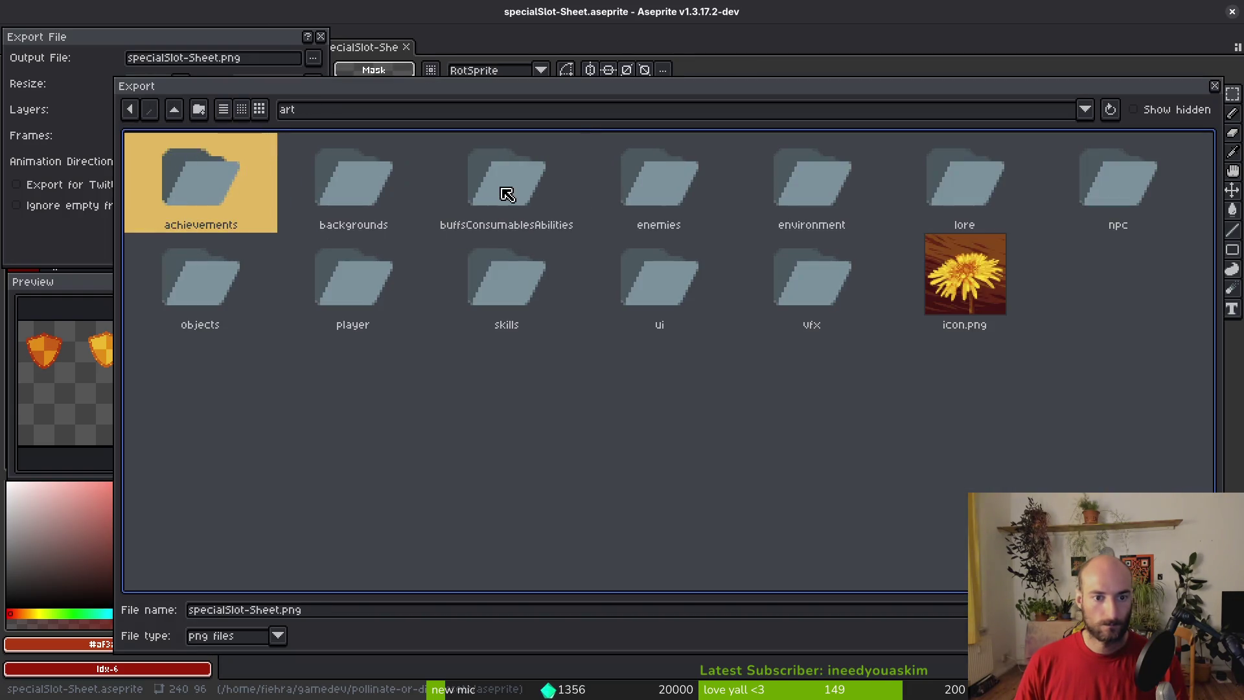
double_click(506, 194)
click(499, 180)
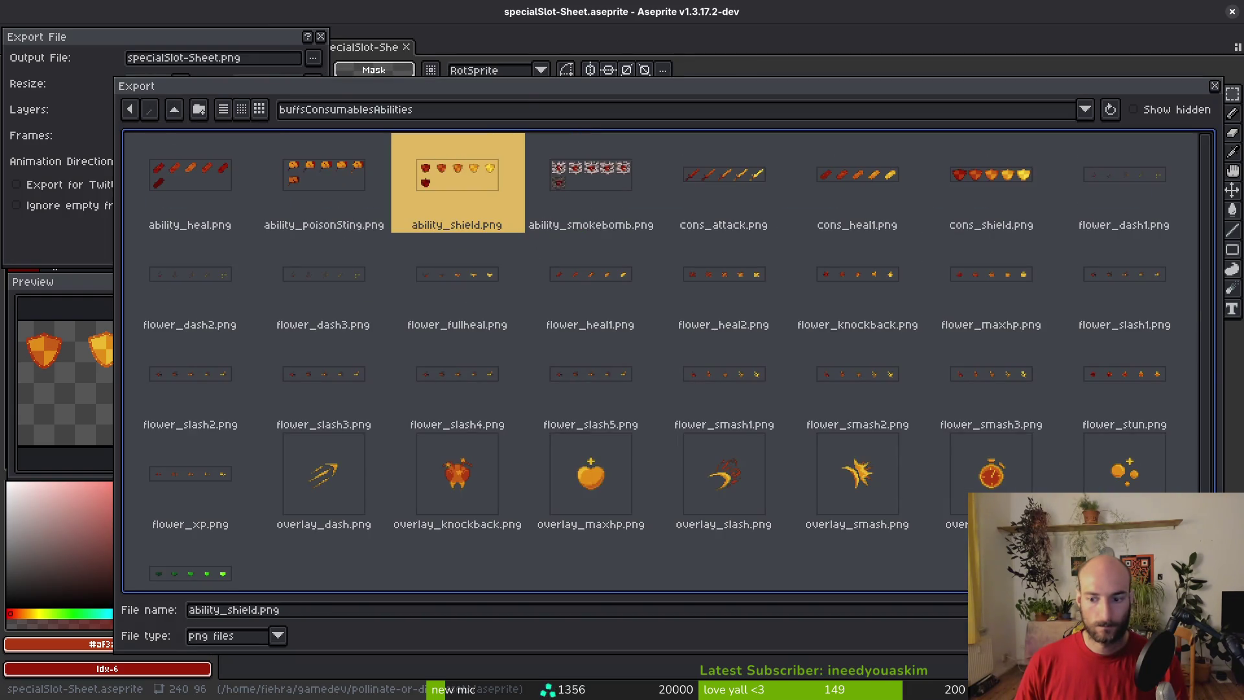
key(Return)
click(535, 392)
click(197, 228)
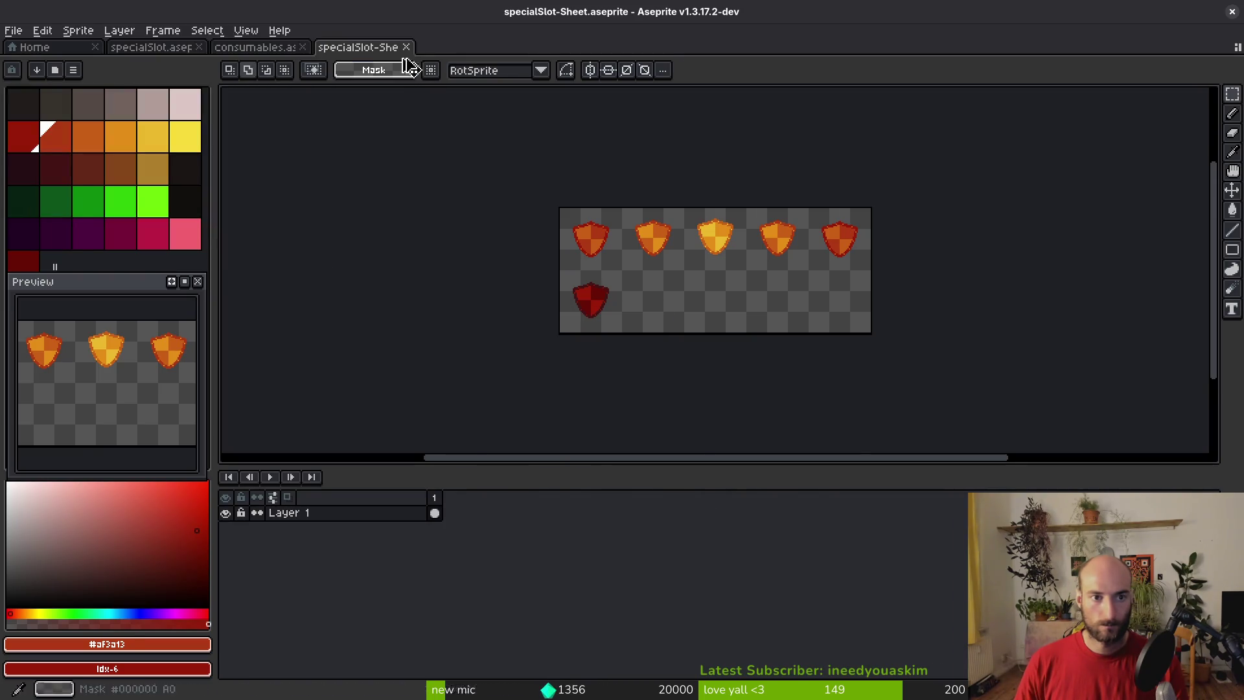
key(ctrl+w)
key(ctrl+w)
key(ctrl+w)
key(alt+Tab)
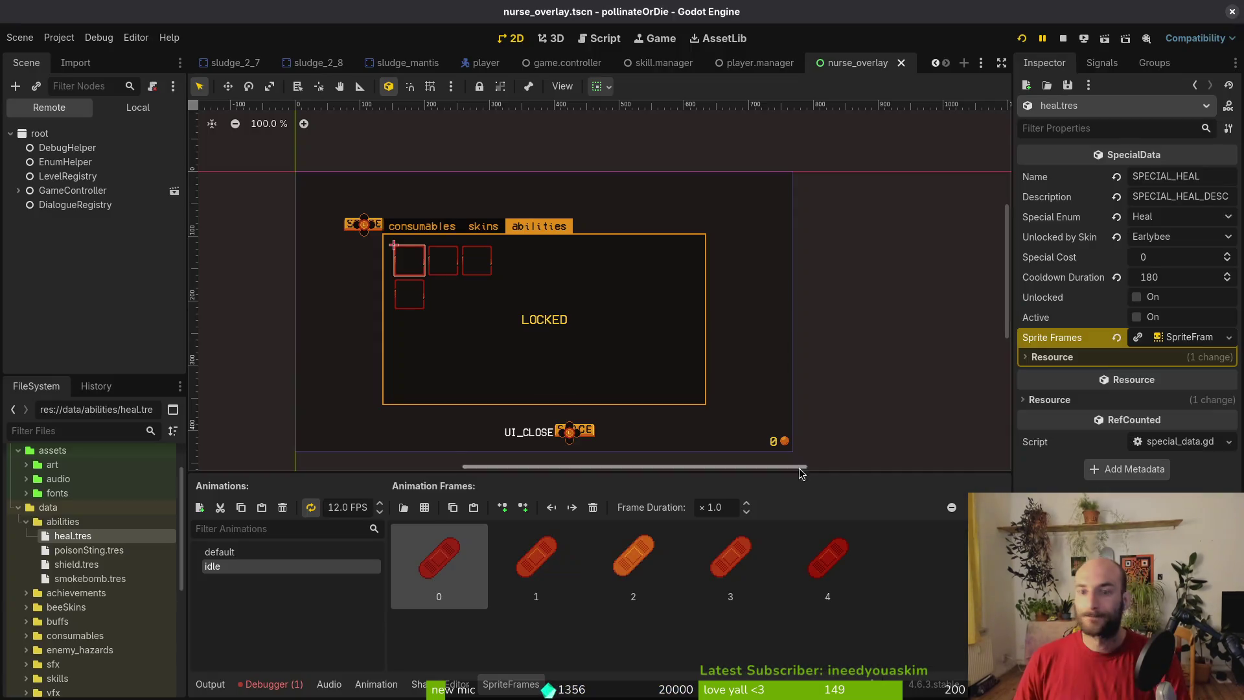
- Restart the running game and open the nurse overlay script in the code editor
click(1023, 39)
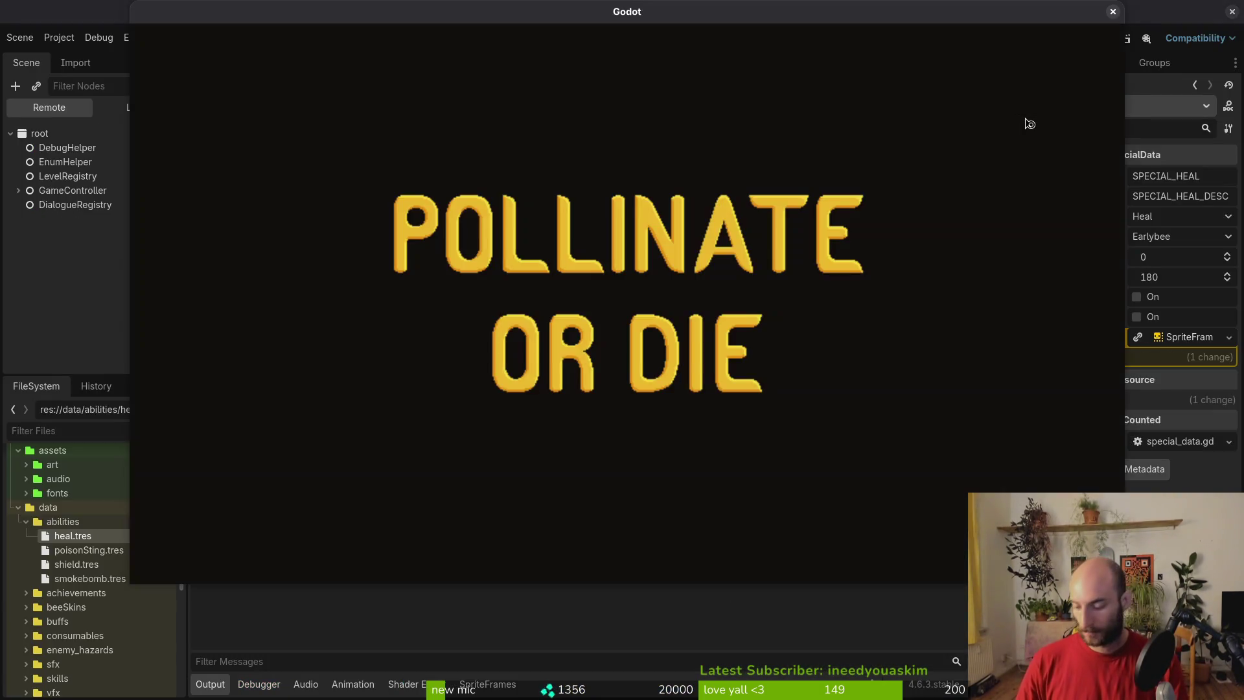
key(alt+Tab)
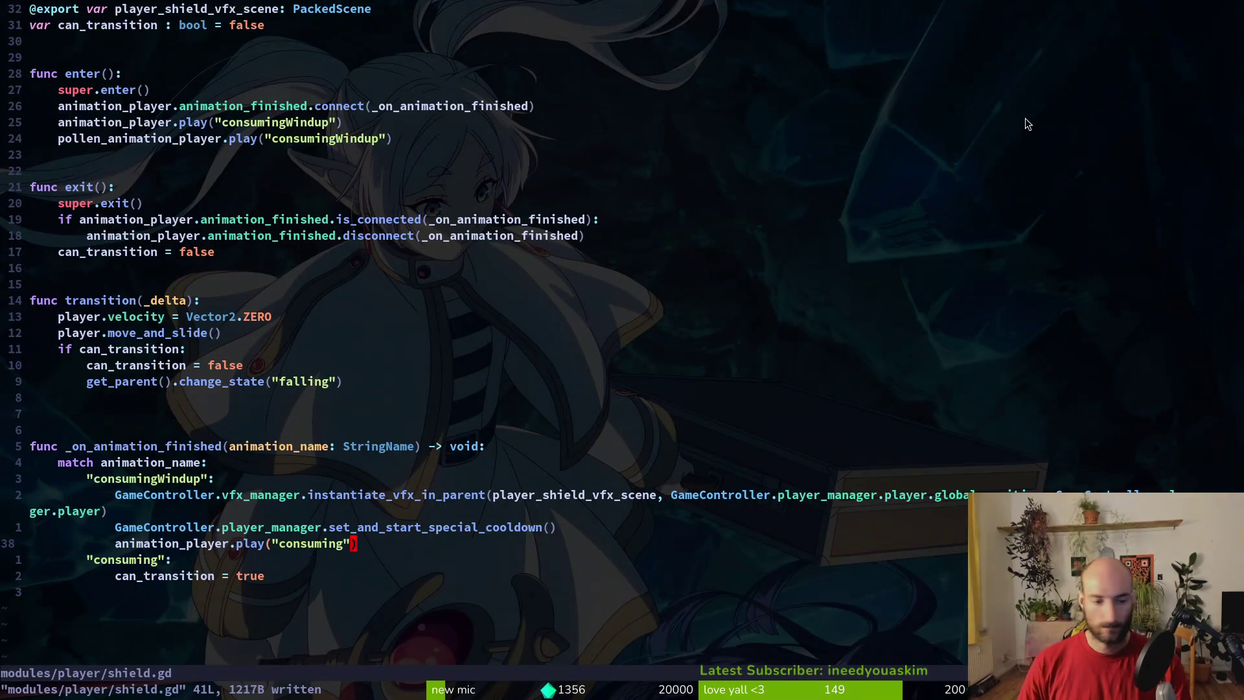
key(space)
key(f)
key(f)
text(nurse)
key(Return)
- Launch the game with F5, continue the save, open the nurse overlay, and focus the shield ability
key(F5)
key(Return)
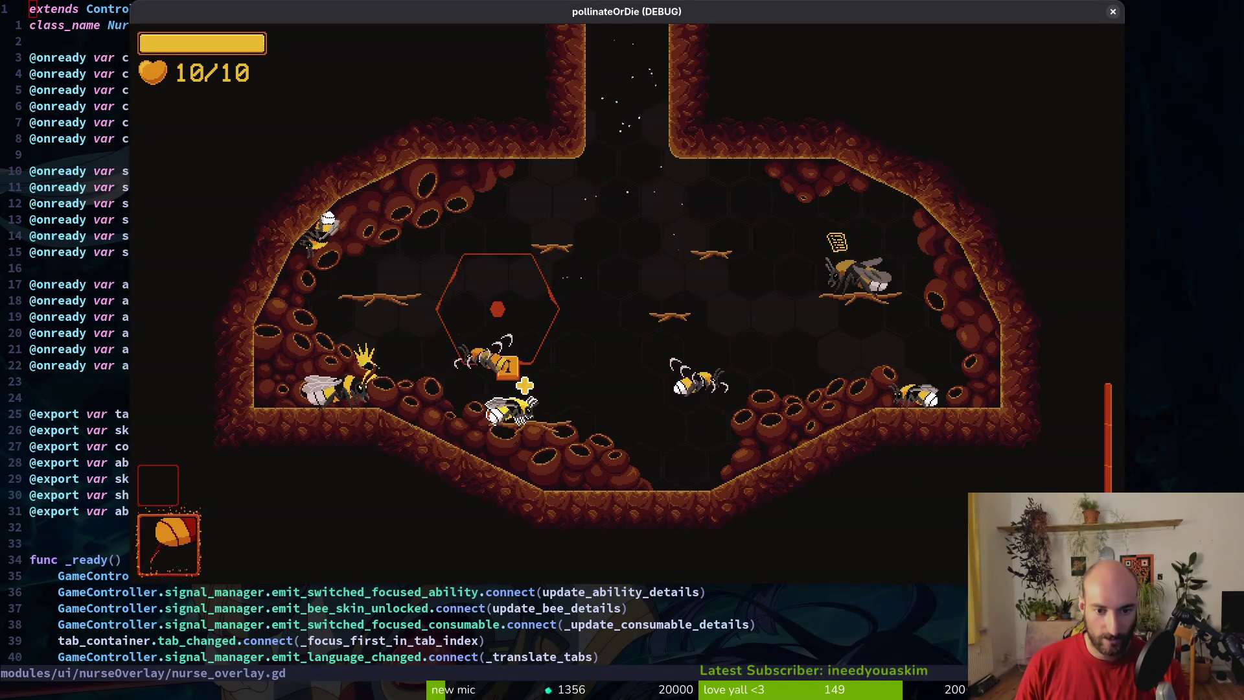
key(e)
key(Down)
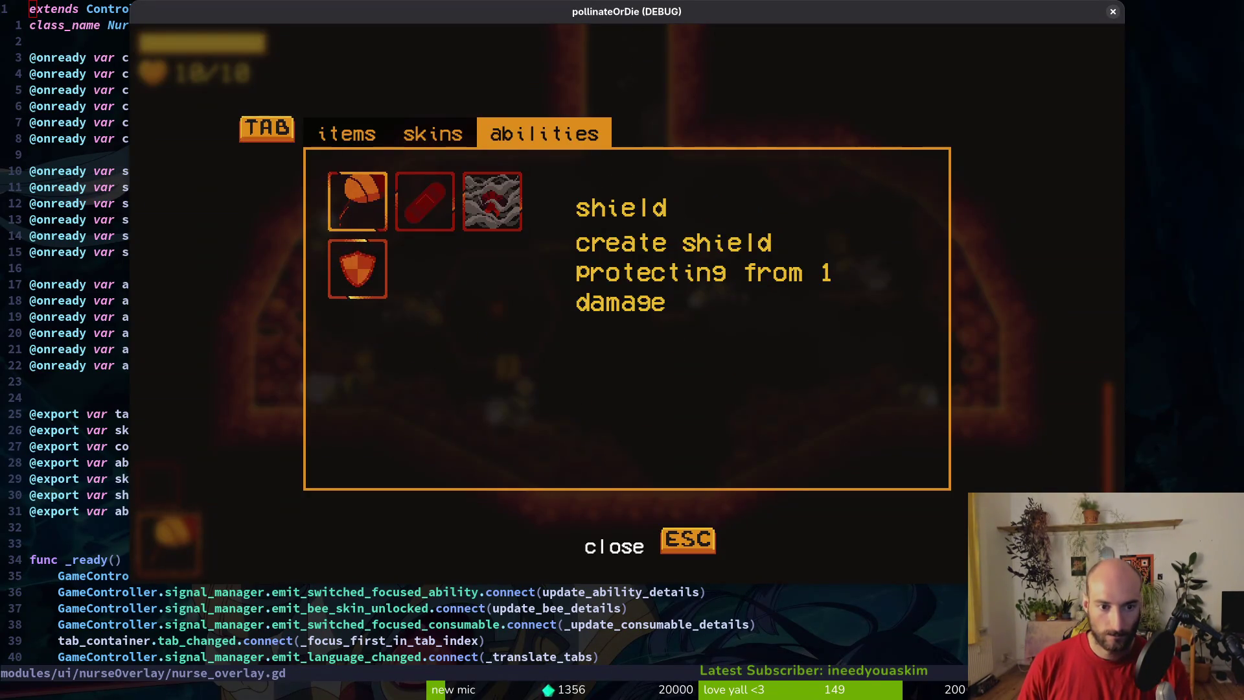
key(Up)
key(Right)
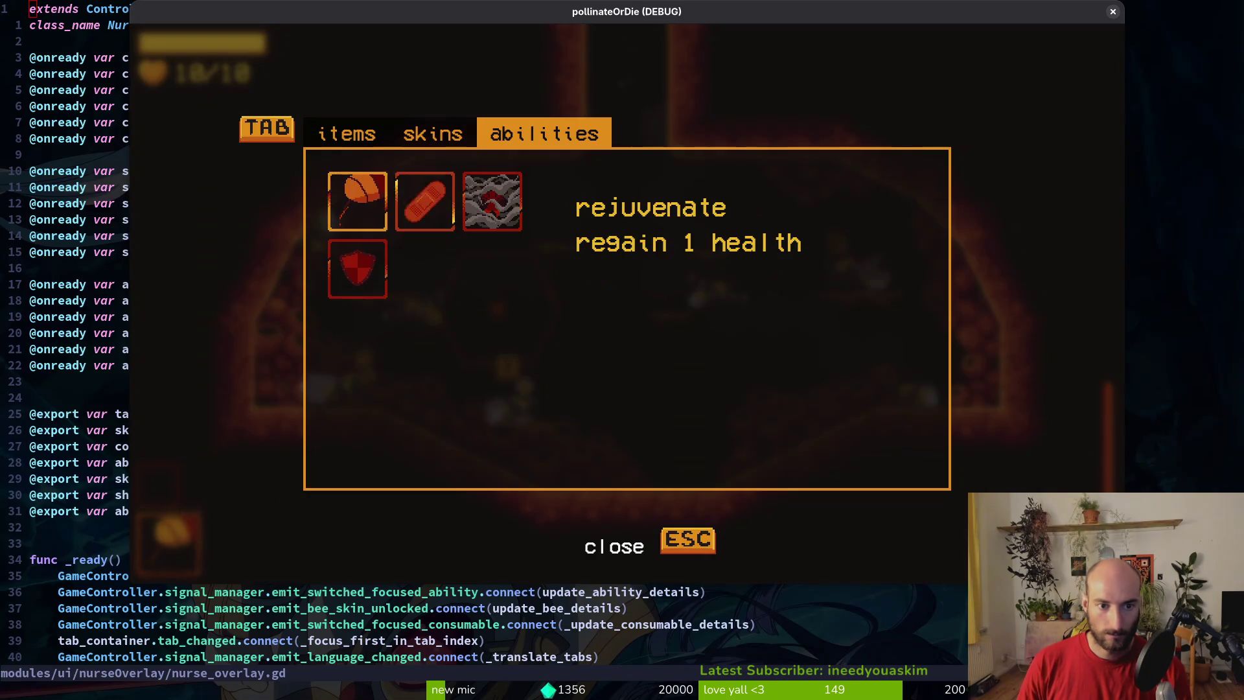
key(Left)
key(Down)
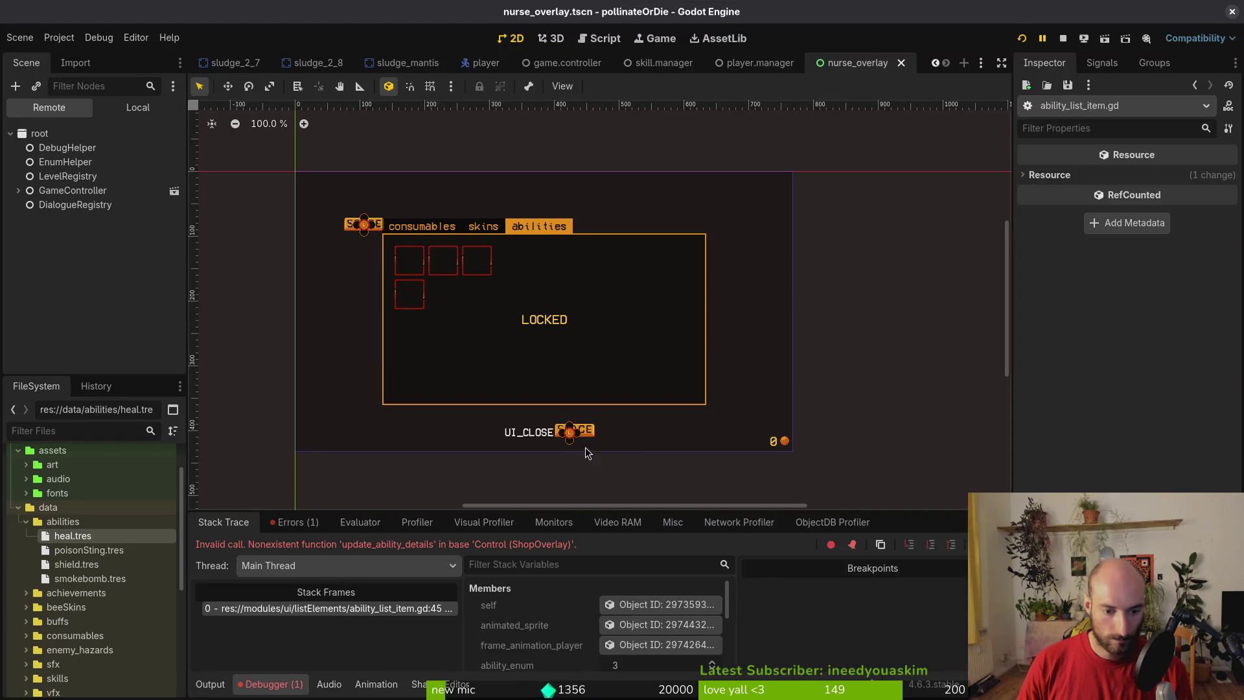
- Jump to ability_list_item.gd line 45 and switch the Scene dock to the Local nurse_overlay tree
key(alt+Tab)
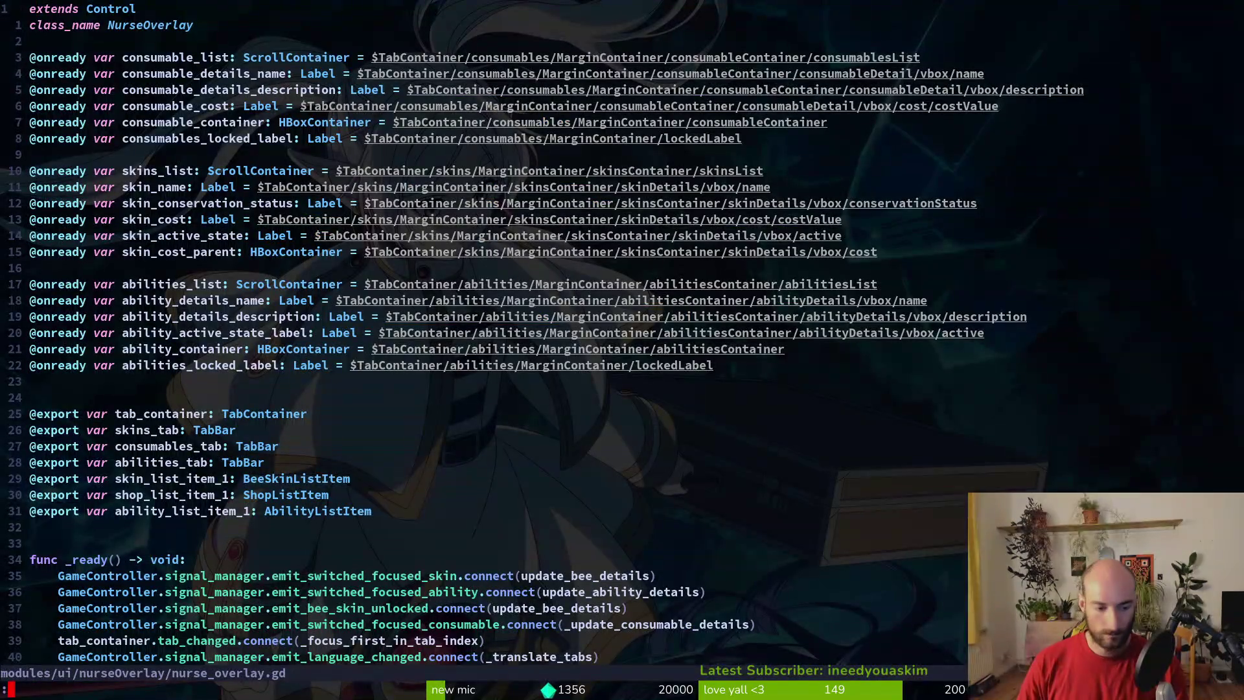
key(Return)
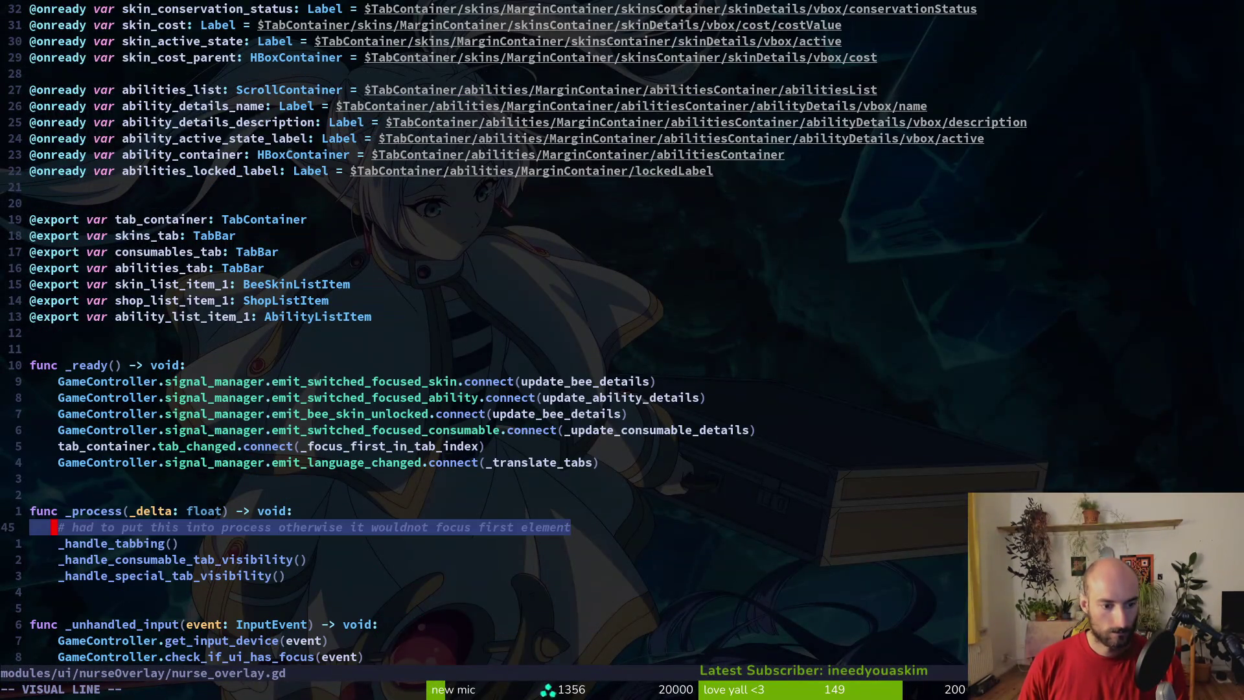
key(alt+Tab)
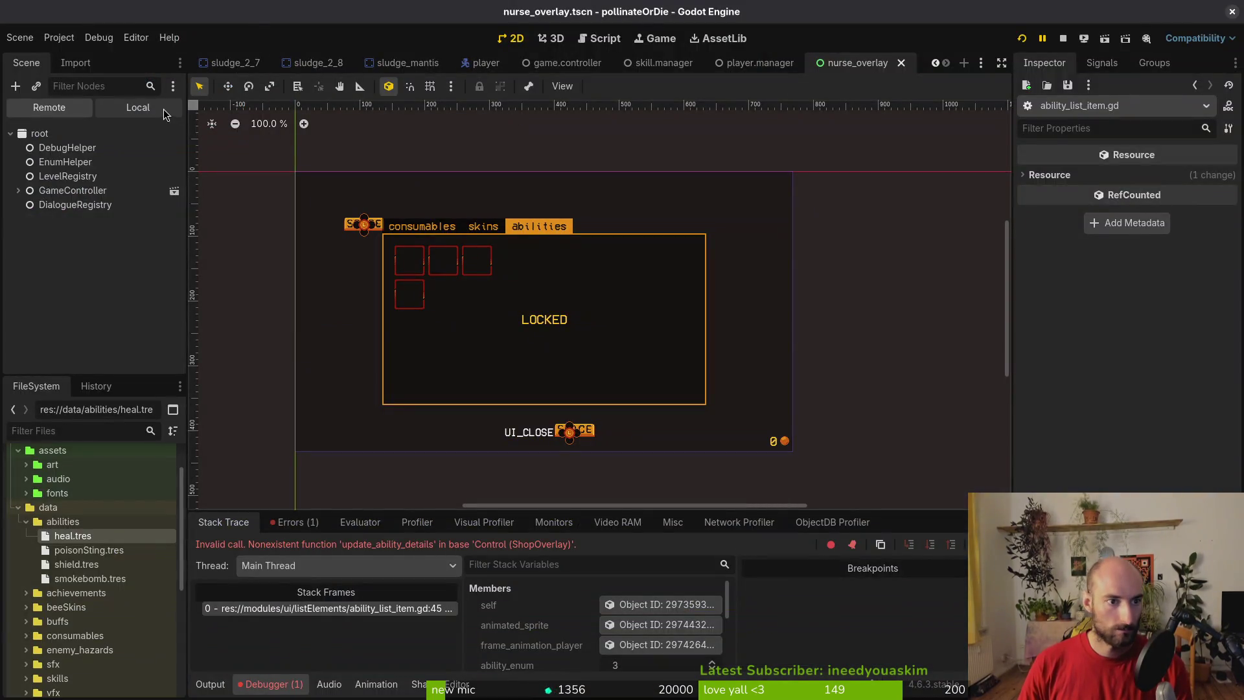
click(137, 108)
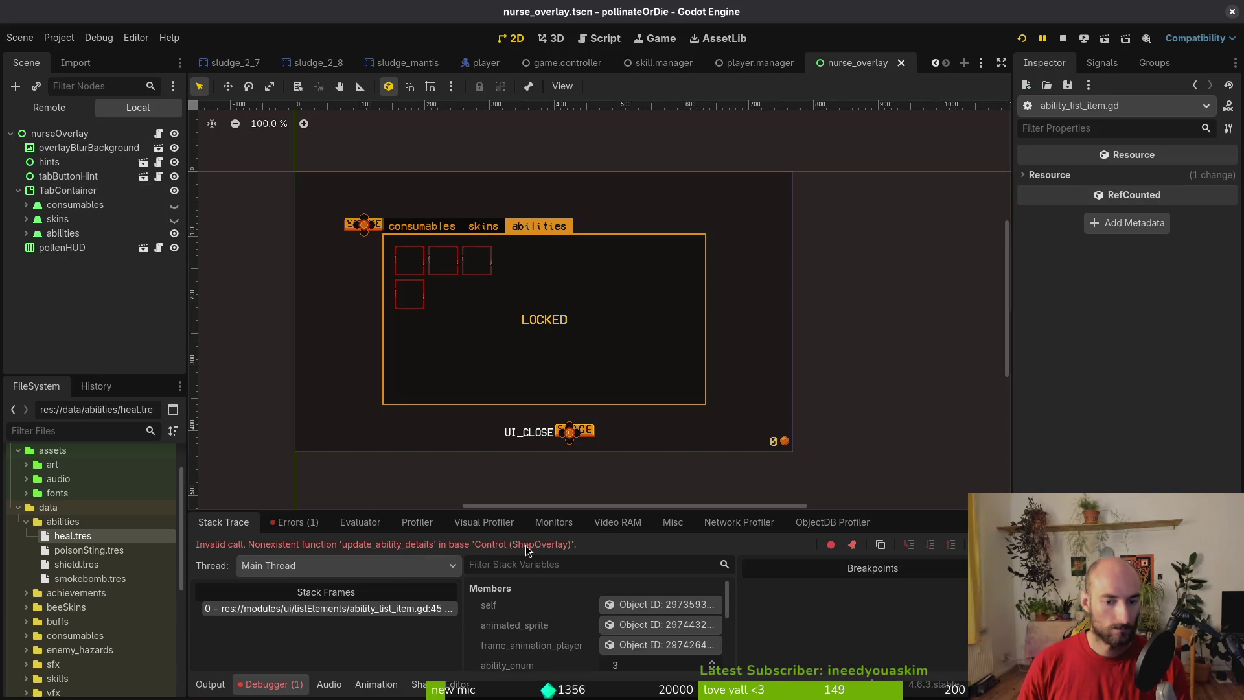
key(alt+Tab)
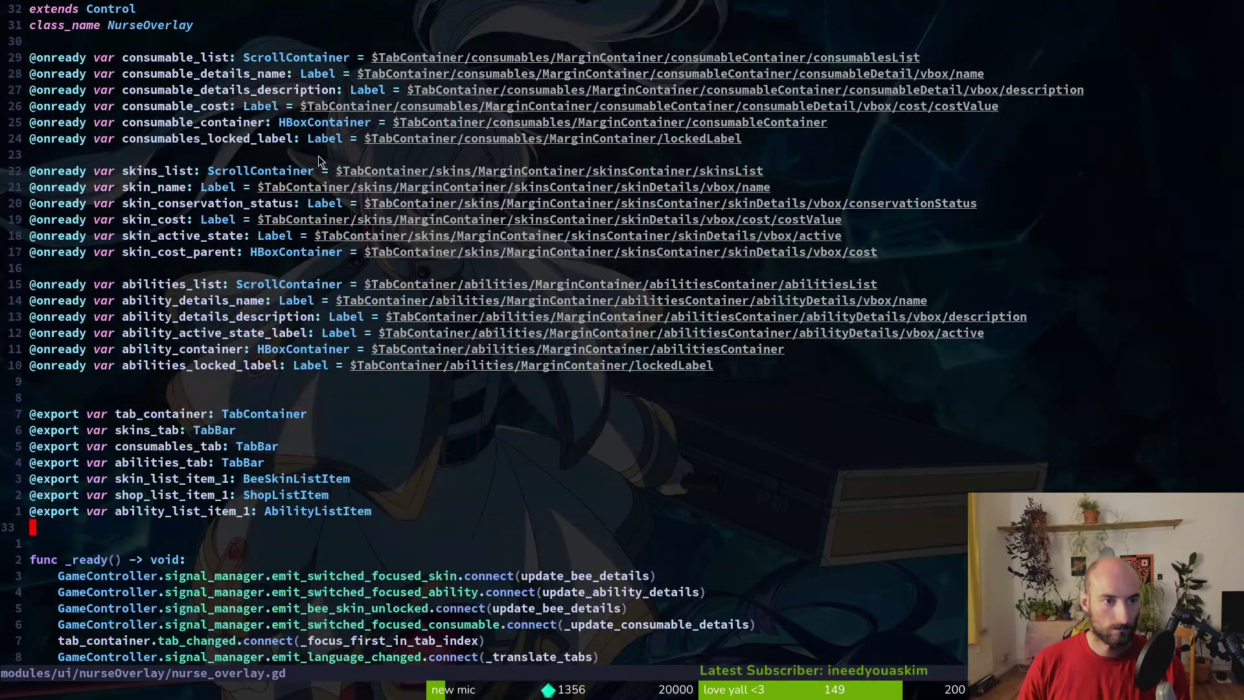
scroll(346, 500, down, 5)
key(alt+Tab)
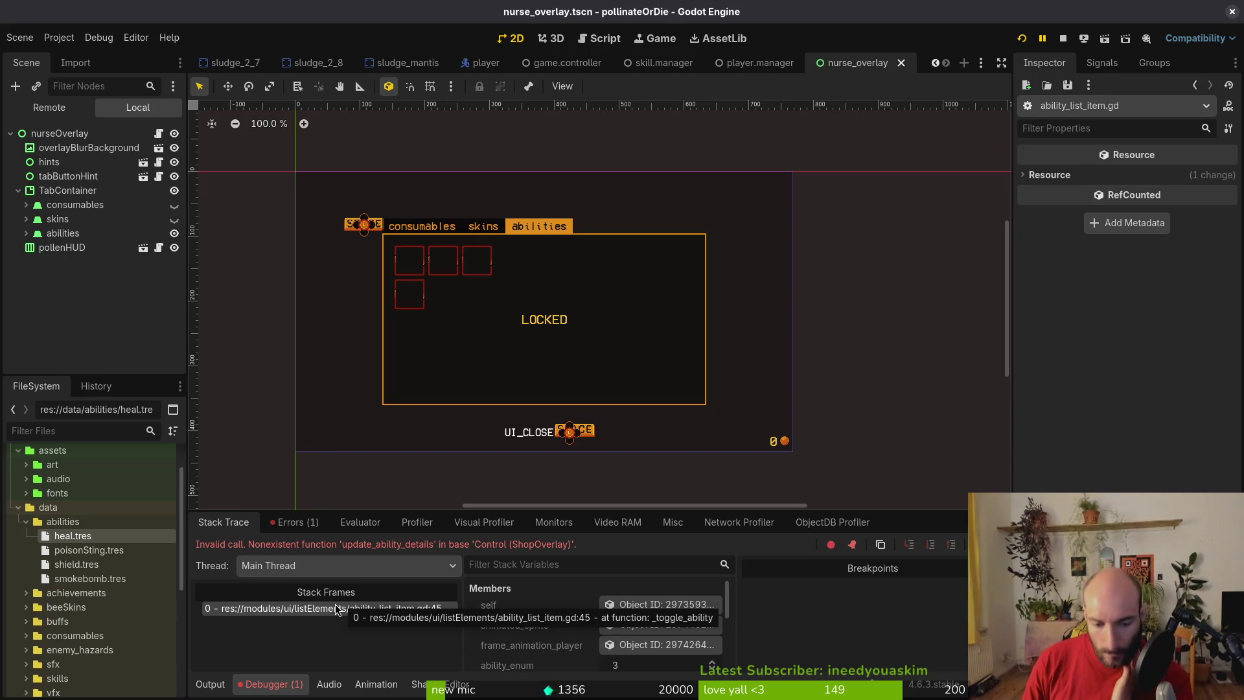
key(alt+Tab)
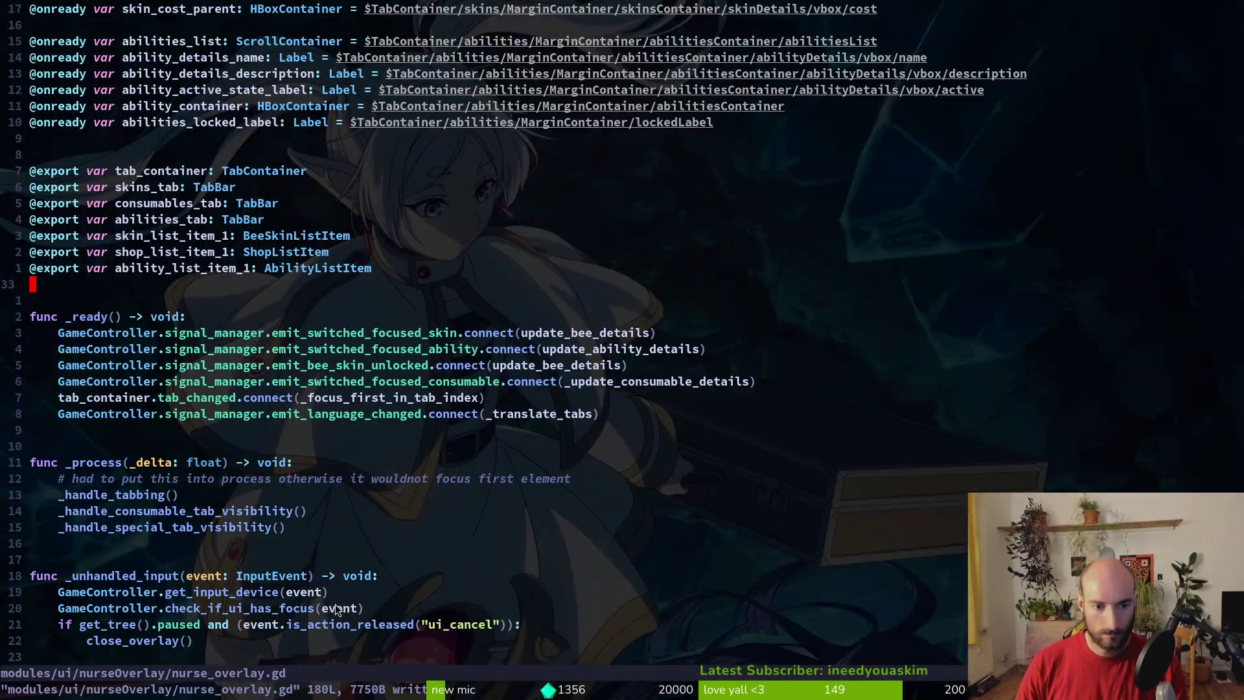
- Open ability_list_item.gd and jump to the shop_overlay reference on line 45
key(space)
key(f)
key(f)
text(abilitylite)
key(Return)
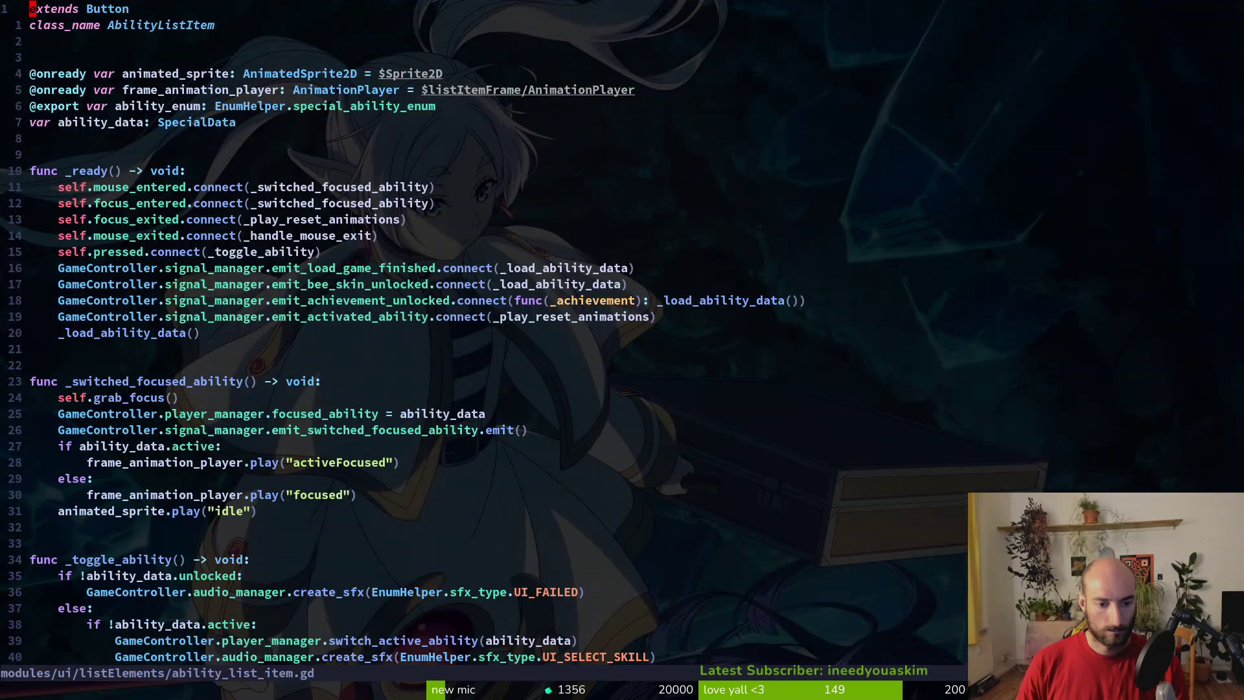
text(45)
key(Return)
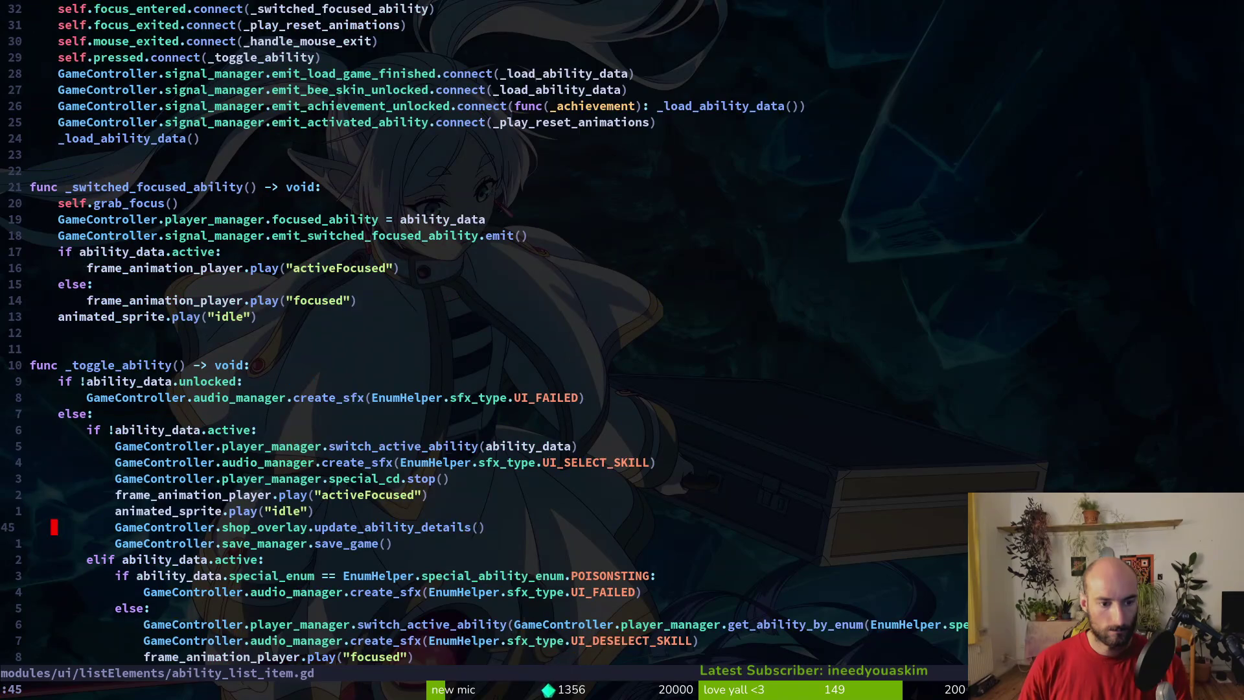
key(shift+v)
key(Escape)
key(w)
key(w)
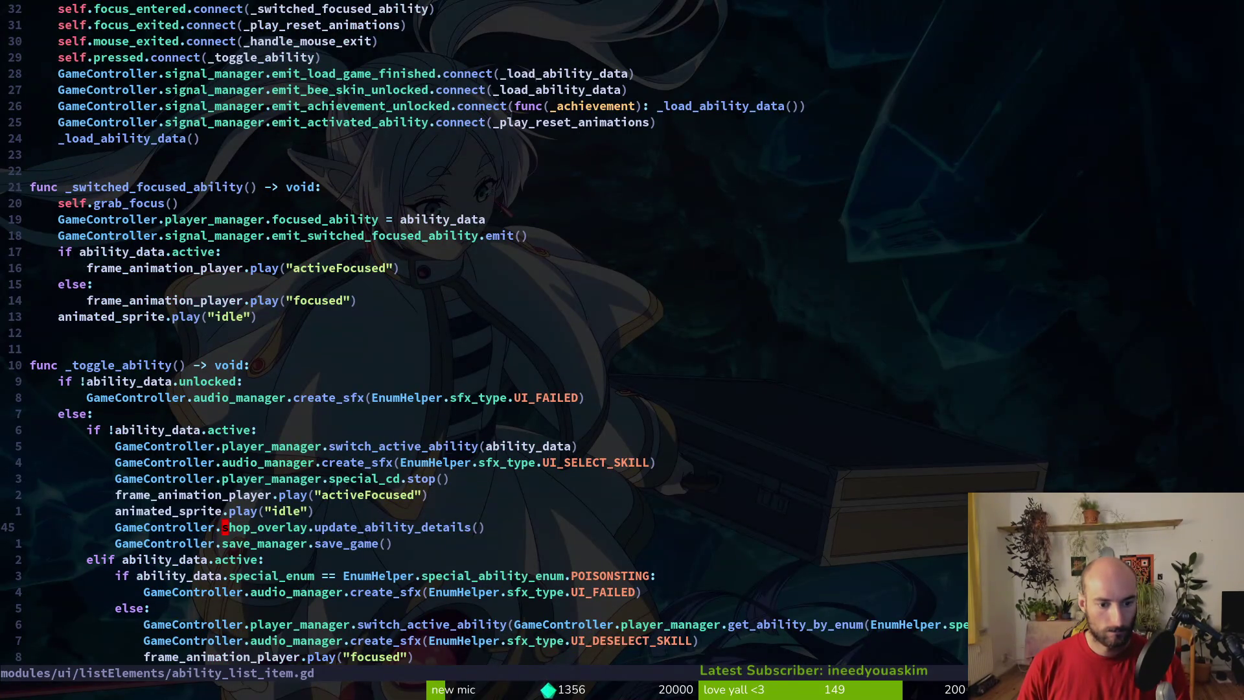
- Replace shop_overlay with nurse_overlay on line 45 and save the script
key(c)
key(w)
text(nurse)
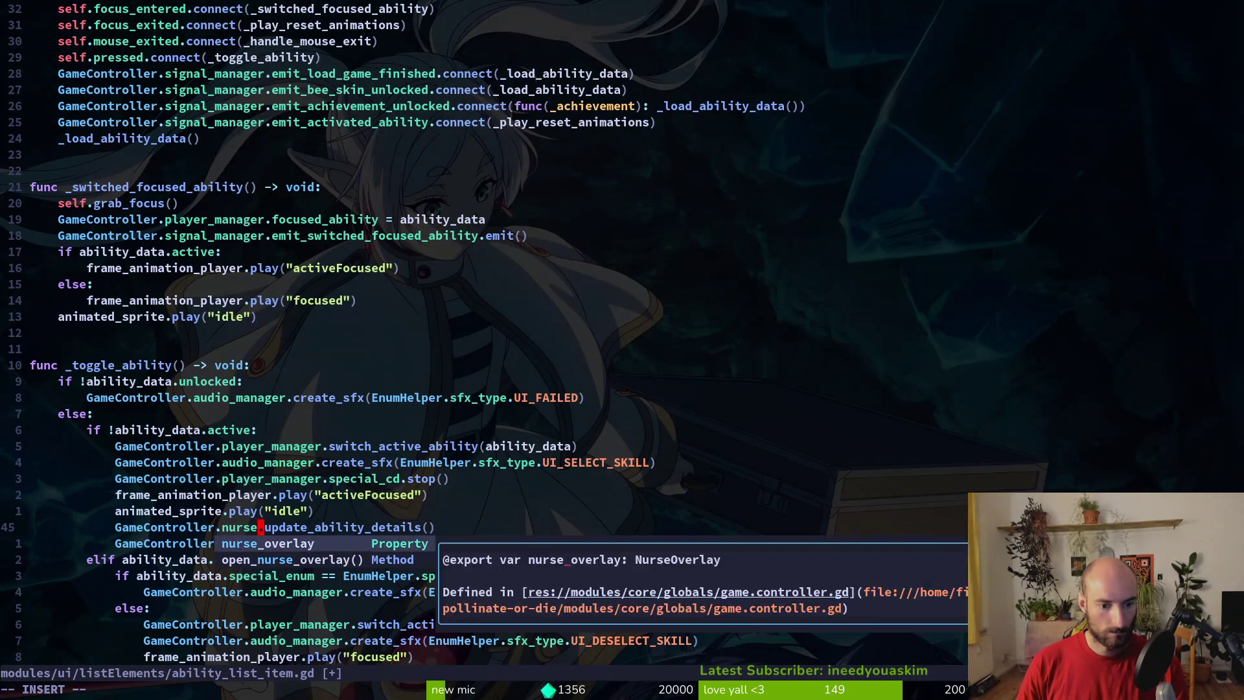
key(Return)
key(Escape)
text(:w)
key(Return)
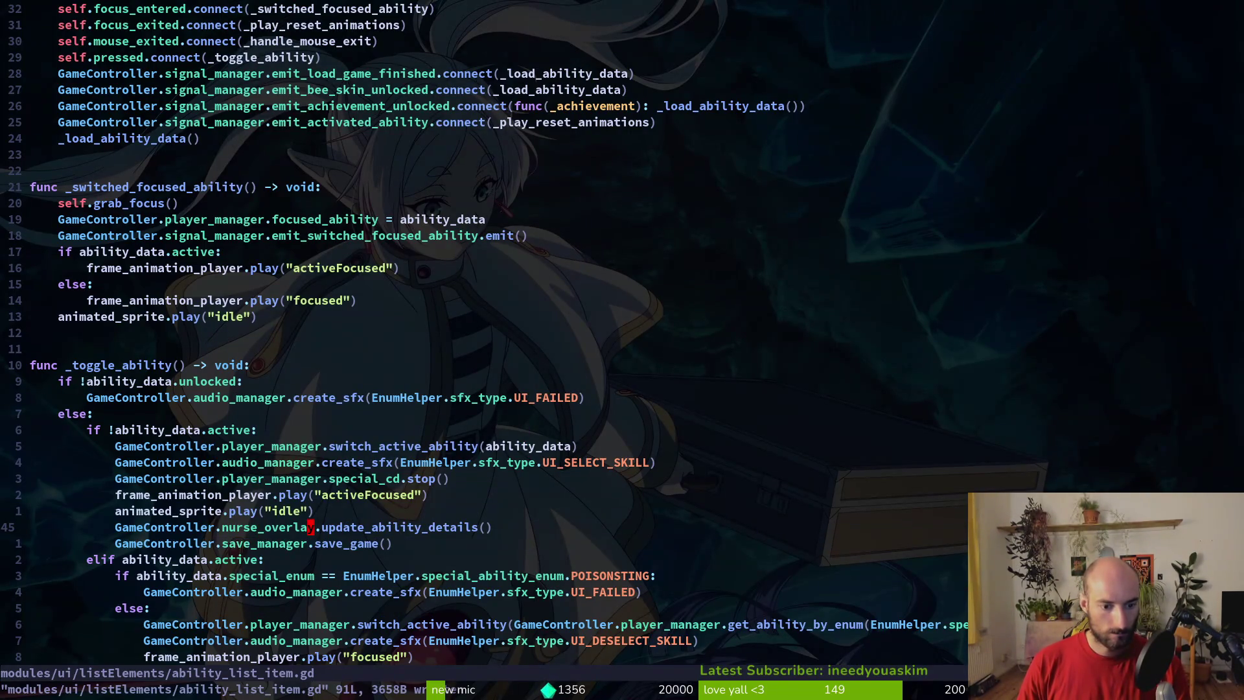
- Search the project for shop_overlay and open bee_skin_list_item.gd at line 45
text(/shop_overl)
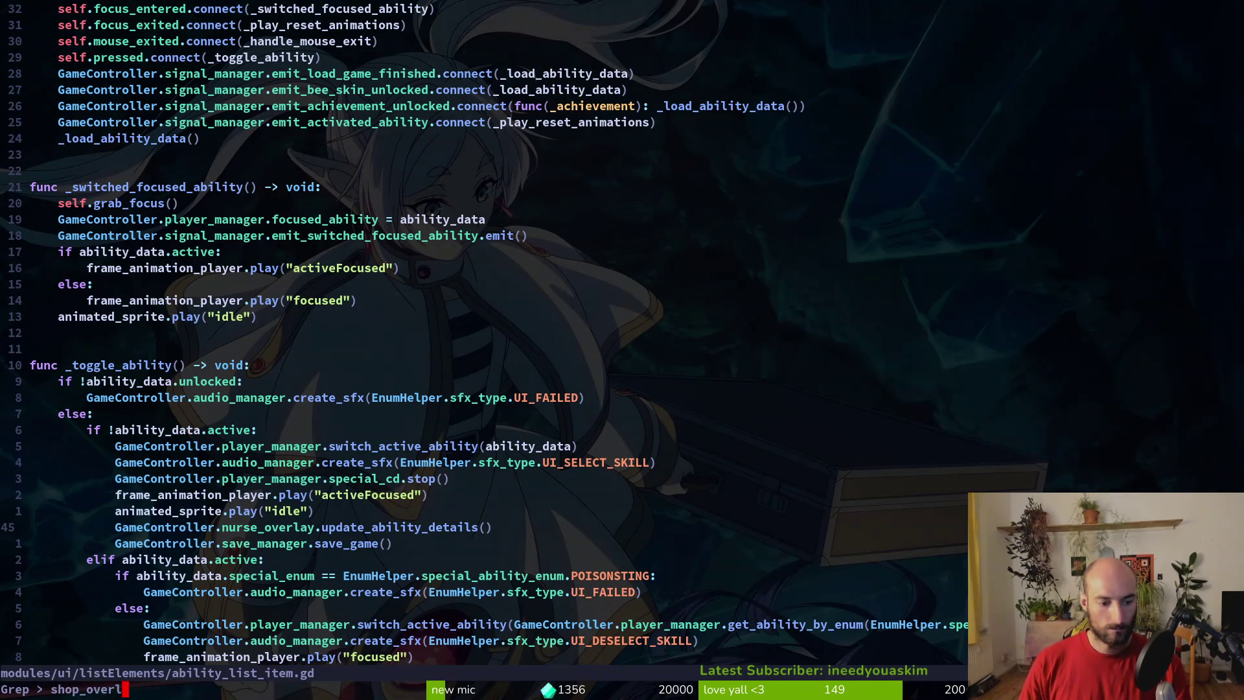
text(ay)
key(Return)
key(Down)
key(Down)
key(Down)
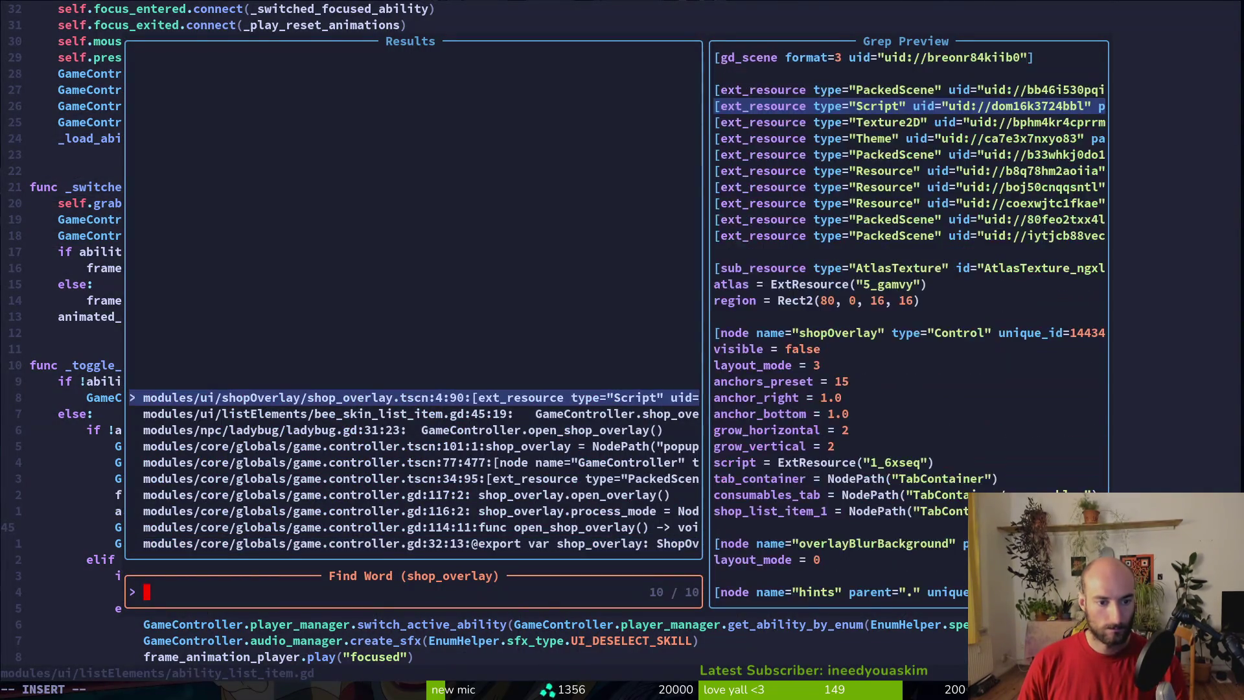
key(Down)
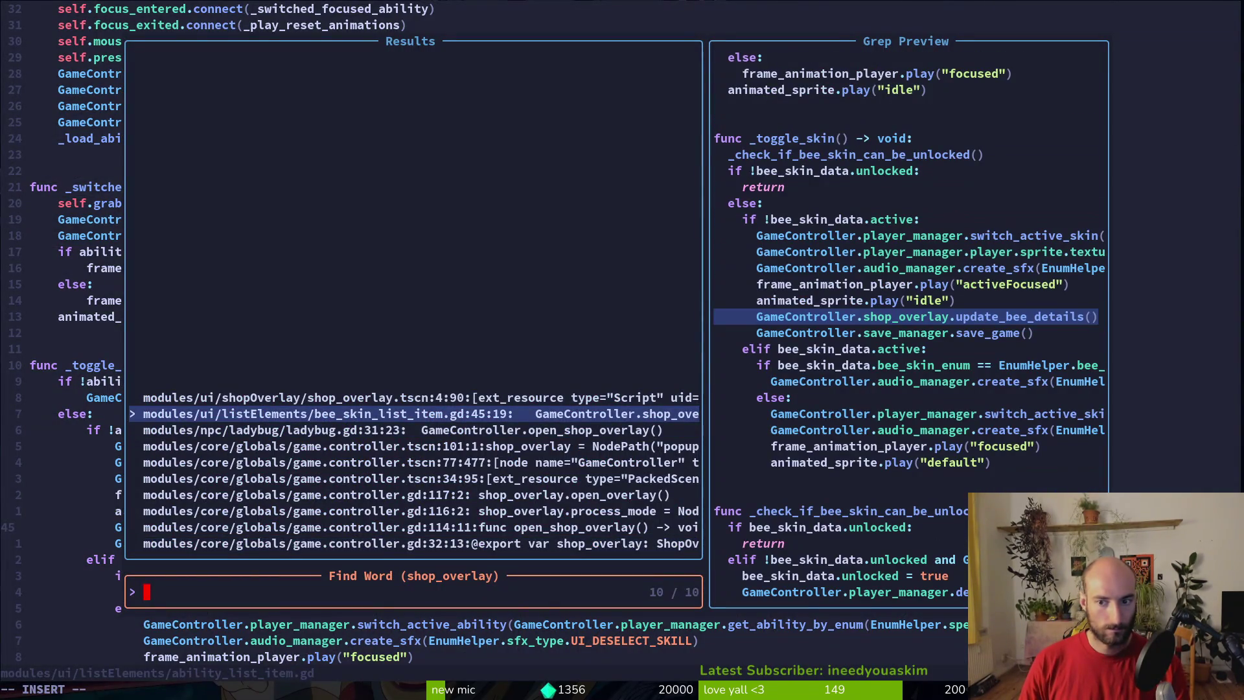
key(Return)
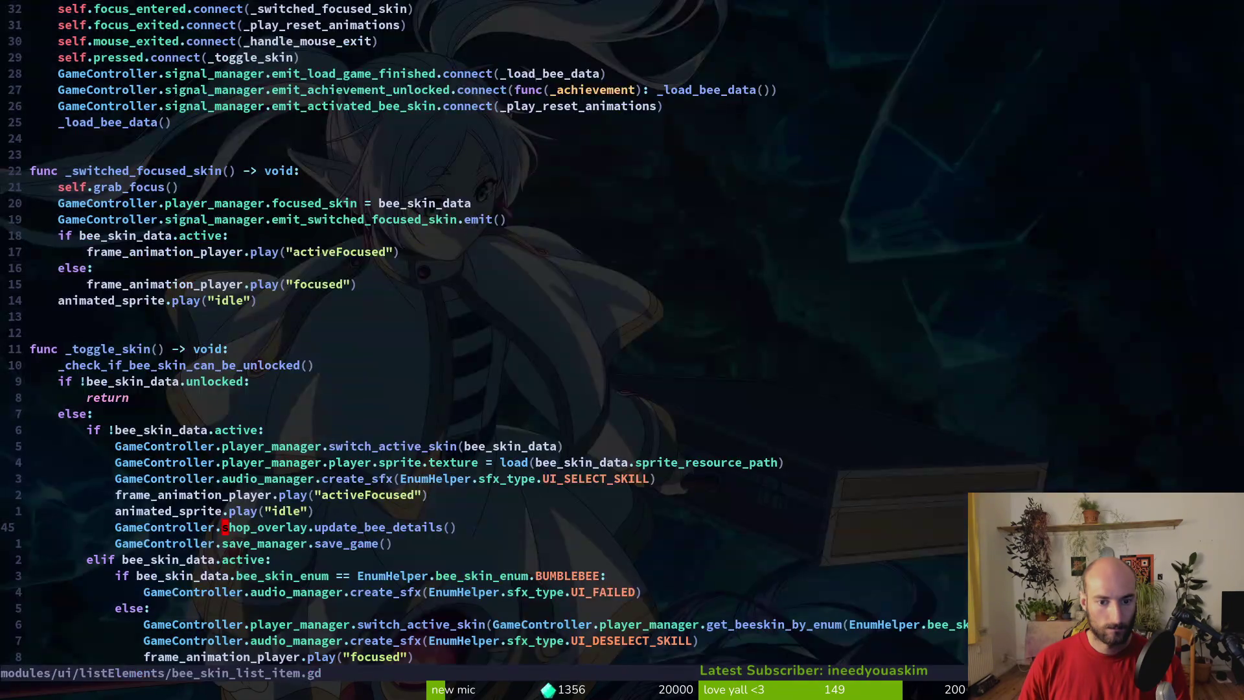
- Change shop_overlay to nurse_overlay in bee_skin_list_item.gd and save it
text(cwnurse_overlay)
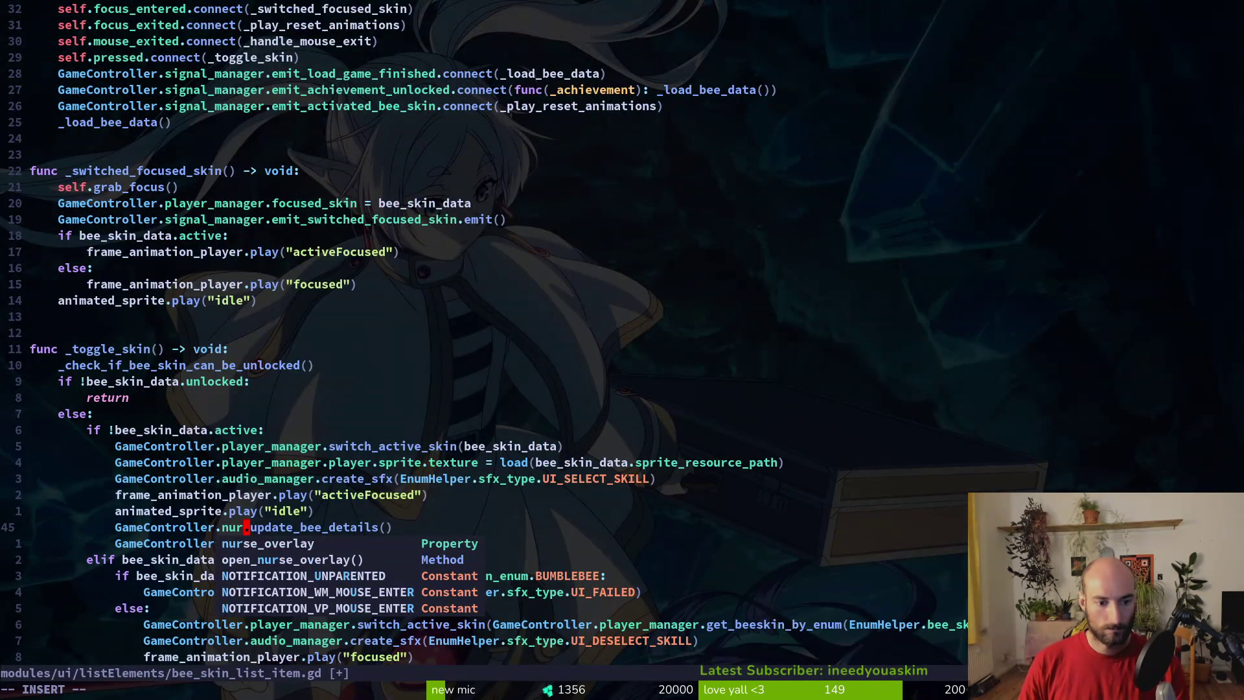
key(Escape)
text(:w)
key(Return)
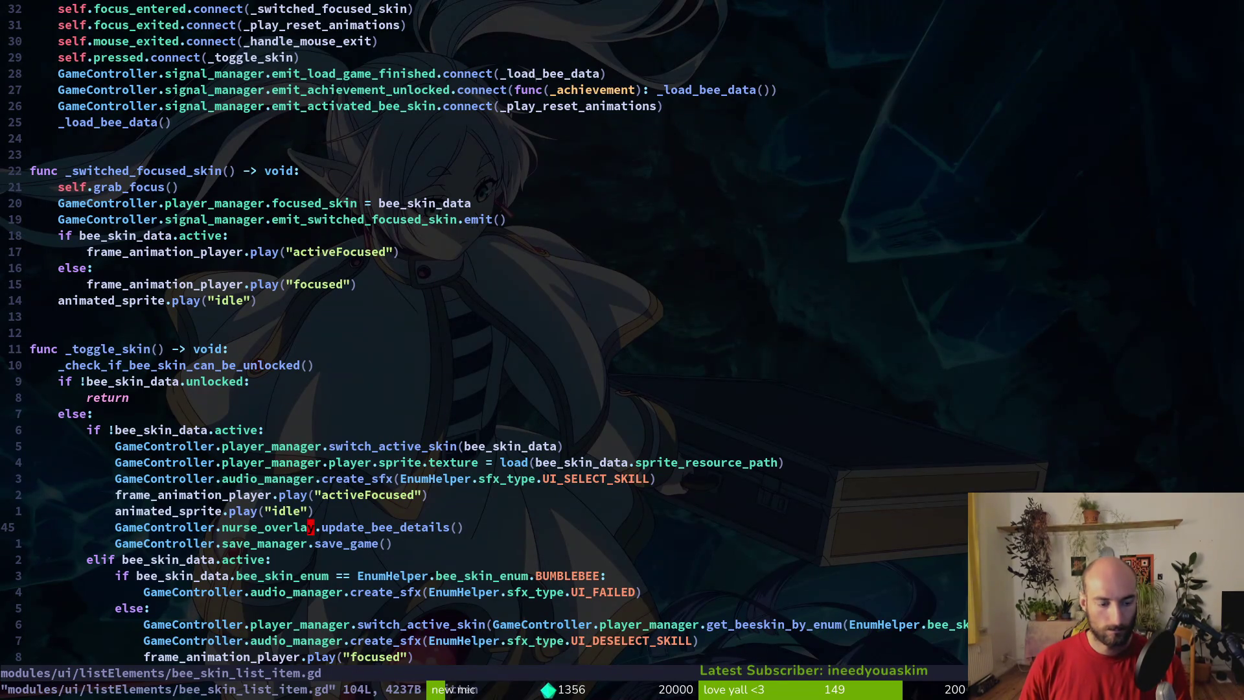
- Check the project for remaining shop_overlay uses, then return to the Godot editor
key(space)
key(p)
key(s)
text(shop_overlay)
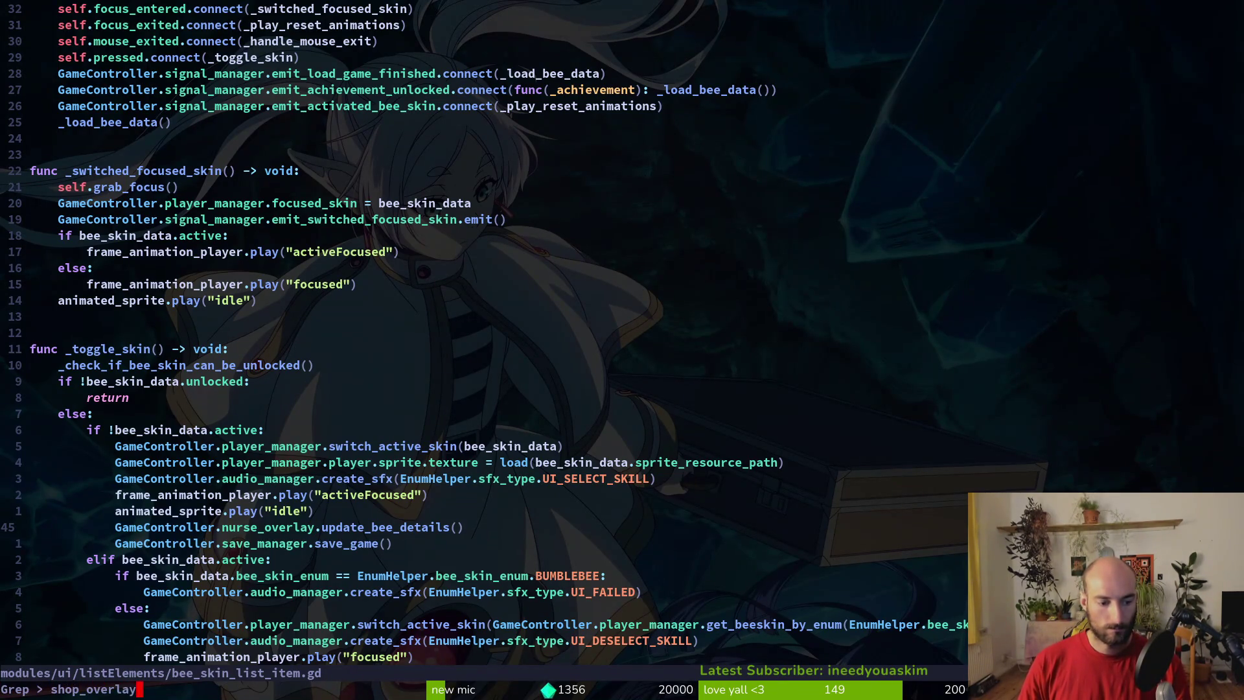
key(Return)
key(Down)
key(Down)
key(Escape)
key(Escape)
key(alt+Tab)
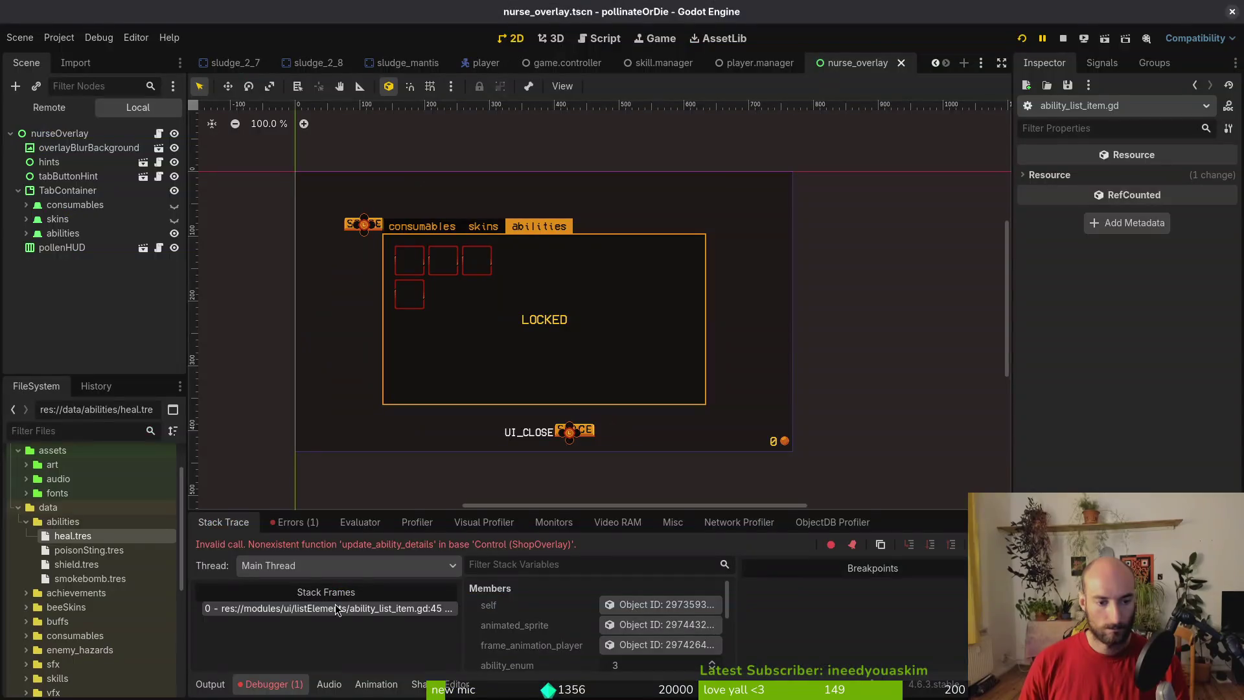
- Run pollinateOrDie with F5 and continue the saved game into the hive
key(F5)
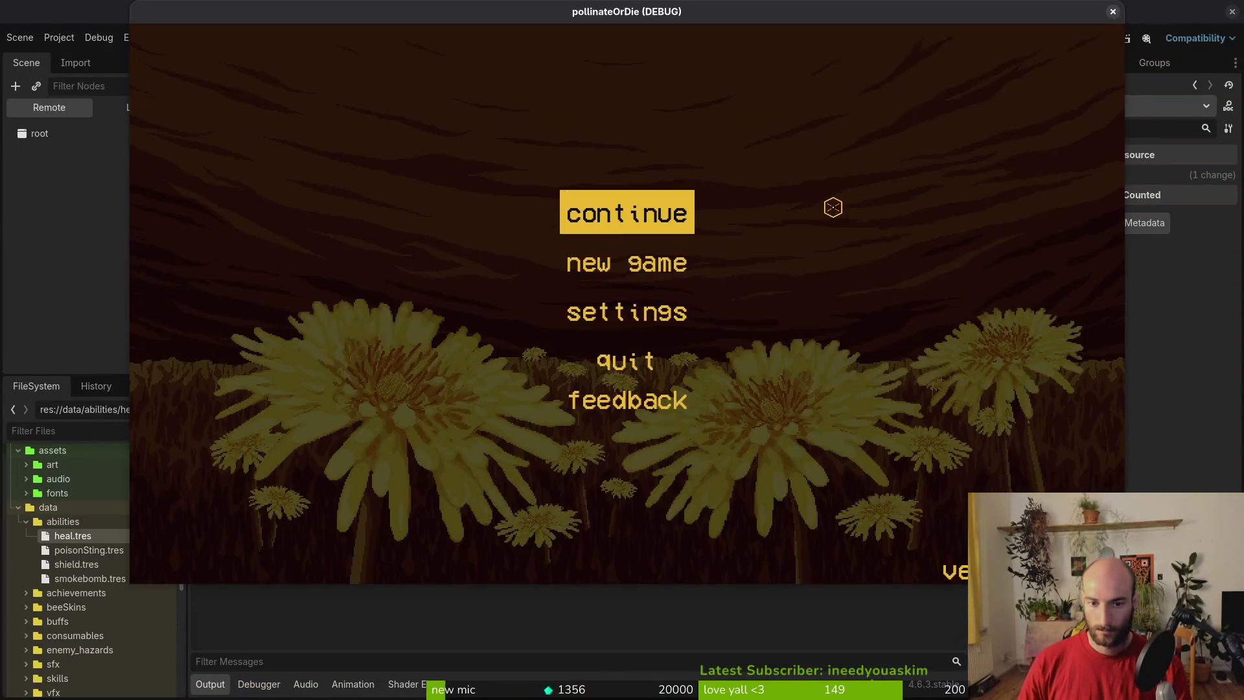
key(Return)
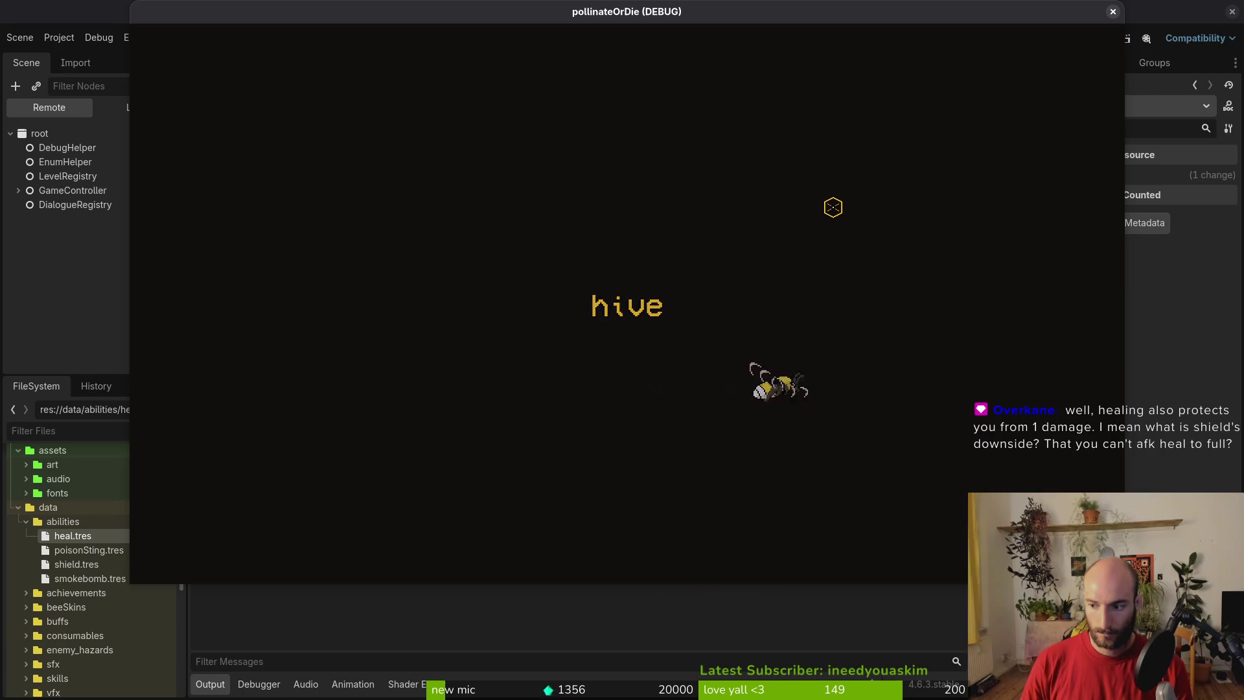
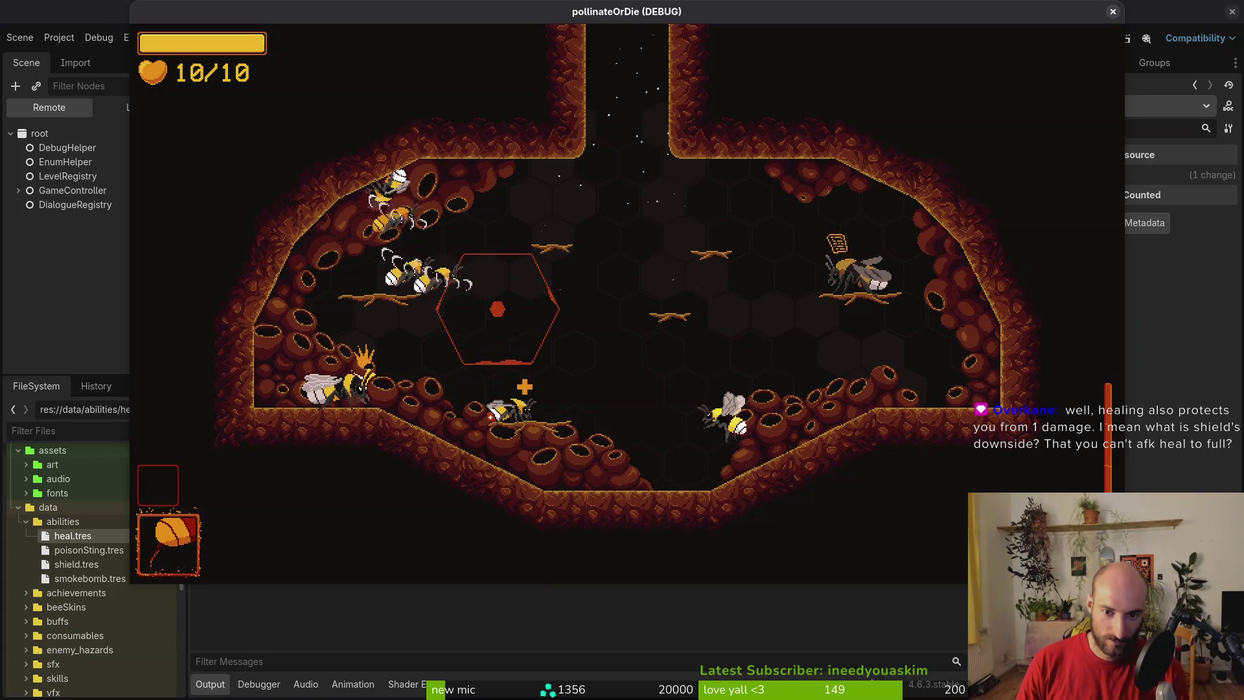
- Equip the shield in place of poison sting from the in-game abilities menu, then close the game
key(i)
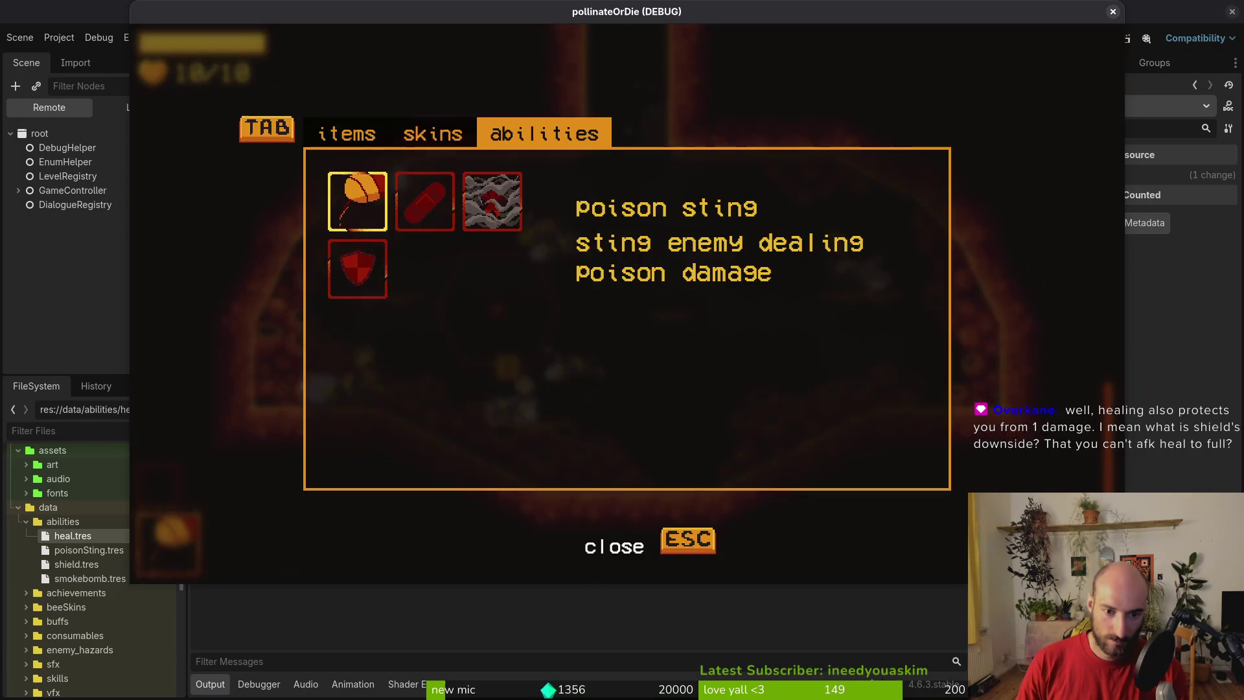
click(358, 268)
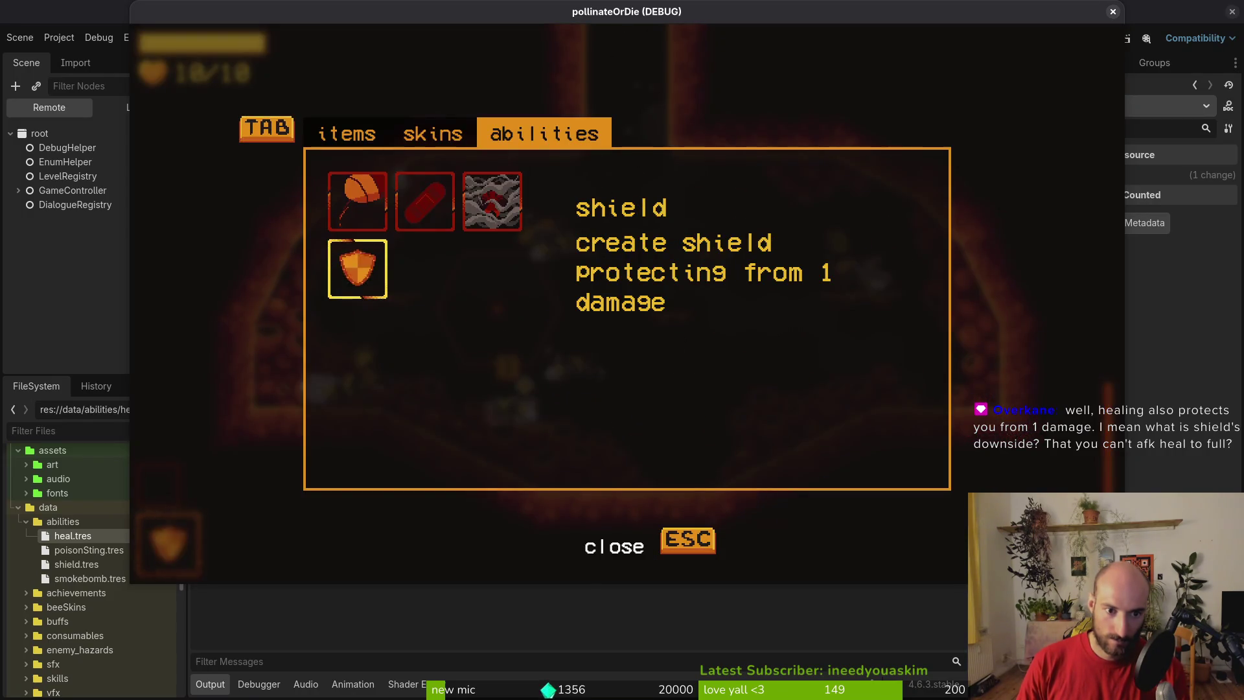
key(Escape)
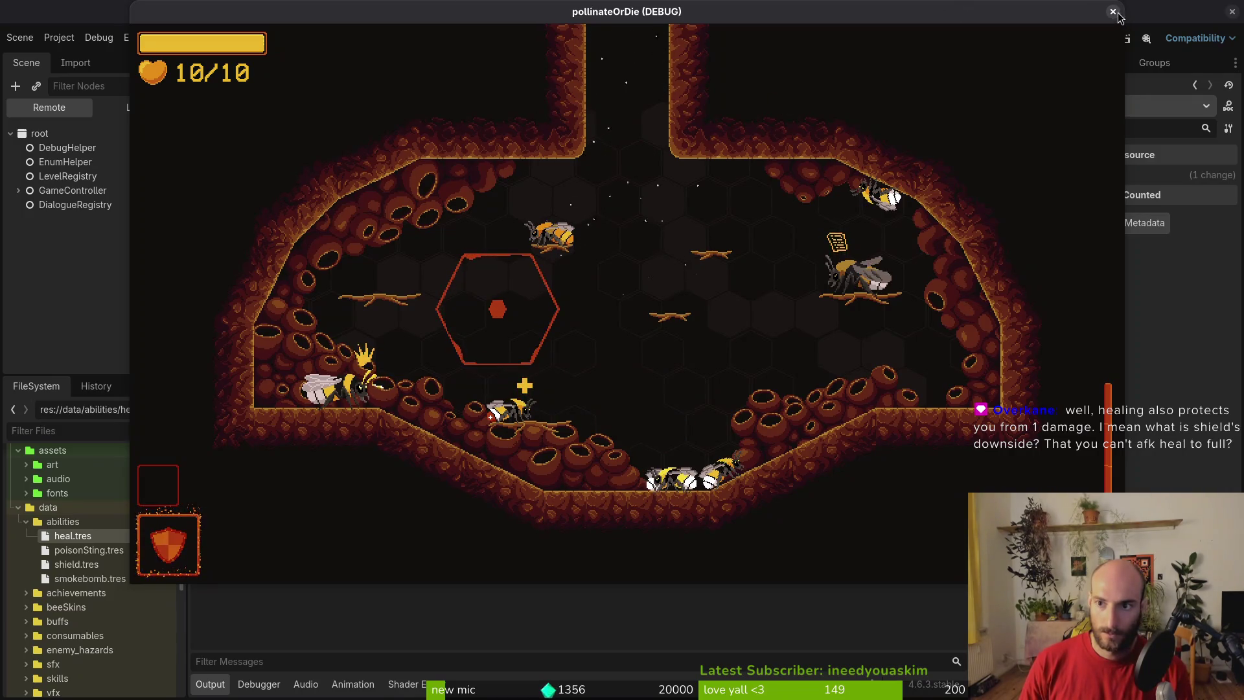
key(F8)
- Open player_finite_state_machine.gd in Neovim with the Telescope file finder
key(alt+Tab)
key(space)
key(f)
key(f)
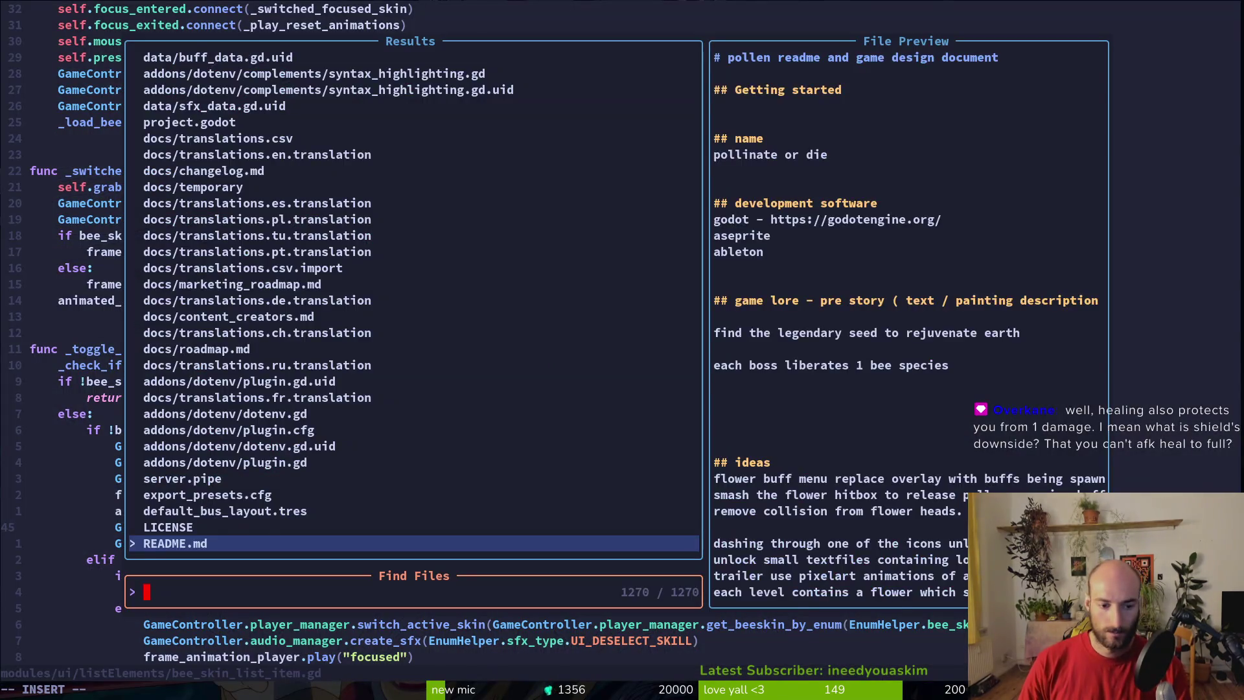
text(pl)
text(finst)
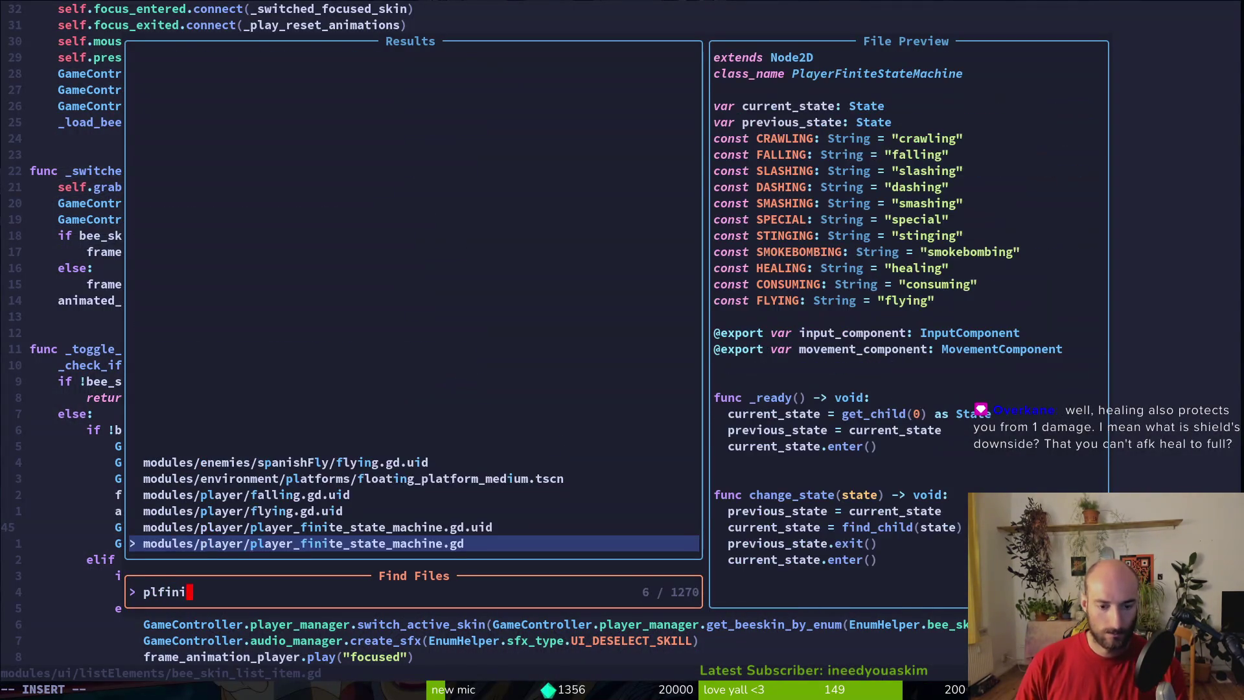
key(Return)
- Duplicate the HEAL match case at the end of the file as a SHIELD case
key(shift+g)
key(y)
key(k)
key(j)
key(p)
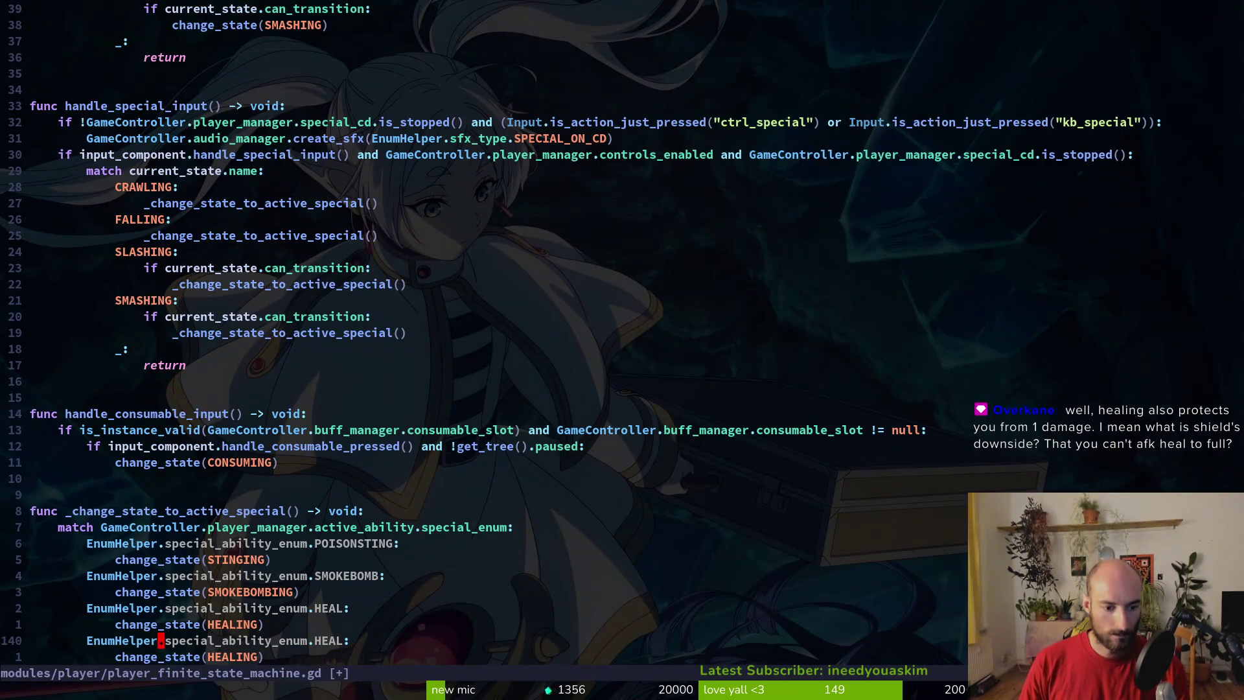
text(l)
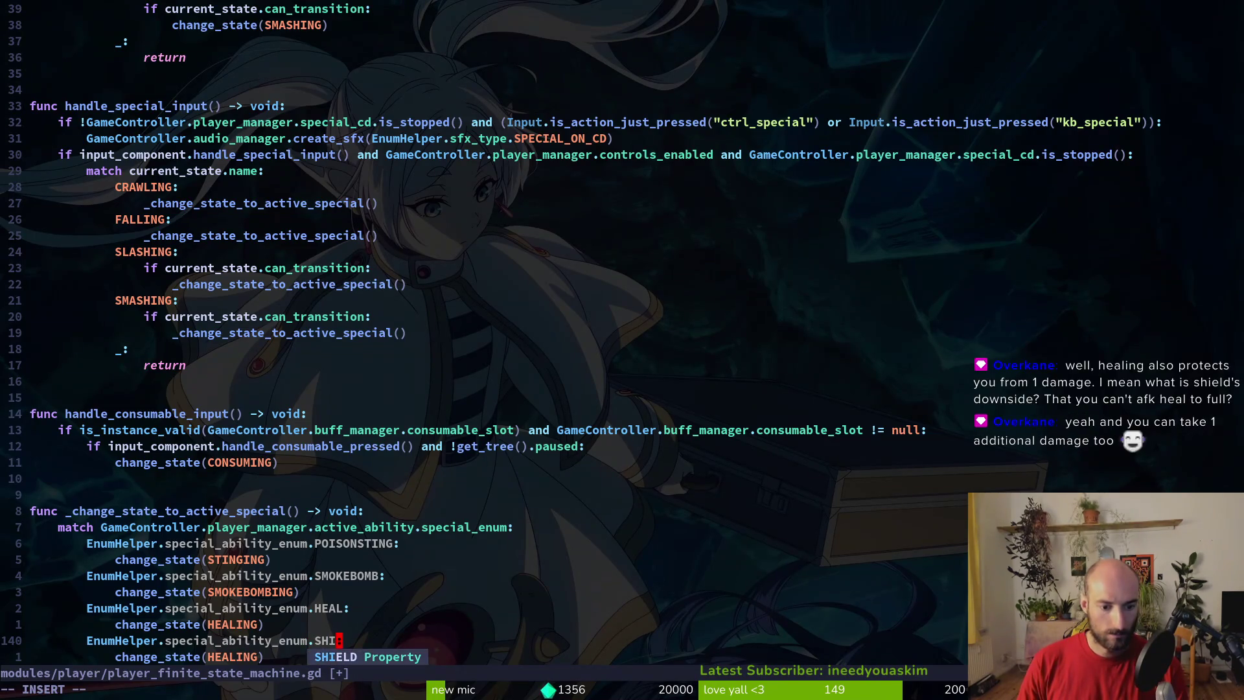
text(ELD)
key(Escape)
text(jSHIELD)
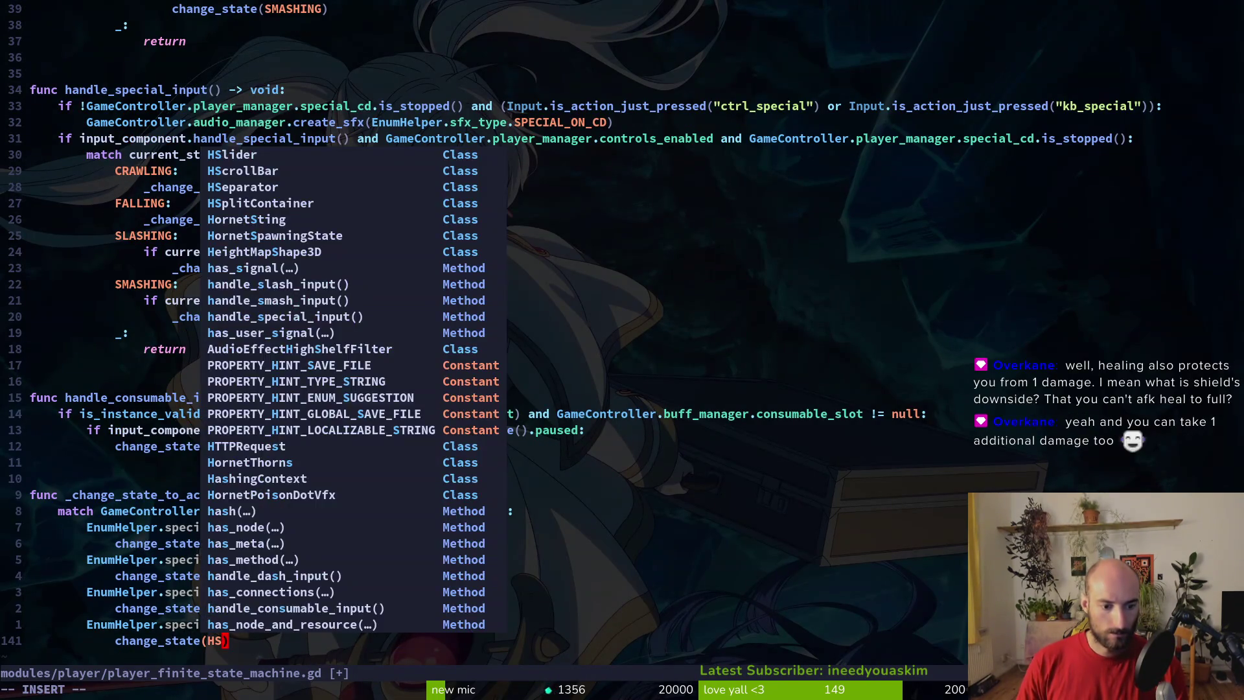
key(Escape)
- Copy the FLYING constant as const SHIELD = "shield" and save the script
key(g)
key(g)
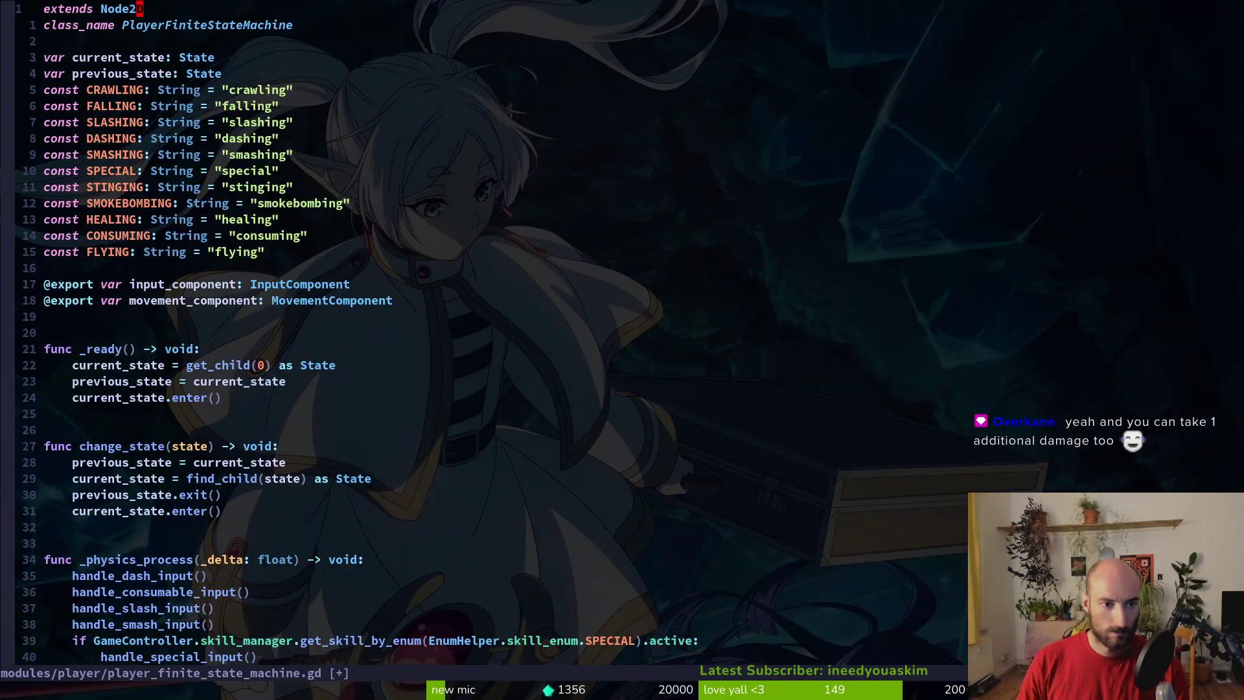
key(y)
key(y)
text(p)
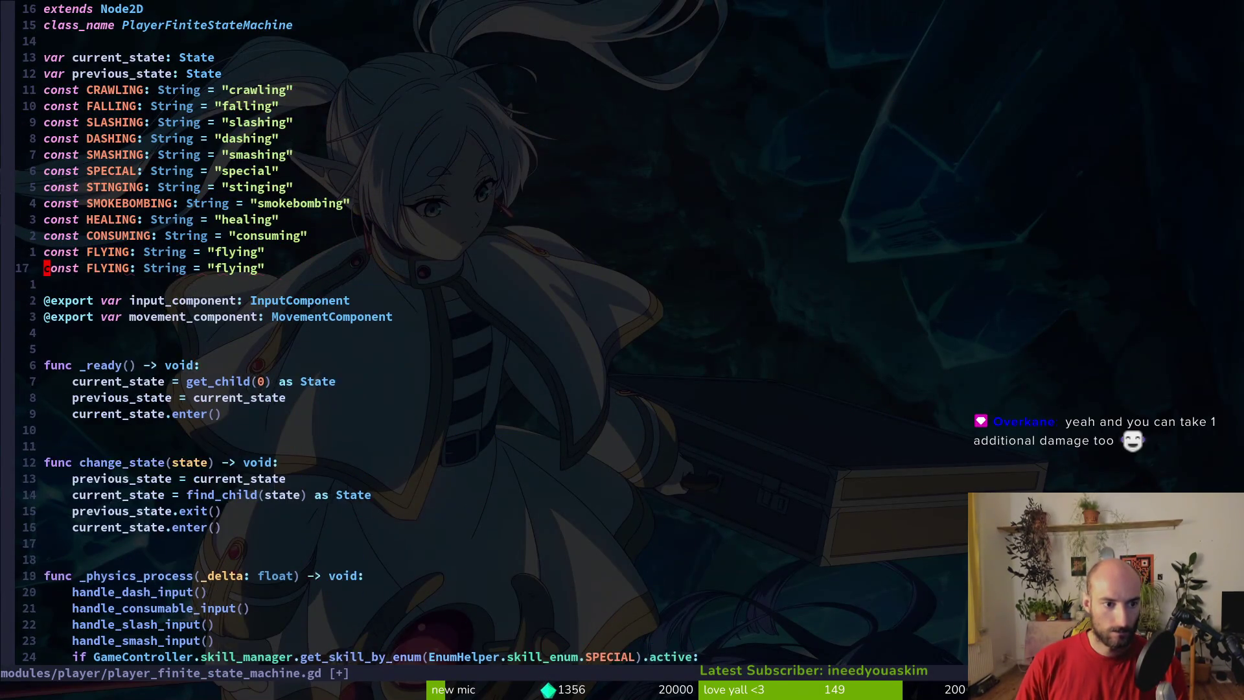
text(wE)
text(ciwSHIELD)
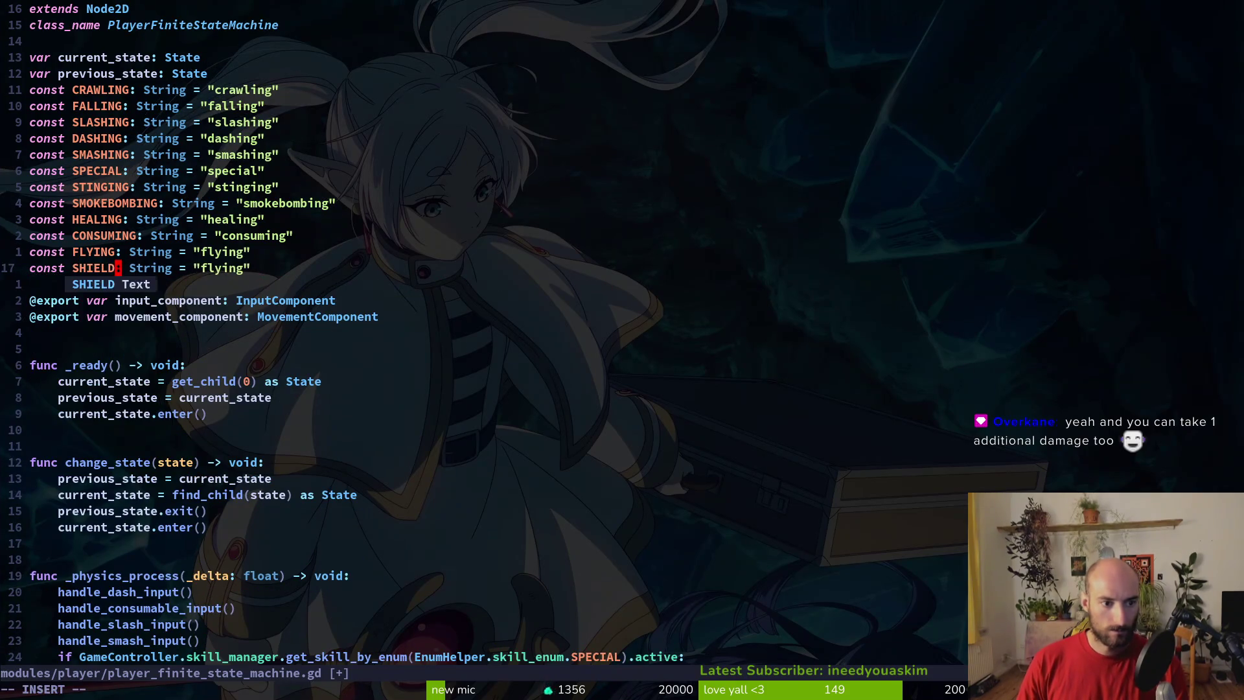
key(Escape)
text(W)
text(ciwshield)
key(Escape)
text(:w)
key(Return)
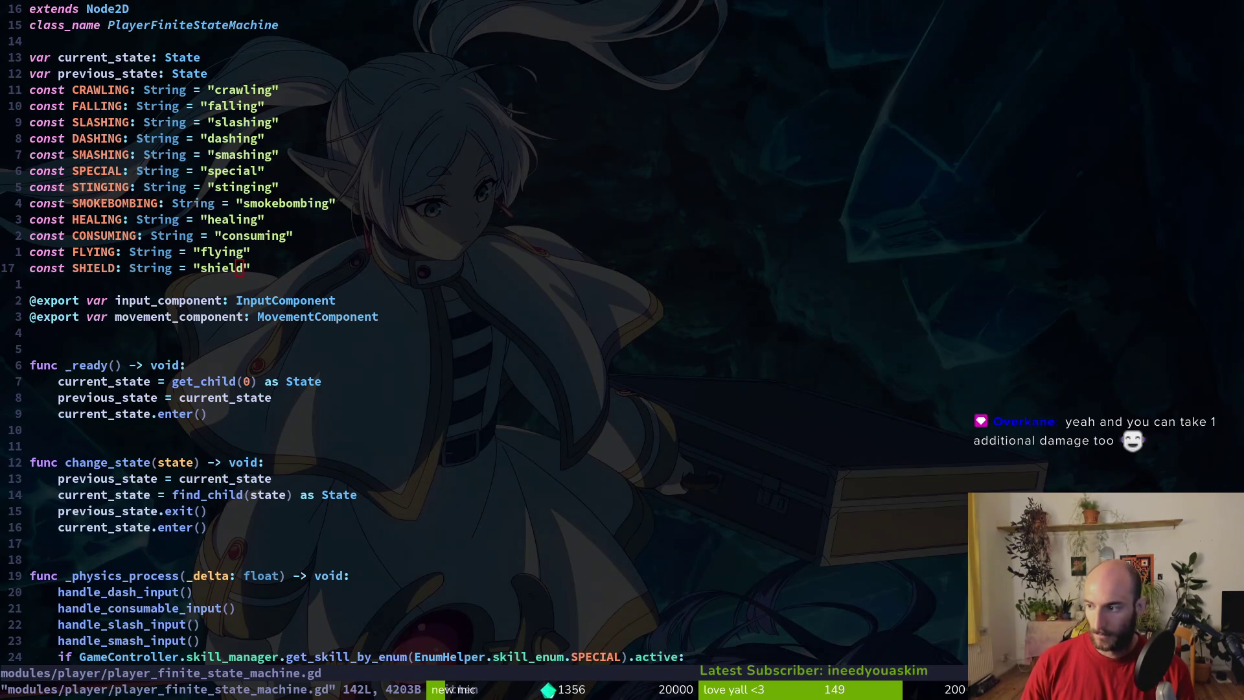
key(alt+Tab)
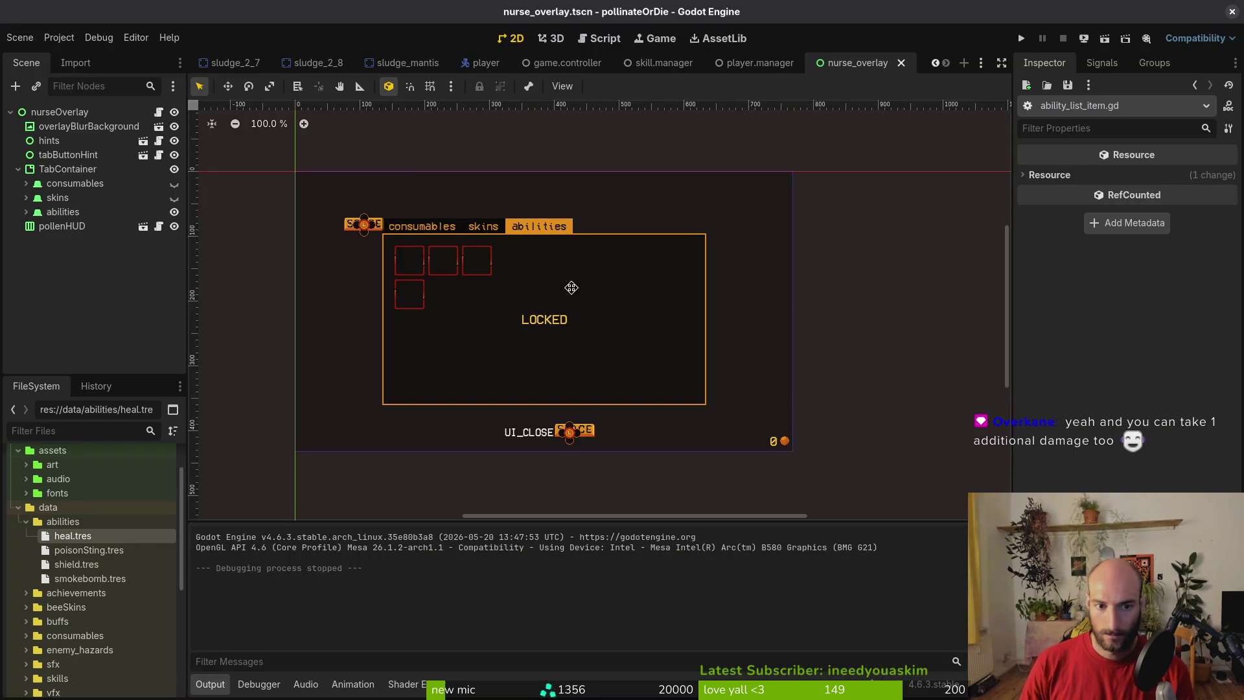
- Run the game, continue the saved game, and equip the shield from the Tab abilities menu
click(1021, 38)
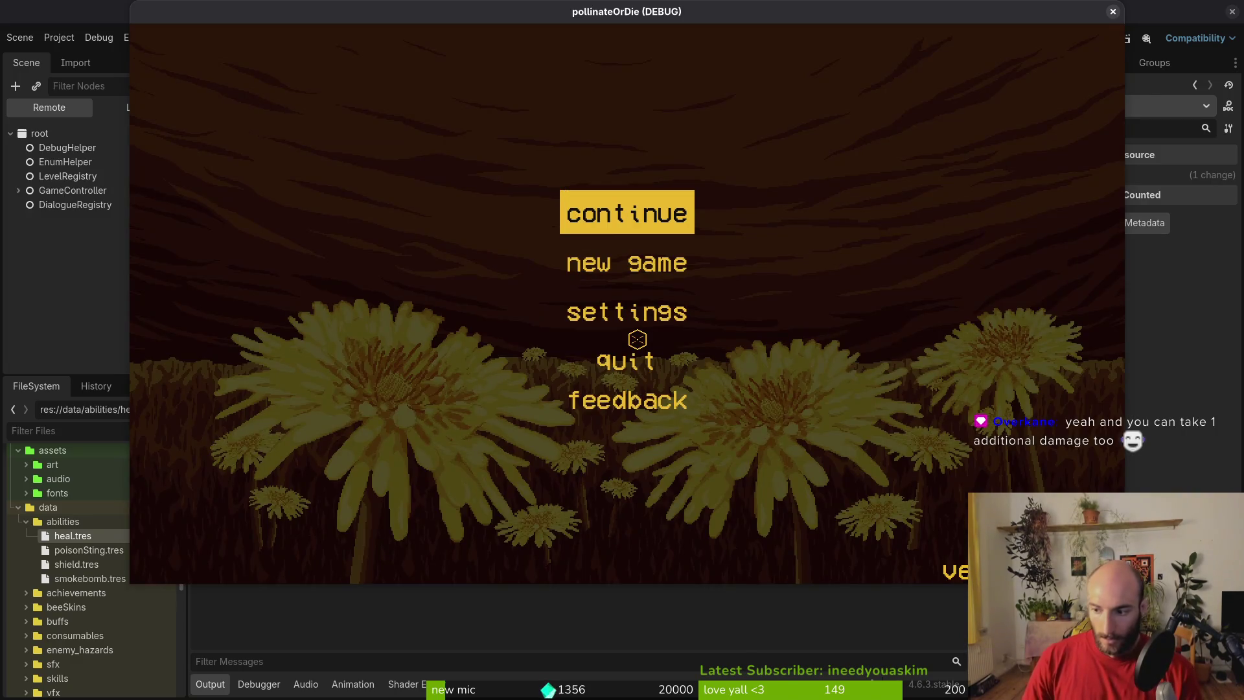
key(Return)
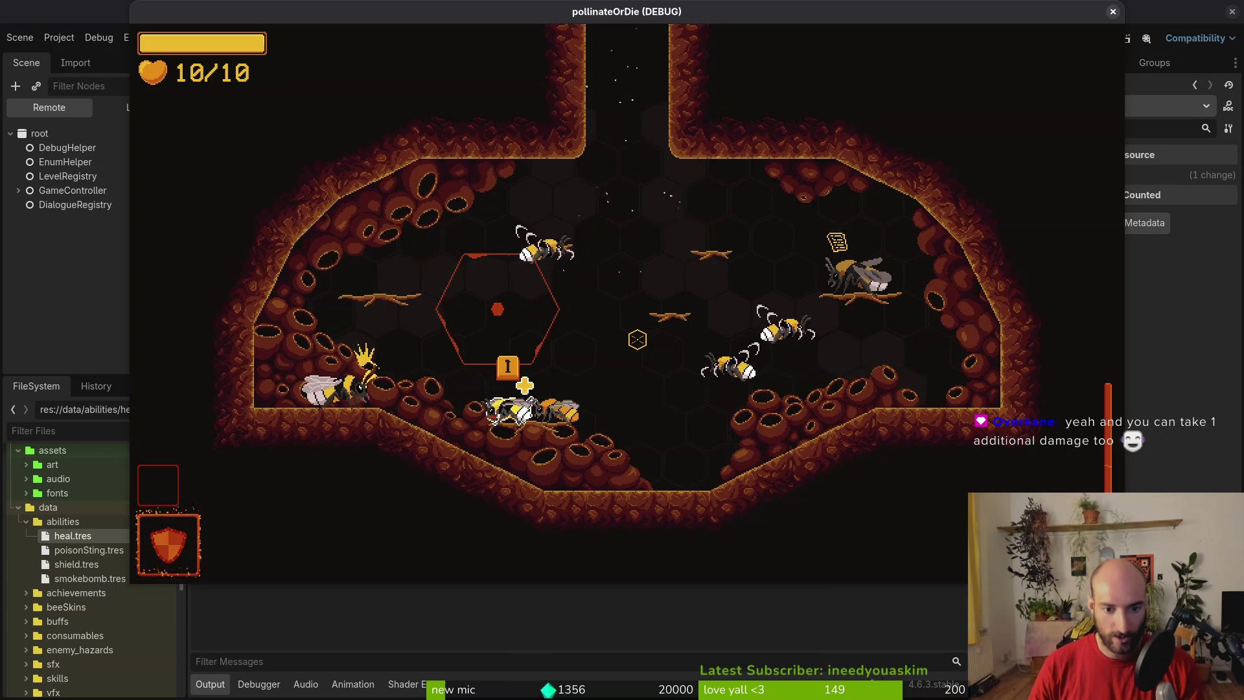
key(Tab)
key(Down)
key(Up)
key(Down)
key(Escape)
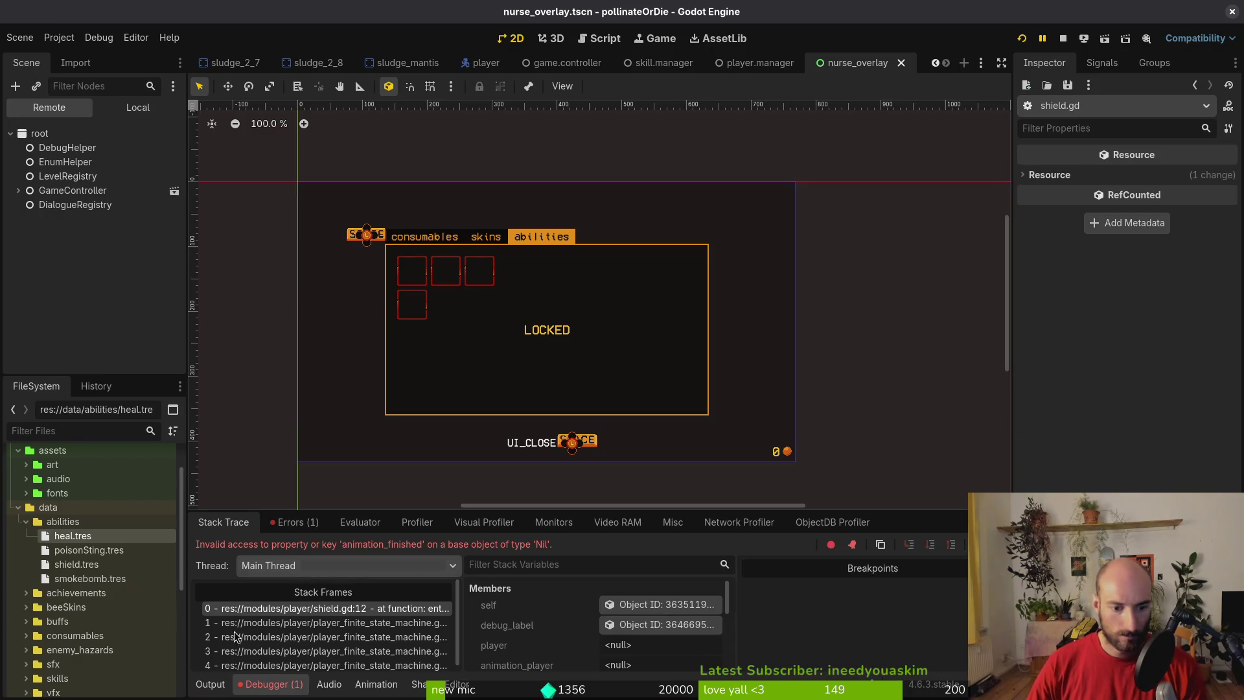
- Assign the player node, Sprite2D AnimationPlayer and pollen AnimationPlayer to the shield node's properties
click(138, 107)
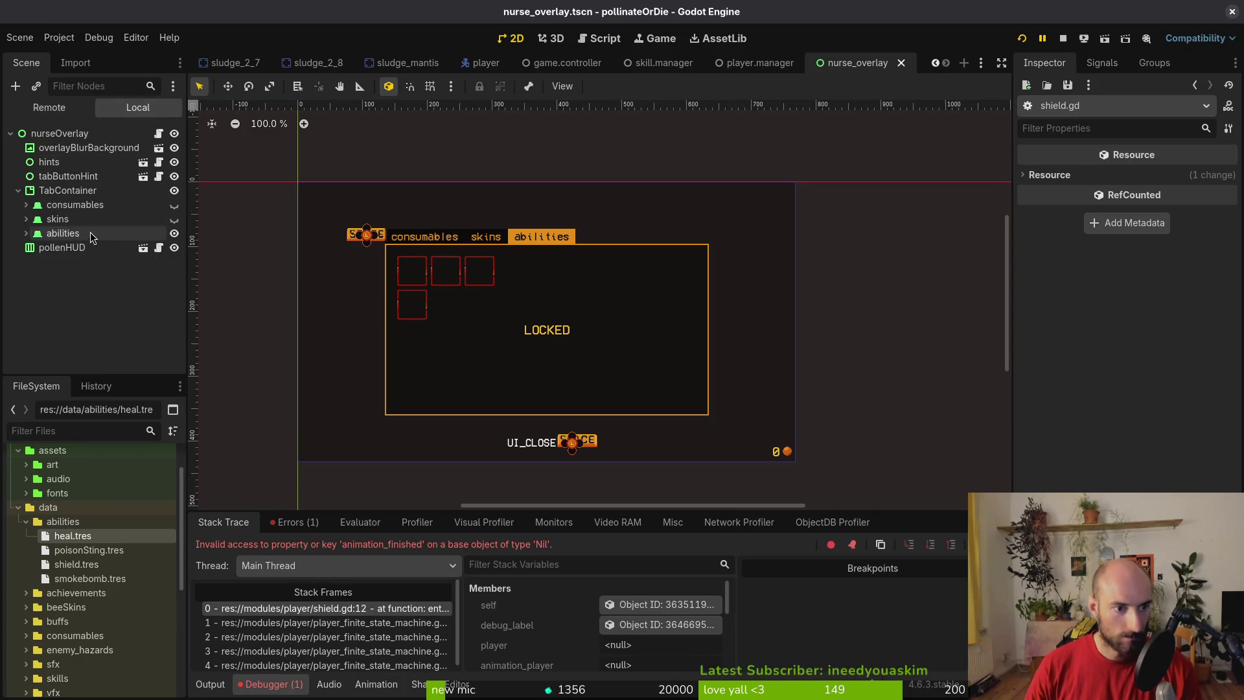
click(495, 67)
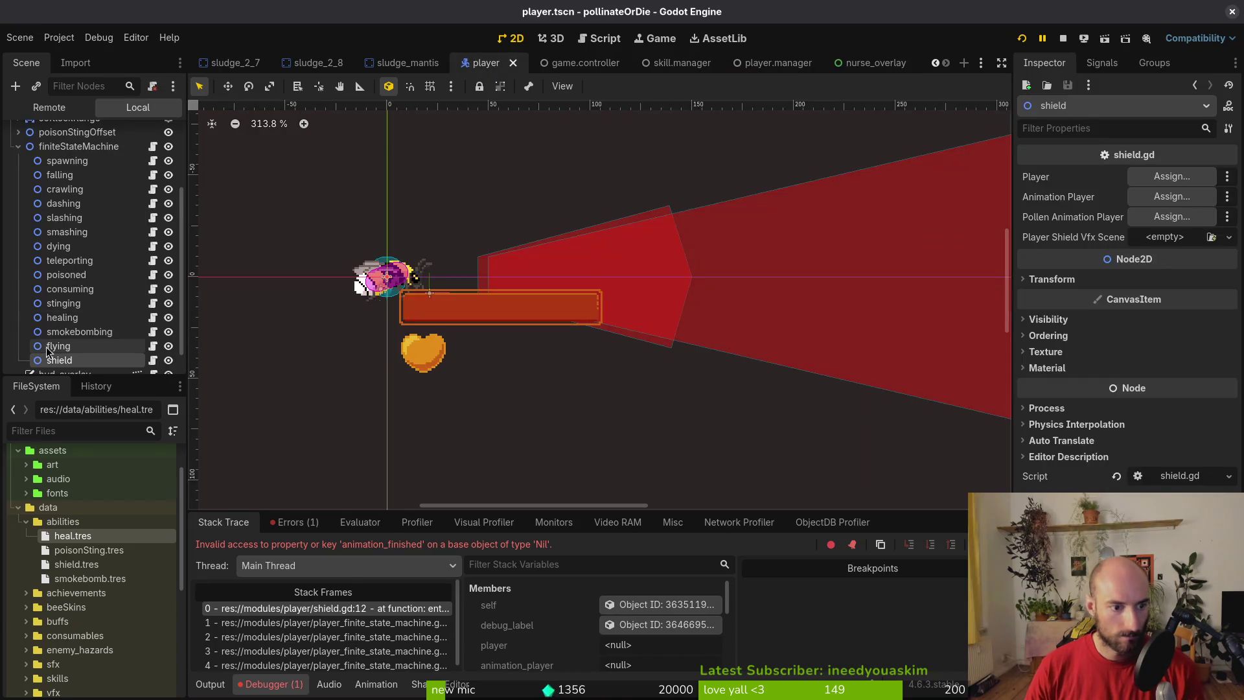
click(1171, 176)
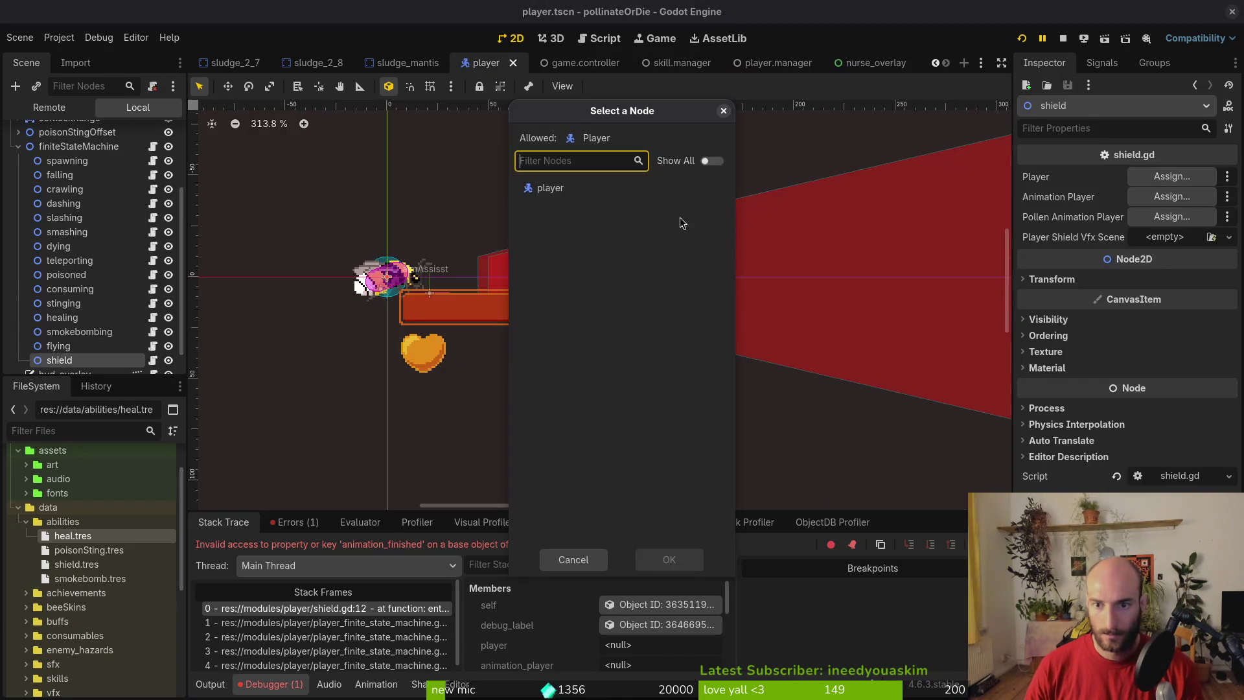
click(558, 192)
click(669, 559)
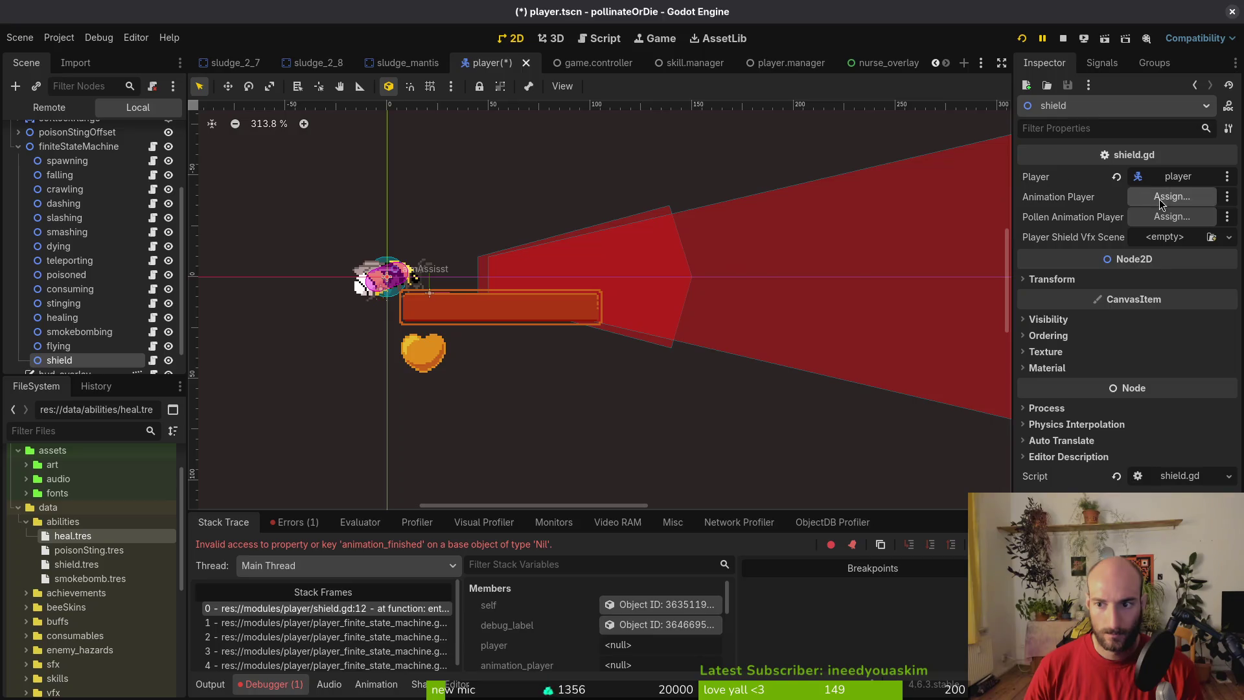
click(1159, 197)
click(583, 231)
click(678, 562)
click(1163, 217)
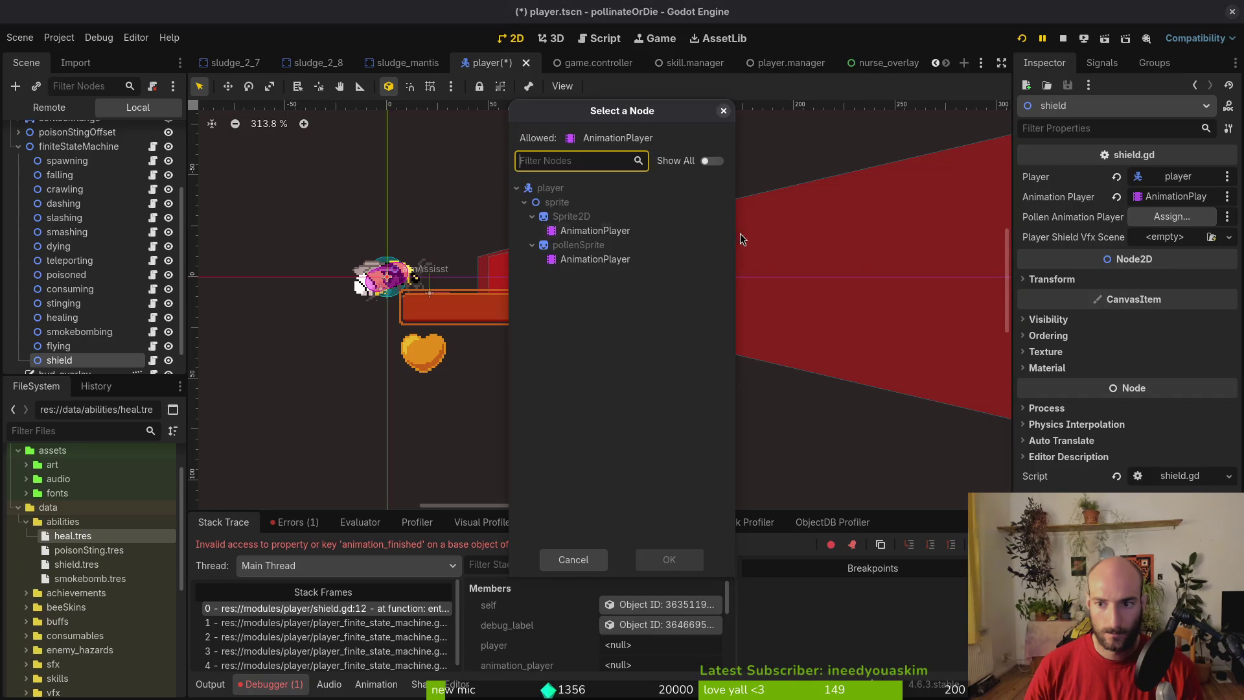
click(684, 557)
click(1140, 237)
- Load player_shield_vfx.tscn as the shield VFX, save player.tscn, and restart the game
click(1181, 295)
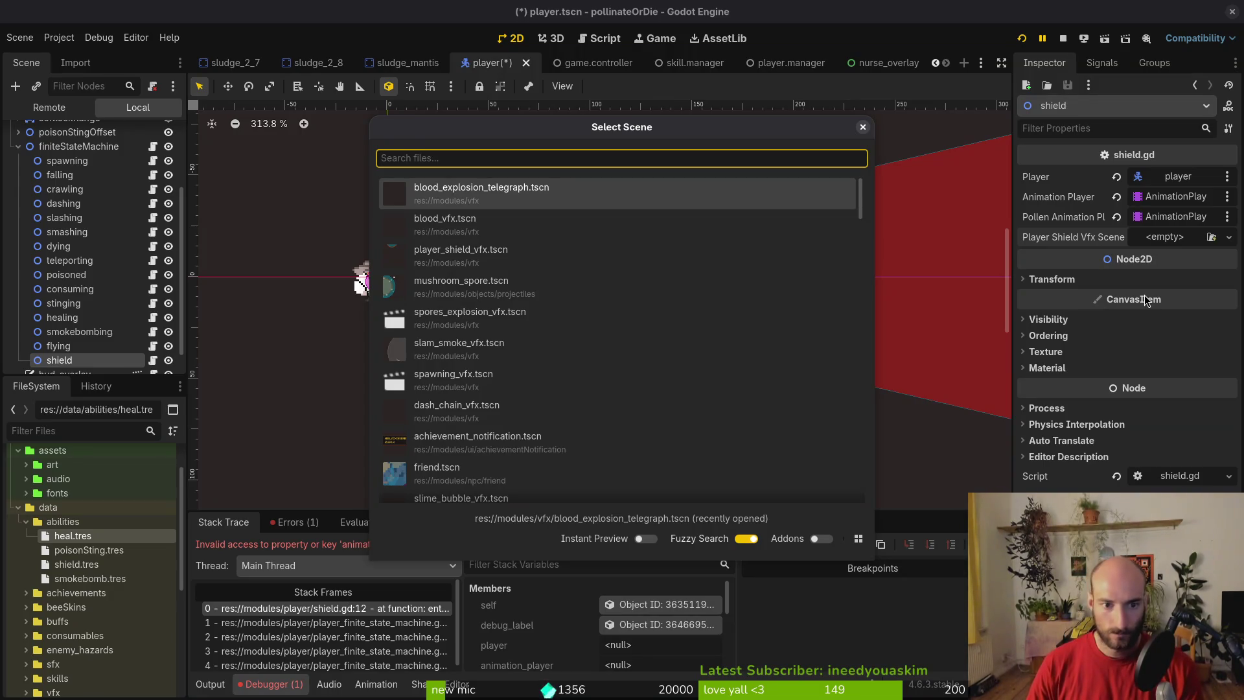
key(Down)
key(Down)
key(Return)
key(ctrl+s)
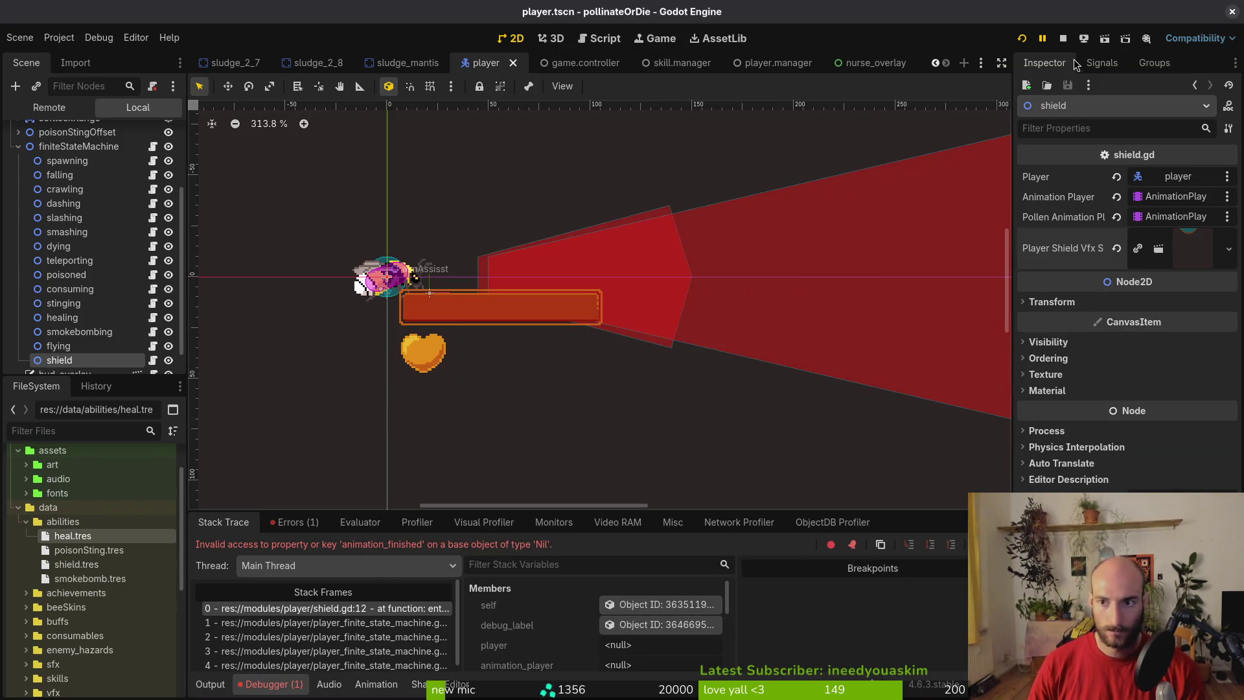
click(1022, 38)
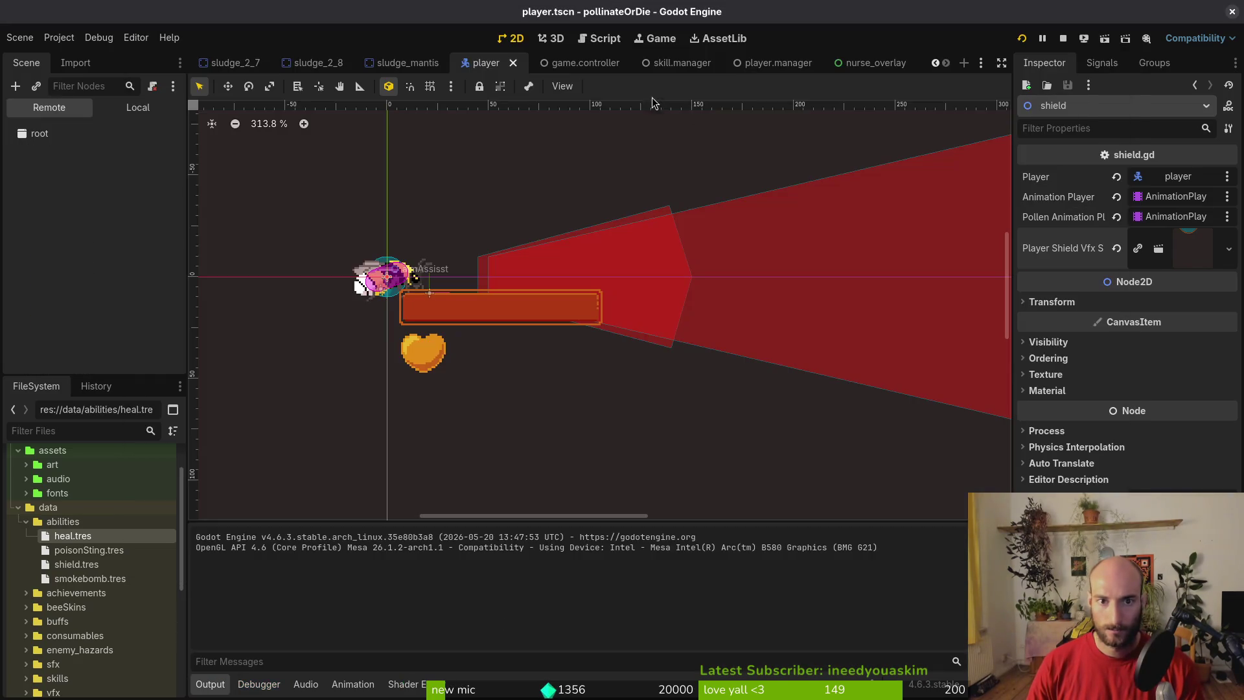
- Close five unneeded scene tabs in the editor
middle_click(598, 63)
middle_click(597, 63)
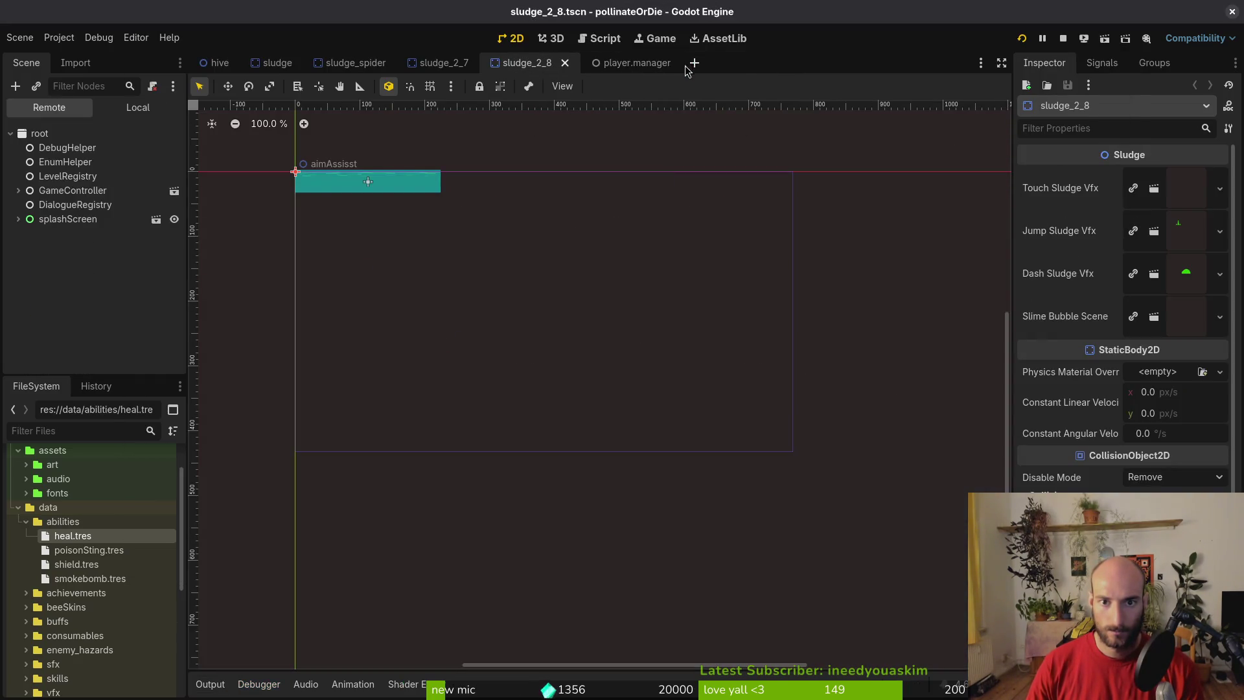
middle_click(282, 63)
middle_click(281, 63)
middle_click(281, 63)
middle_click(281, 63)
middle_click(281, 63)
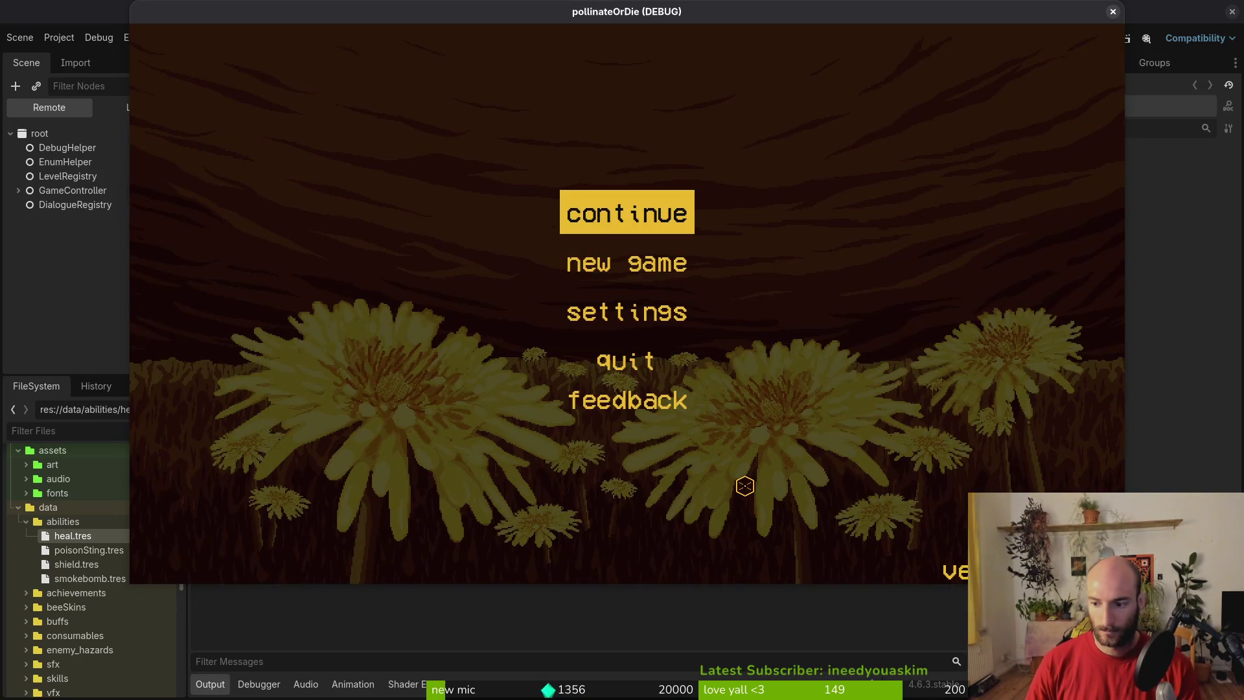
- Continue the saved game, cast the shield while flying through the hive, and open the inventory
key(Return)
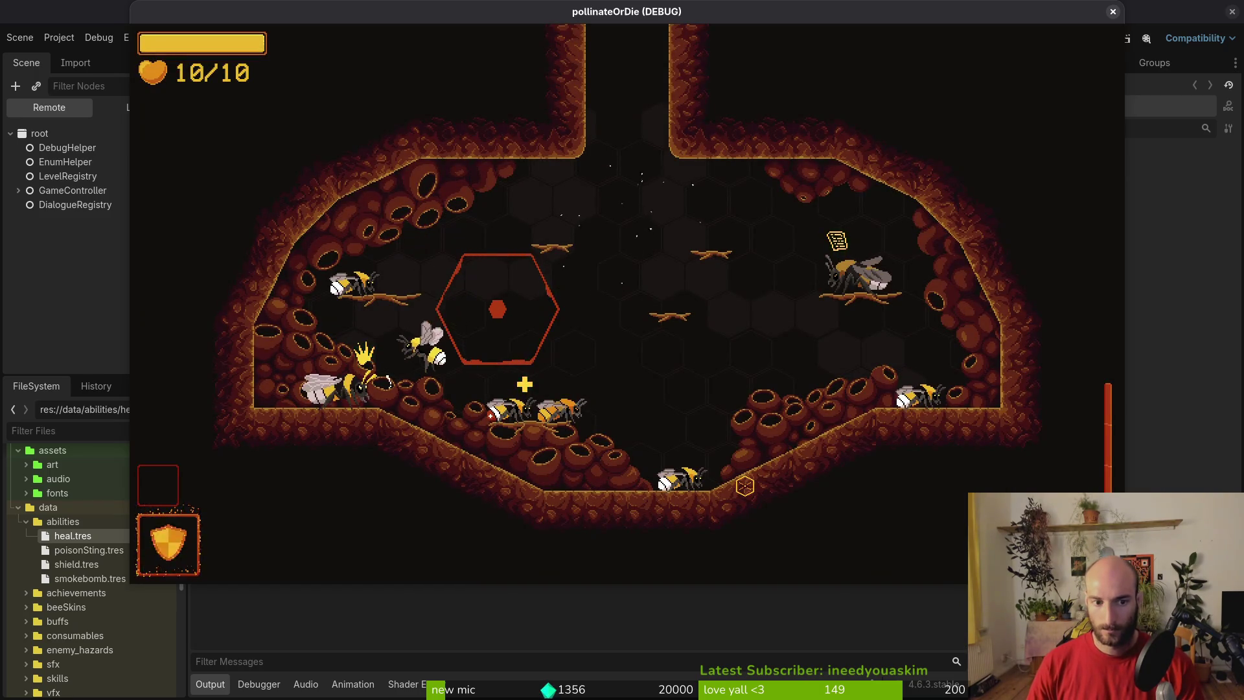
key(d)
key(q)
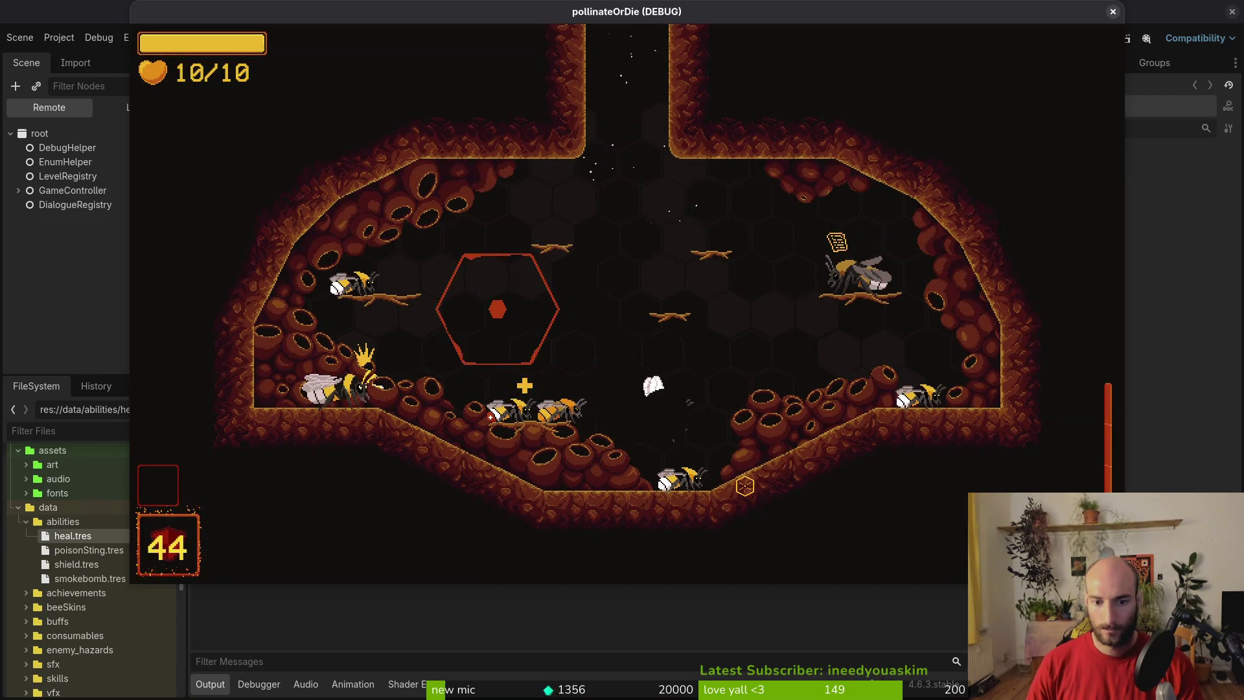
key(d)
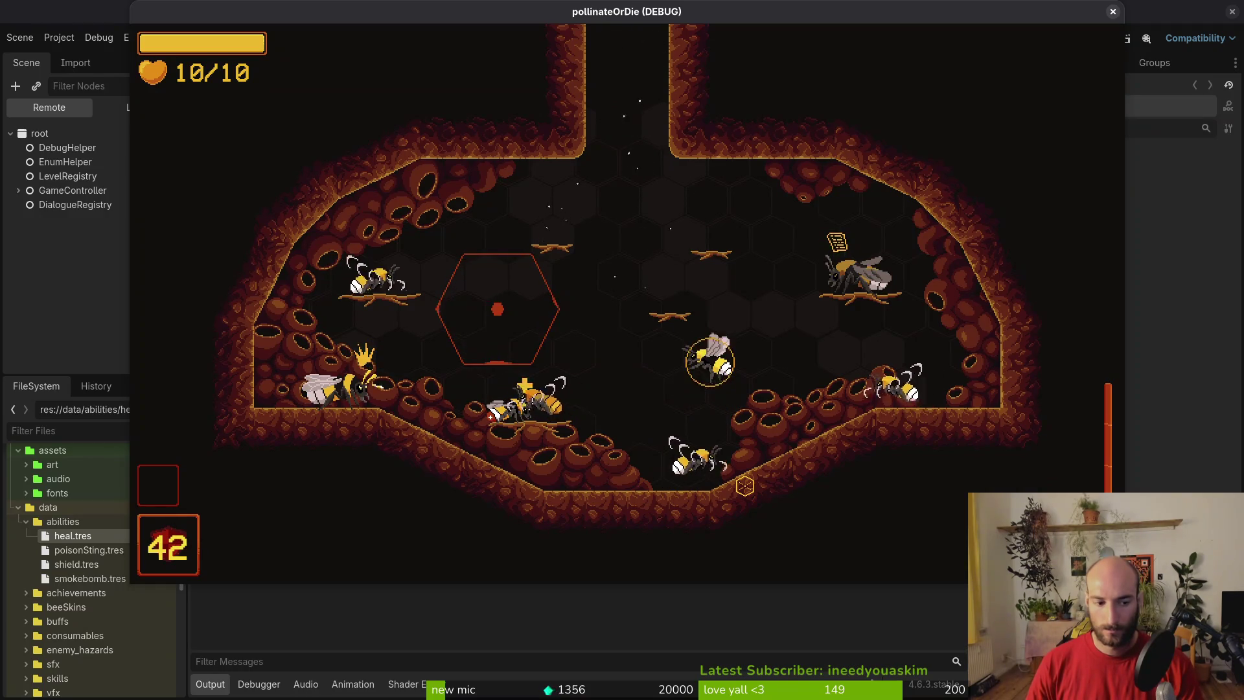
key(a)
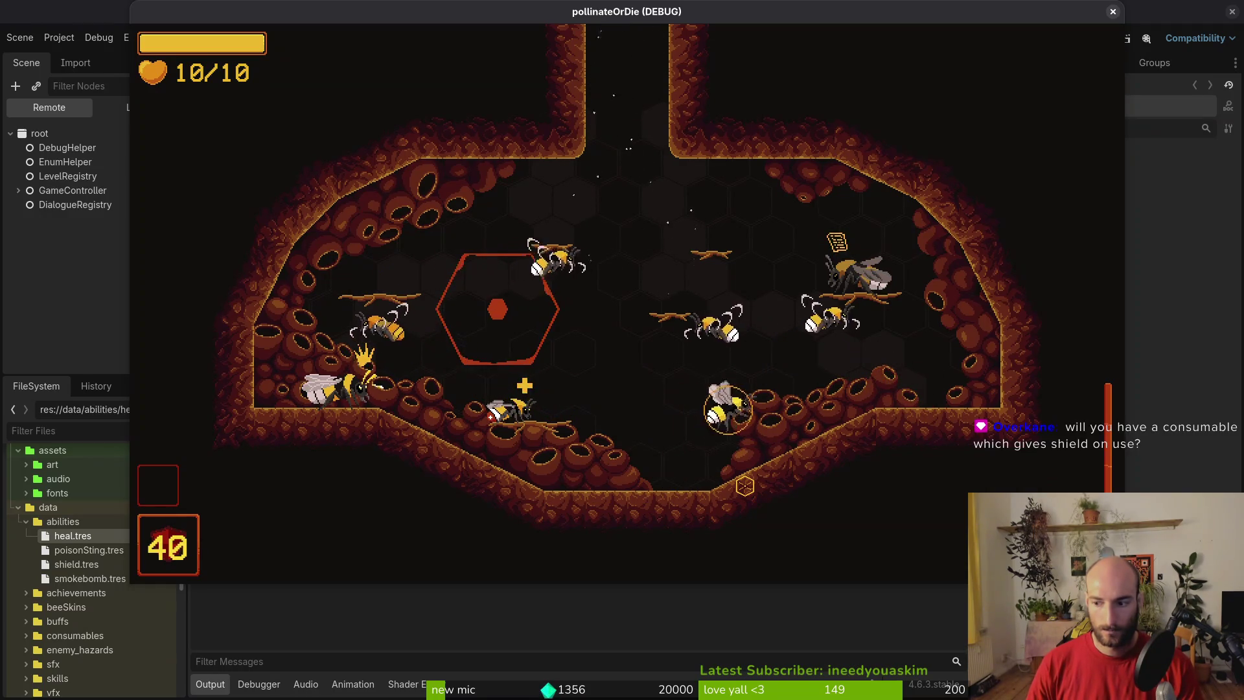
key(a)
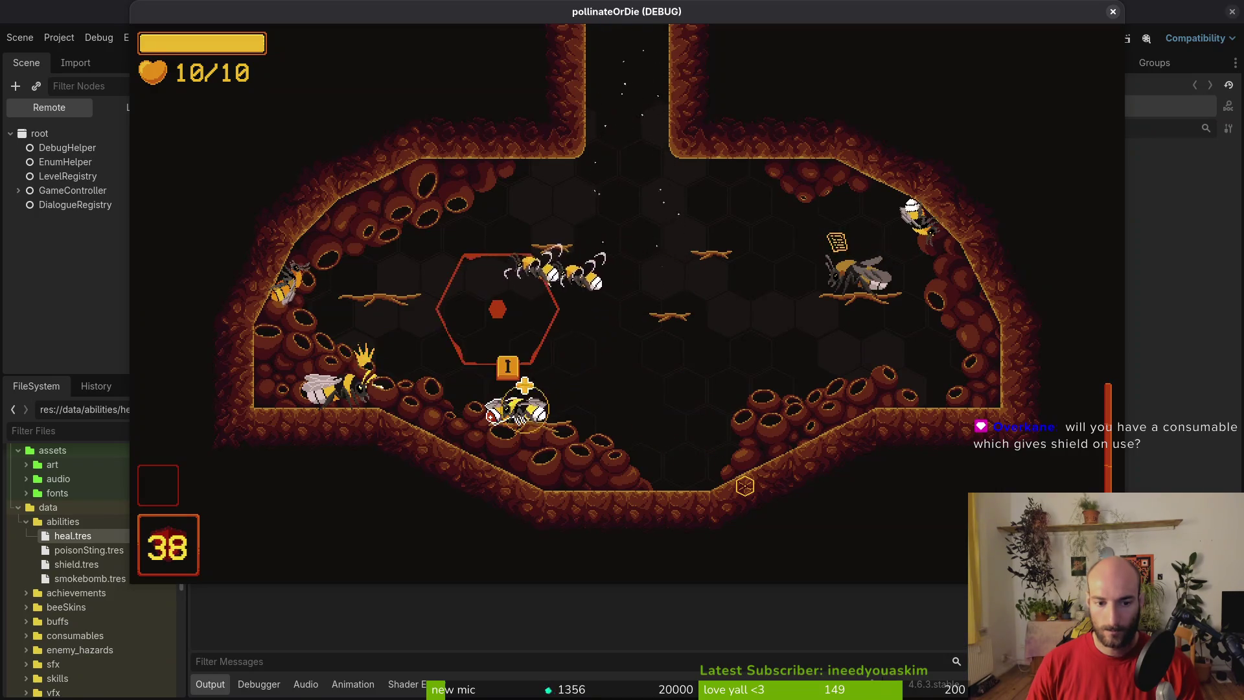
key(Tab)
key(Tab)
key(Tab)
key(Tab)
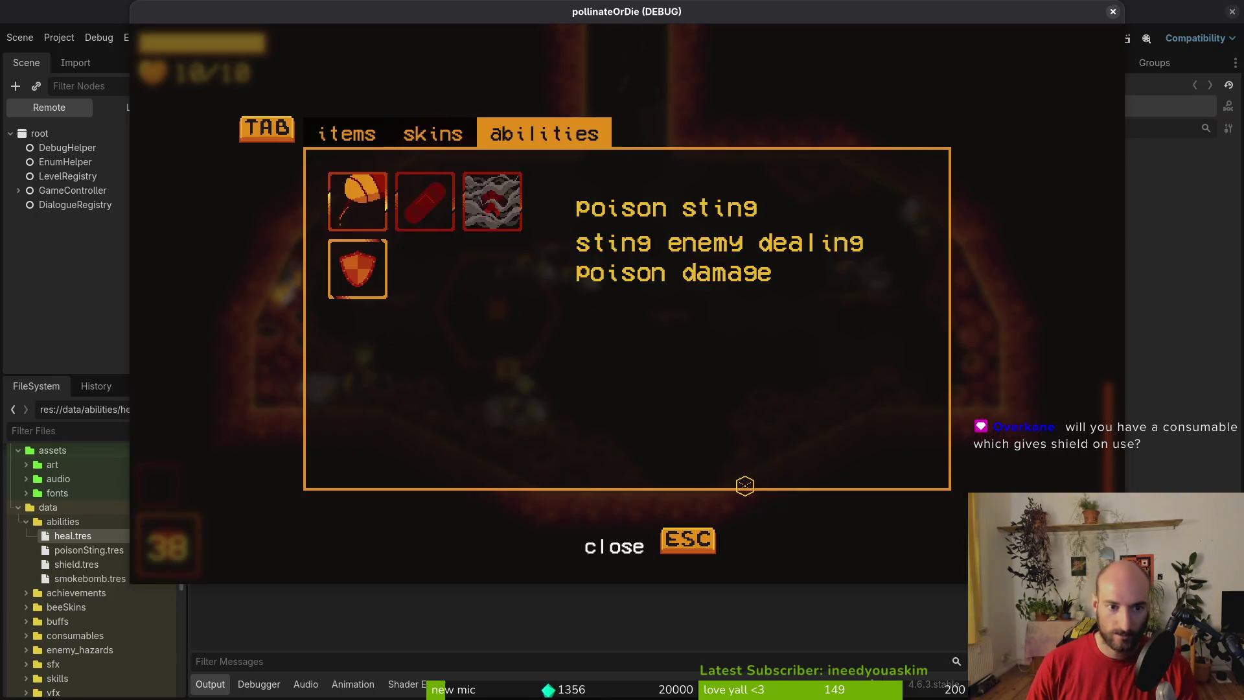
- Browse the potion and protein items, then select the rejuvenate ability on the abilities page
key(d)
key(d)
key(Tab)
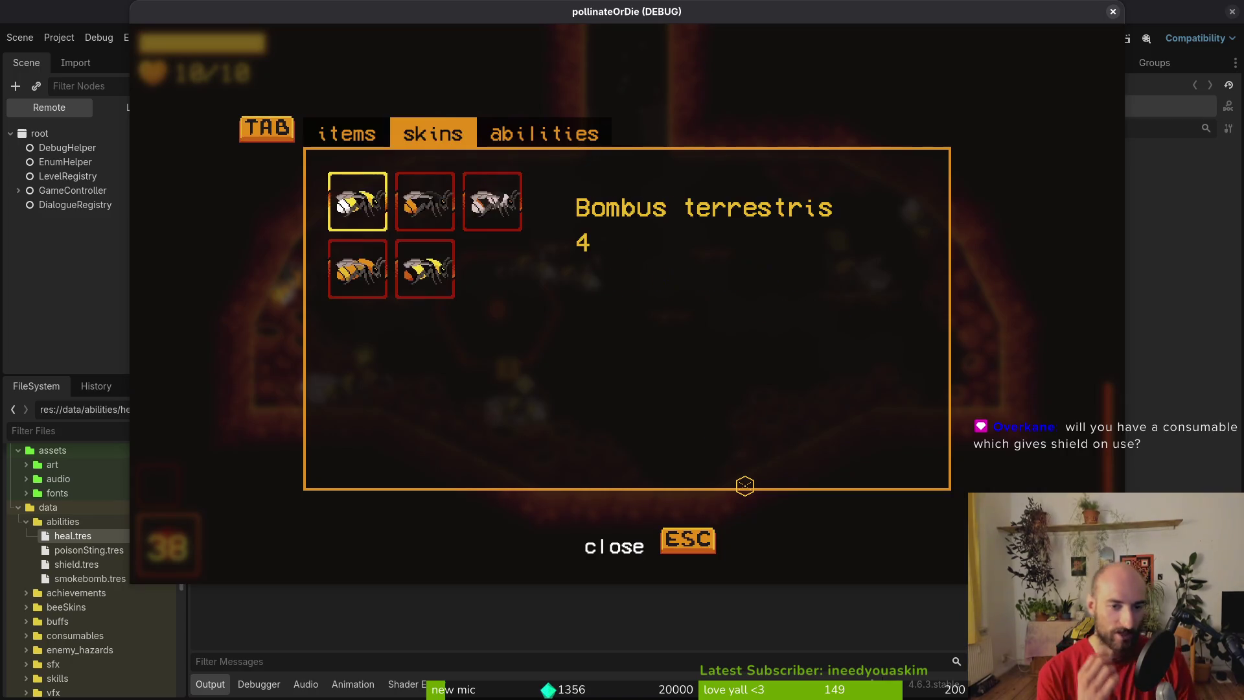
key(Tab)
key(Tab)
key(Tab)
key(Tab)
key(Tab)
key(d)
key(a)
key(d)
key(a)
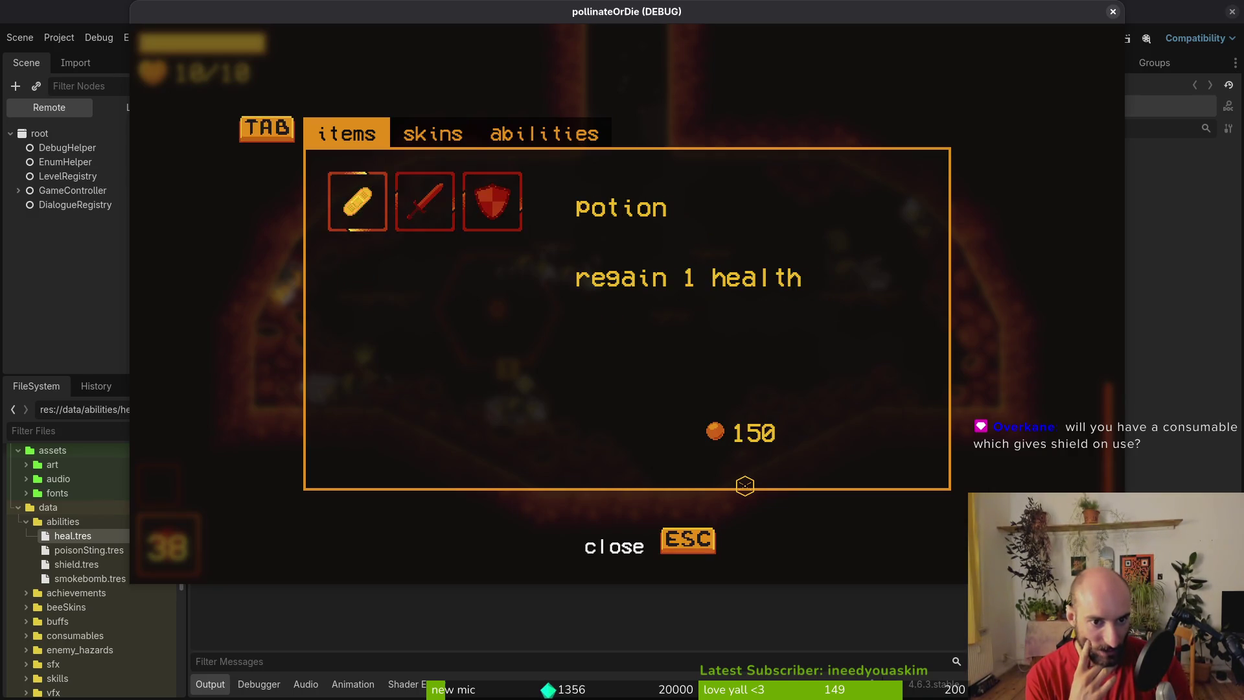
key(Tab)
key(Tab)
key(d)
- Compare rejuvenate and poison sting across pages, ending on the protein item's 25% damage boost
key(Tab)
key(Tab)
key(Tab)
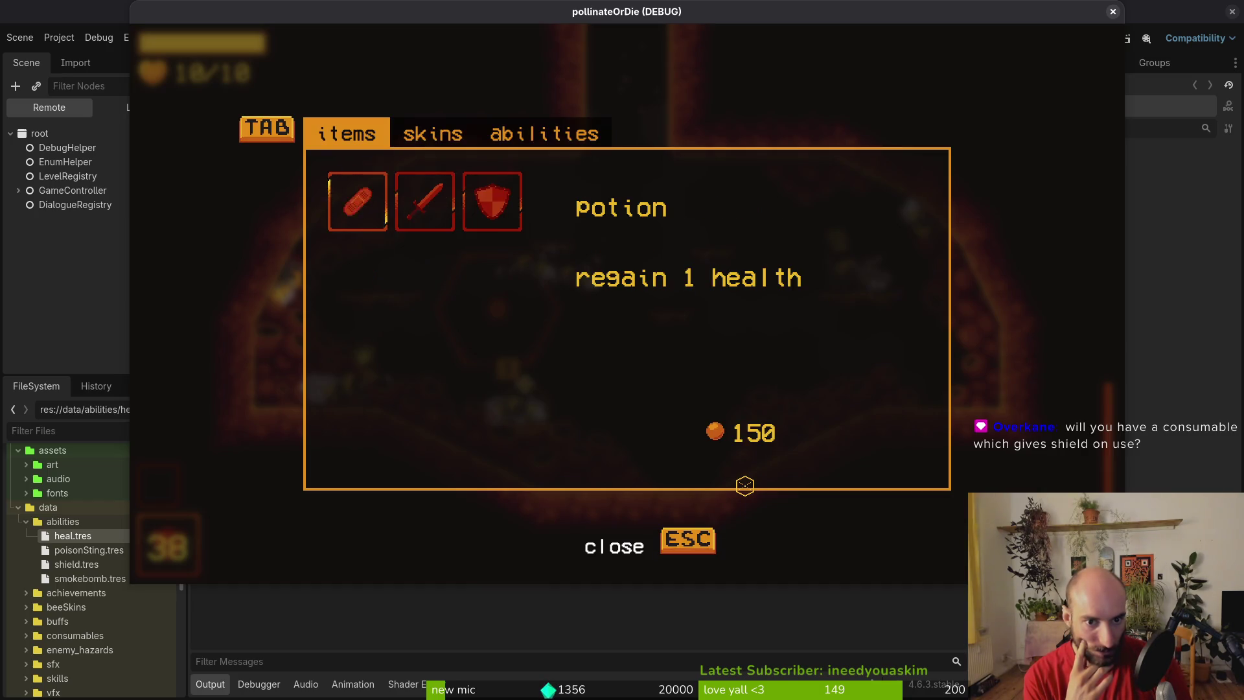
key(Tab)
key(Tab)
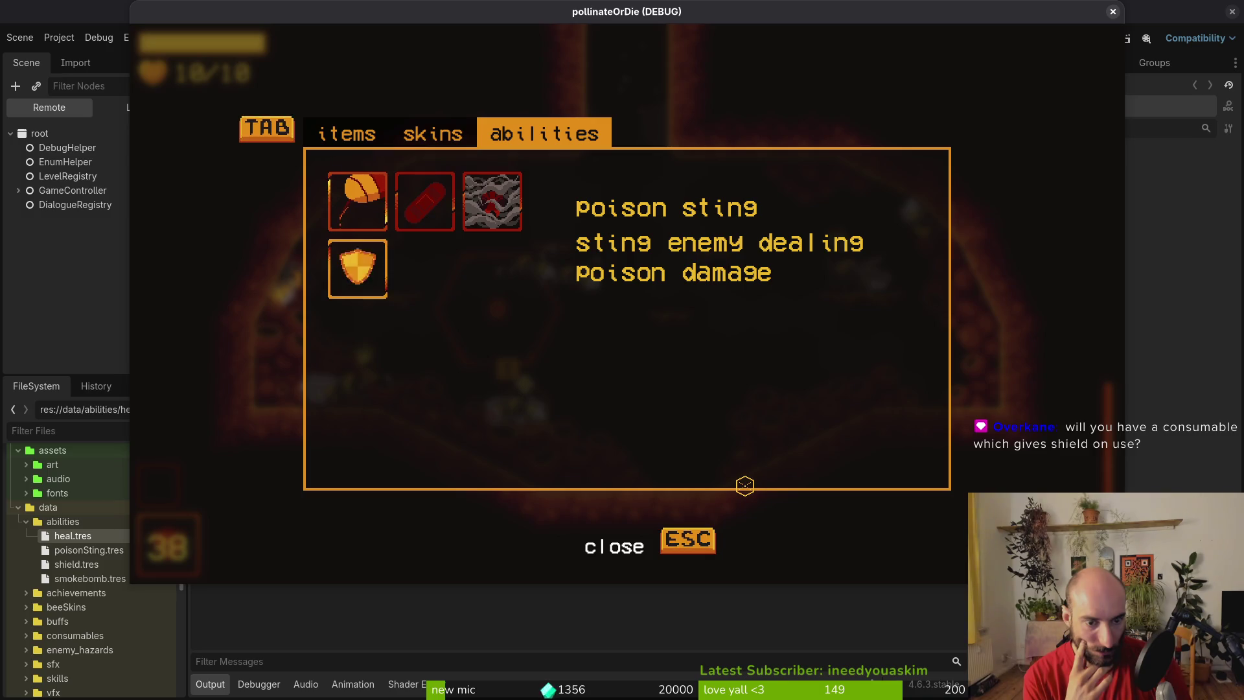
key(Tab)
key(Tab)
key(Tab)
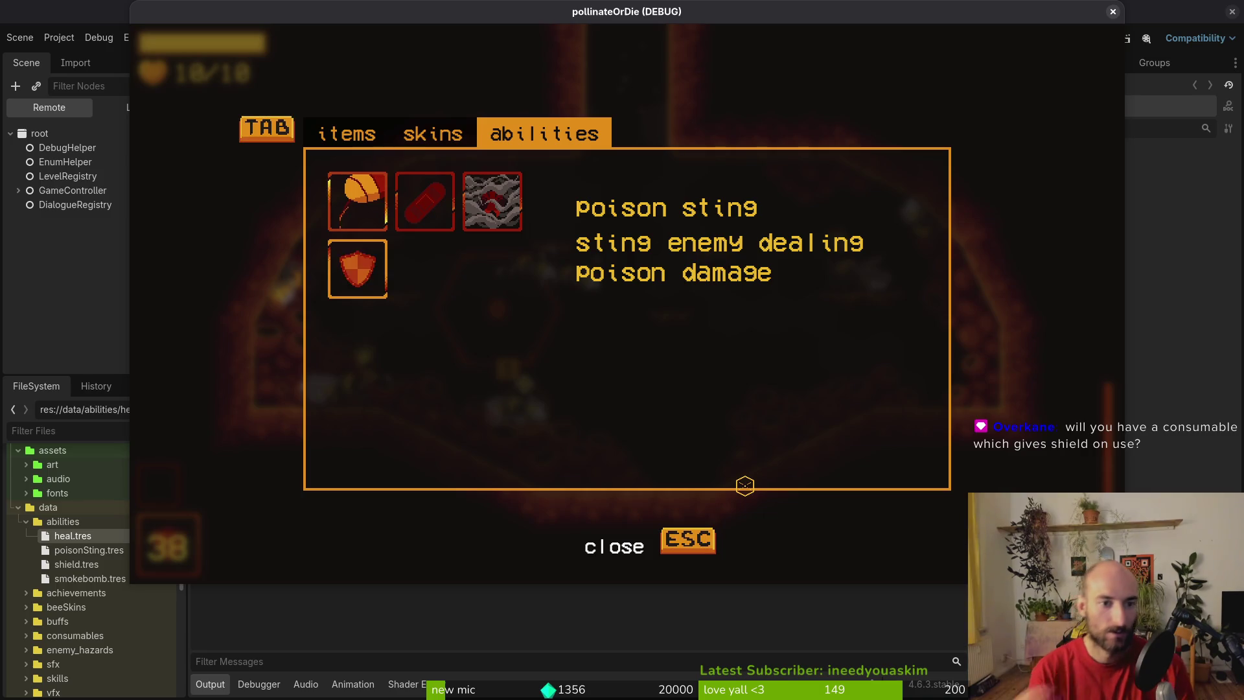
click(406, 222)
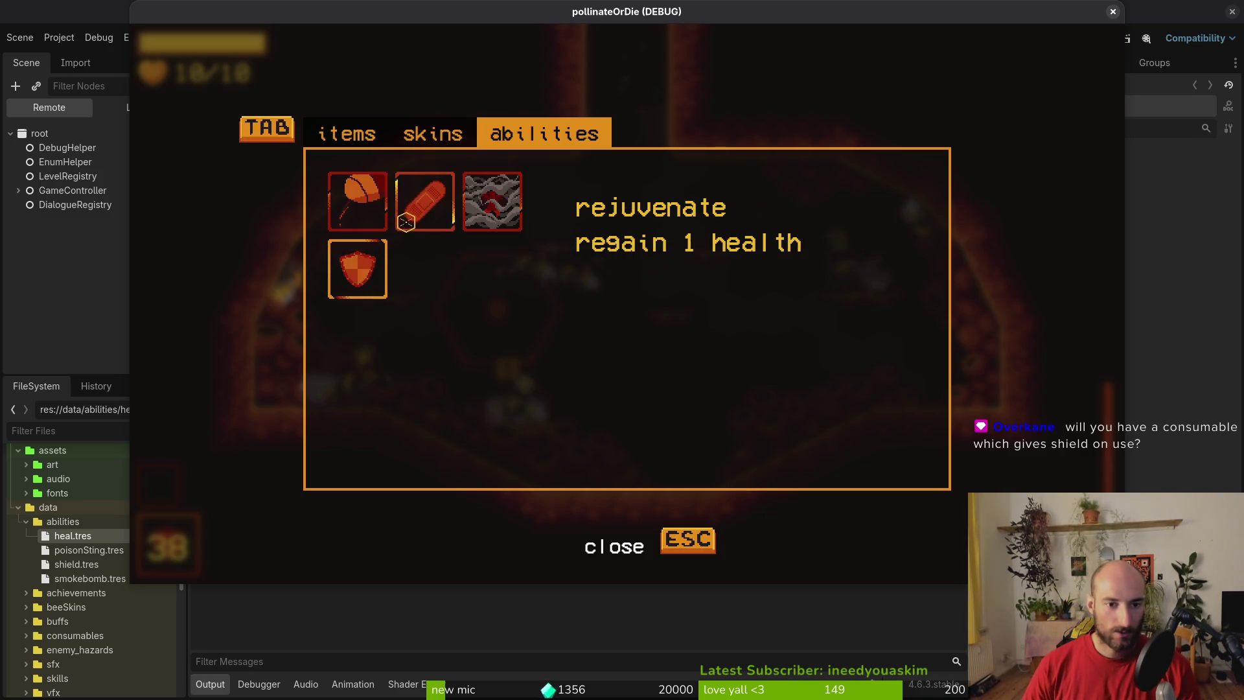
key(Tab)
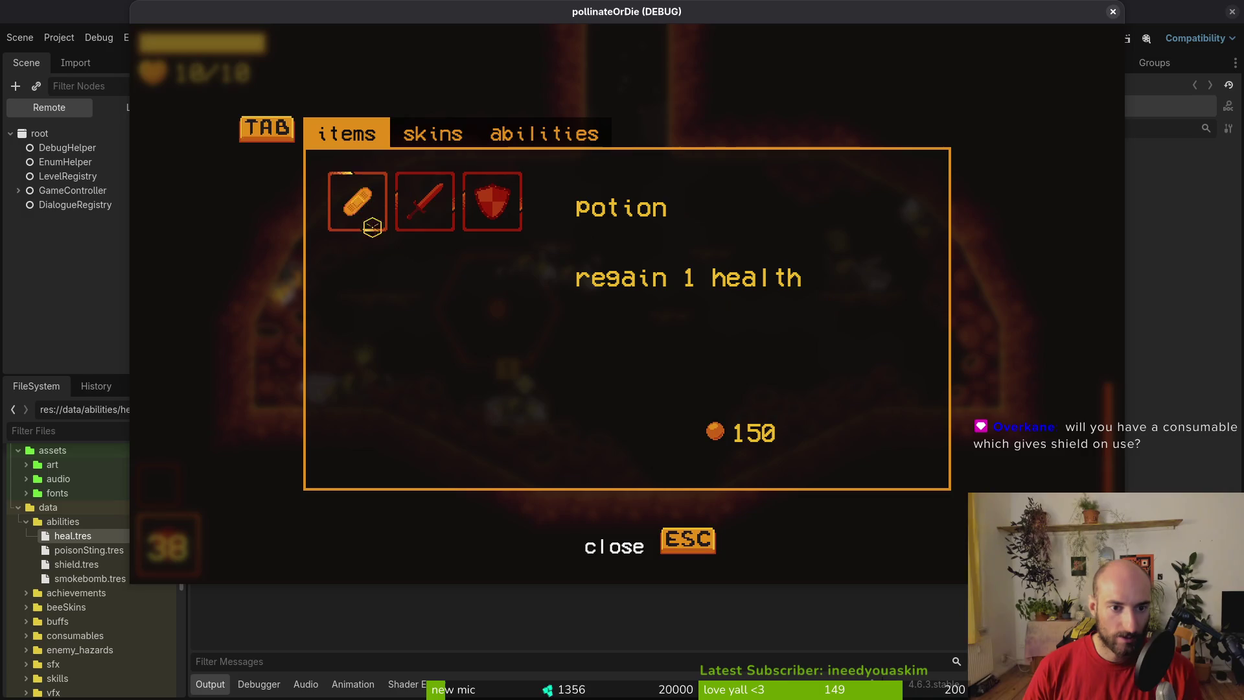
key(Tab)
key(Tab)
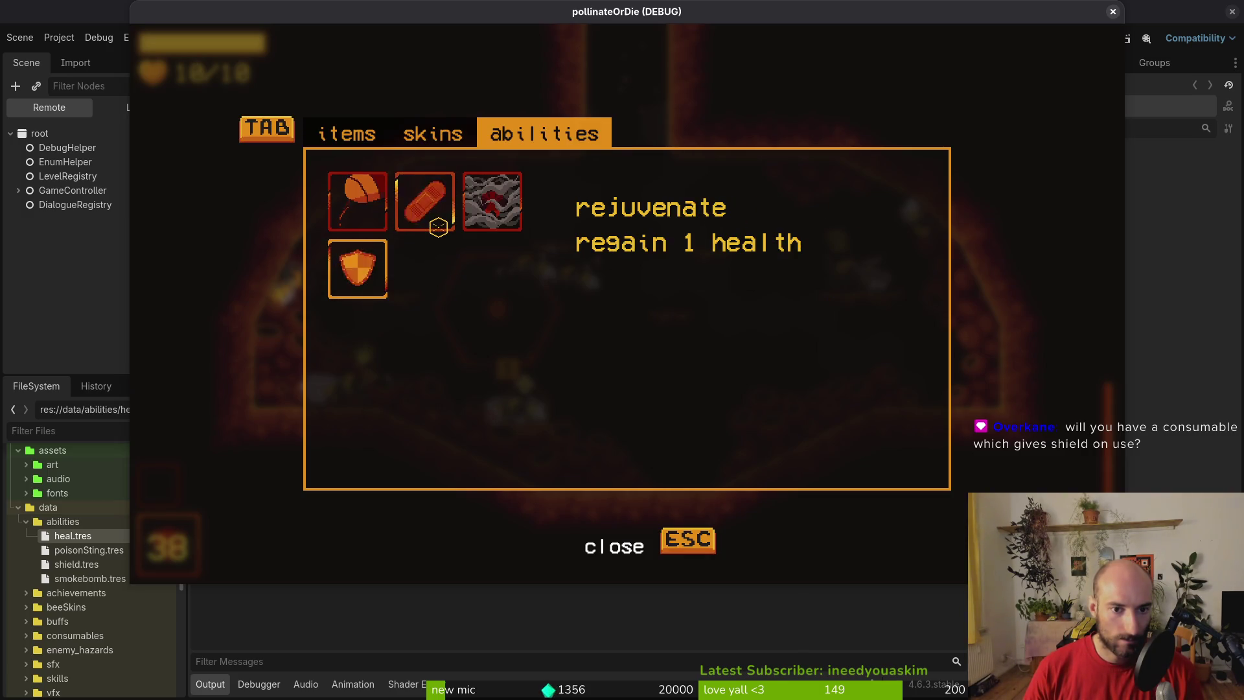
key(Tab)
key(Tab)
key(Tab)
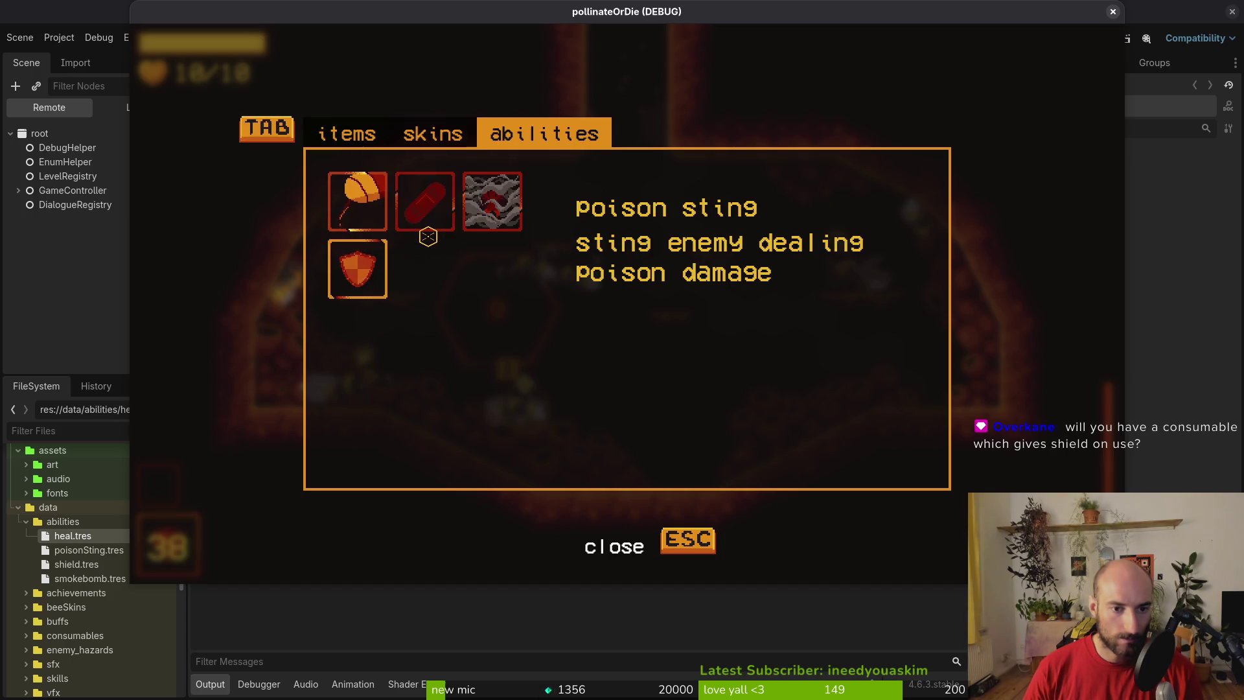
key(Tab)
key(Tab)
key(Tab)
key(Tab)
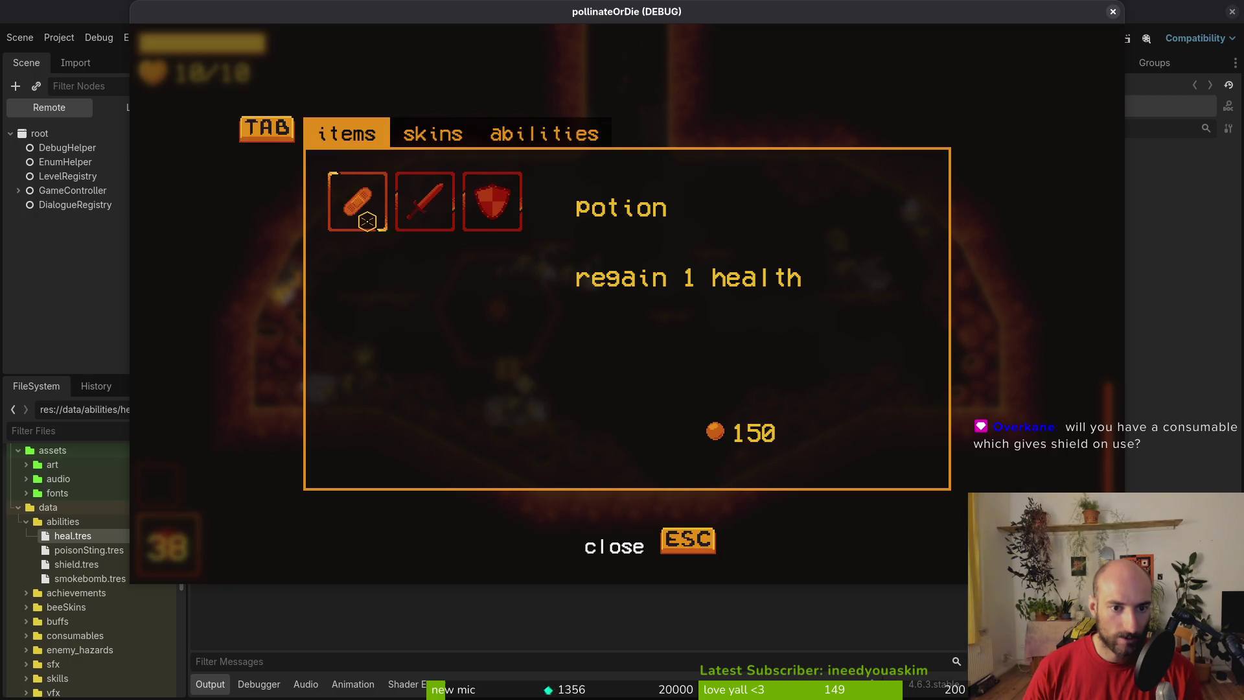
click(425, 201)
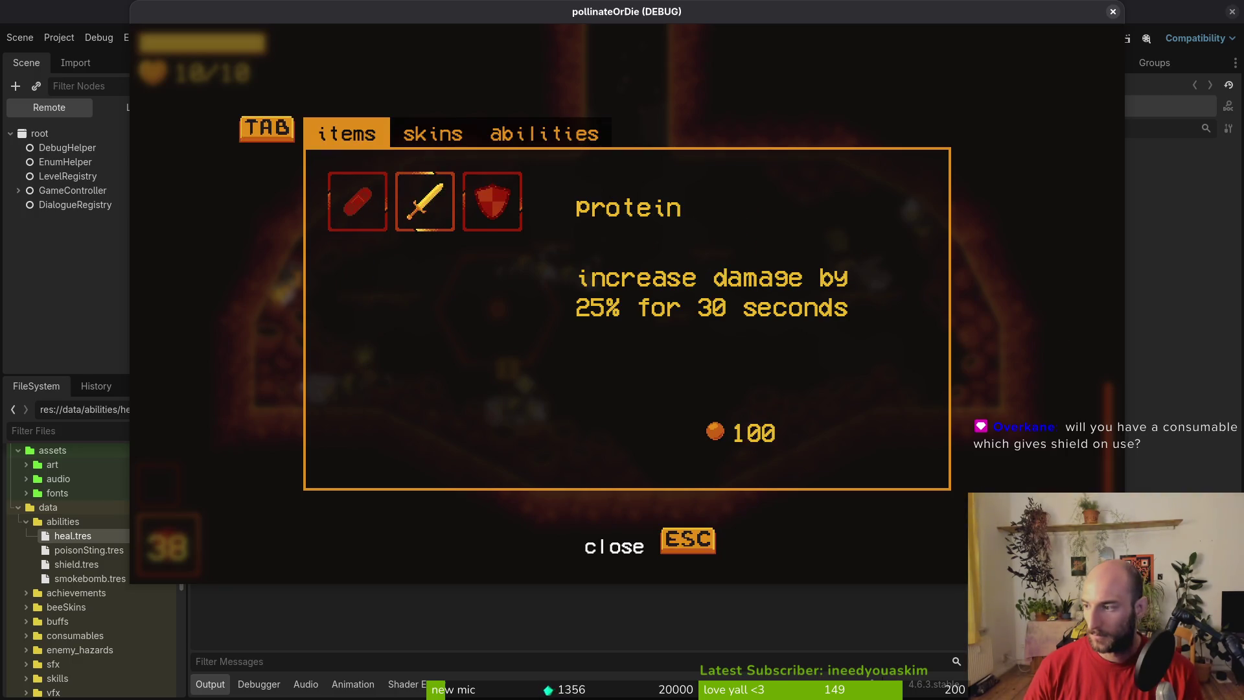
key(alt+Tab)
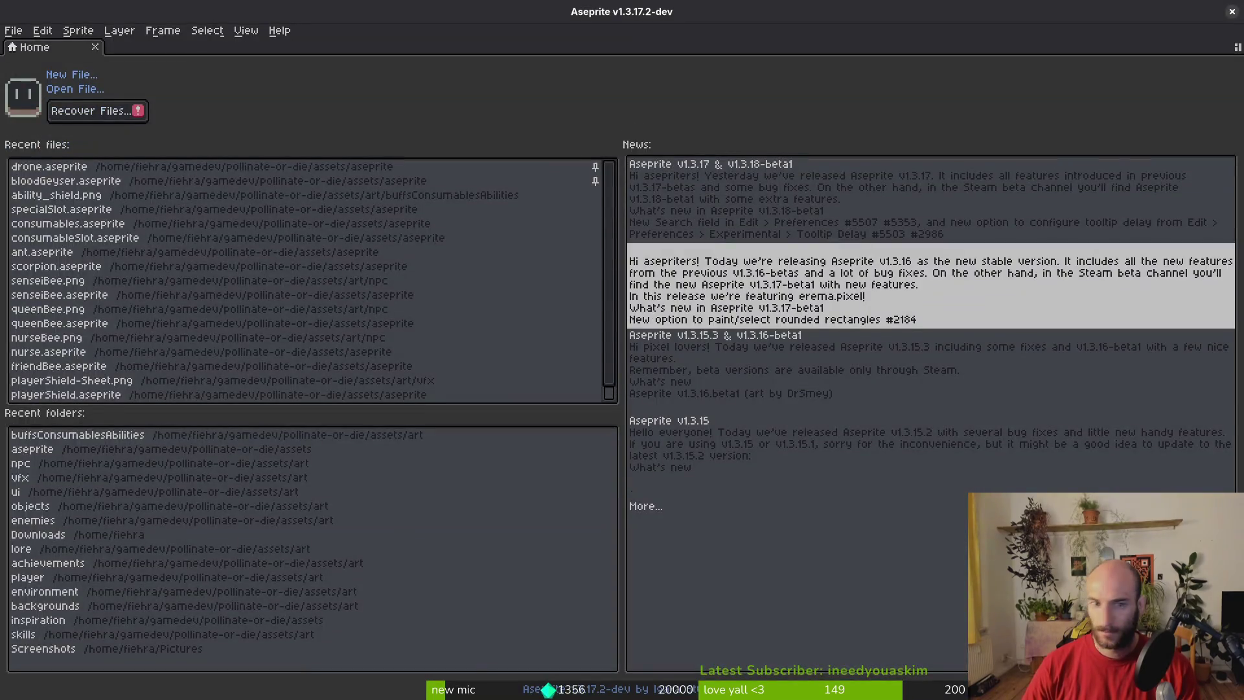
- Open consumables.aseprite and zoom in on the bandage sprite in frame 2
click(111, 224)
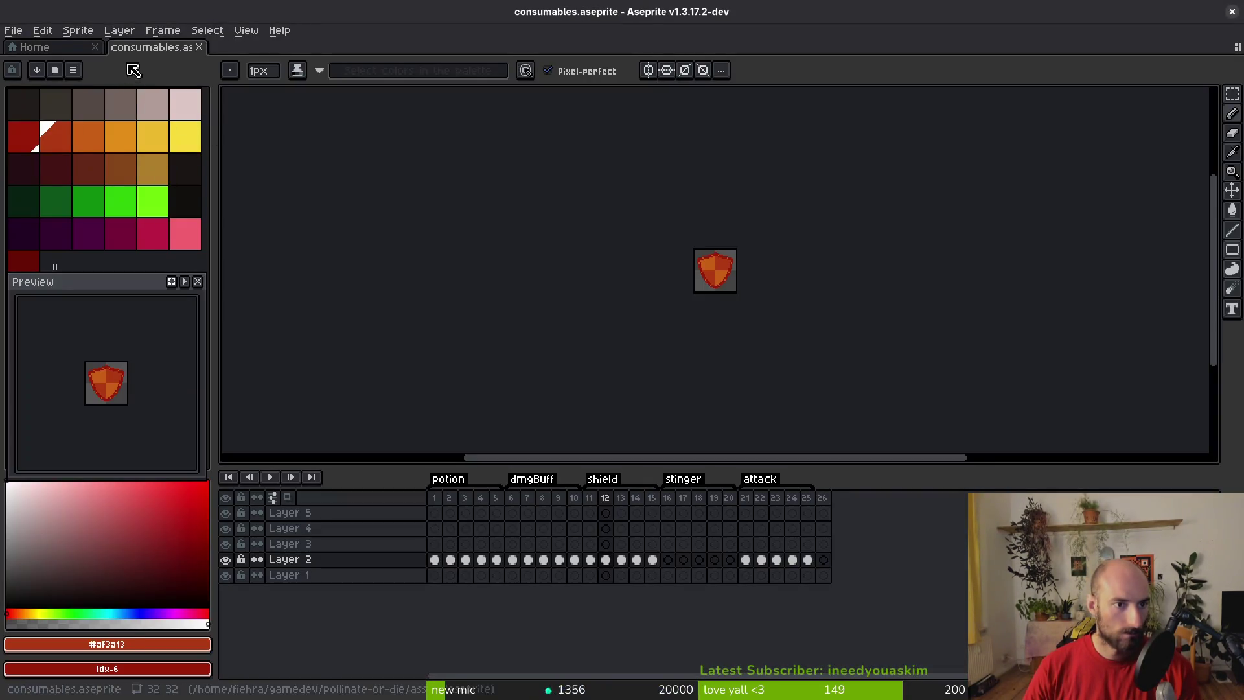
click(449, 561)
scroll(689, 239, up, 5)
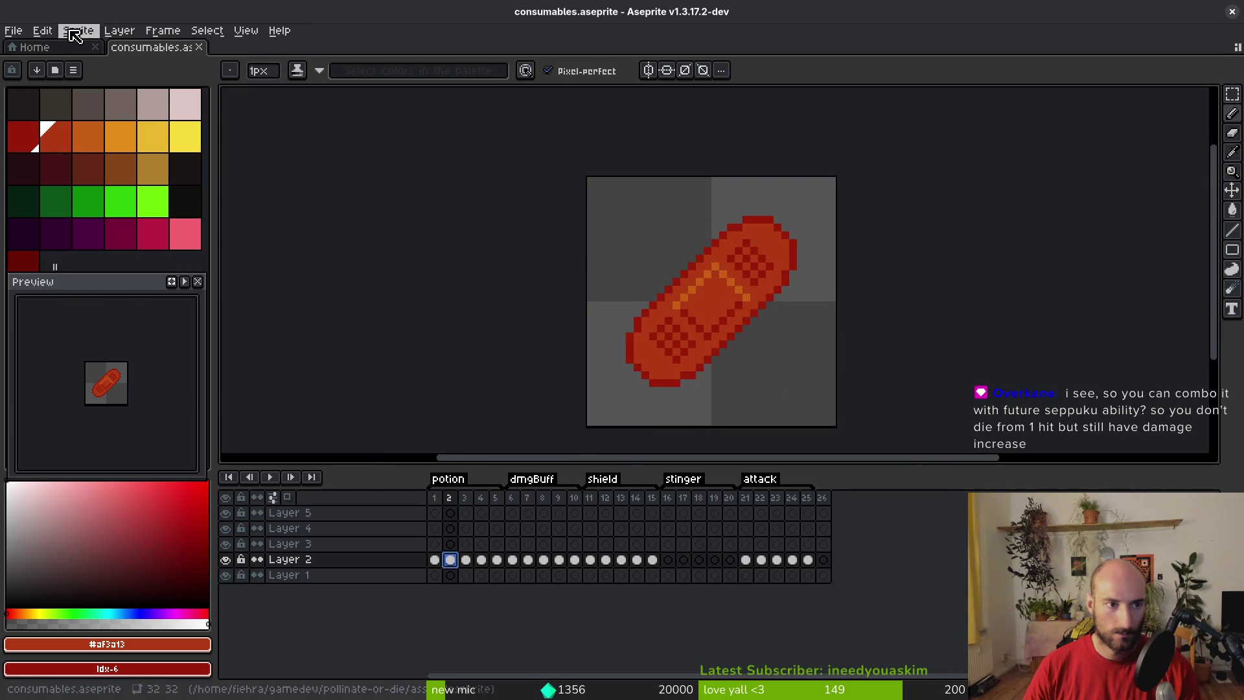
click(26, 48)
click(154, 48)
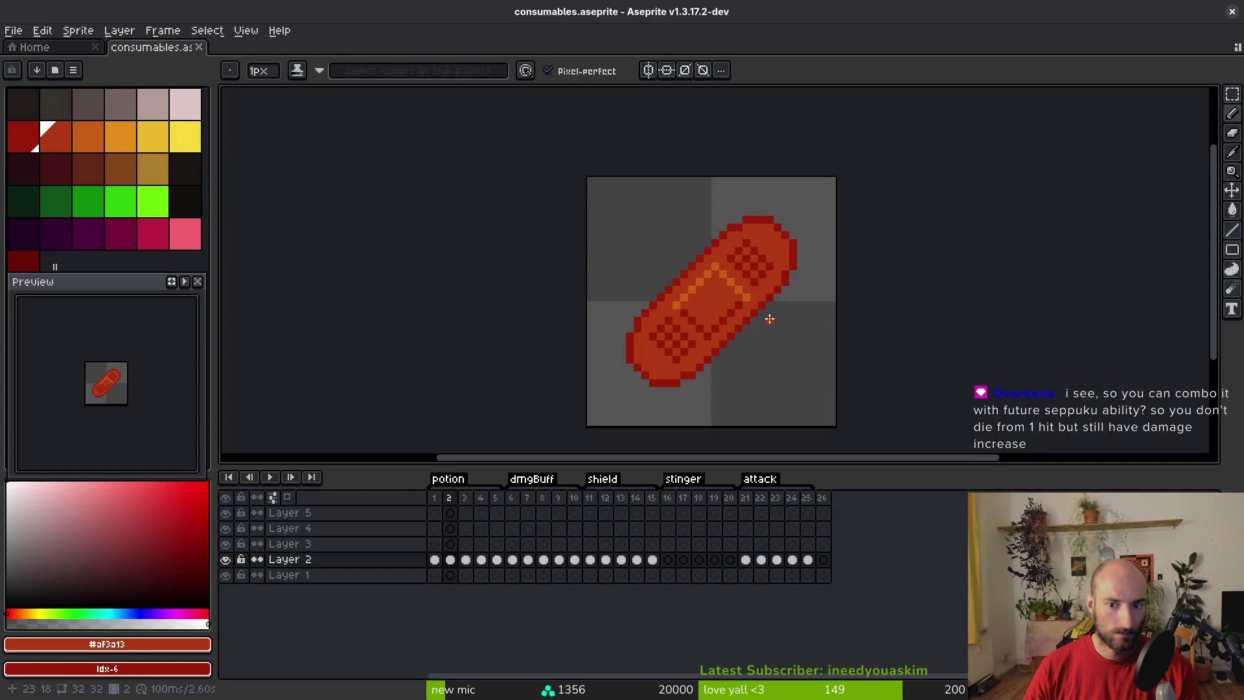
- Close the running pollinateOrDie game window and return to the Godot editor
key(alt+Tab)
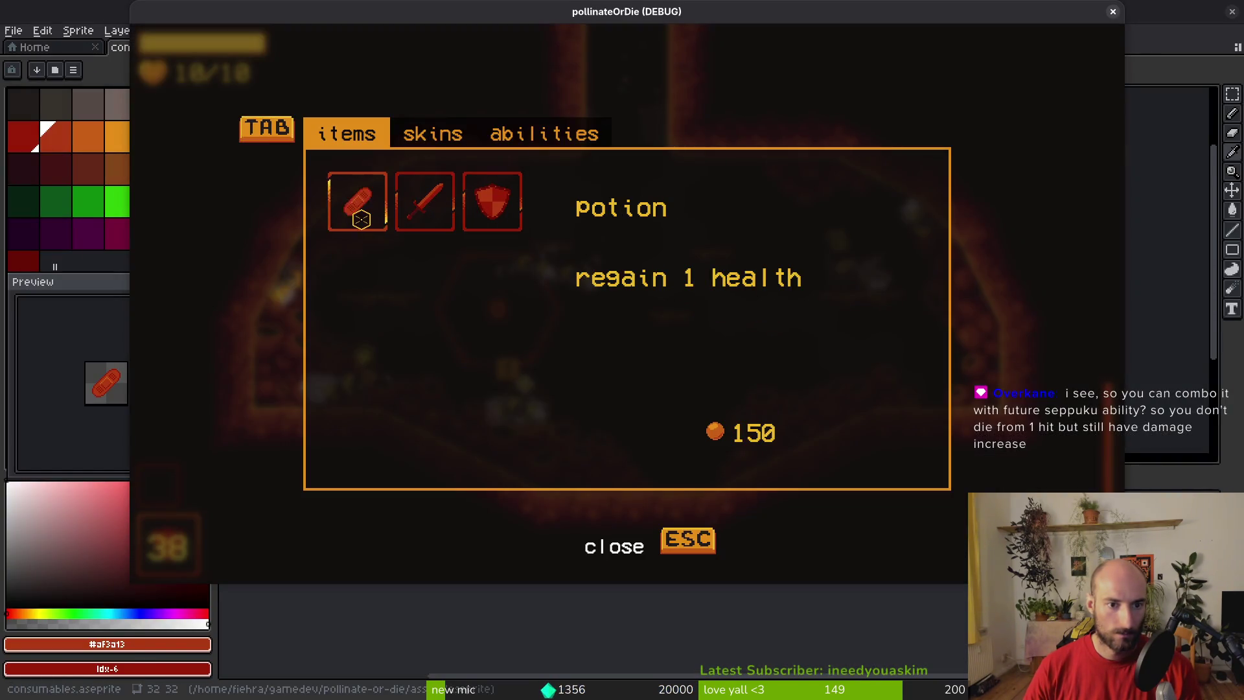
click(1113, 12)
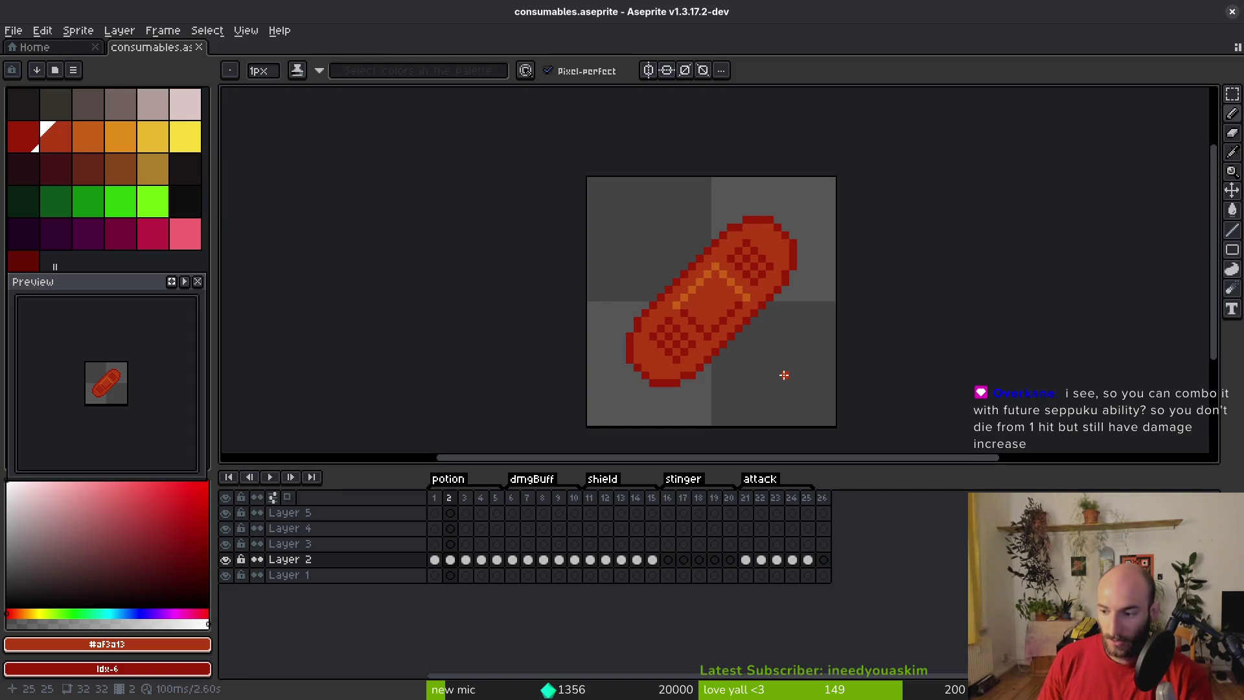
key(i)
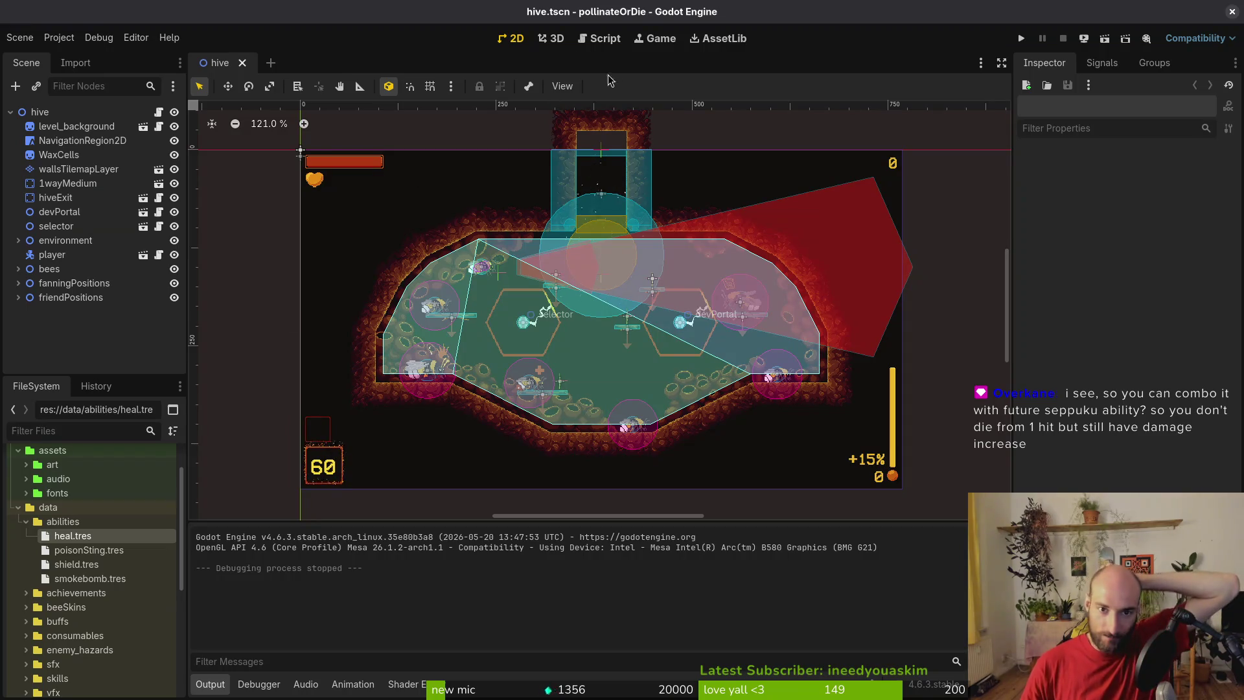
key(alt+Tab)
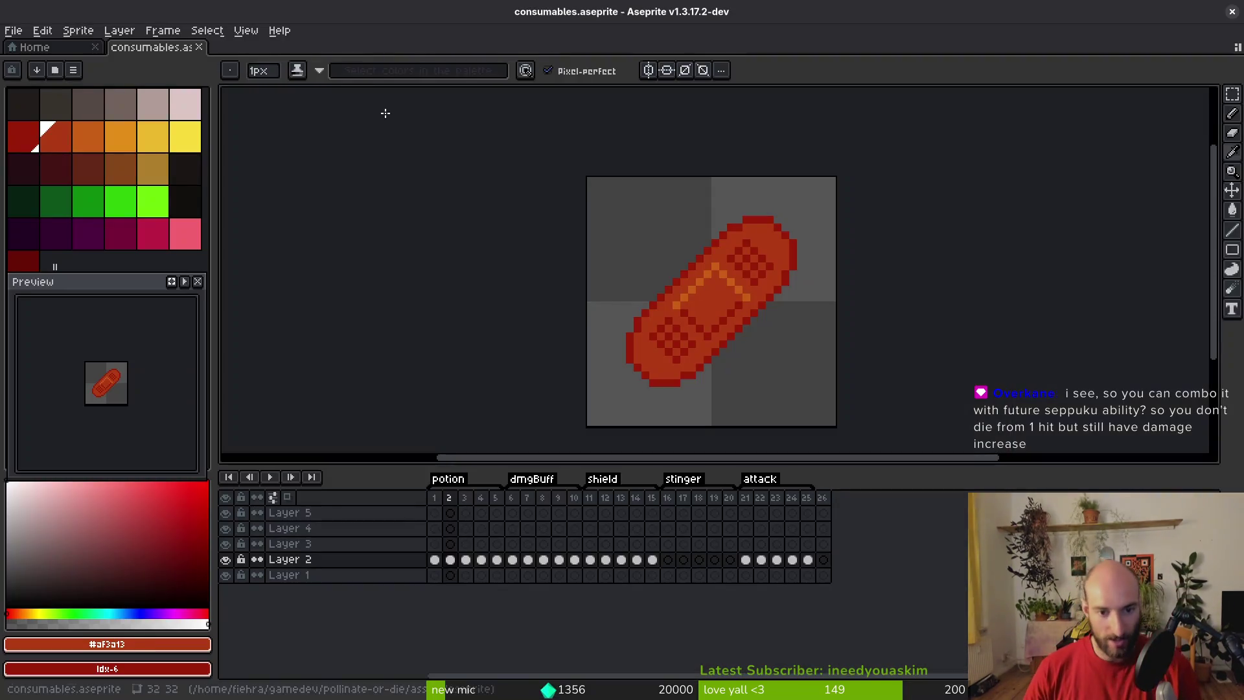
key(alt+Tab)
- Launch the game, continue the save, and browse the shield, poison sting and smokebomb abilities
key(F5)
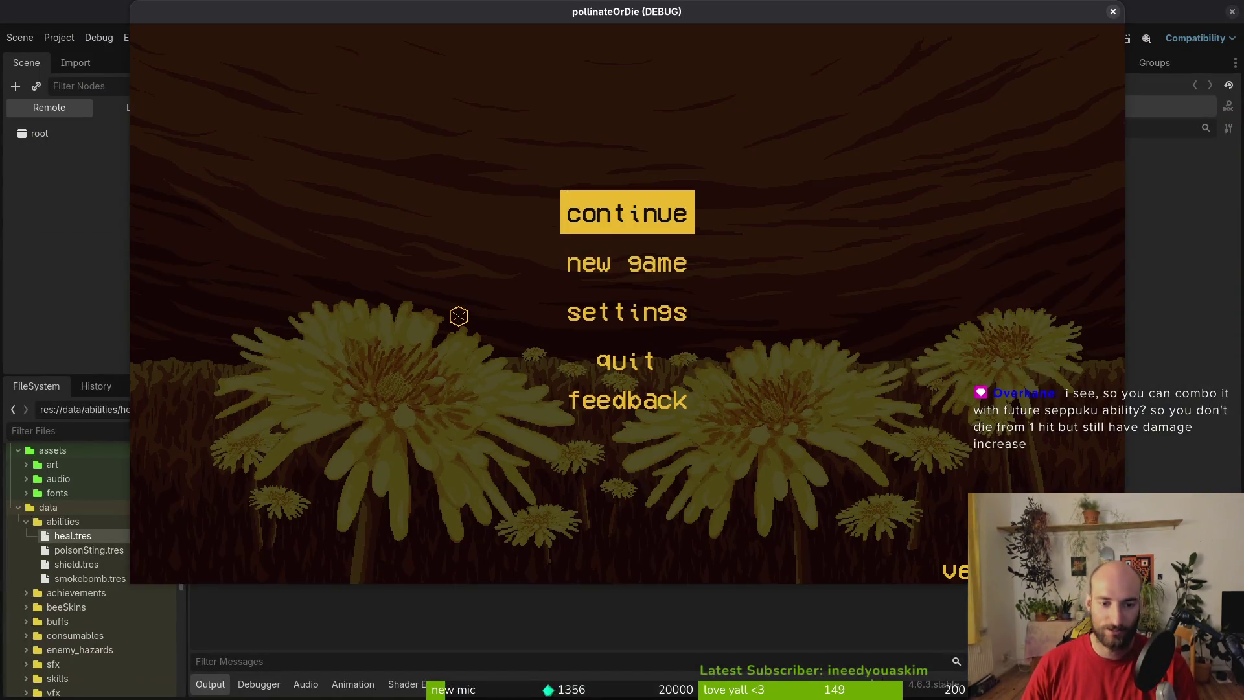
key(Return)
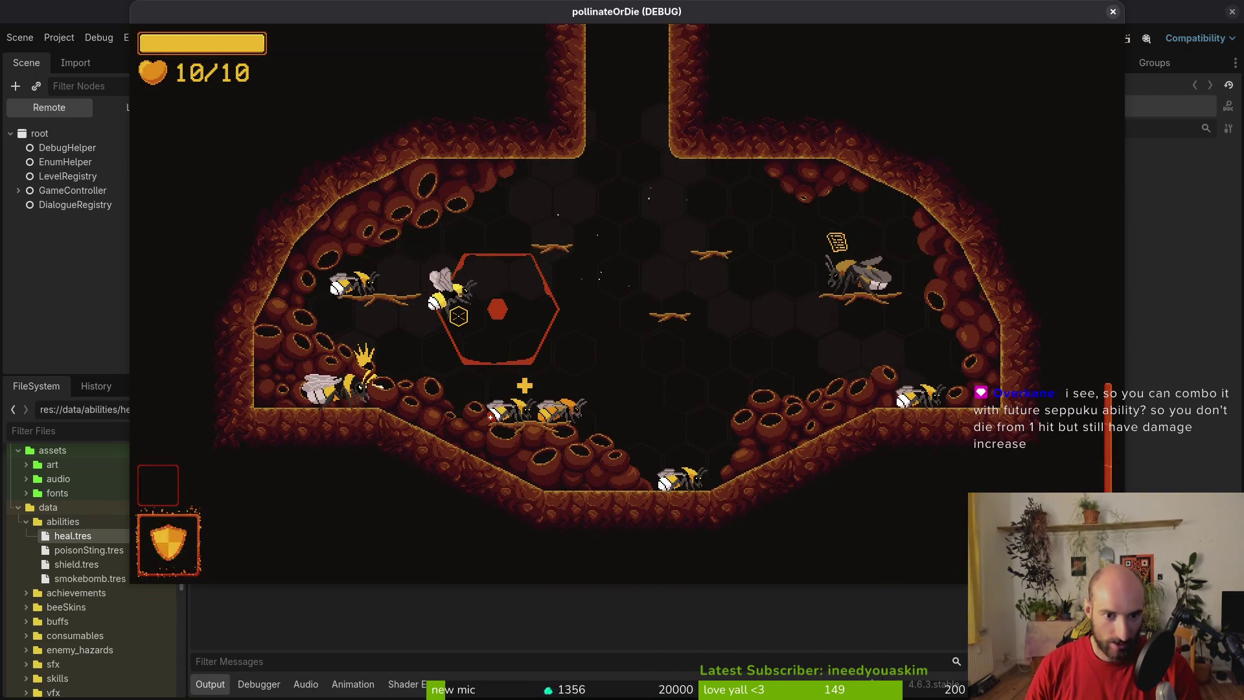
key(i)
key(Down)
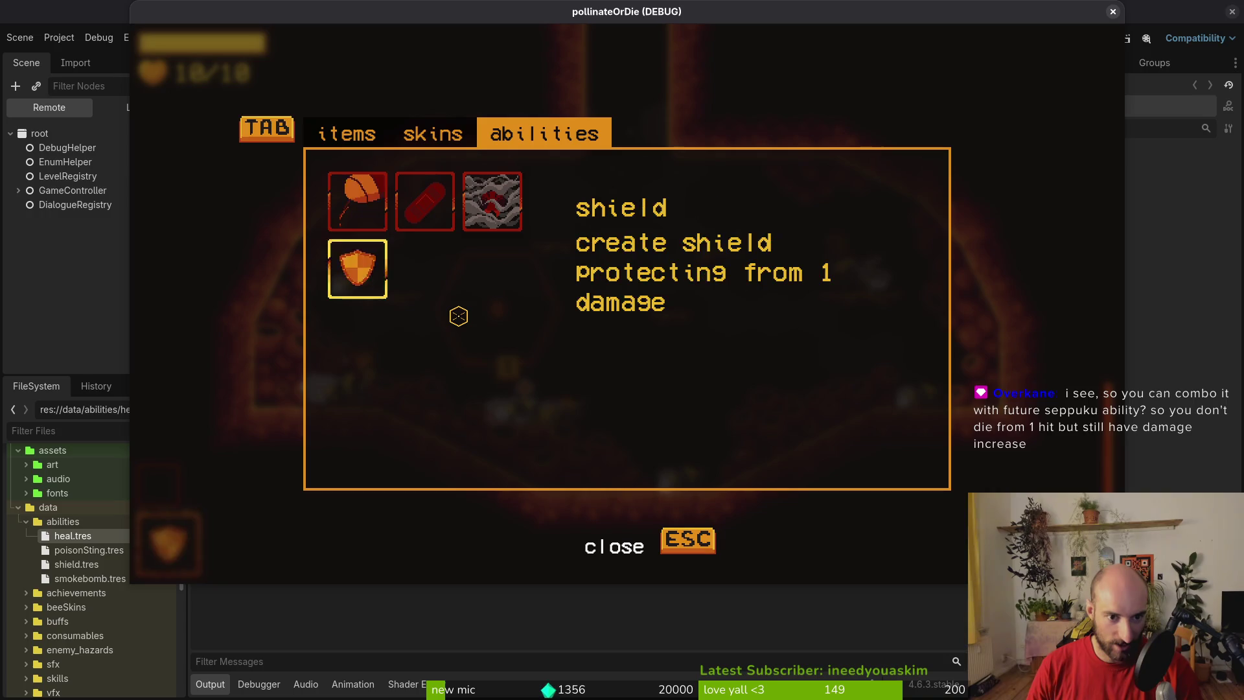
key(Up)
key(Right)
key(Right)
key(Left)
key(Left)
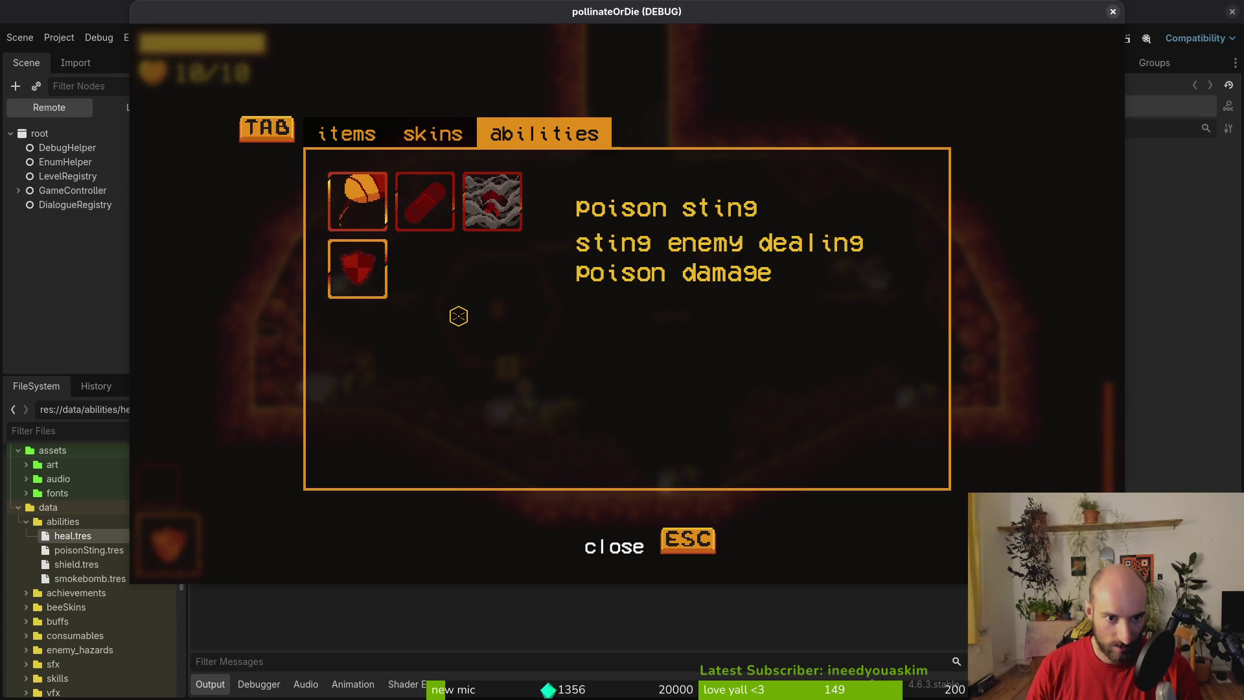
- Check the protein and shield item prices, then cast the shield and fly through the hive
key(Tab)
key(Right)
key(Right)
key(Right)
key(Left)
key(Left)
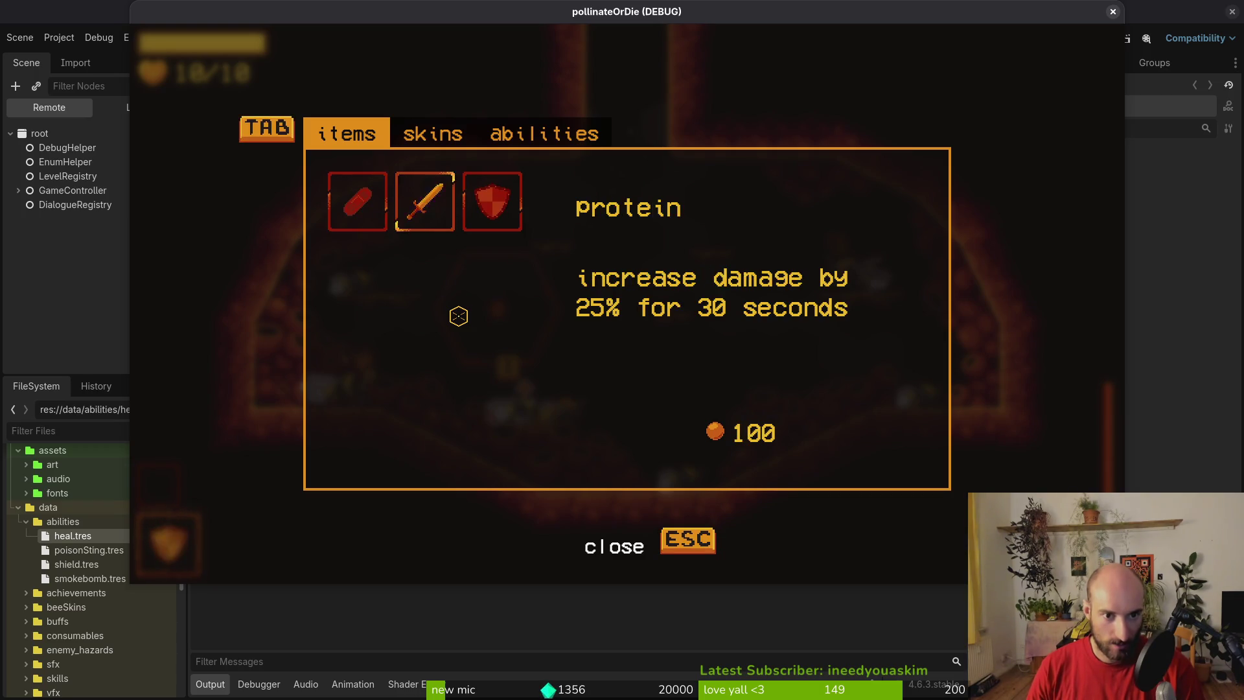
key(Right)
key(Right)
key(Right)
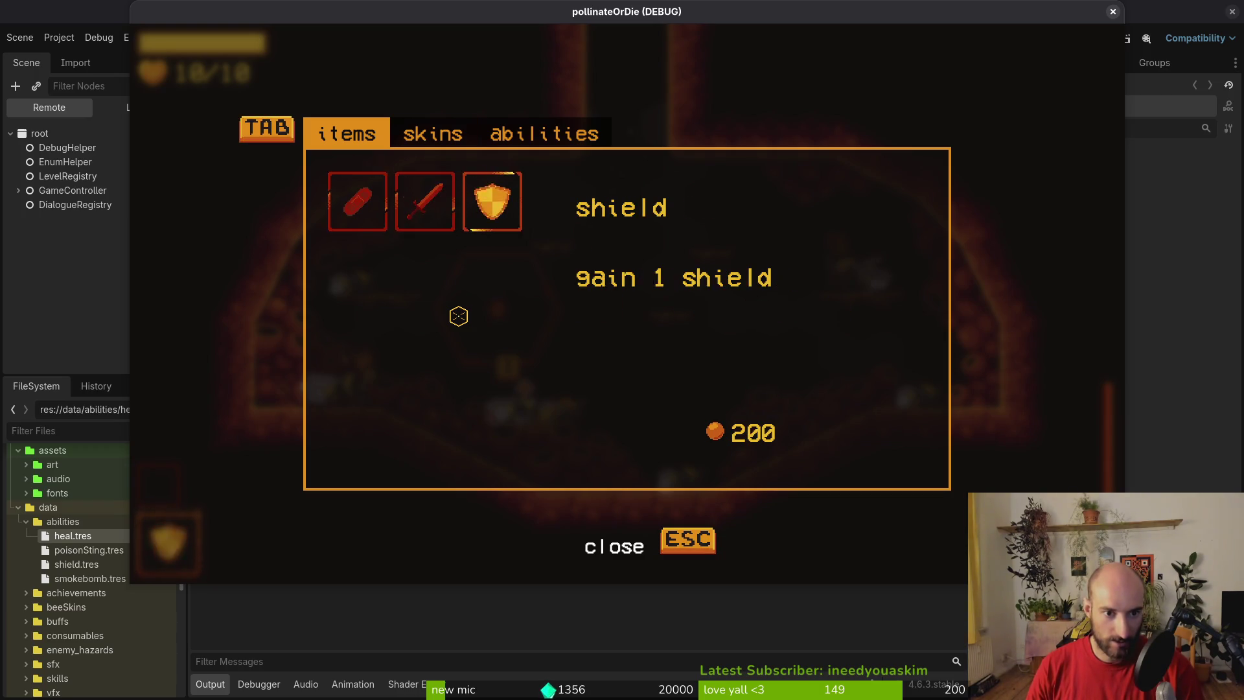
key(Tab)
key(Tab)
key(Tab)
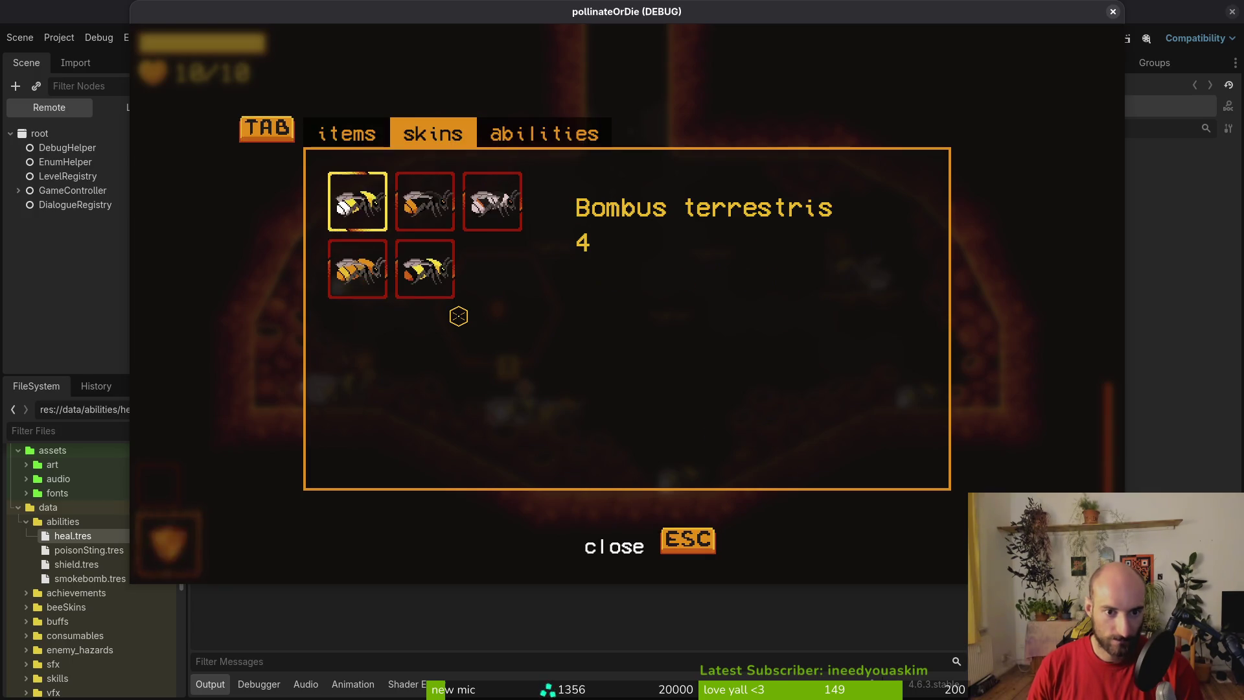
key(Escape)
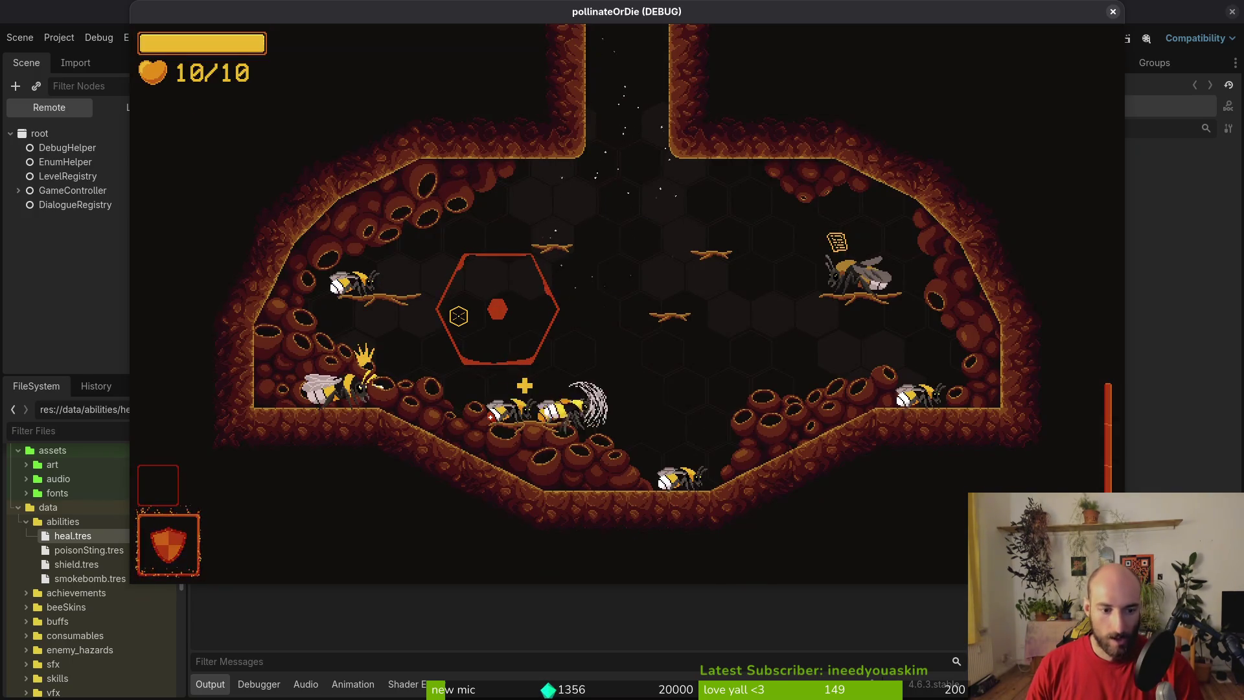
key(space)
key(a)
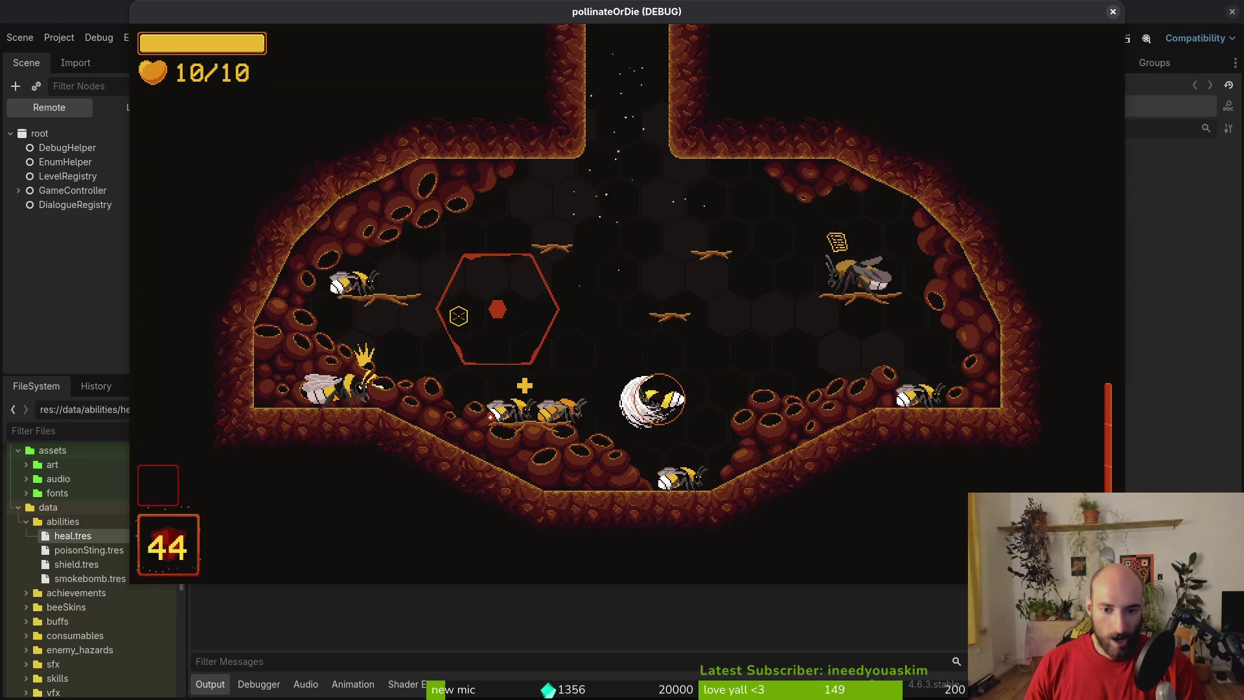
key(w)
key(w)
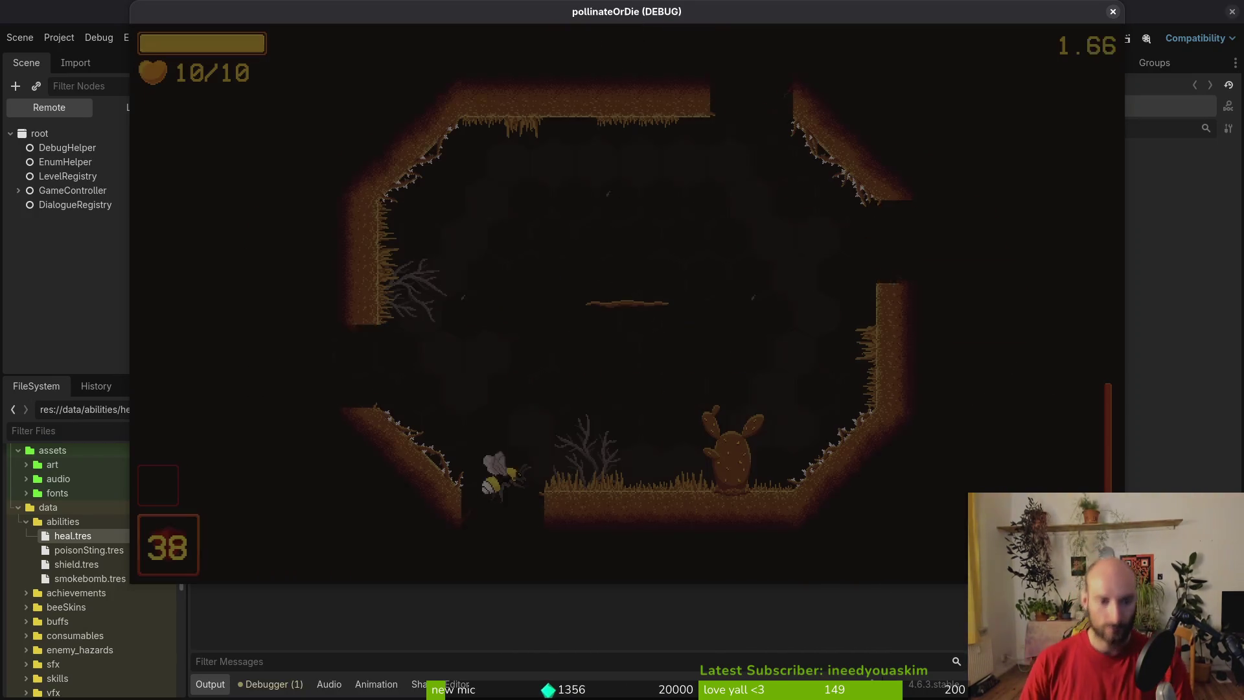
- Fly the bee around the first desert cave, attack the nearby enemy, and exit left
key(w)
key(s)
key(w)
key(d)
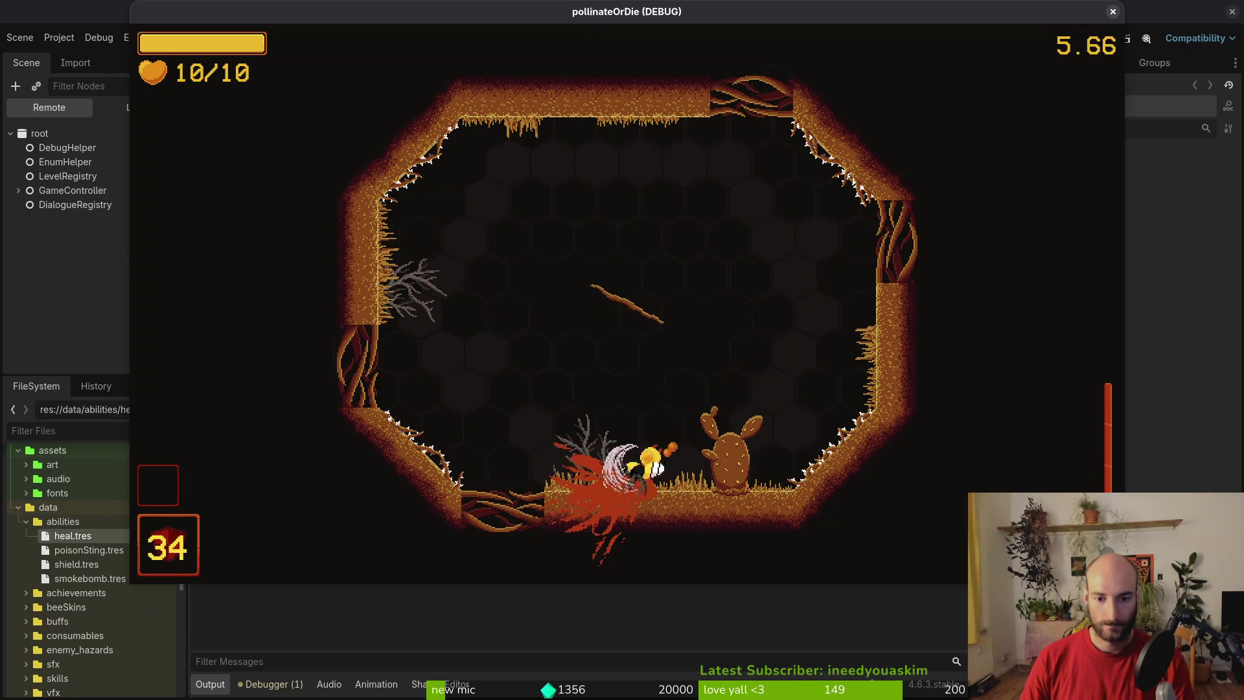
key(w)
key(a)
key(d)
key(s)
key(a)
key(w)
key(a)
key(s)
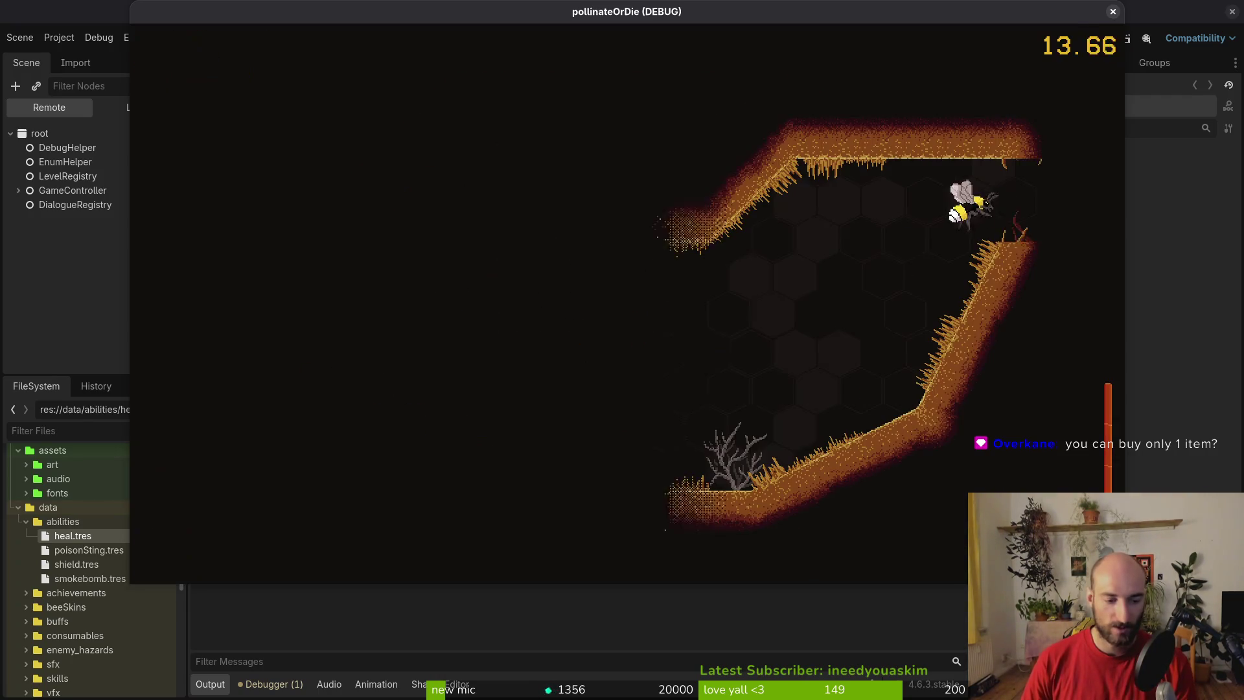
- Clear the enemies in the next room with dashes, attacks and beams
key(a)
key(s)
key(a)
key(w)
key(s)
key(d)
key(w)
key(s)
key(d)
key(a)
key(a)
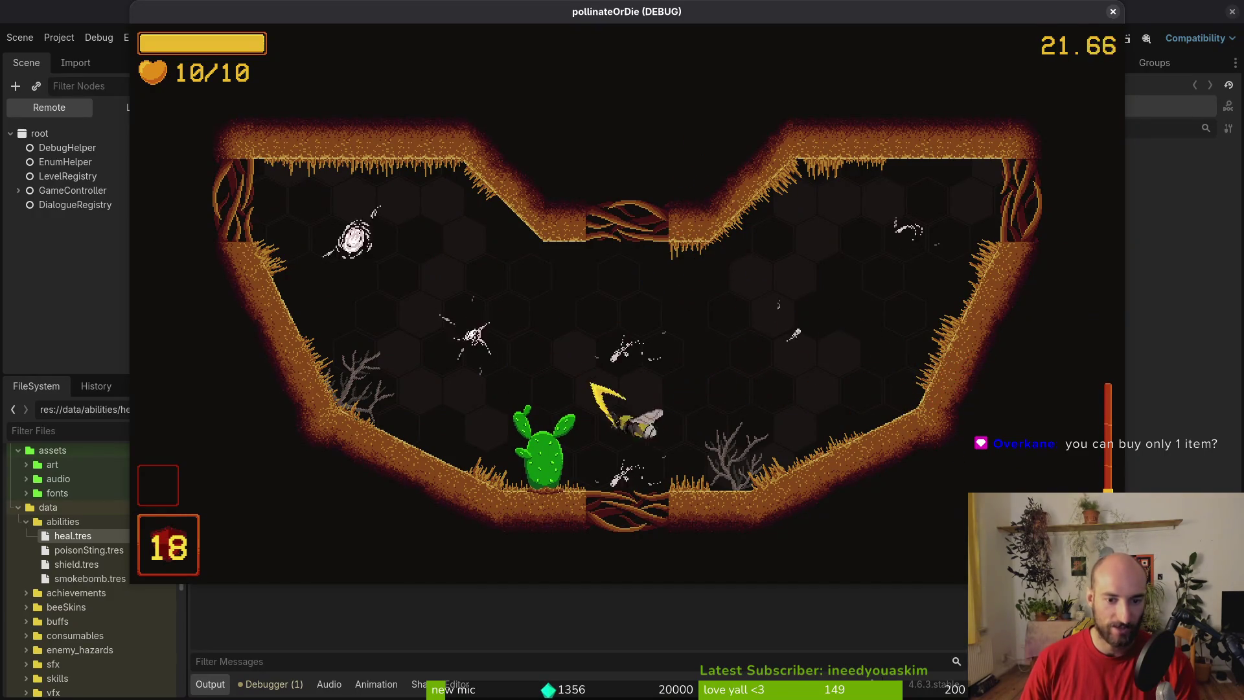
key(d)
key(d)
key(w)
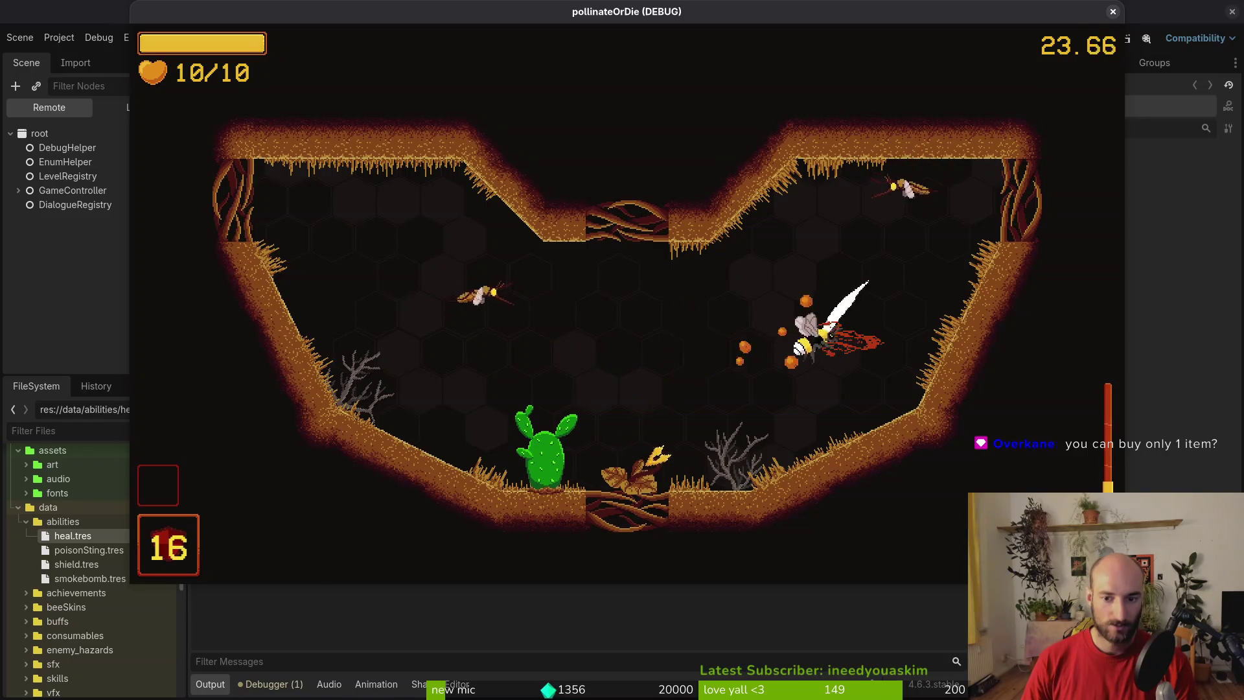
key(a)
key(a)
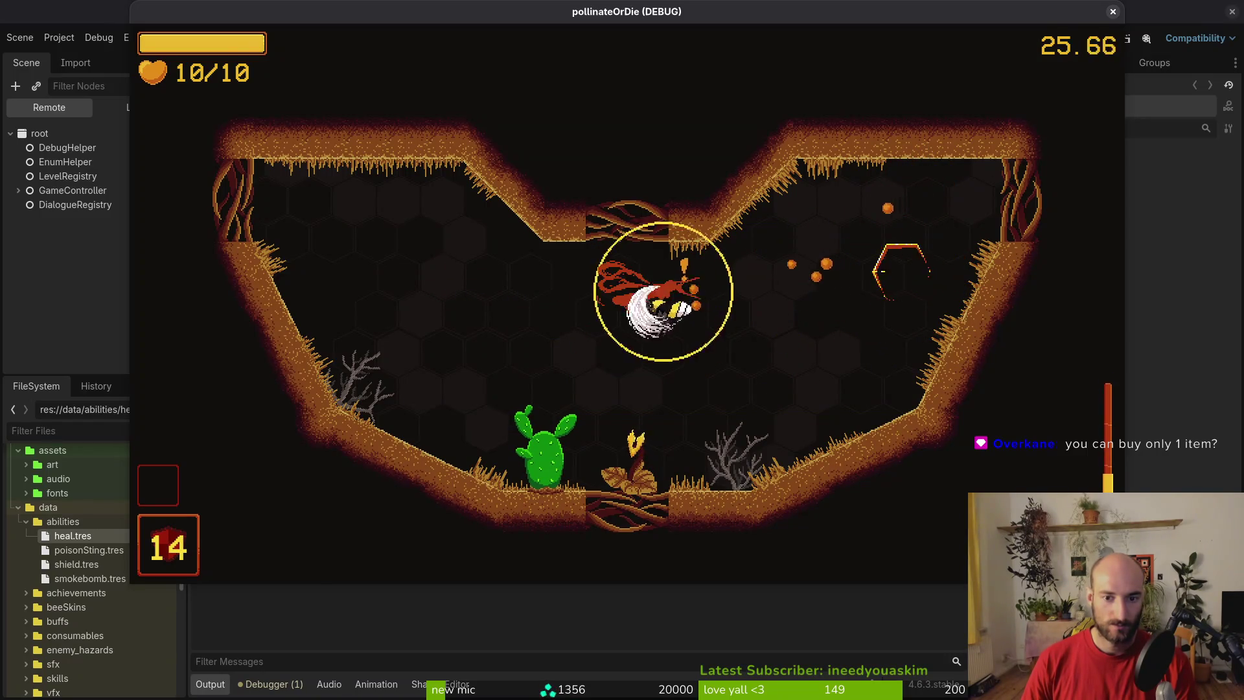
key(a)
- Pollinate the floor cactus so it blooms and dash into its reward to collect it
key(w)
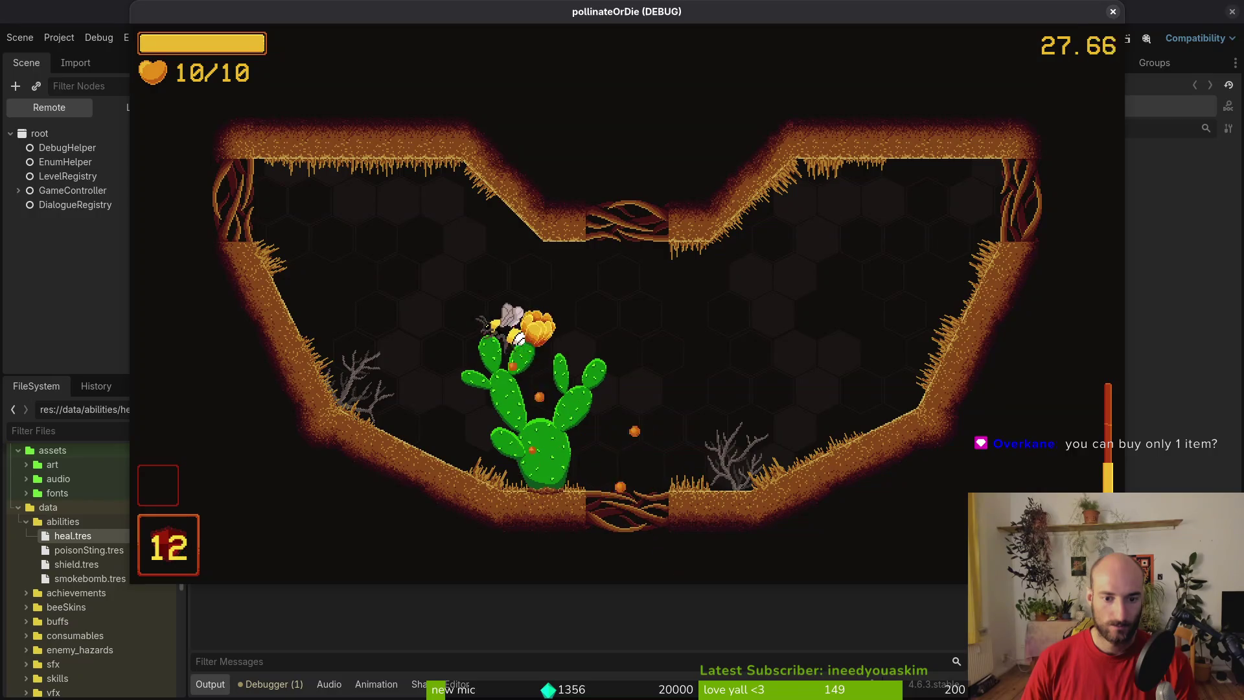
key(d)
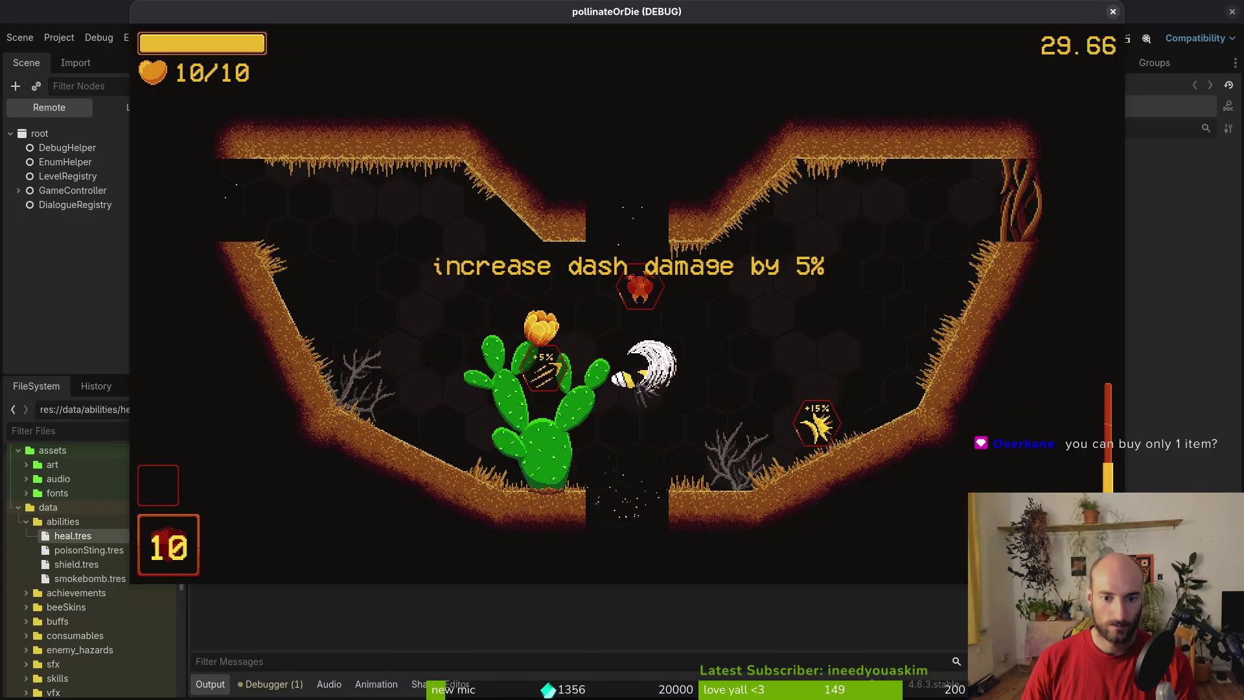
key(a)
key(w)
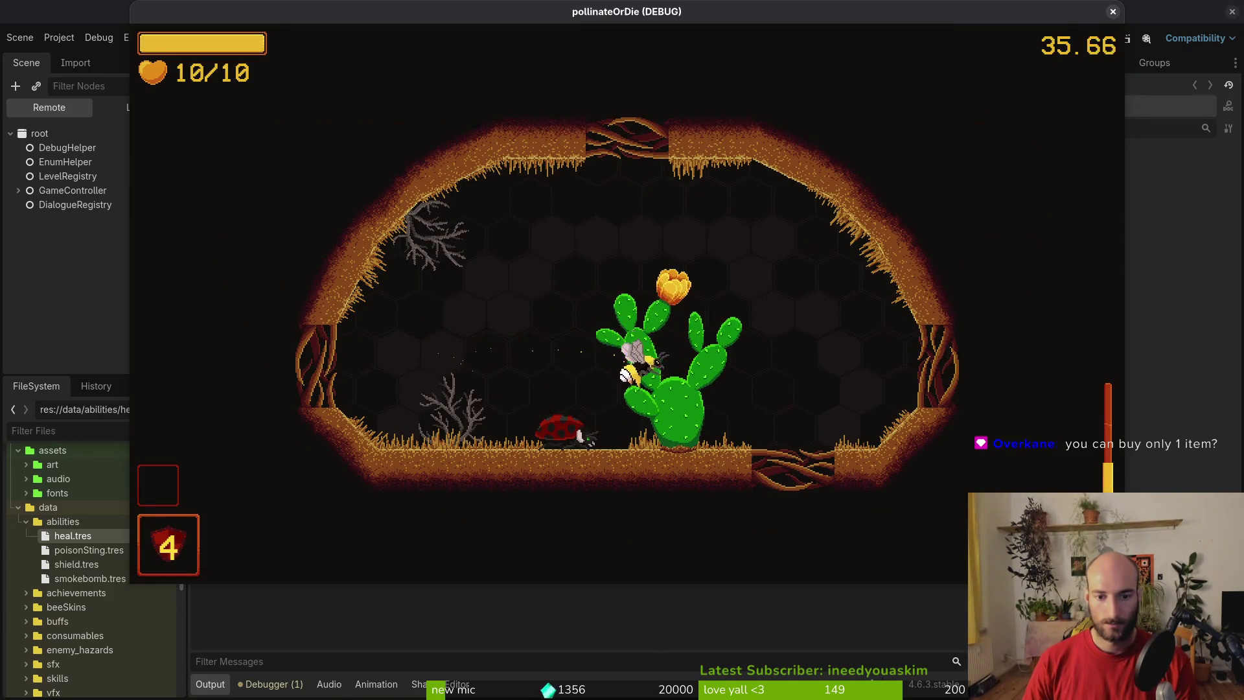
key(d)
key(a)
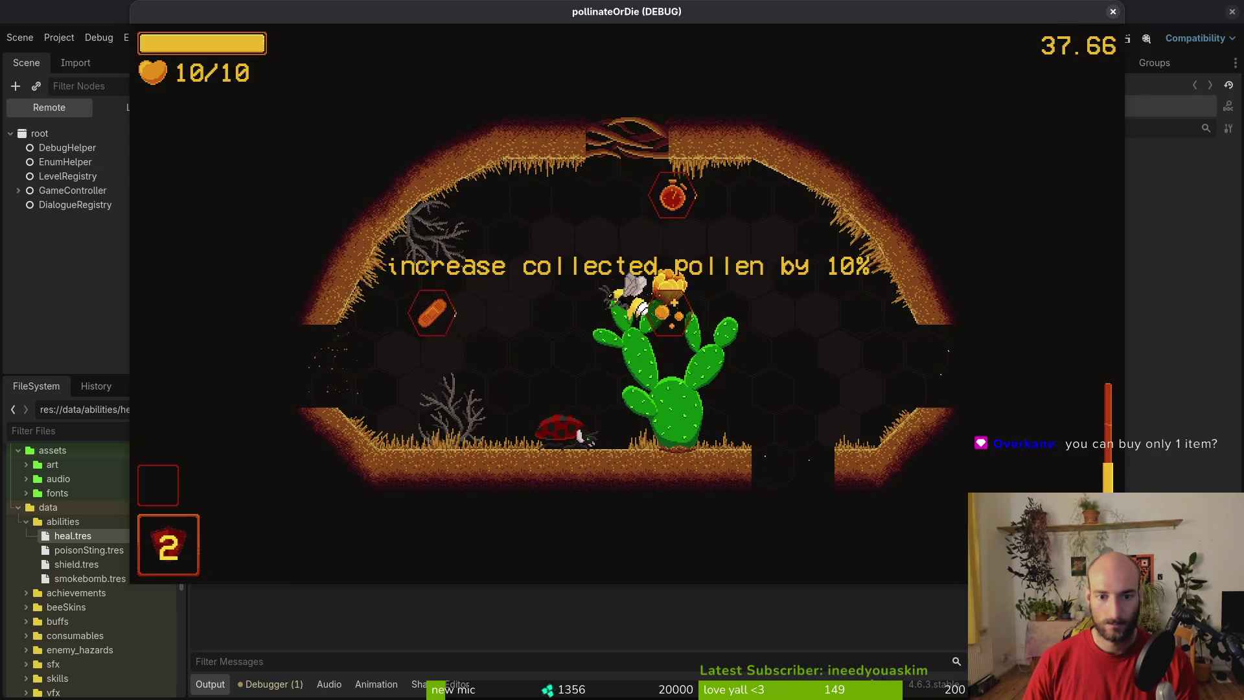
key(a)
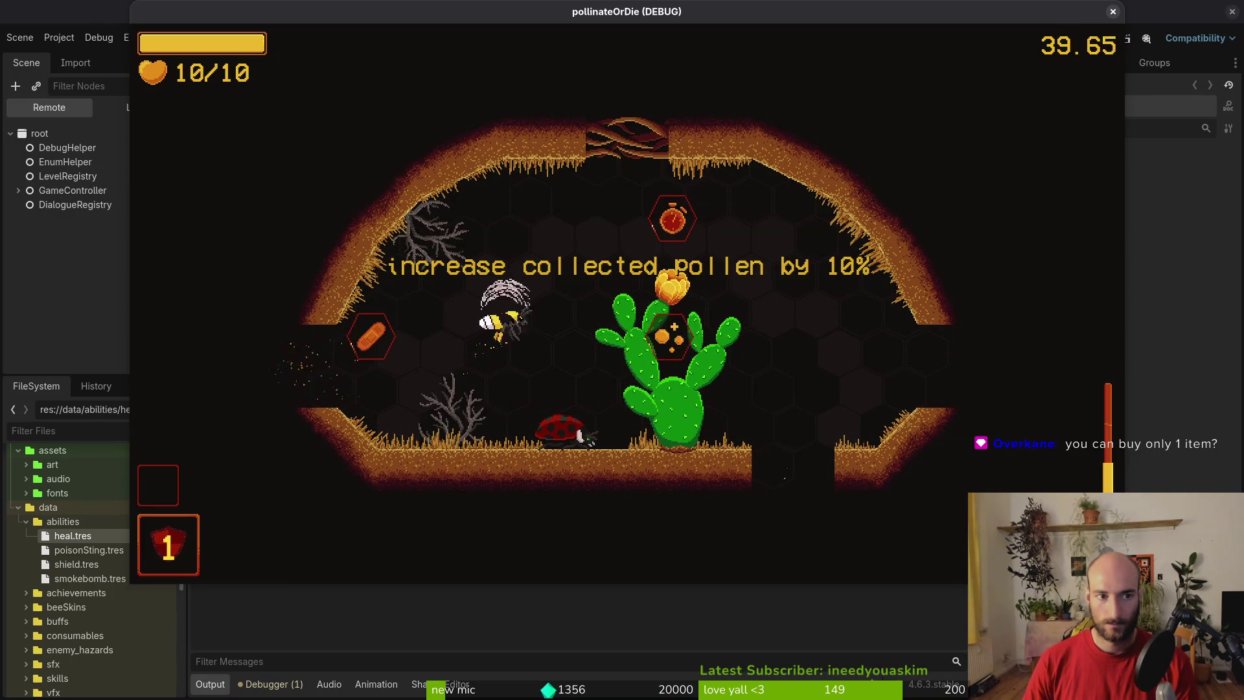
key(d)
key(a)
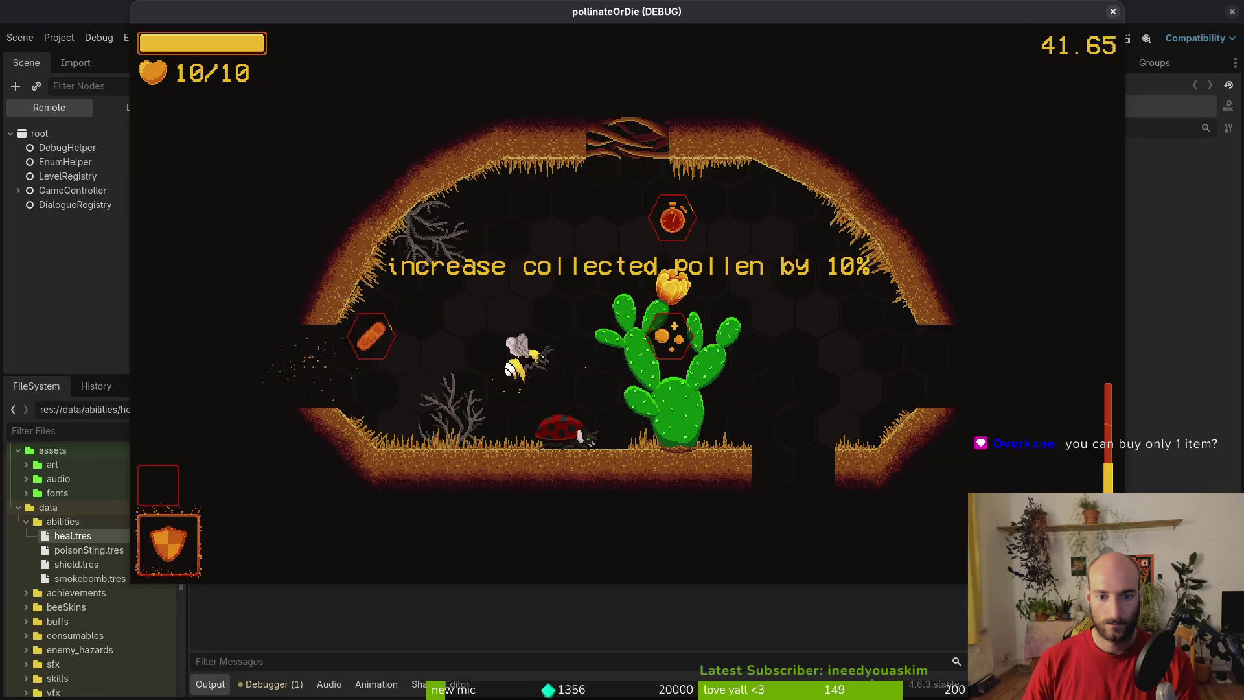
key(d)
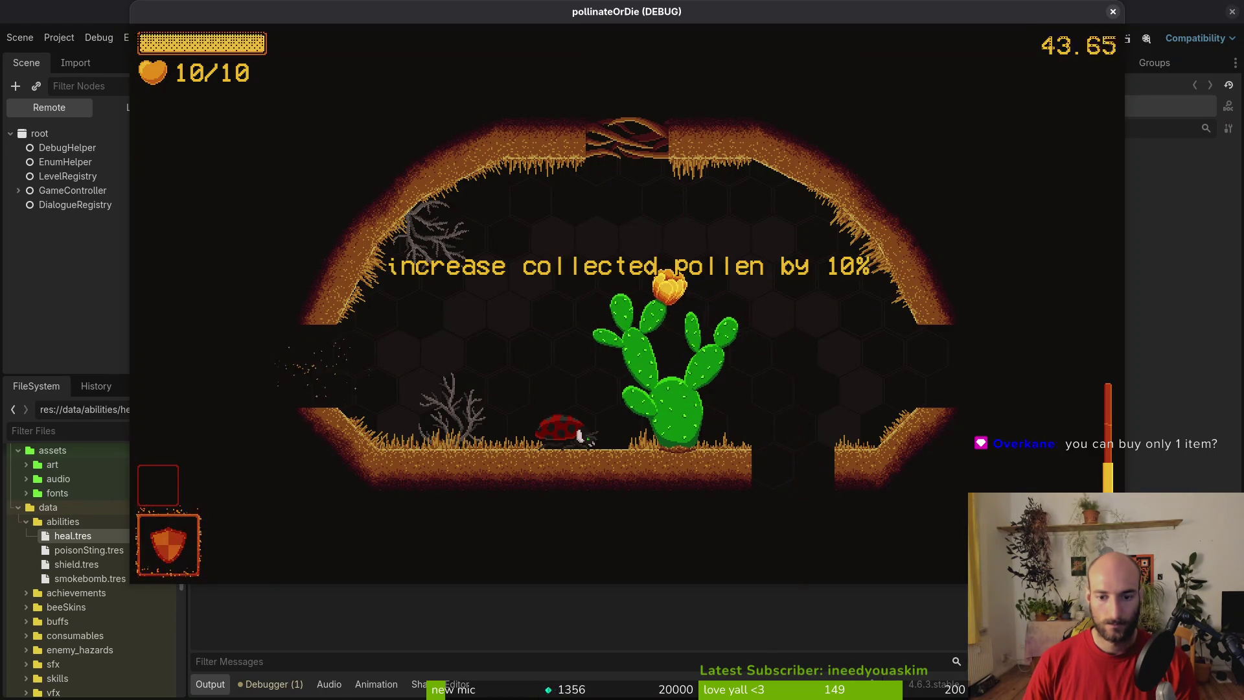
- Dash around the new cave and slash the flies near the ceiling
key(d)
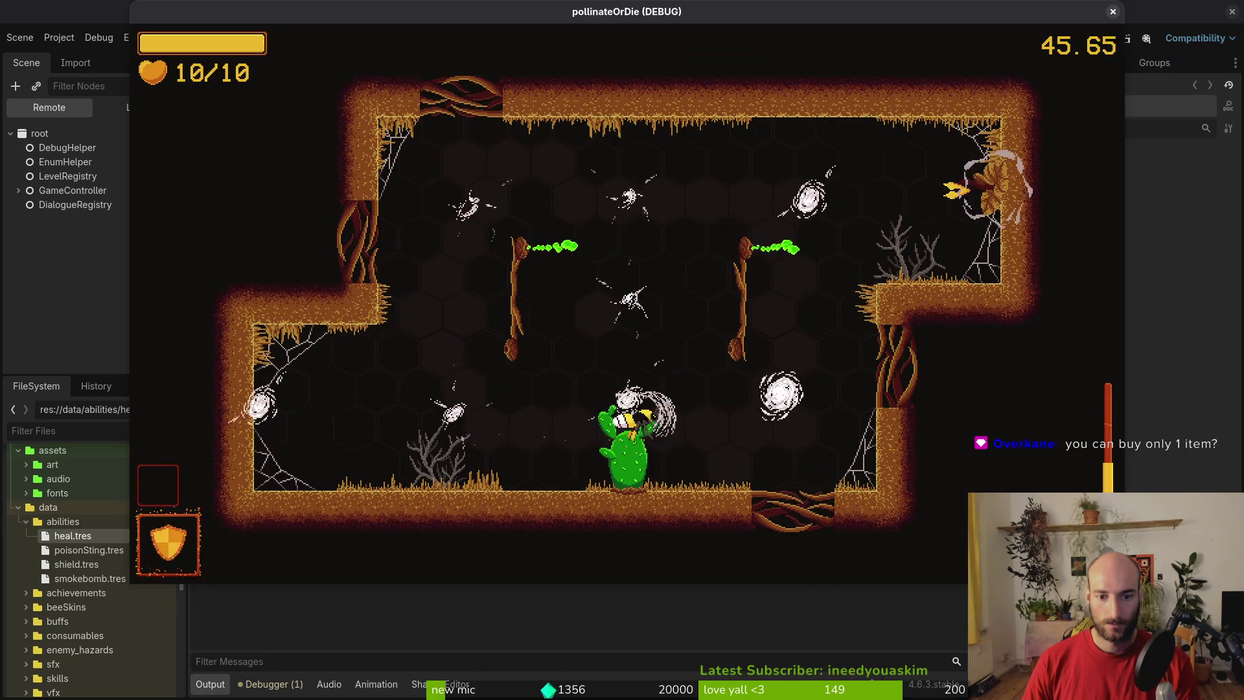
key(a)
key(d)
key(w)
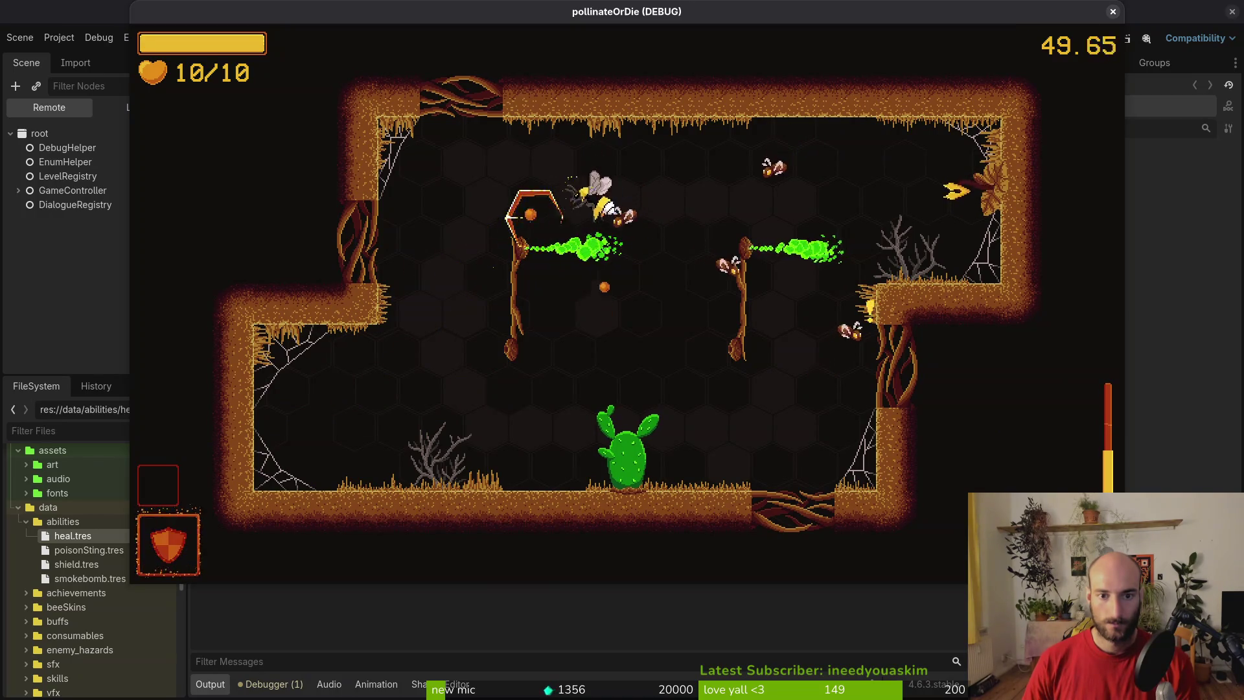
key(w)
key(d)
key(a)
key(s)
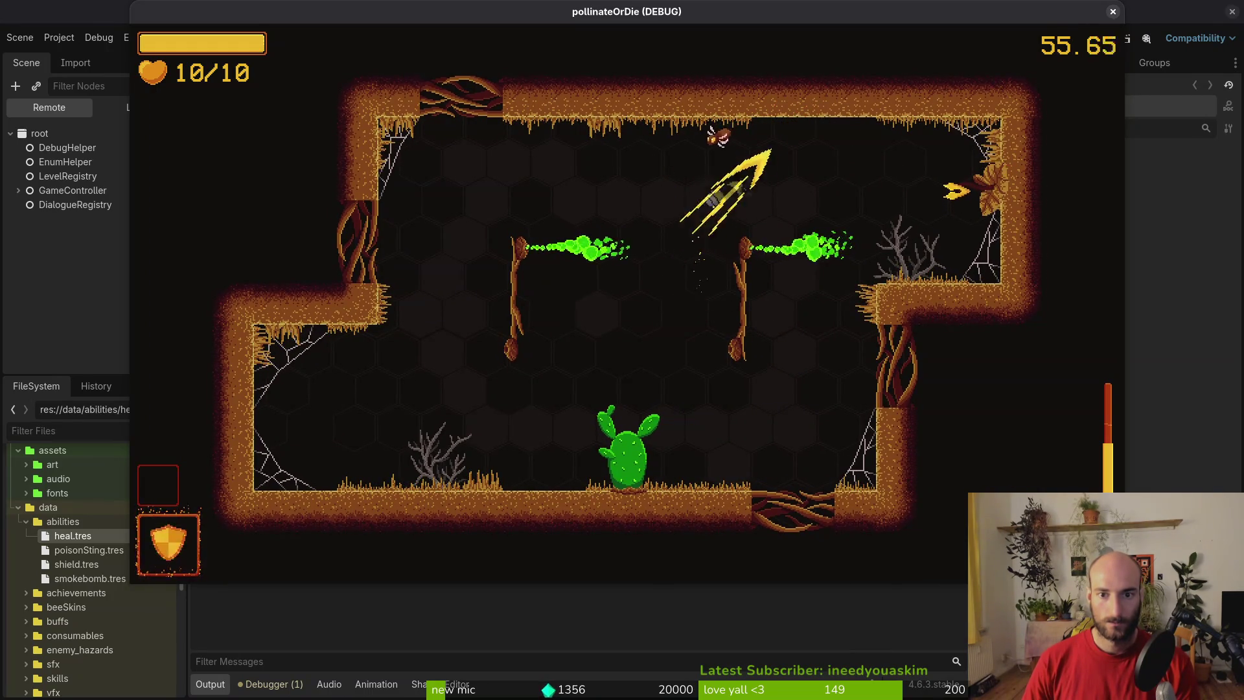
key(a)
key(w)
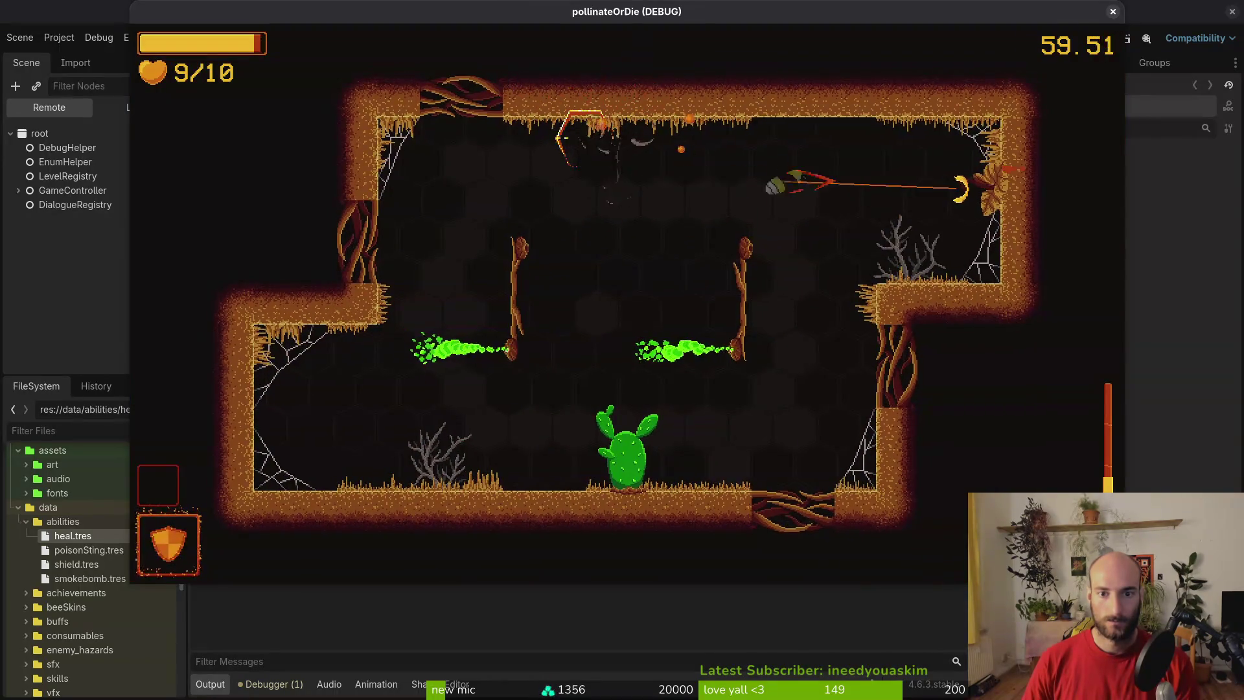
key(d)
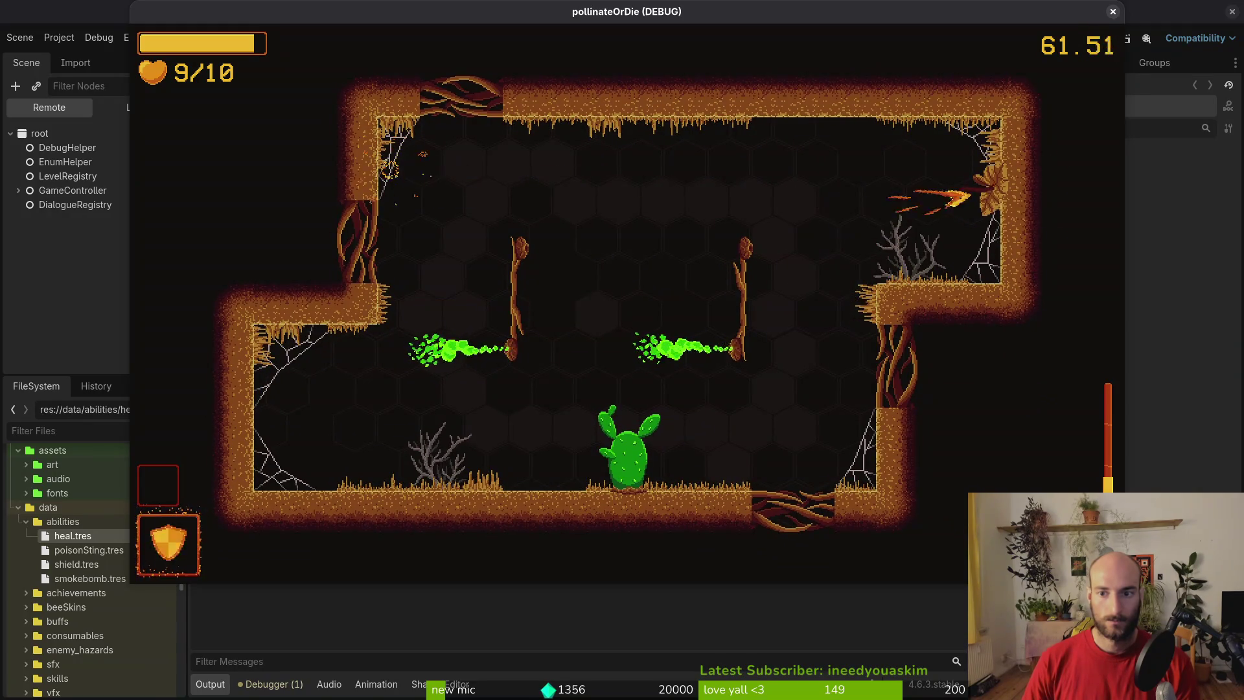
key(a)
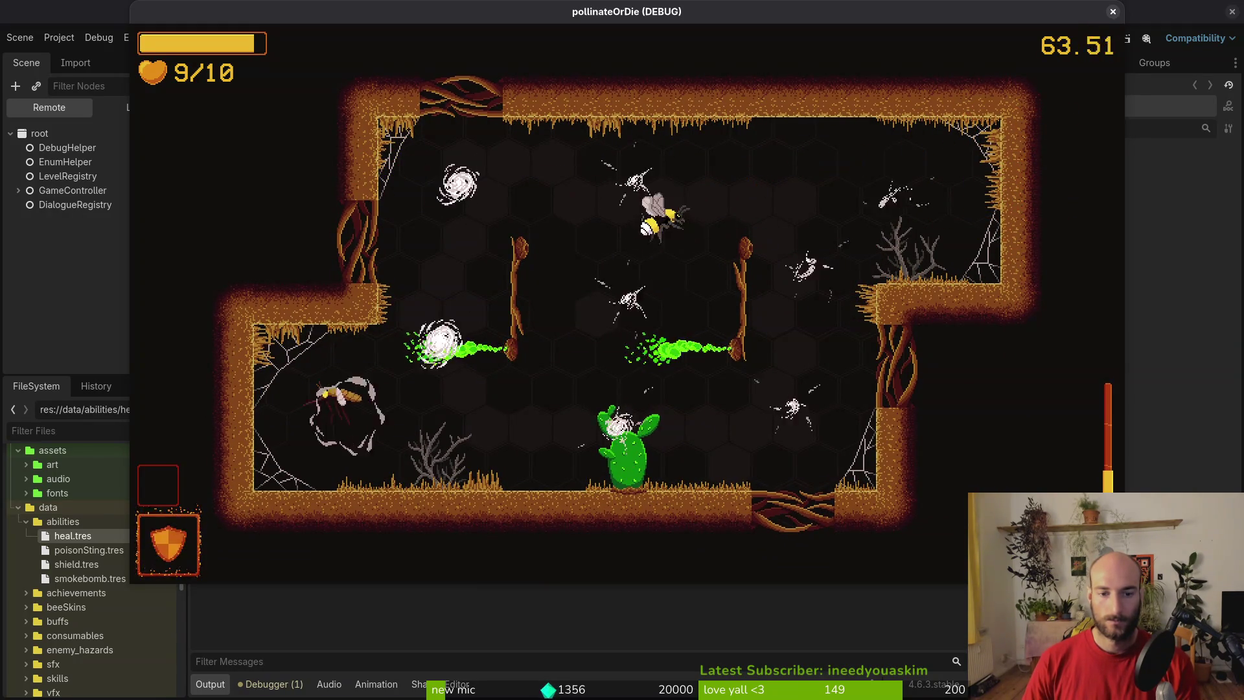
- Cast the recharged shield with E and clear the enemies around the vines
key(e)
key(d)
key(s)
key(w)
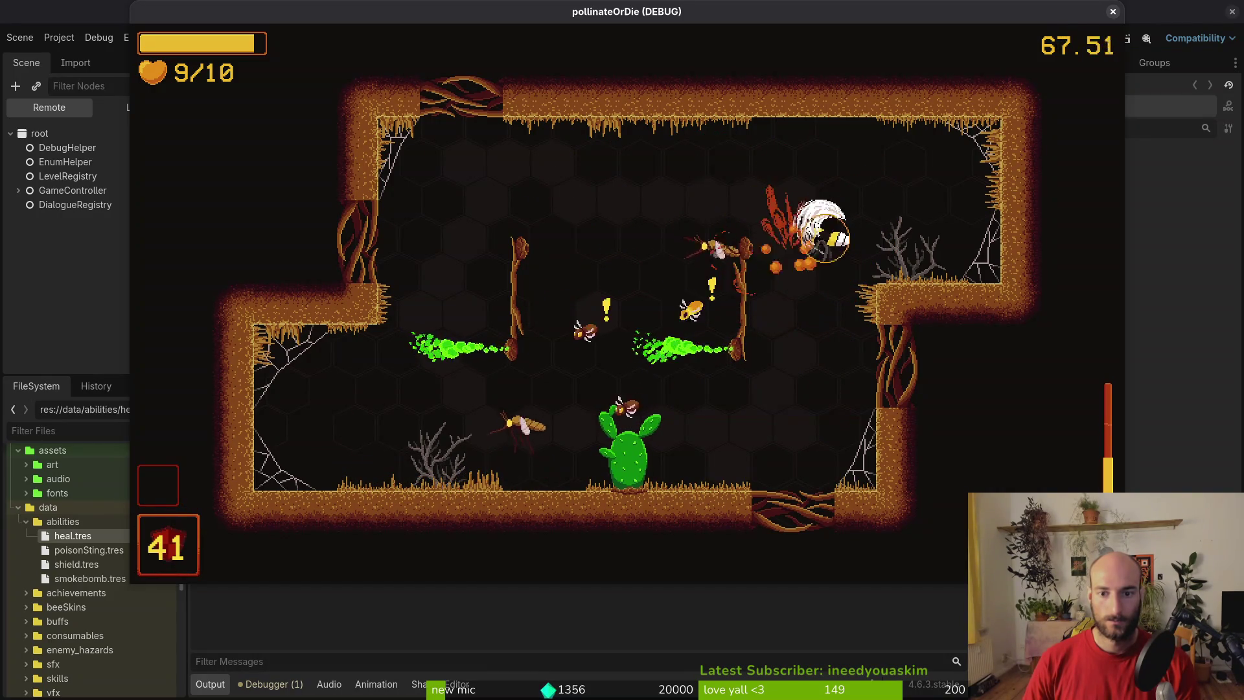
key(a)
key(s)
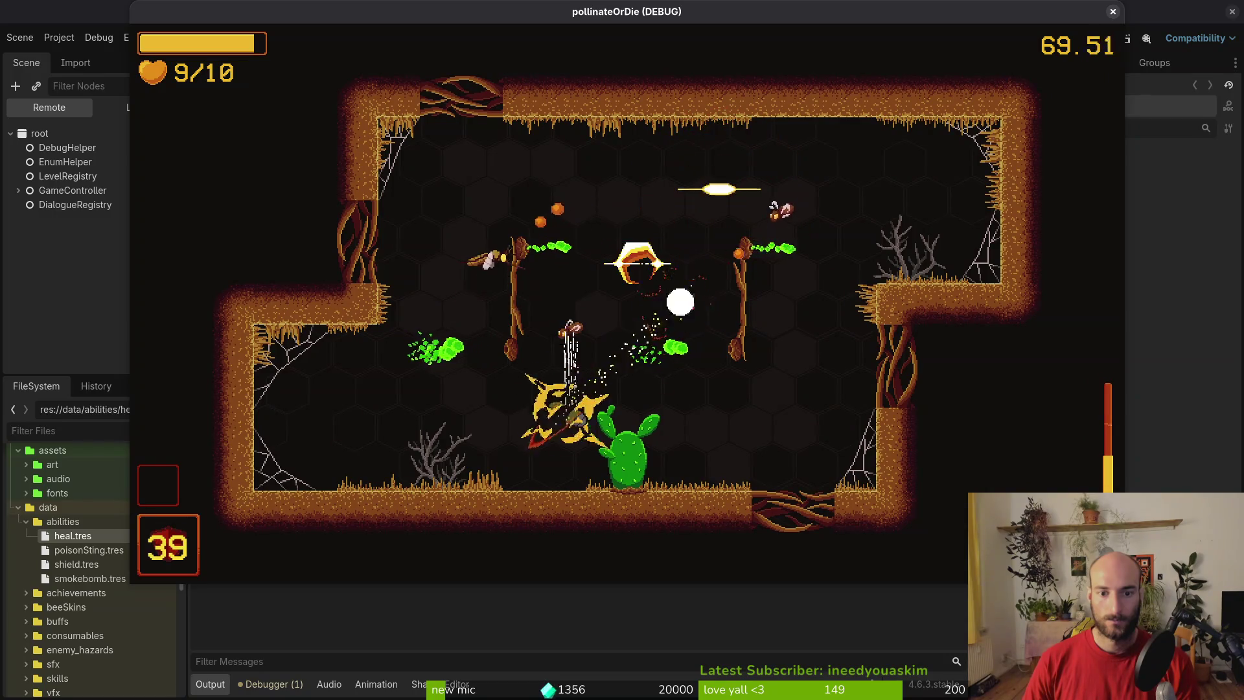
key(w)
key(s)
key(d)
key(w)
key(d)
- Pollinate the cactus, take the +10% dash damage upgrade, then switch back to Neovim
key(a)
key(d)
key(w)
key(s)
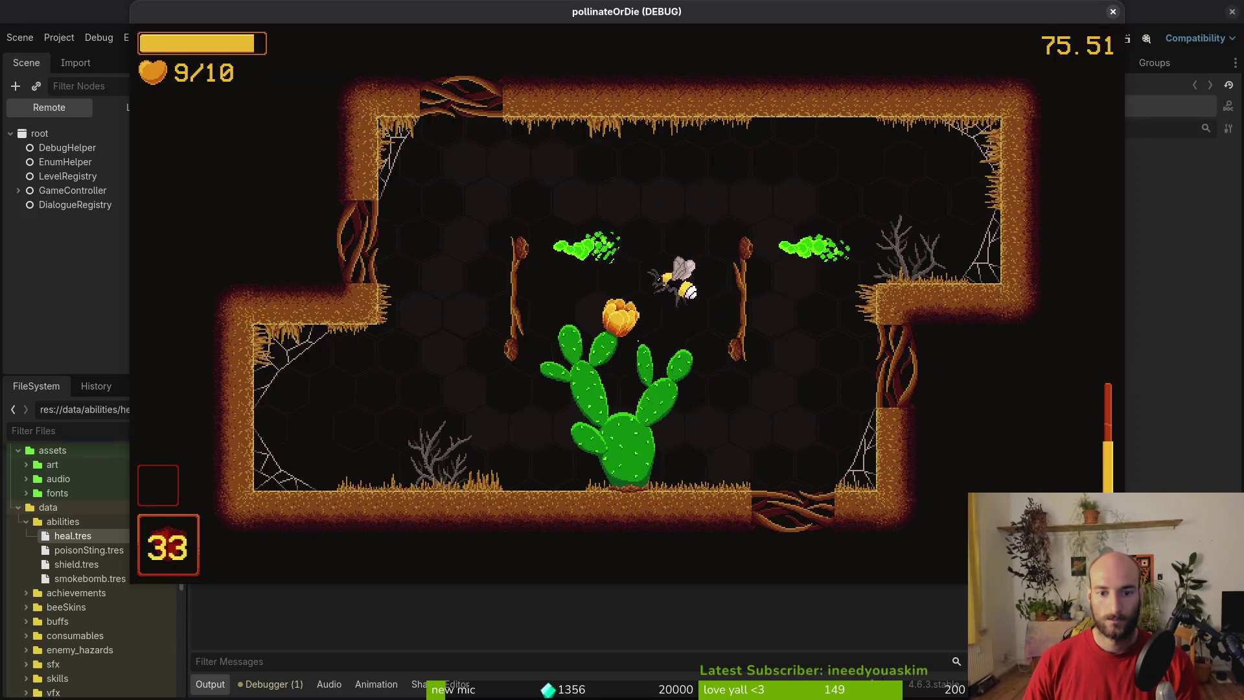
key(a)
key(w)
key(s)
key(w)
key(a)
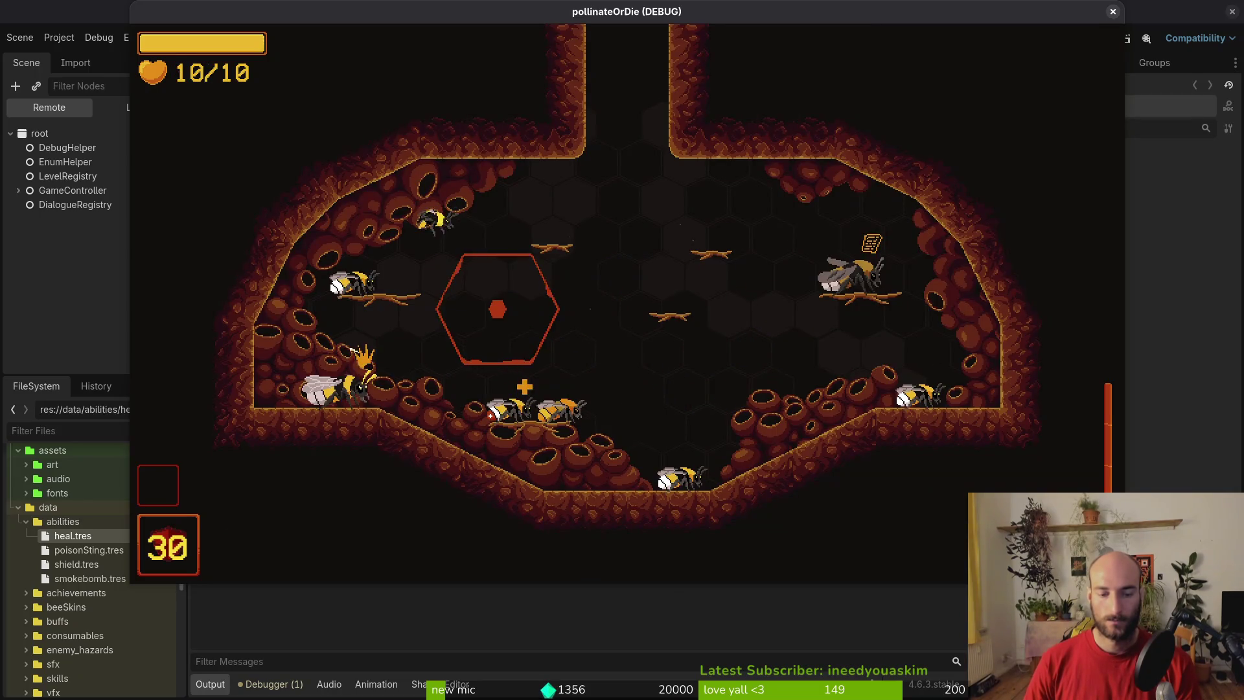
key(alt+Tab)
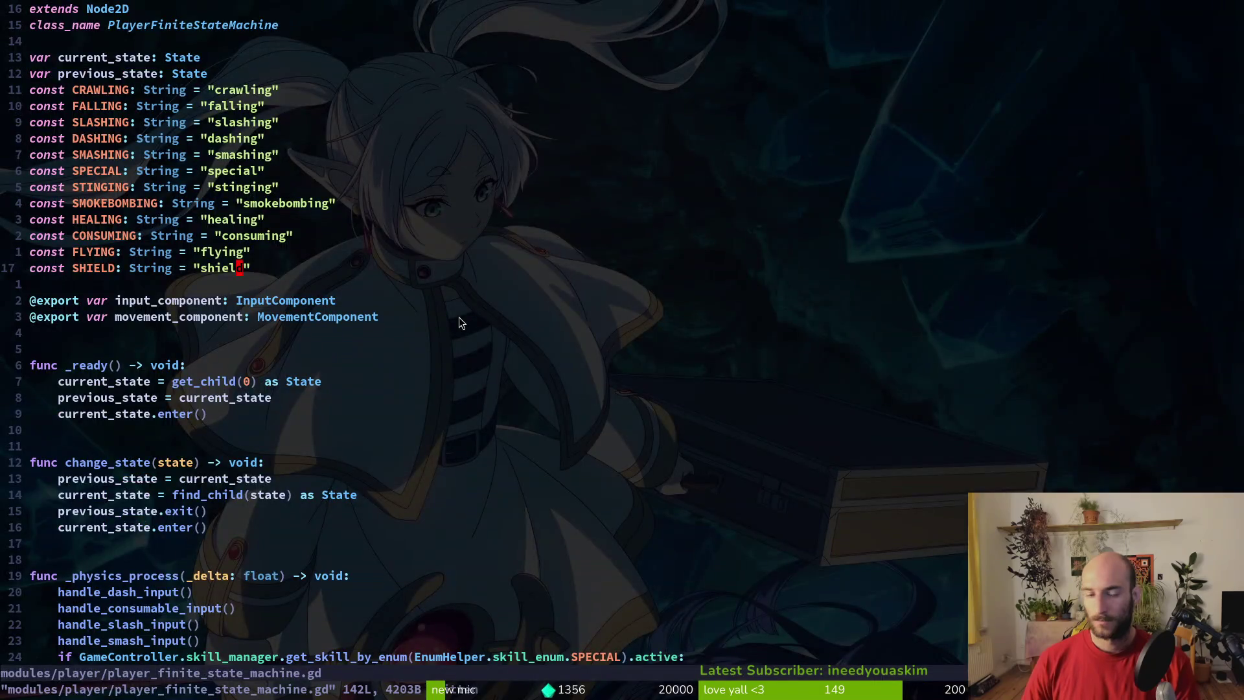
- Open player.manager.gd through the file finder and jump to the skin variables
key(ctrl+p)
text(playerman)
key(Return)
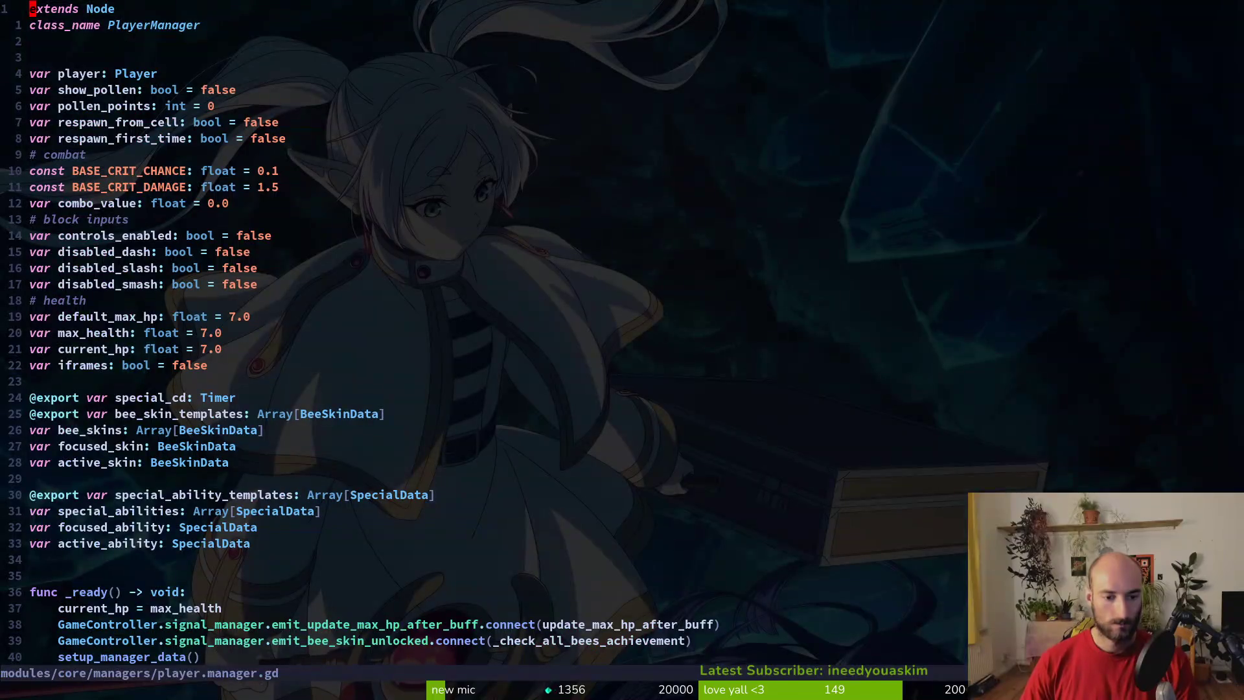
key(2)
key(8)
key(j)
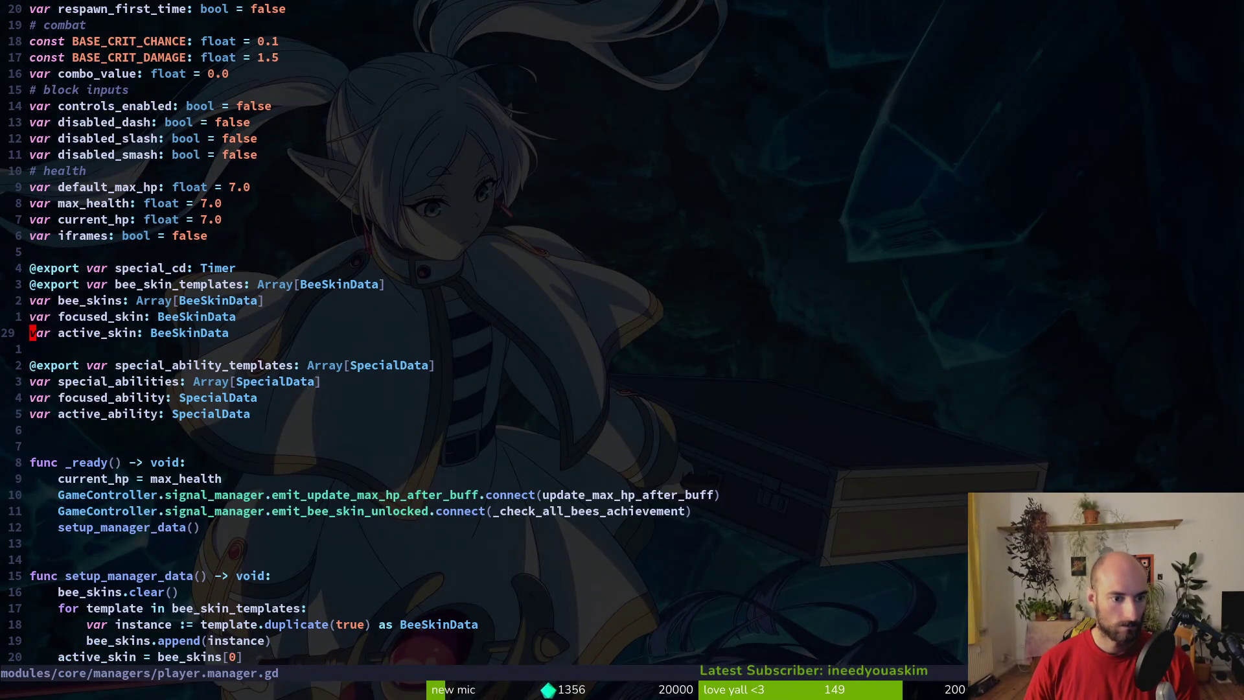
- Page through the skin and ability code up to set_and_start_special_cooldown
key(ctrl+d)
key(ctrl+d)
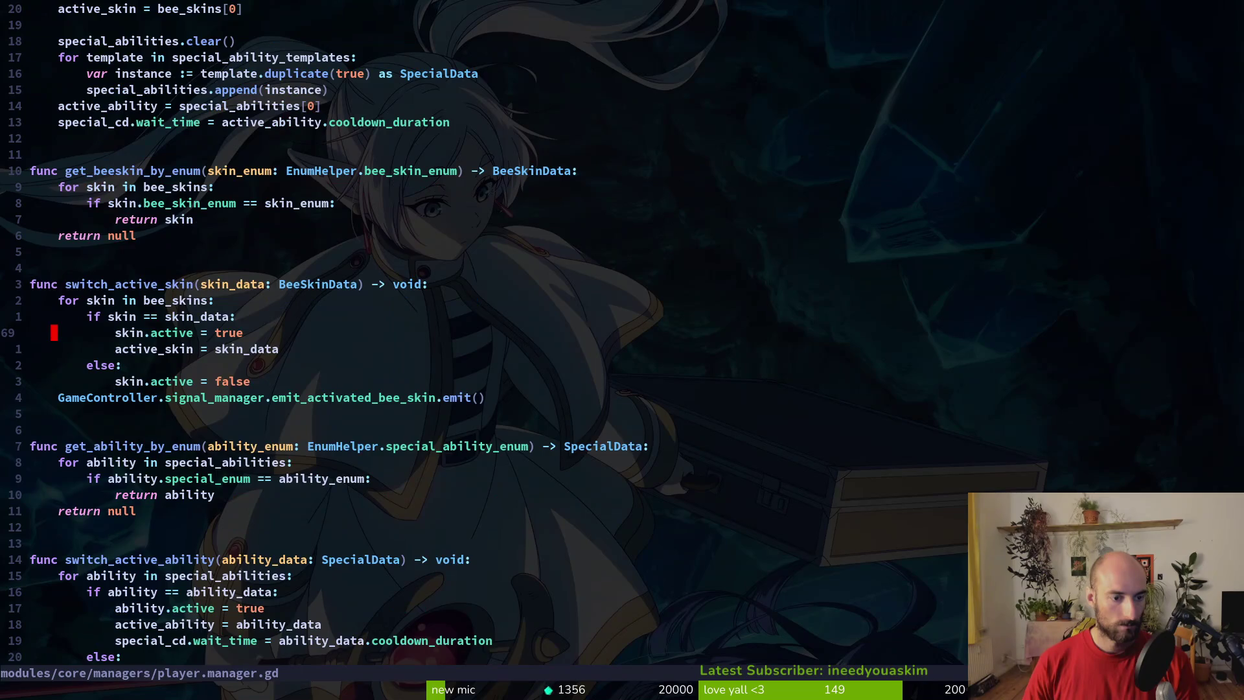
key(ctrl+d)
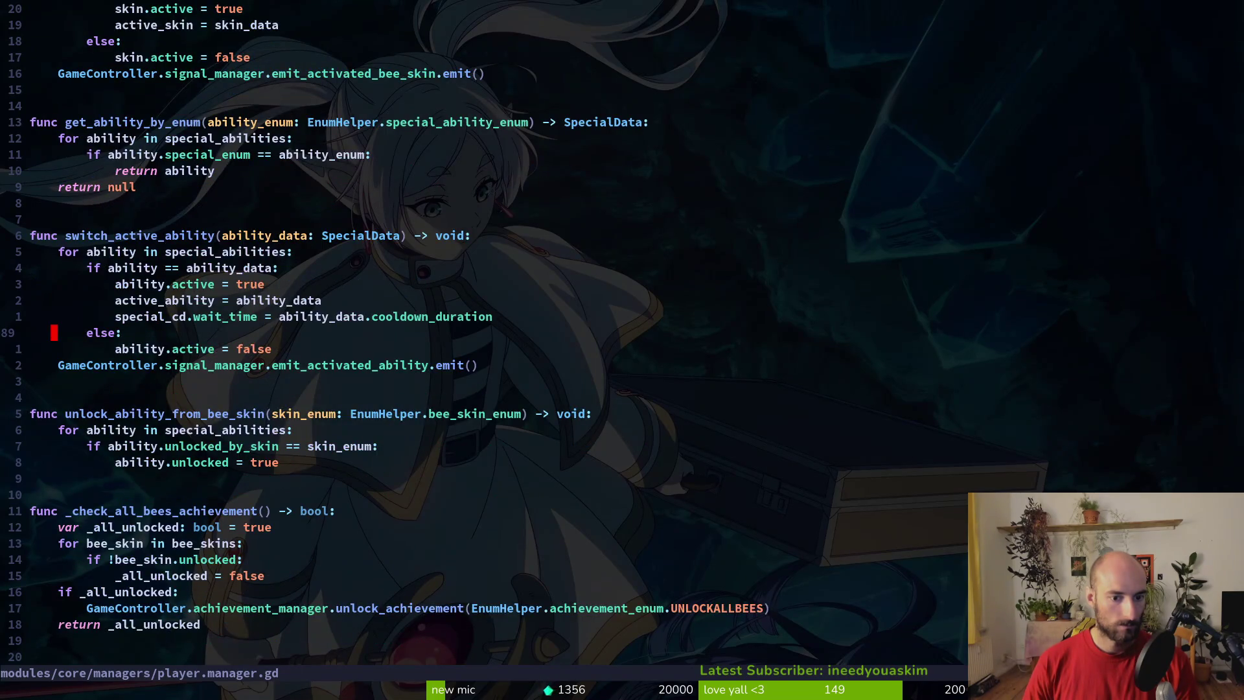
key(ctrl+d)
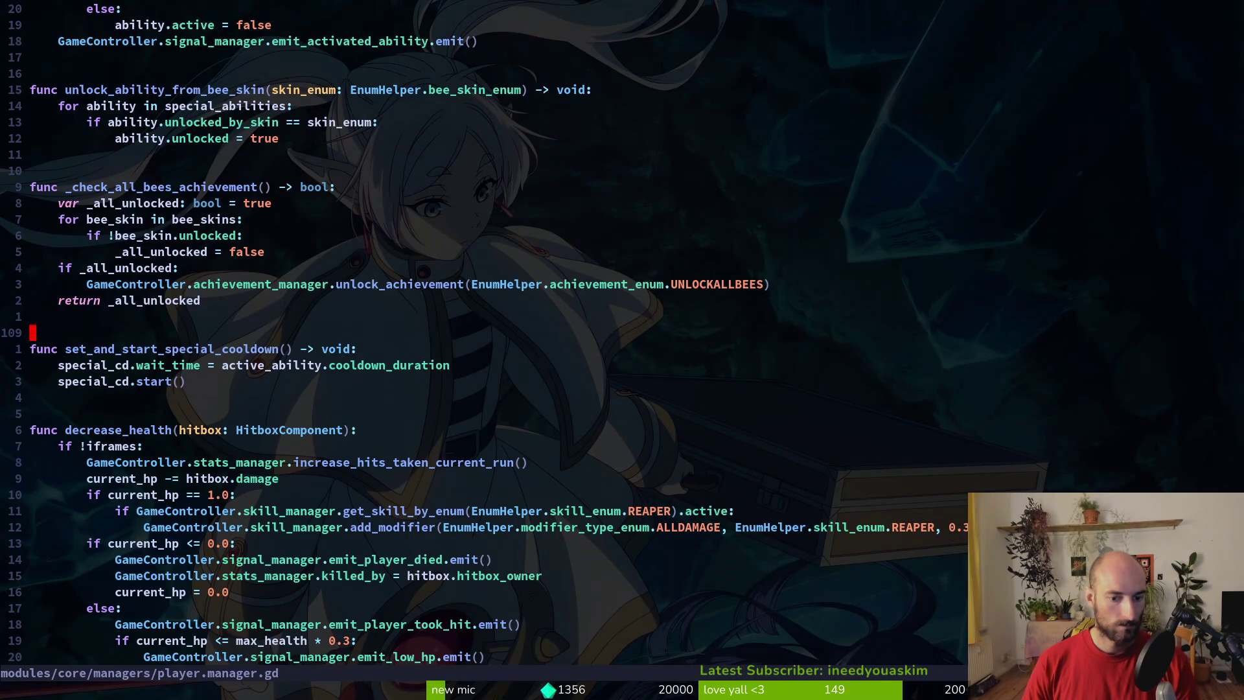
key(ctrl+d)
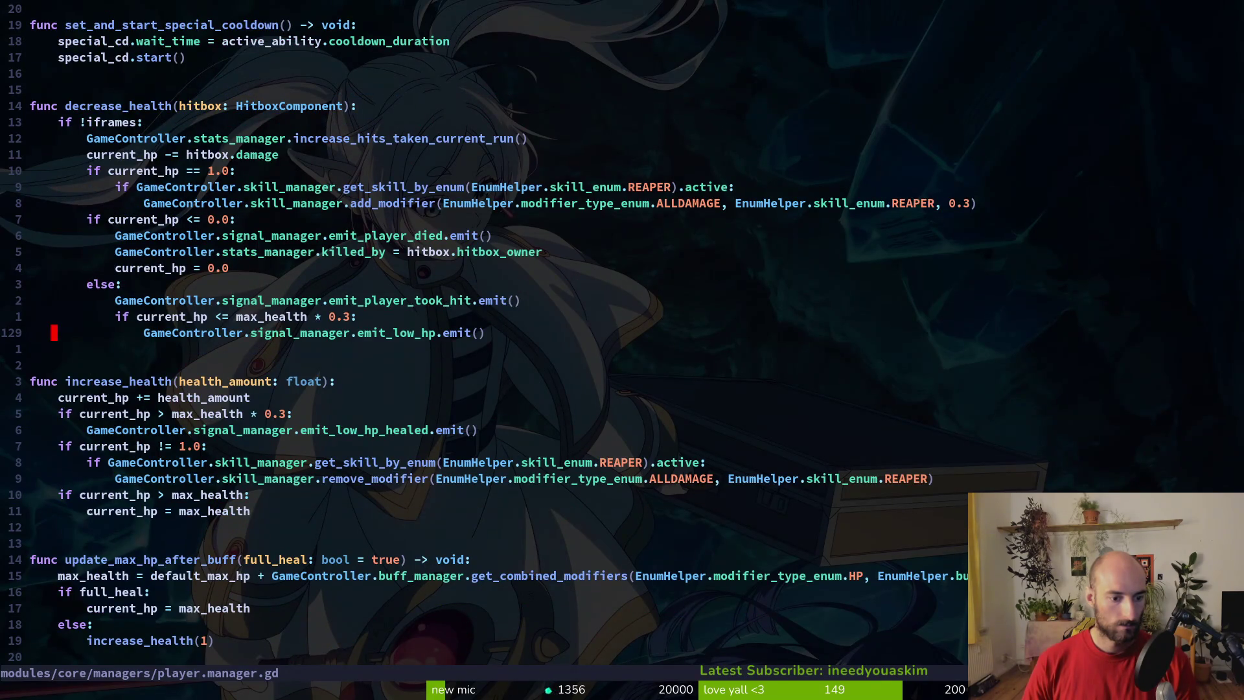
key(ctrl+d)
key(ctrl+d)
key(ctrl+d)
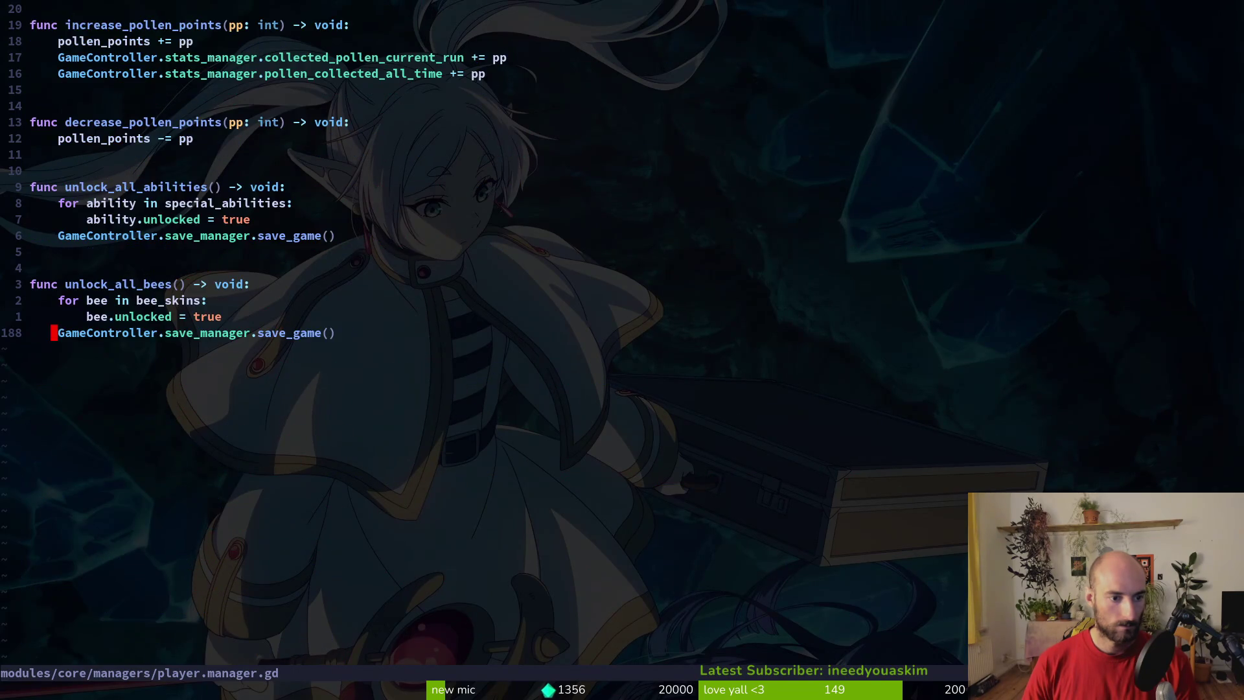
key(ctrl+u)
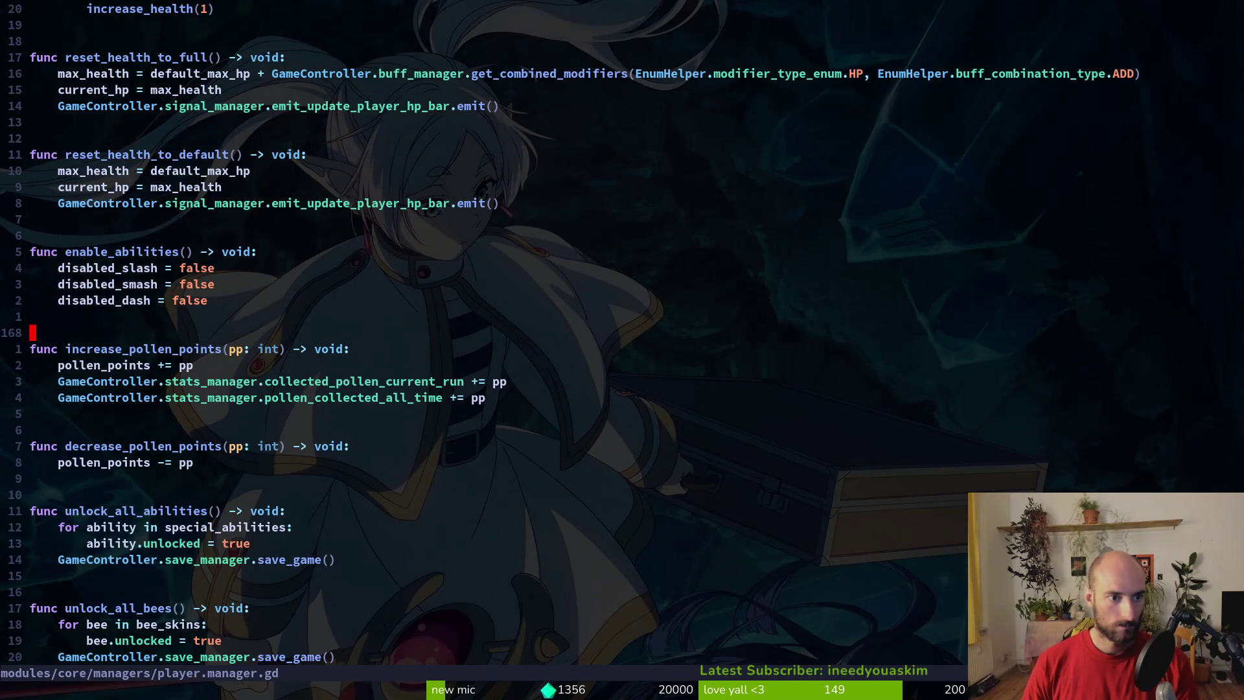
key(ctrl+u)
key(ctrl+u)
key(ctrl+u)
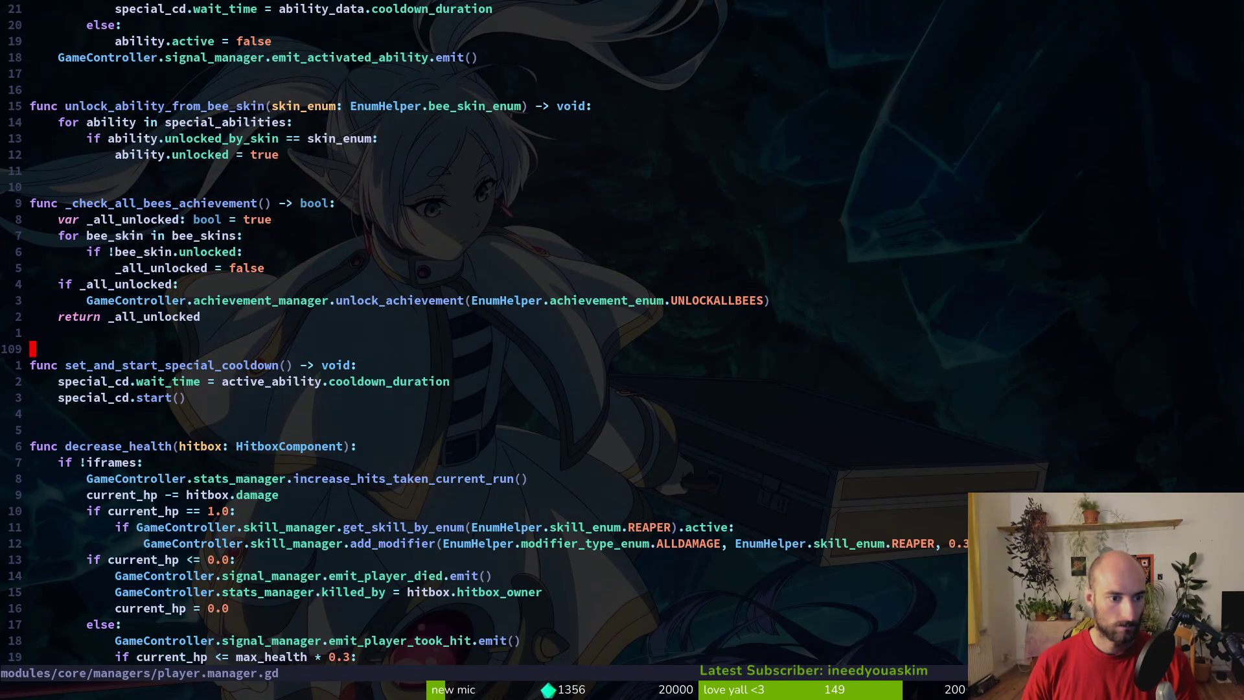
- Yank the set_and_start_special_cooldown function lines
key(V)
key(j)
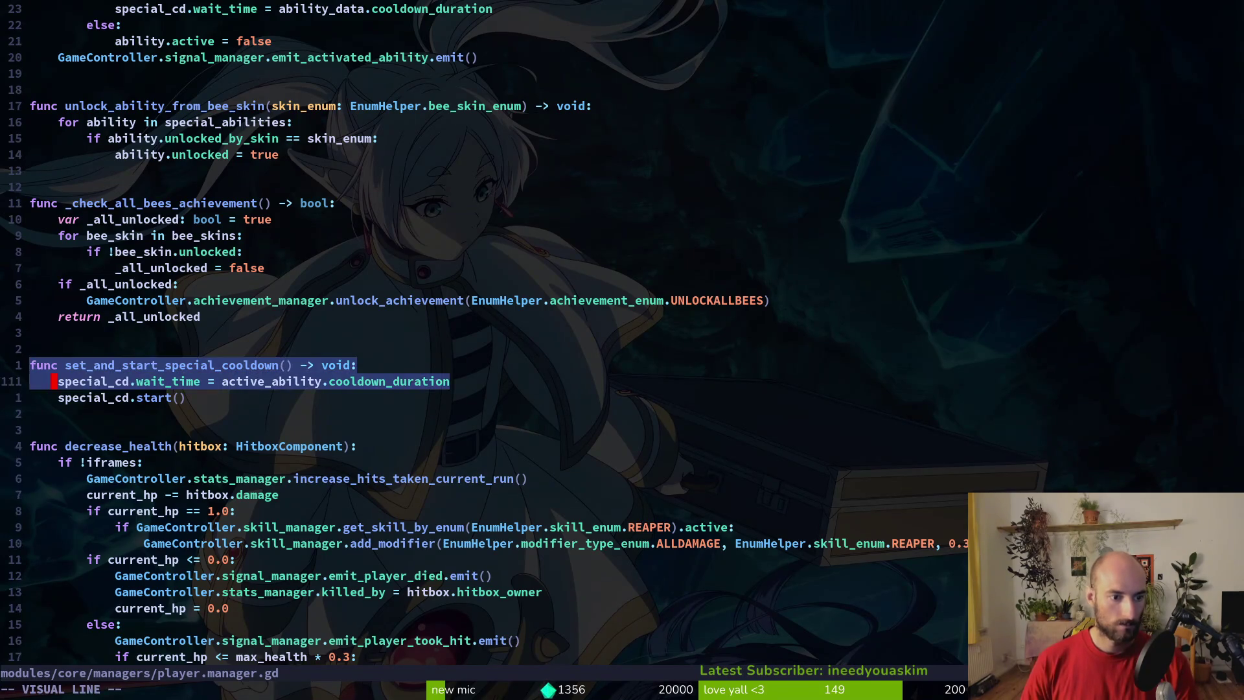
key(j)
key(j)
key(y)
- Paste the copy below, rename it reset_special_cd, and drop its wait_time line
key(o)
key(Escape)
text(p)
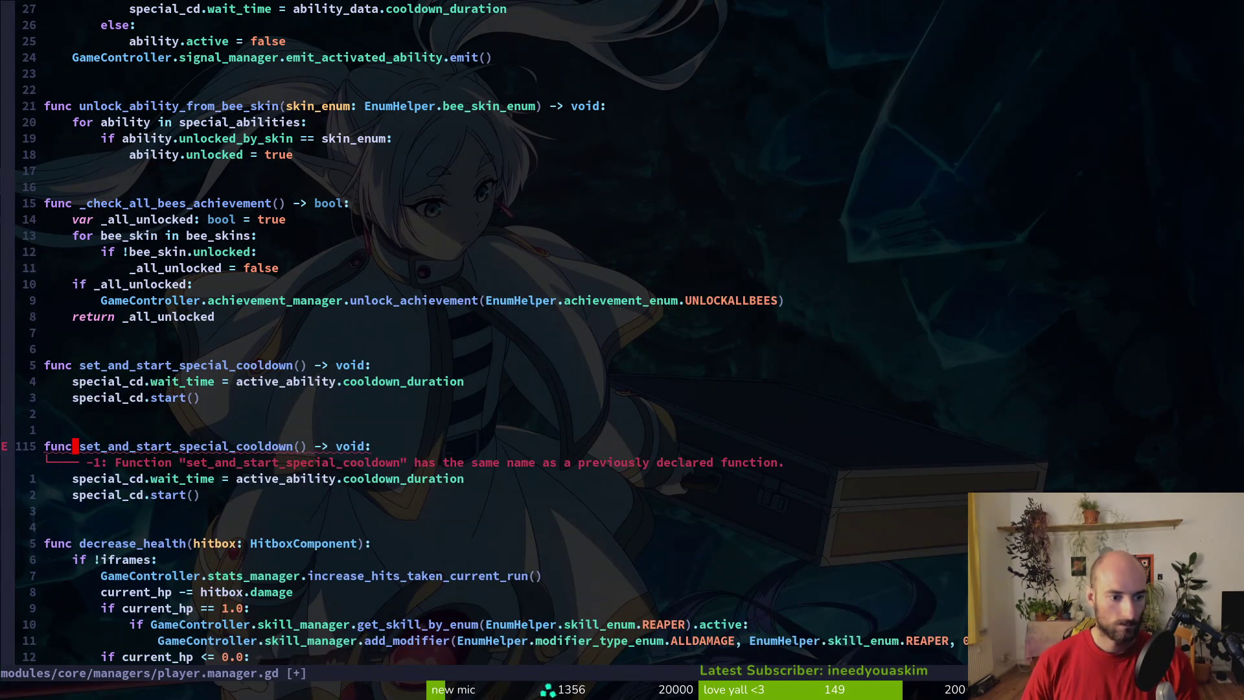
text(cwRereset)
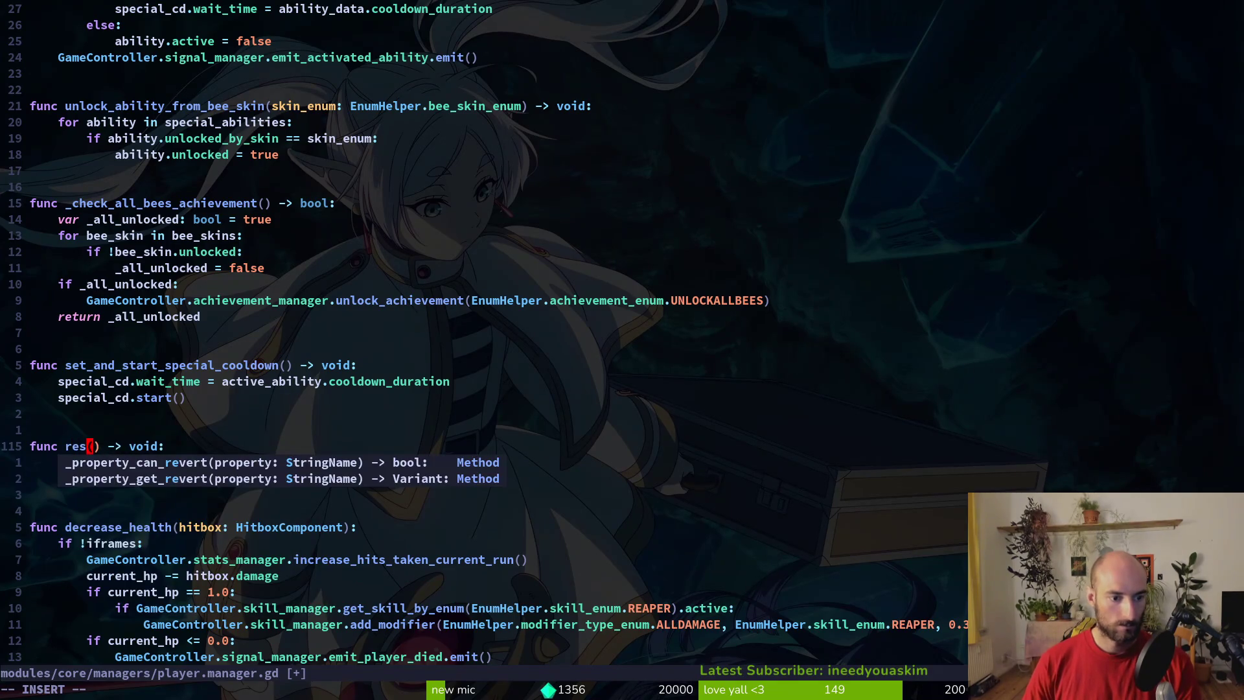
text(special_cd)
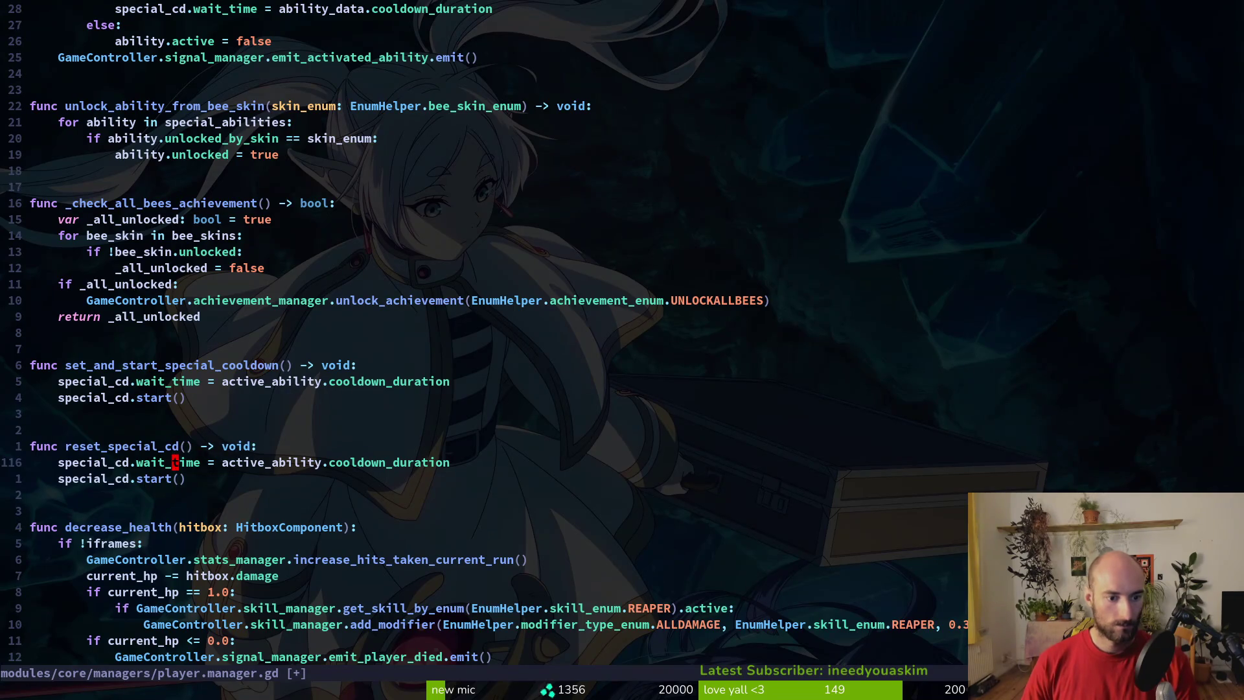
key(d)
key(d)
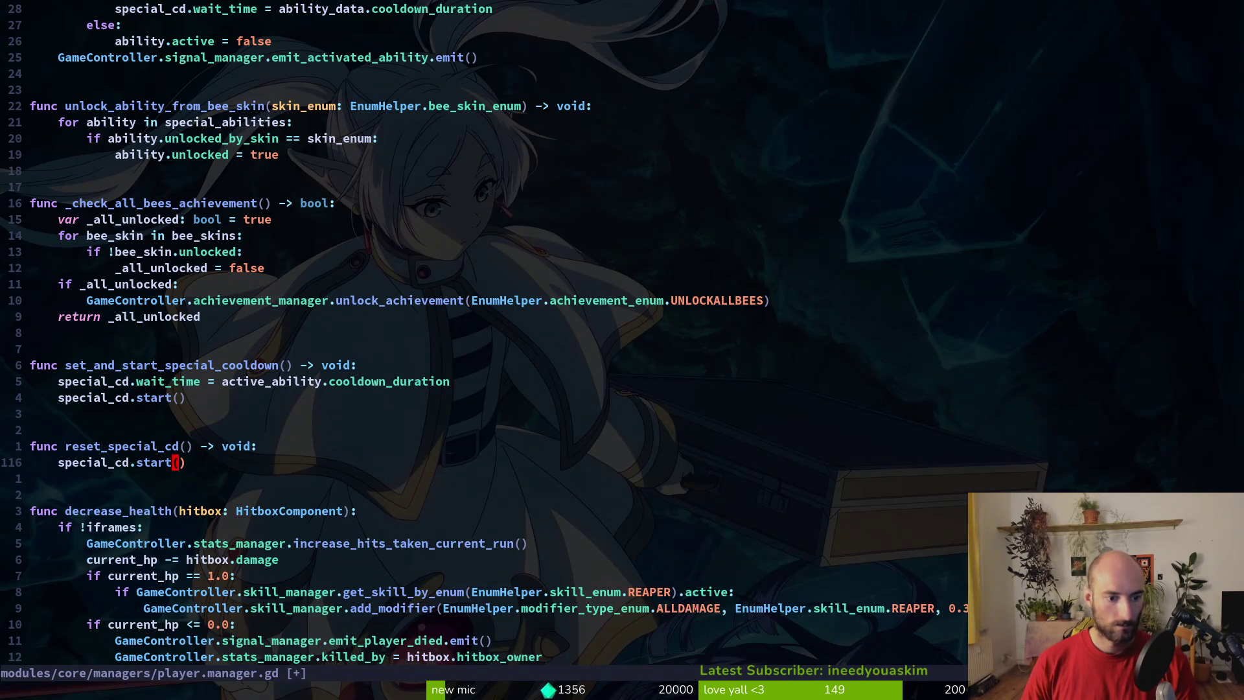
- Start a special_cd. call, browse the timer's methods, then search the web for resetting timers
text(Ospecial_cd.res)
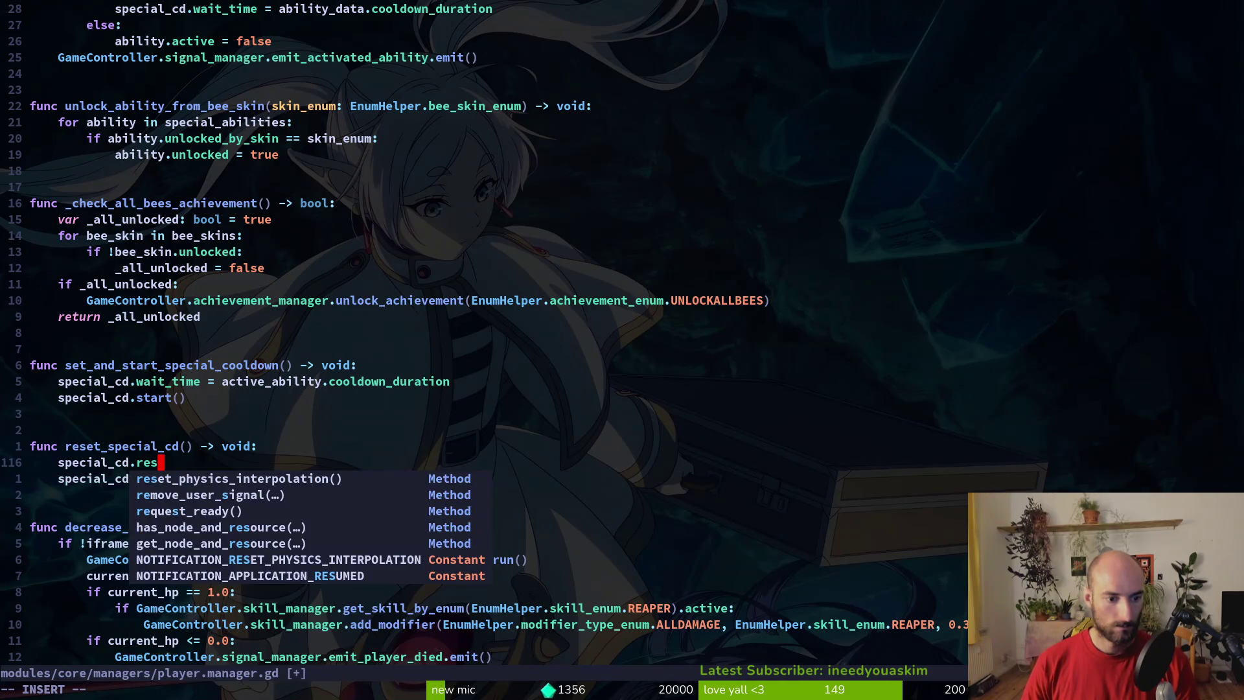
text(et)
key(BackSpace)
key(BackSpace)
key(BackSpace)
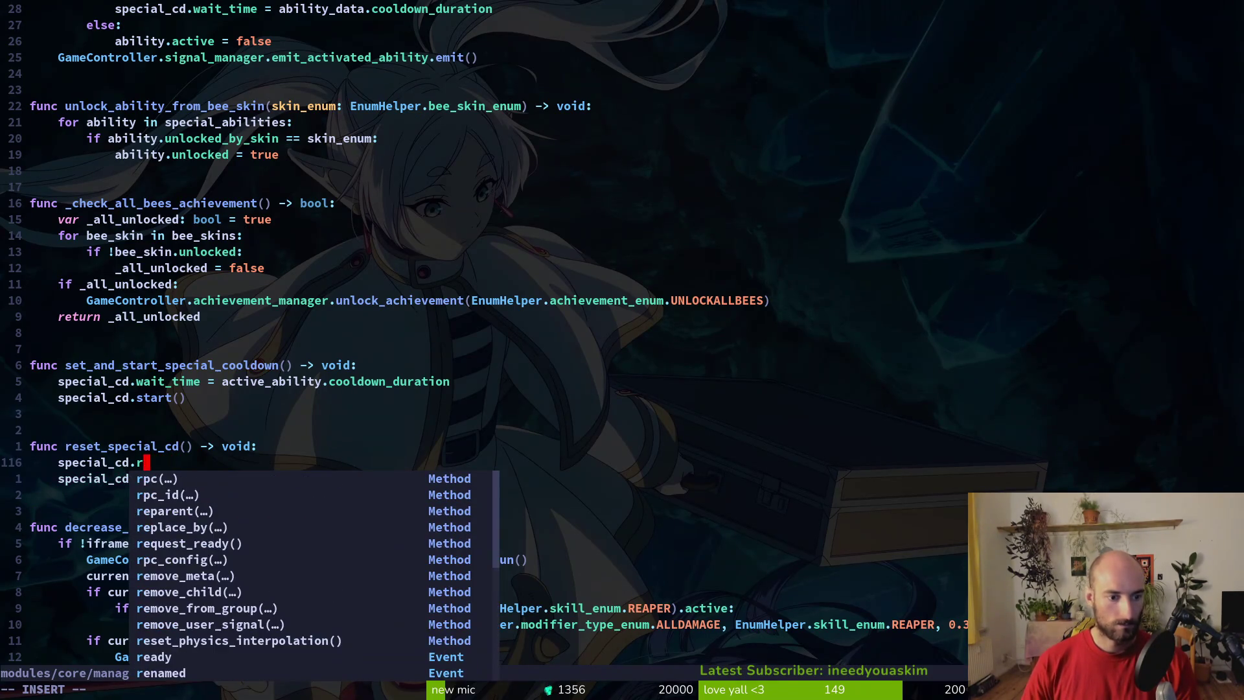
key(Tab)
key(Tab)
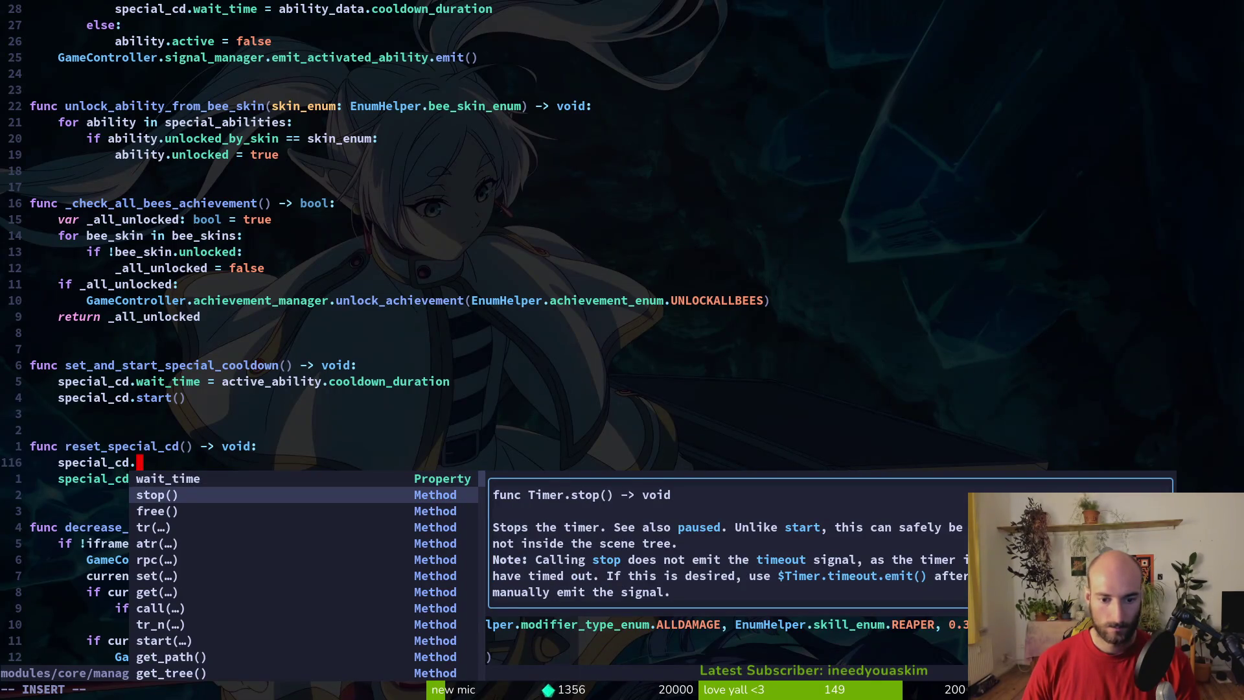
key(Escape)
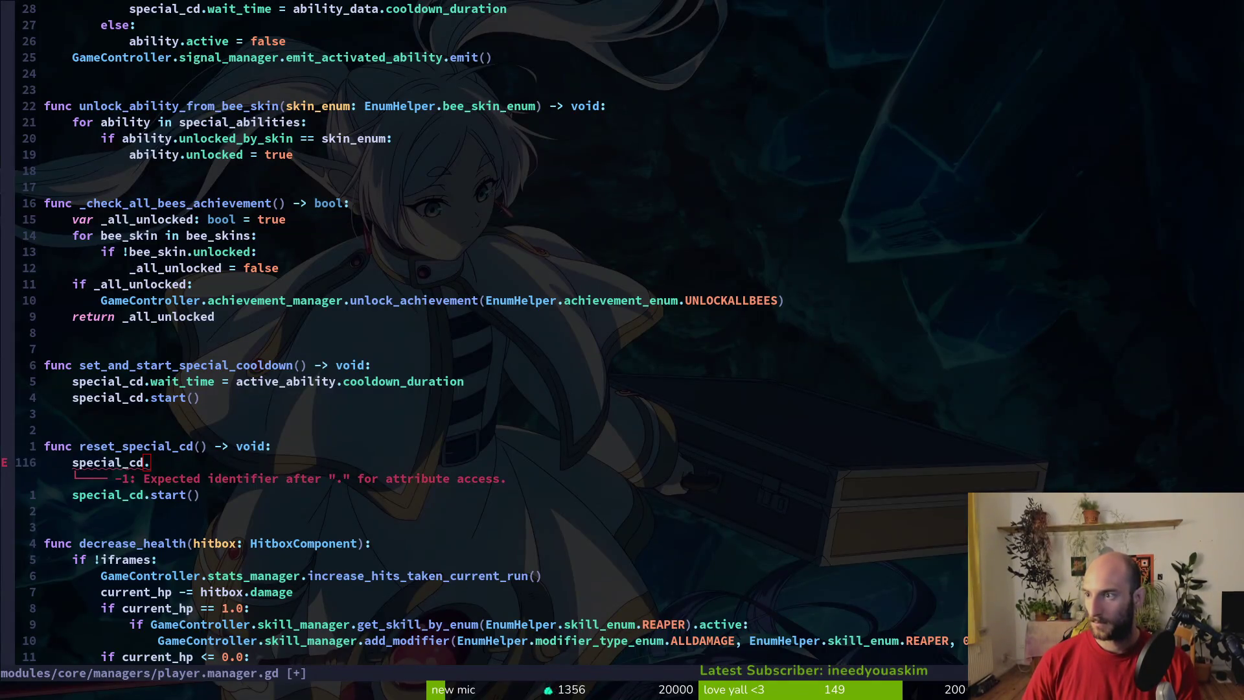
key(super+b)
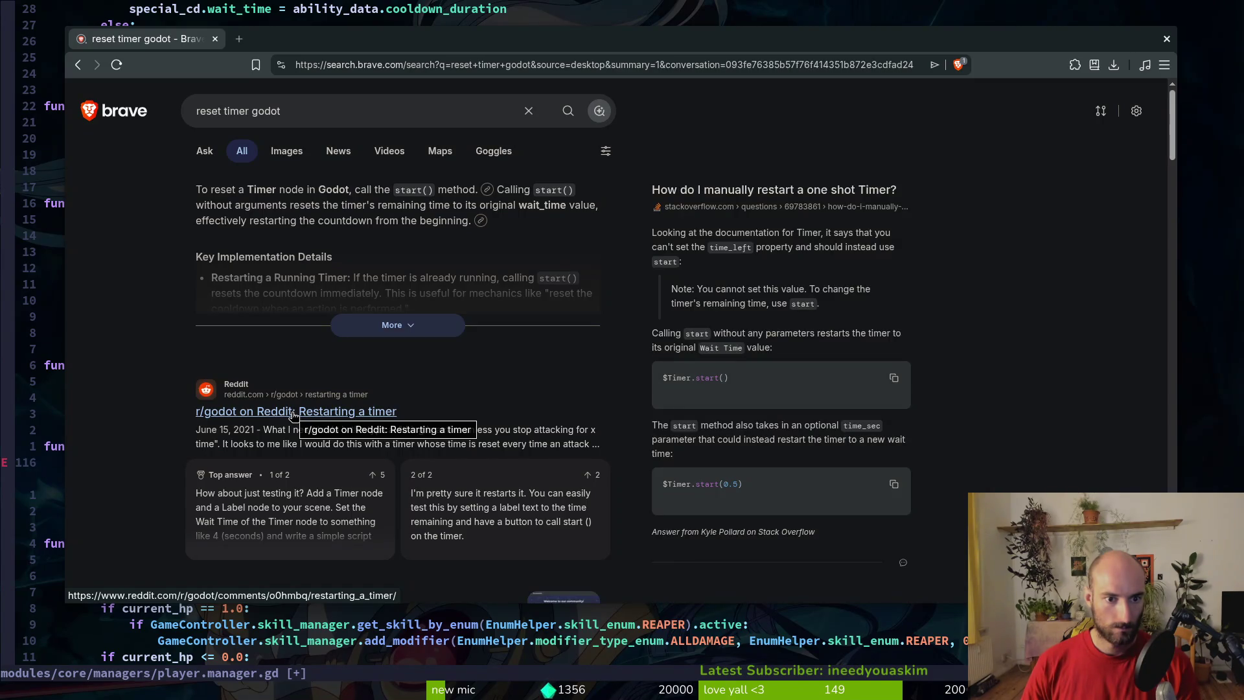
- Open the Godot Forum thread on restarting a timer and follow its Timer docs link
scroll(258, 499, down, 3)
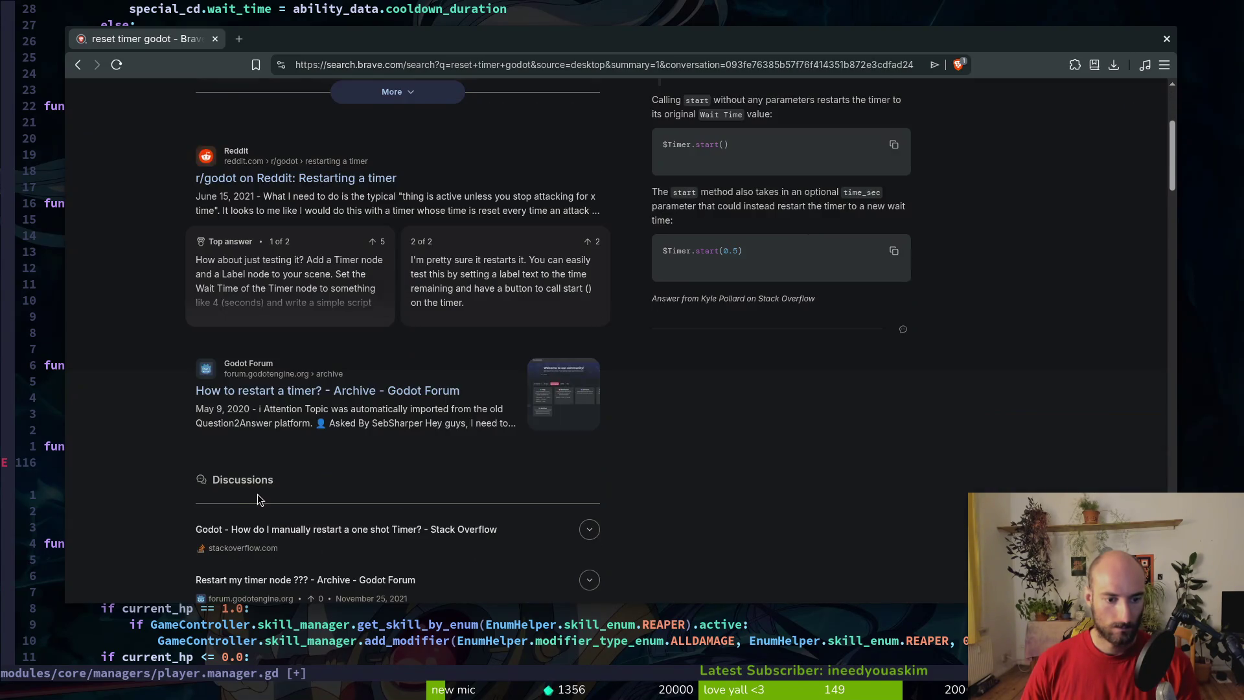
click(302, 393)
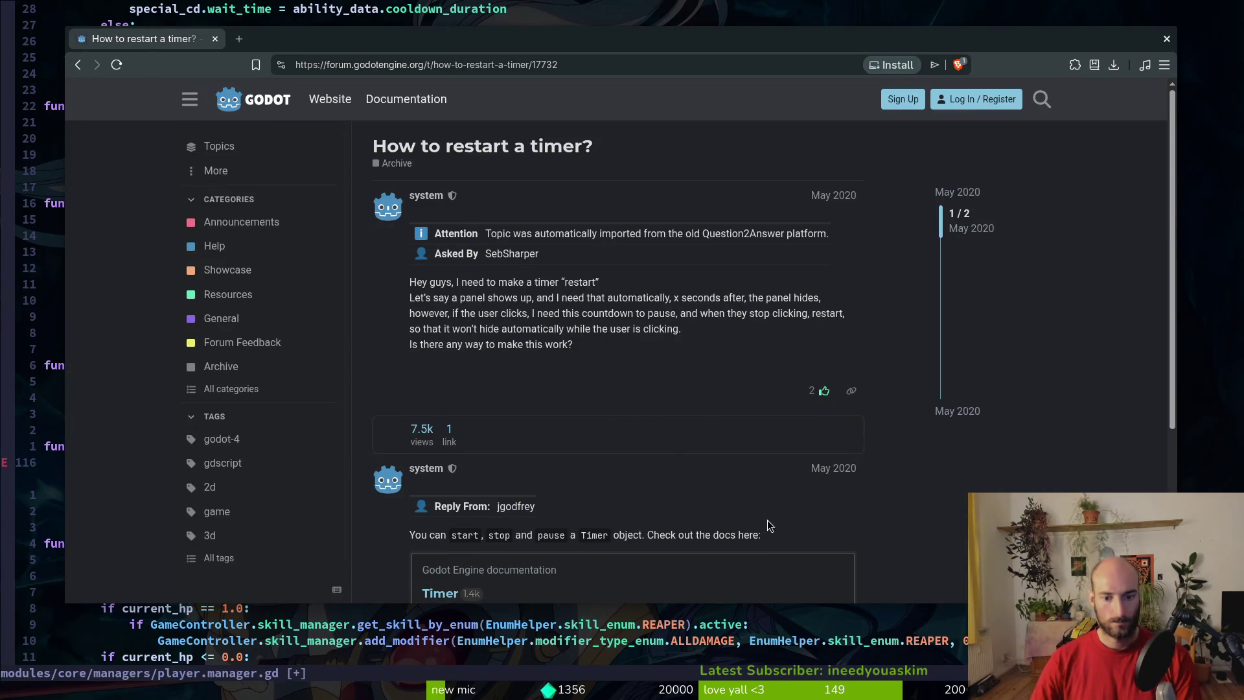
scroll(689, 425, down, 3)
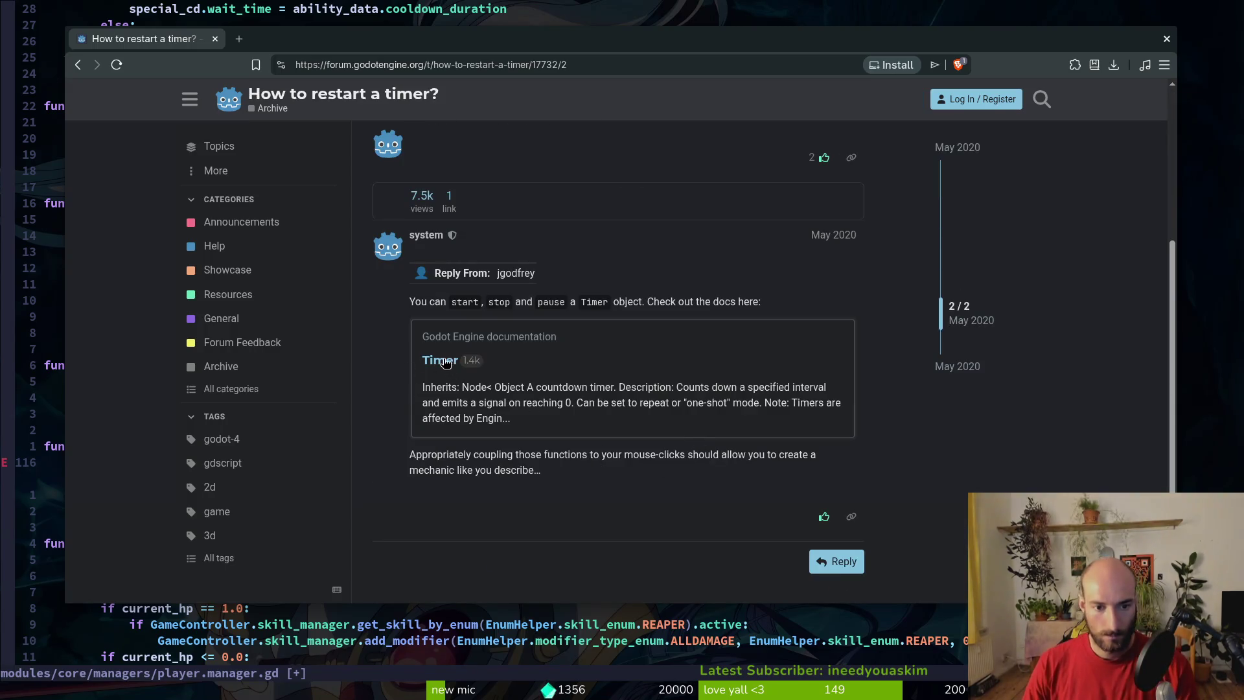
click(445, 361)
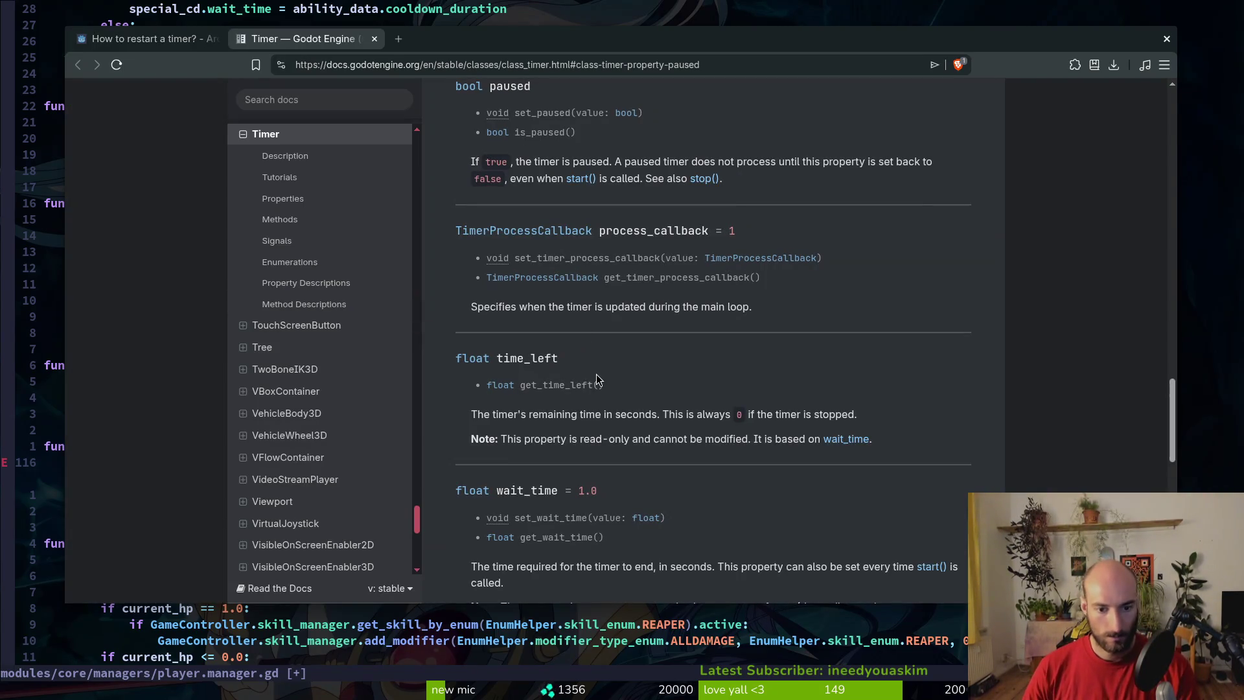
- Read the Timer start() and stop() descriptions, then close Brave and return to special_cd.start()
scroll(612, 330, up, 3)
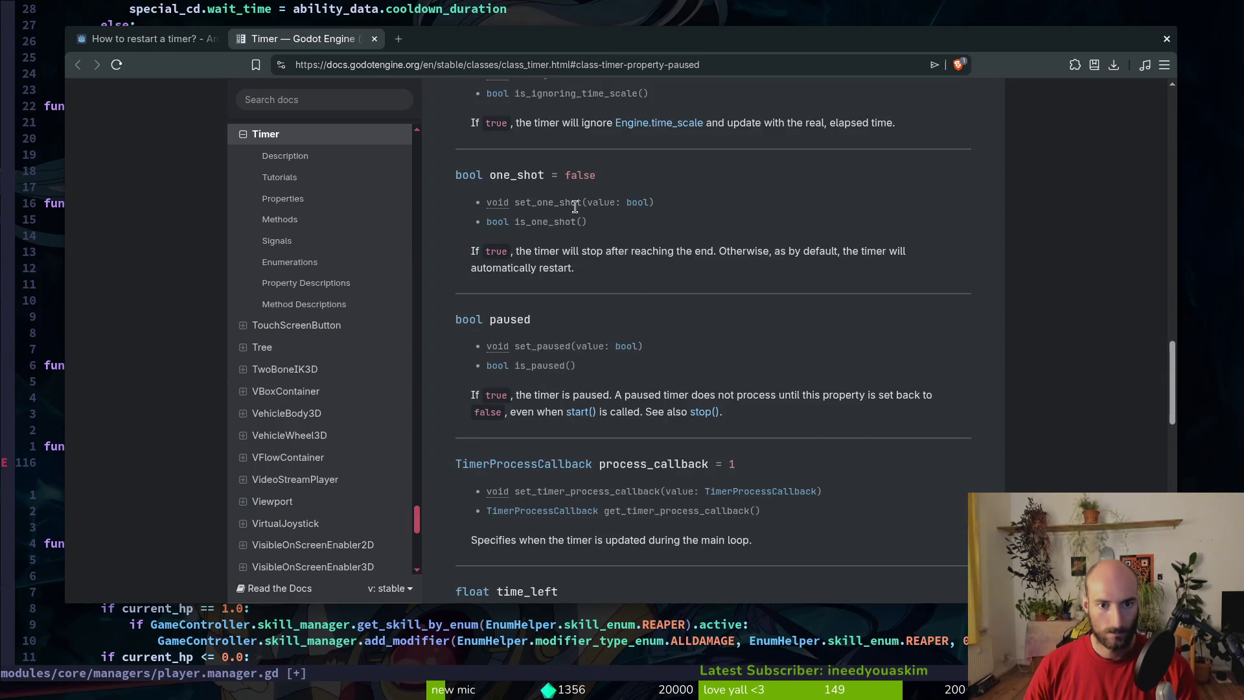
scroll(574, 206, up, 5)
scroll(603, 243, down, 12)
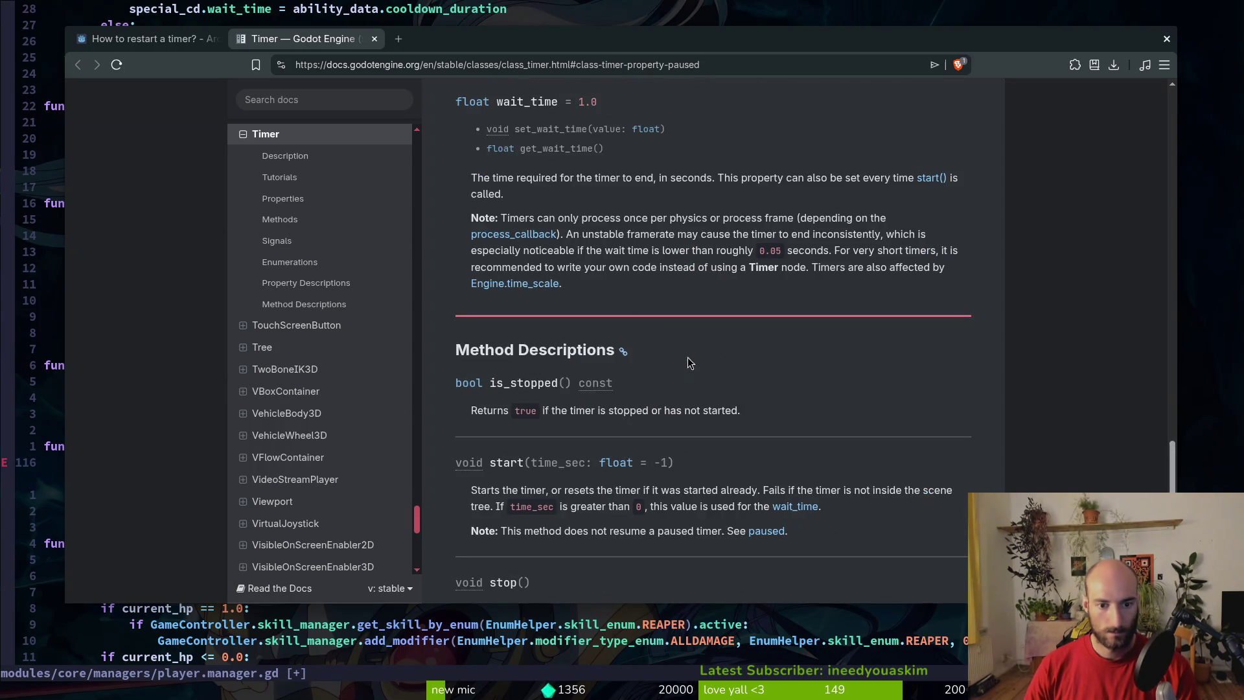
scroll(688, 362, down, 3)
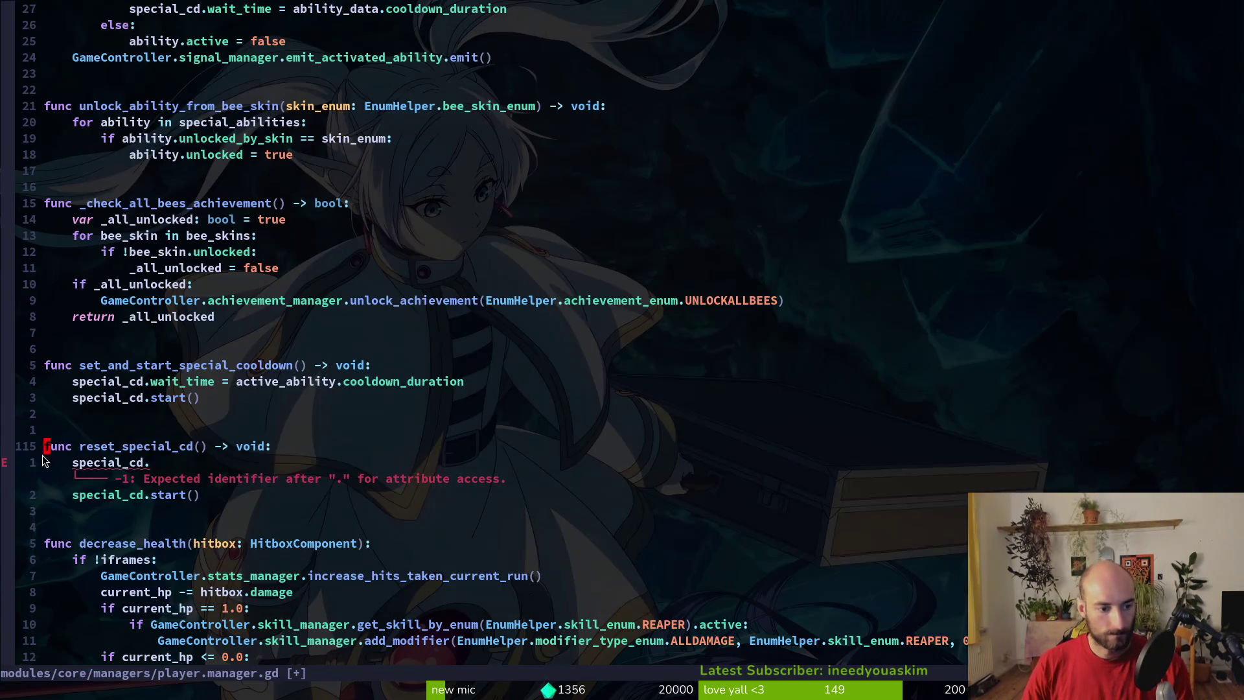
click(47, 450)
click(216, 418)
click(167, 494)
- Change the call to special_cd.stop() and remove the unfinished special_cd. line
key(Escape)
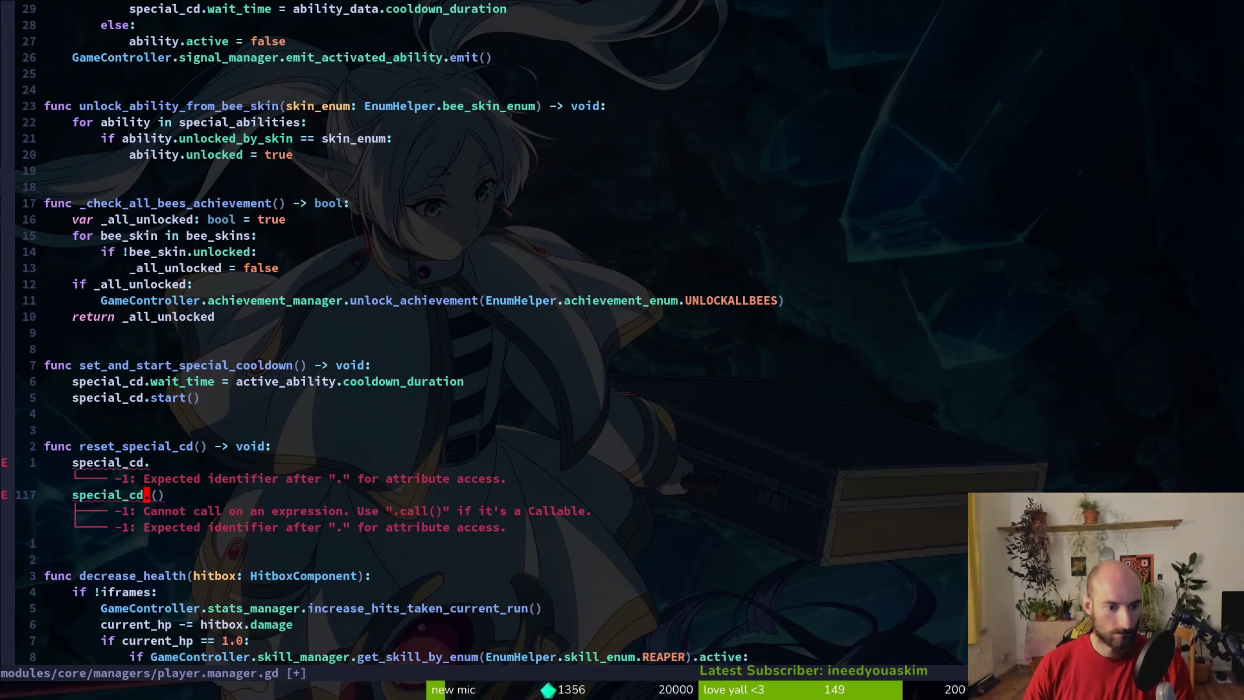
text(stop)
key(Escape)
key(k)
key(d)
key(d)
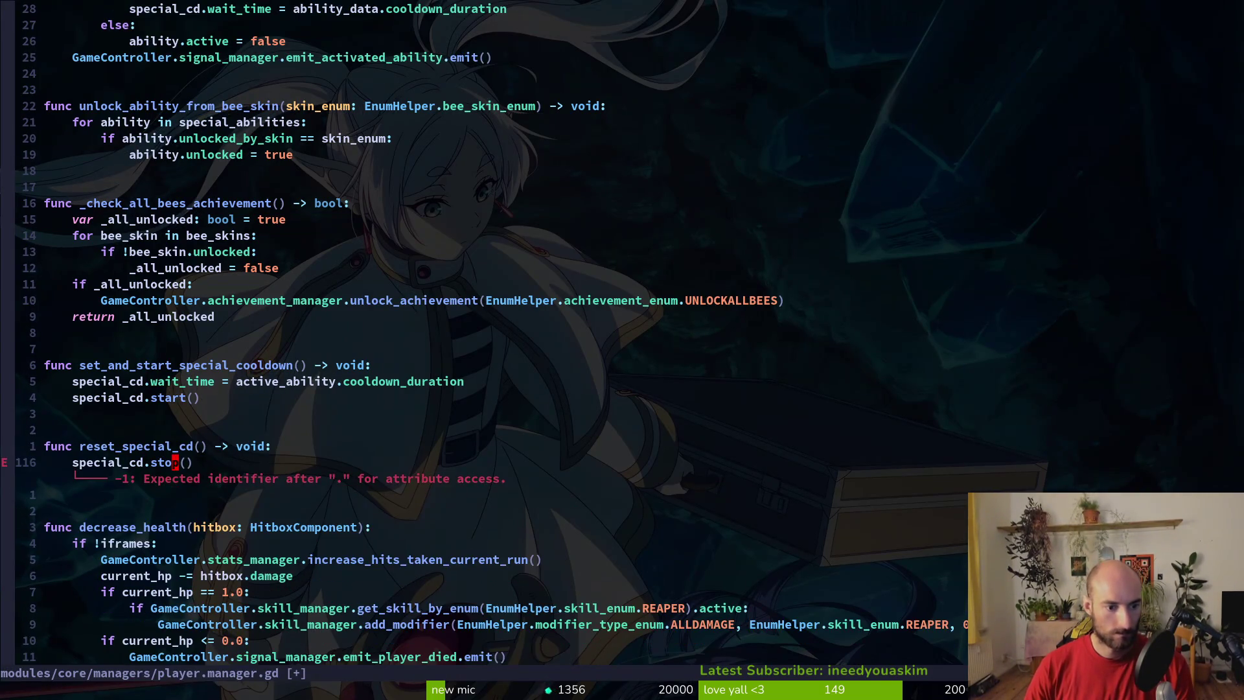
key(Escape)
key(u)
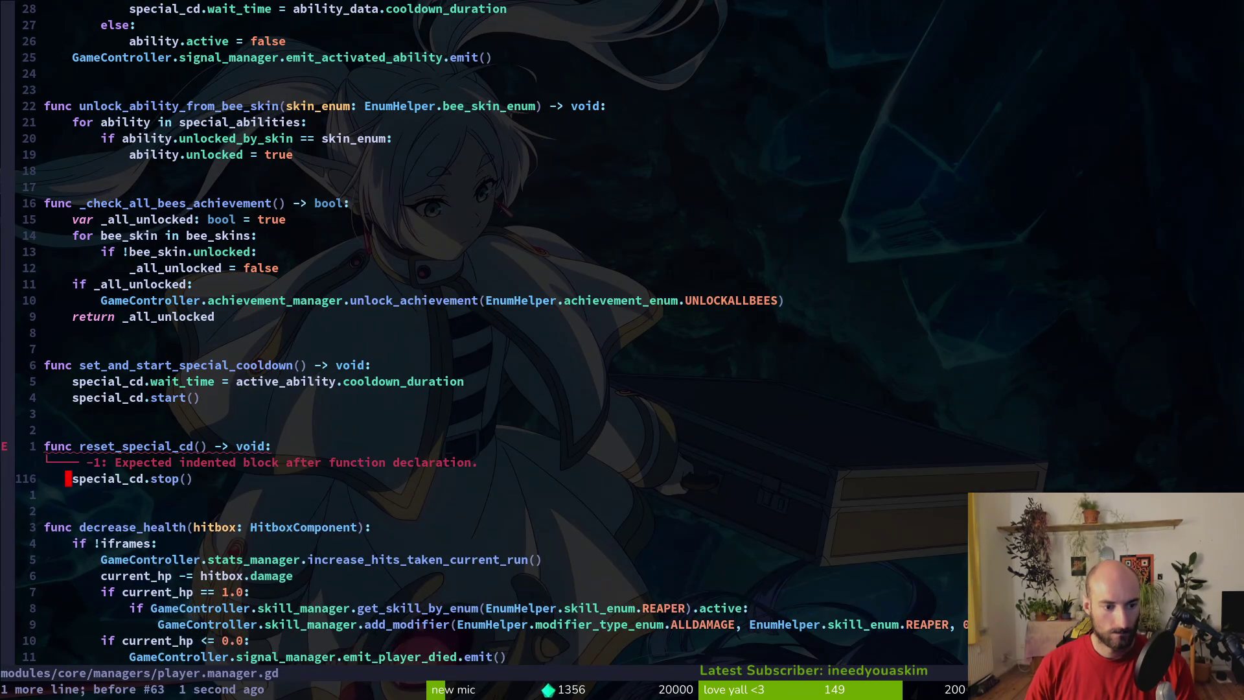
- Open player.gd through the project file search
key(space)
key(f)
key(f)
text(plmana)
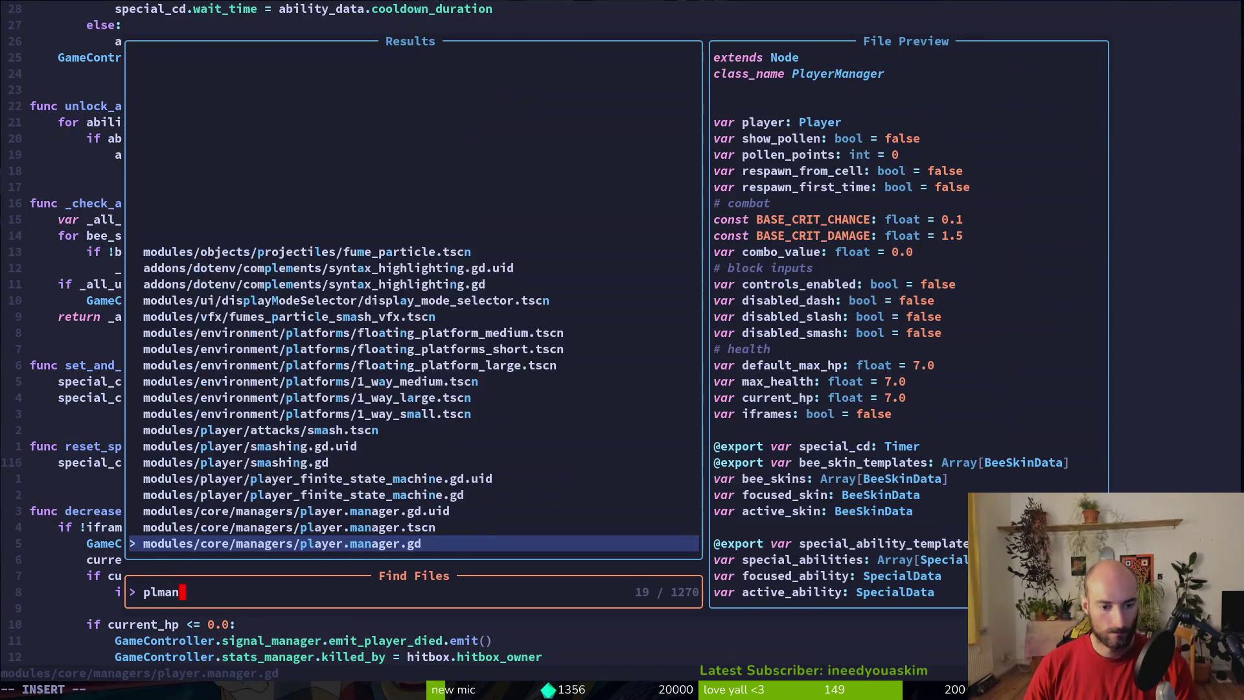
key(BackSpace)
key(BackSpace)
key(BackSpace)
text(pl)
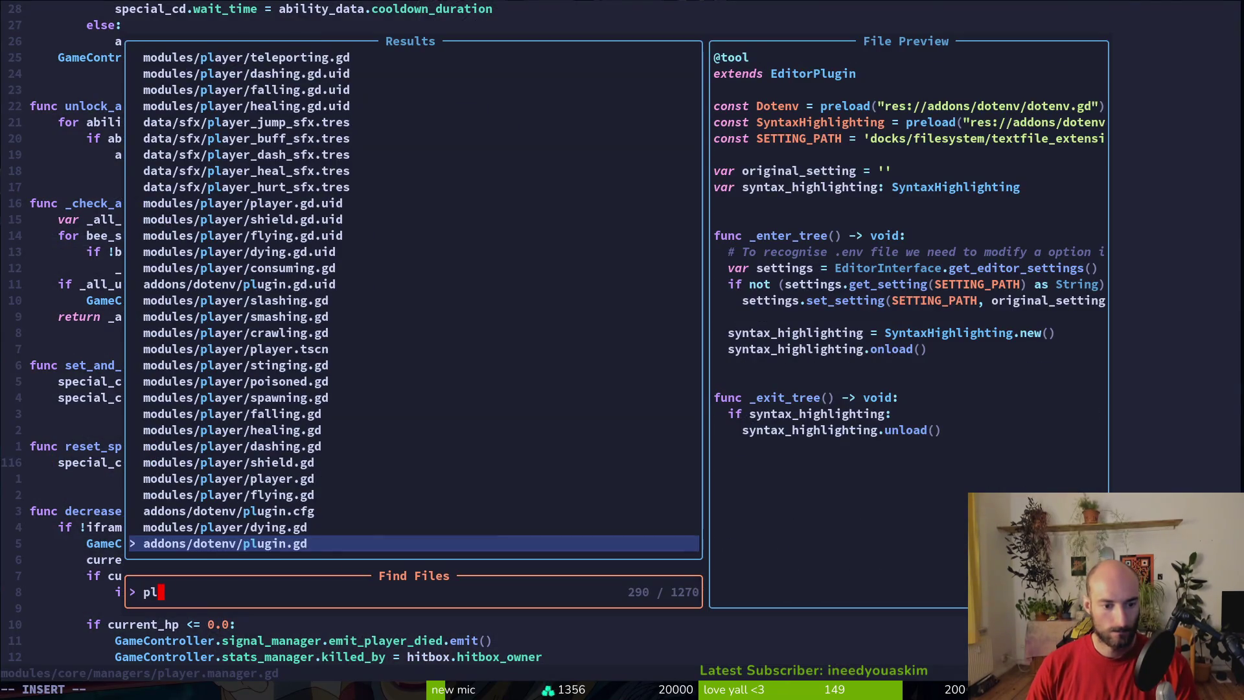
key(Up)
key(Up)
key(Up)
key(Return)
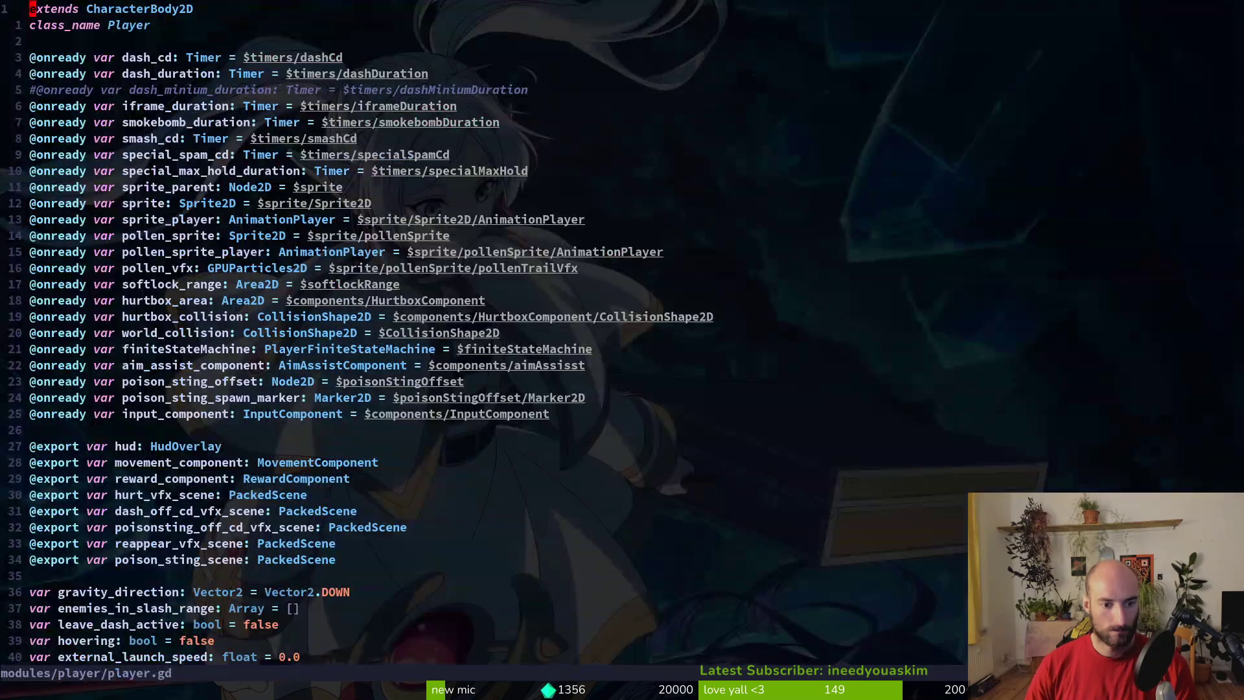
- Add GameController.player_manager.special_cd.stop() under swap_scenes in the restart block and save
key(ctrl+d)
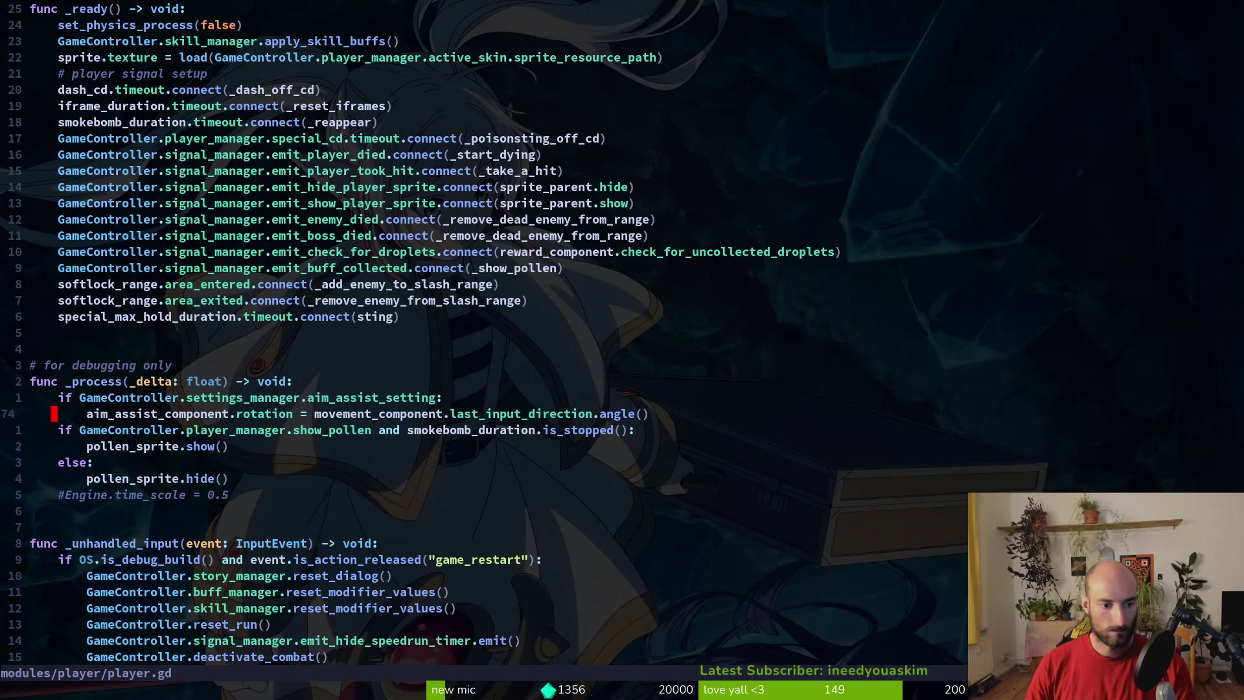
key(1)
key(8)
key(j)
key(p)
key(greater)
key(greater)
text(iG)
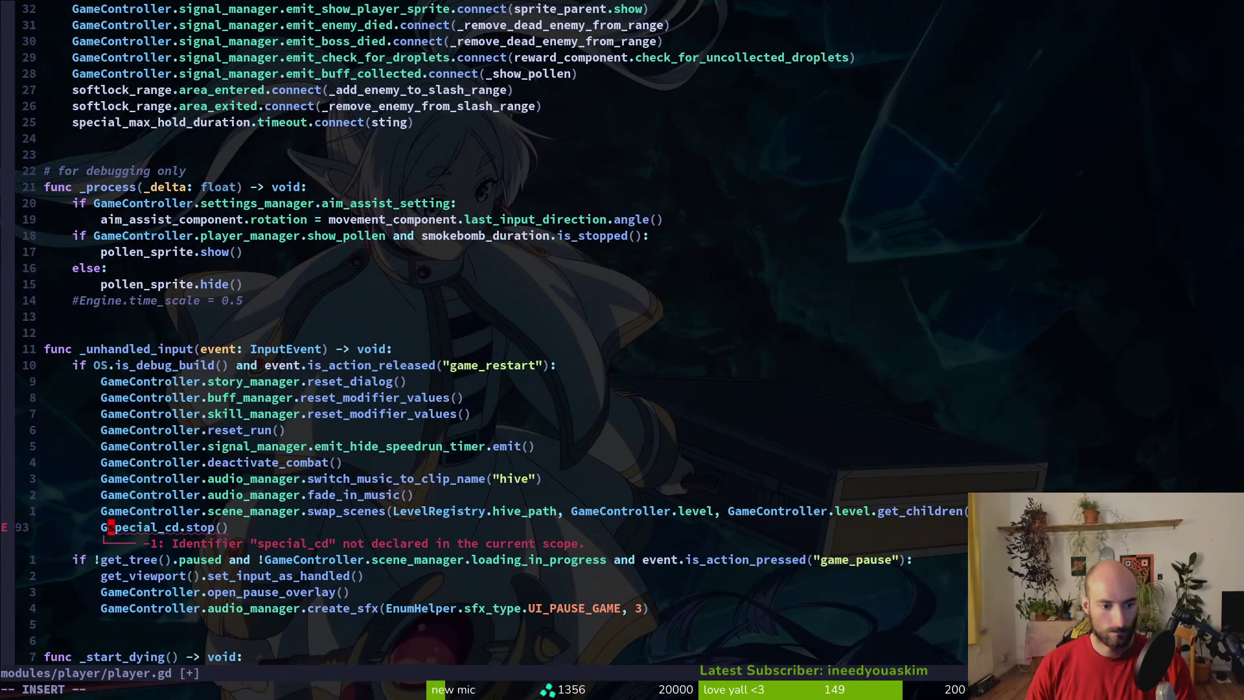
text(meController.player_manager.)
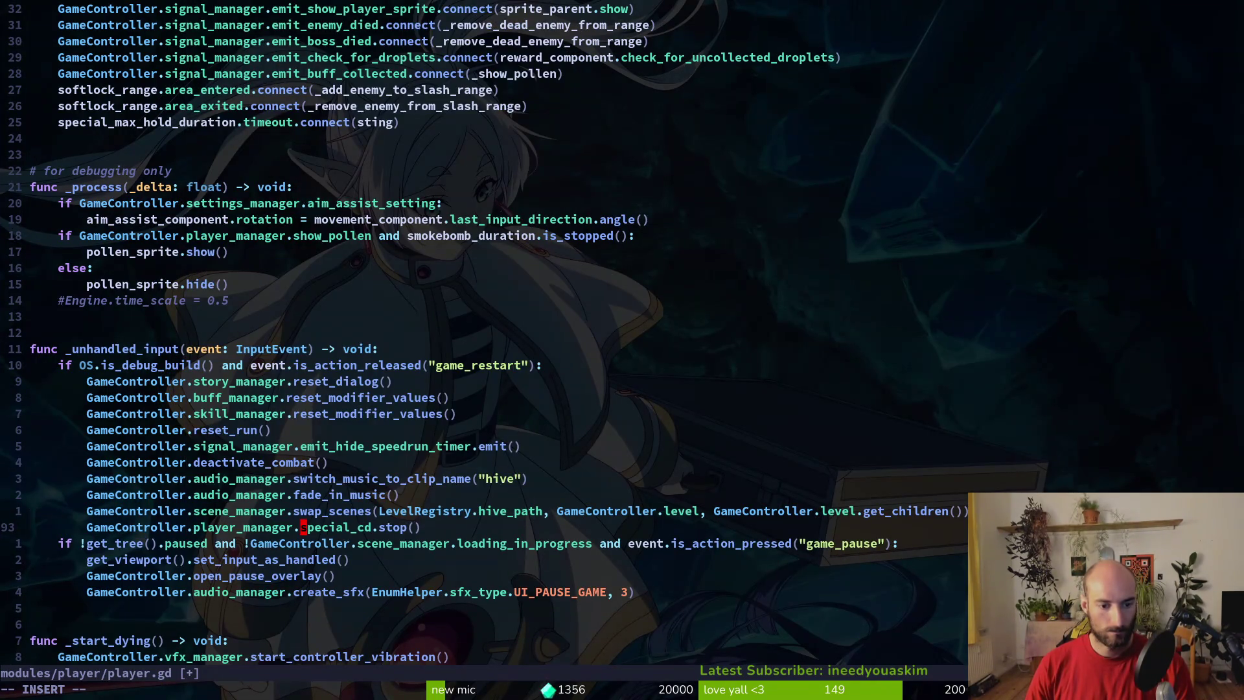
key(Escape)
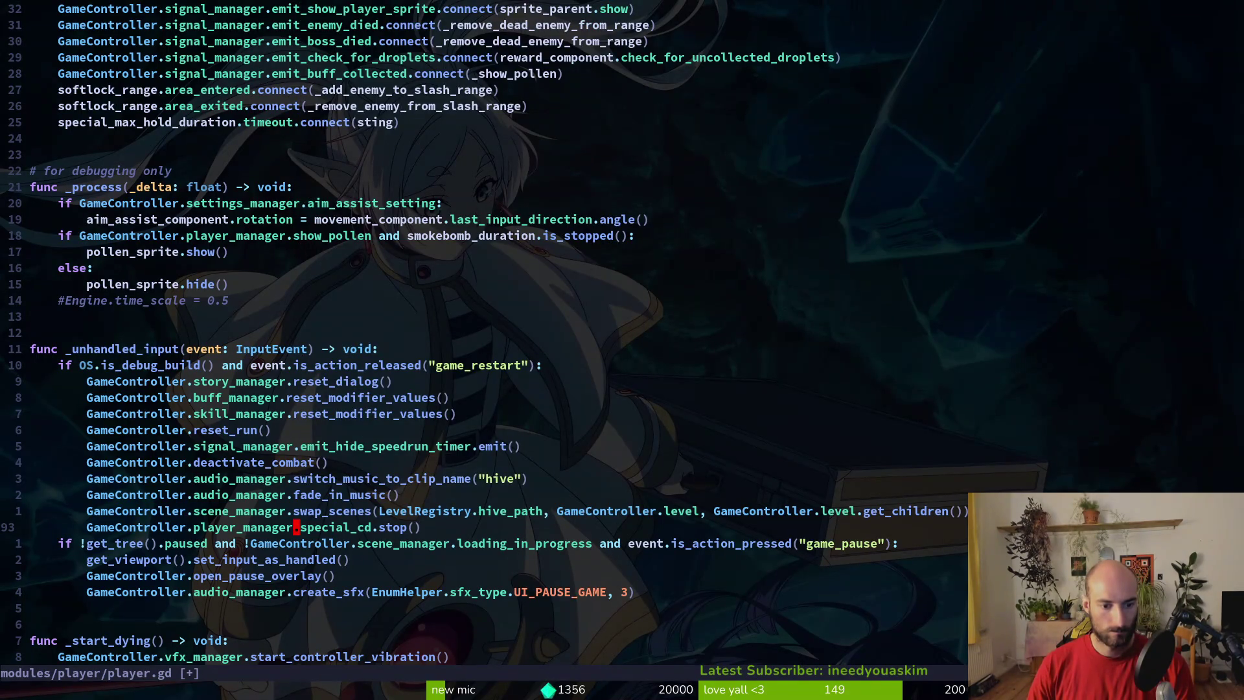
key(Return)
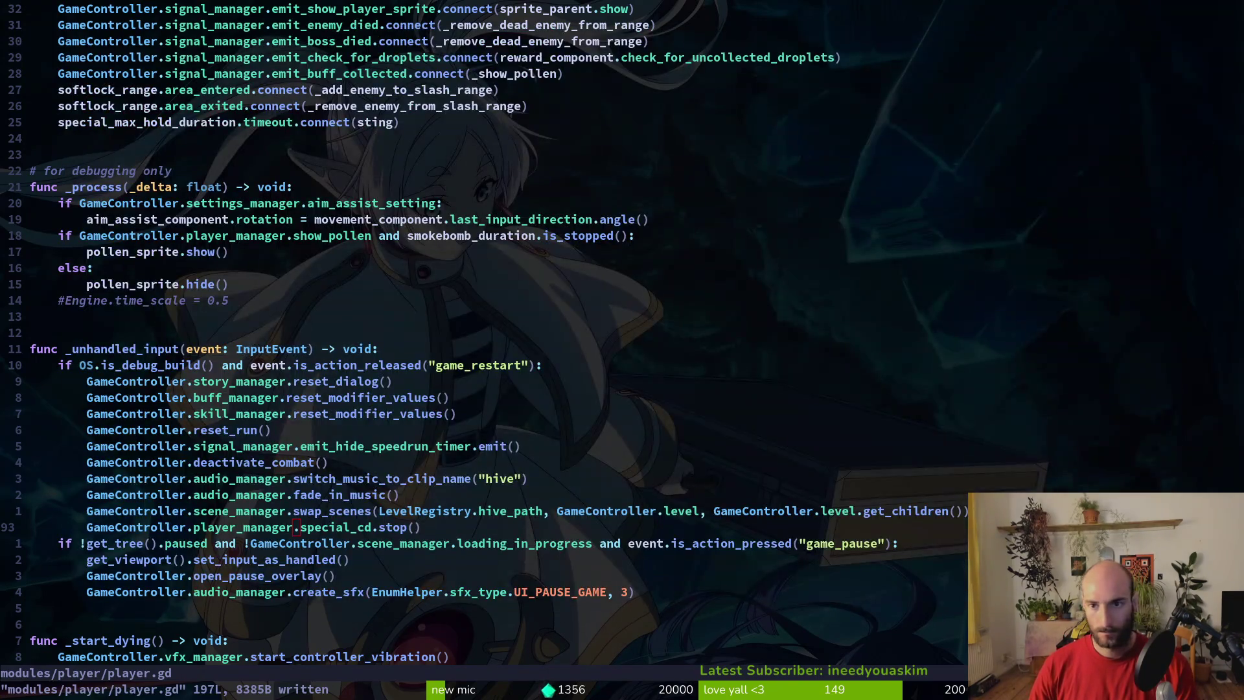
- Relaunch the game from the Godot editor with the updated code
key(alt+Tab)
click(1063, 40)
key(F5)
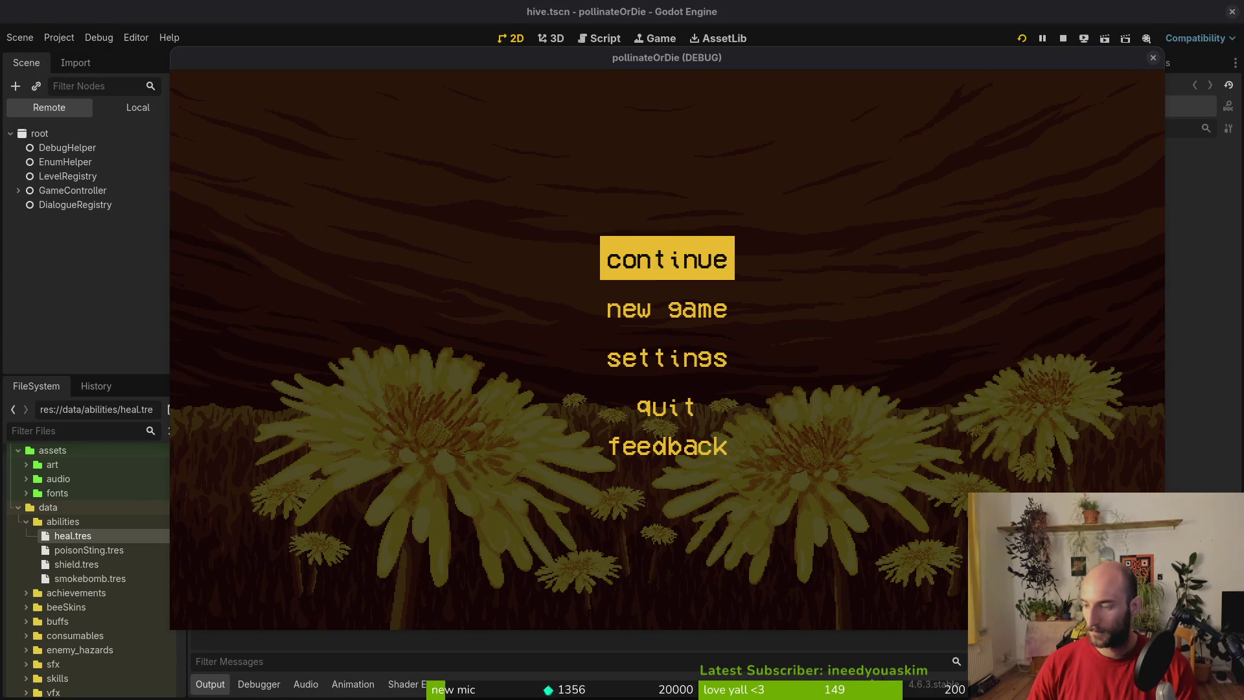
key(alt+Tab)
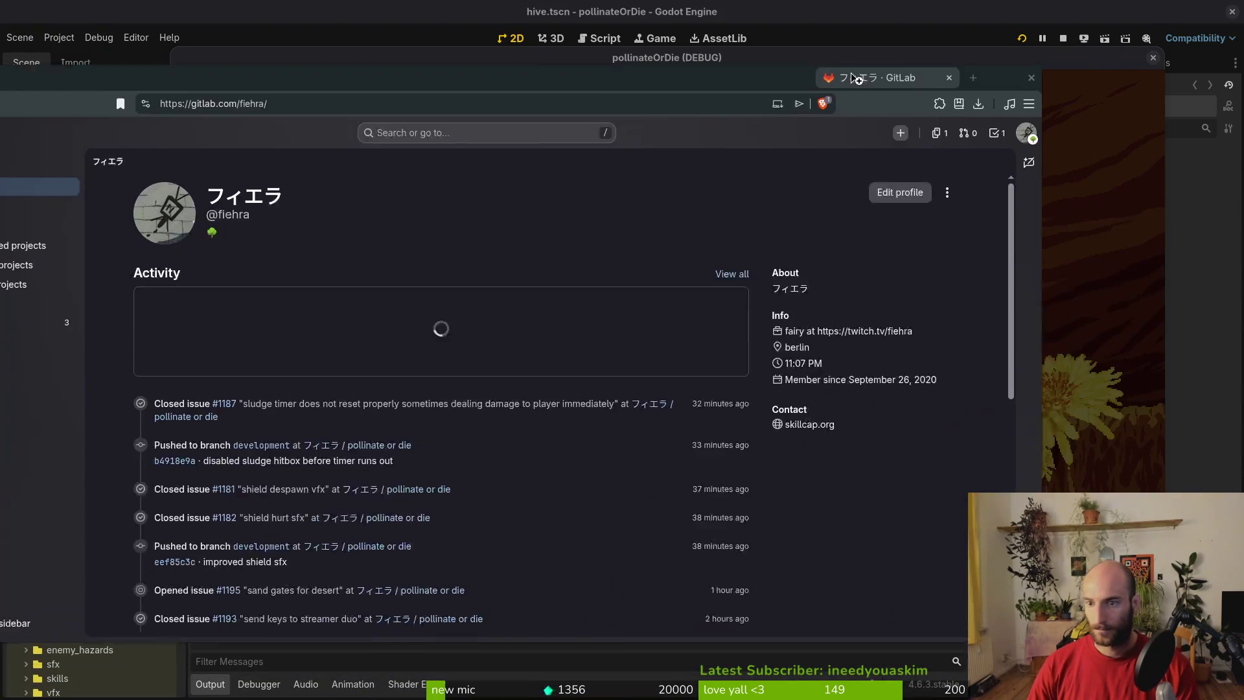
- Close the 'shield ability' issue #1183 from pollinate or die's work items, then return to the game
click(738, 401)
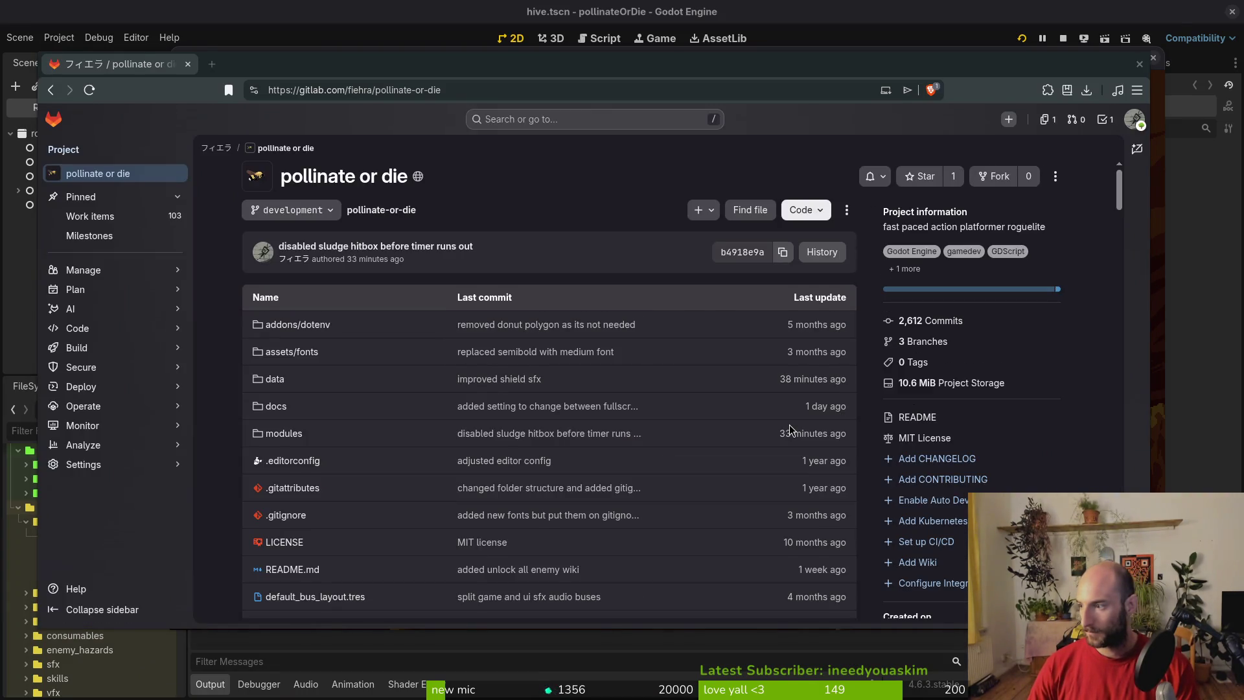
key(alt+Tab)
key(alt+Tab)
key(alt+Tab)
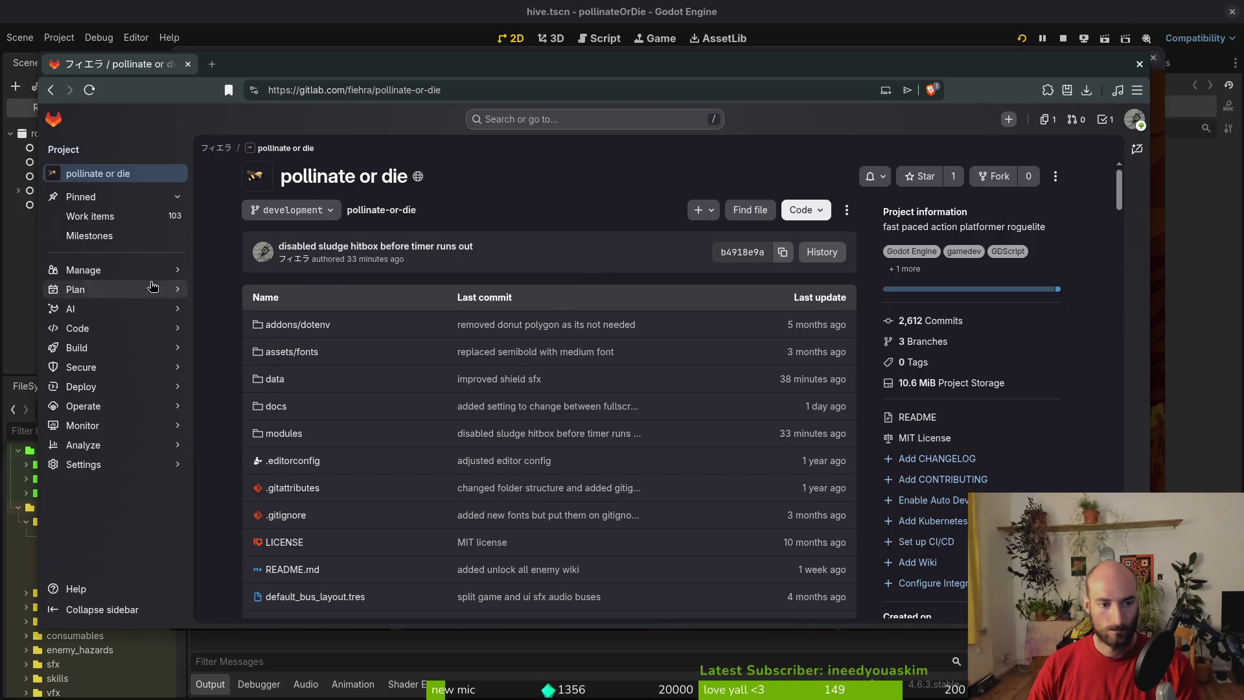
click(123, 216)
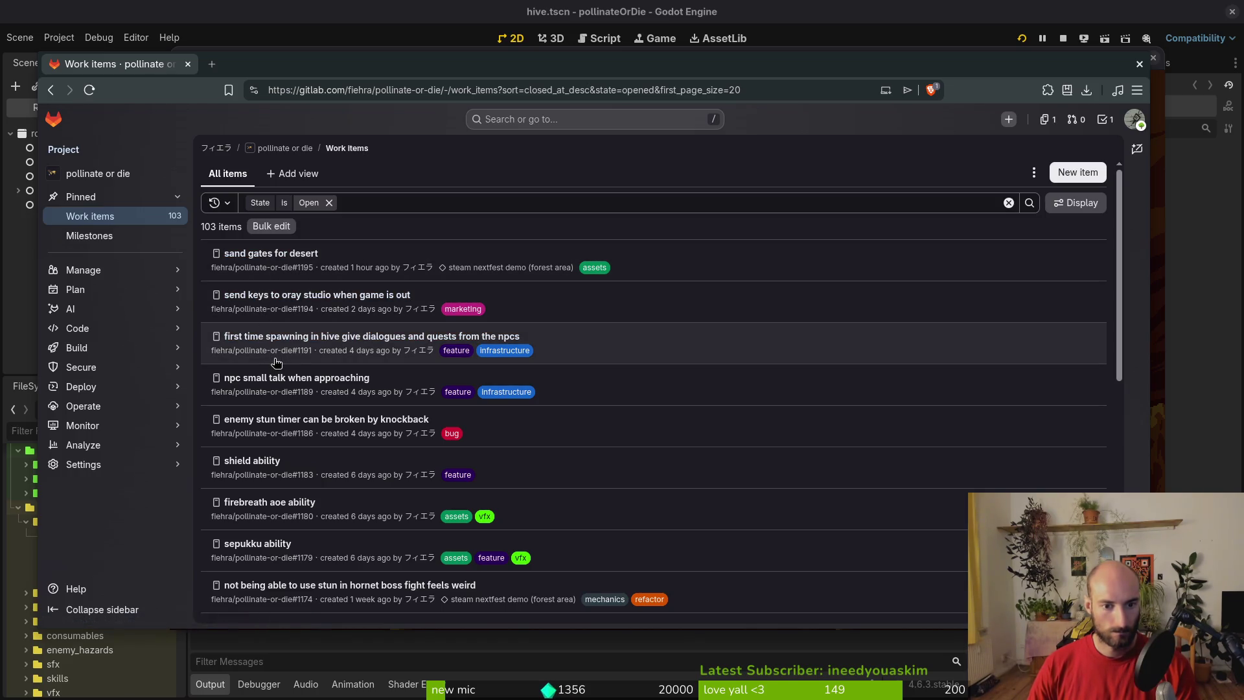
middle_click(251, 461)
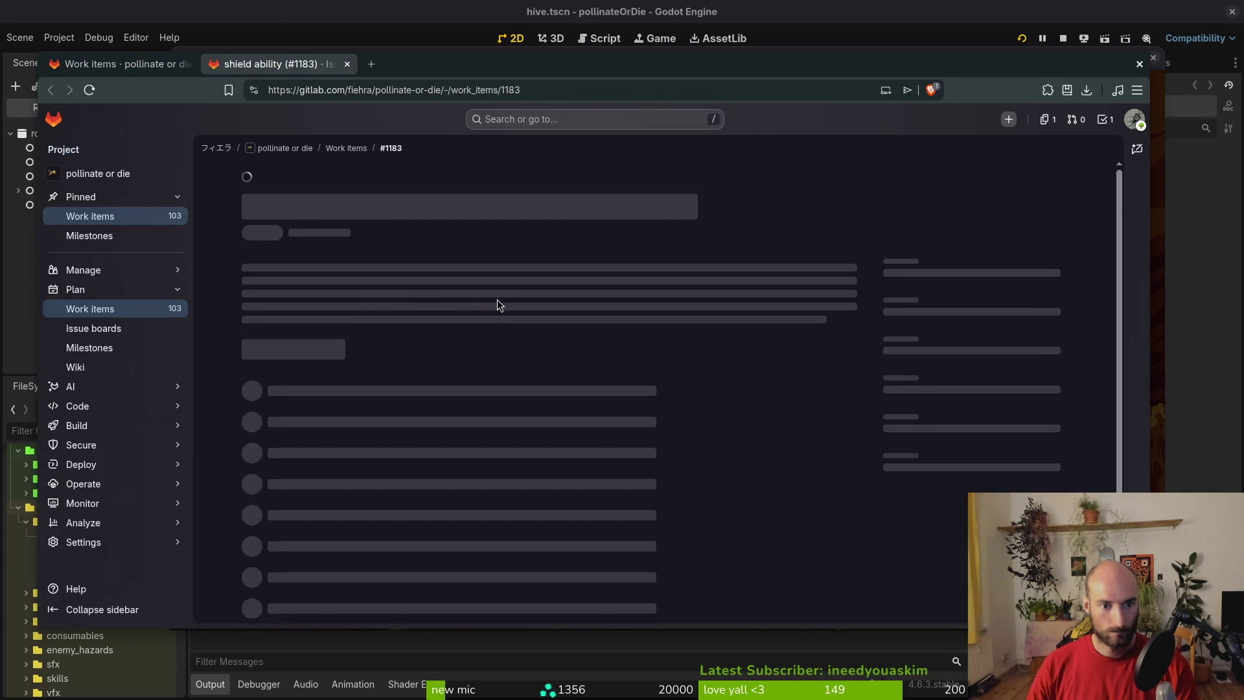
click(331, 586)
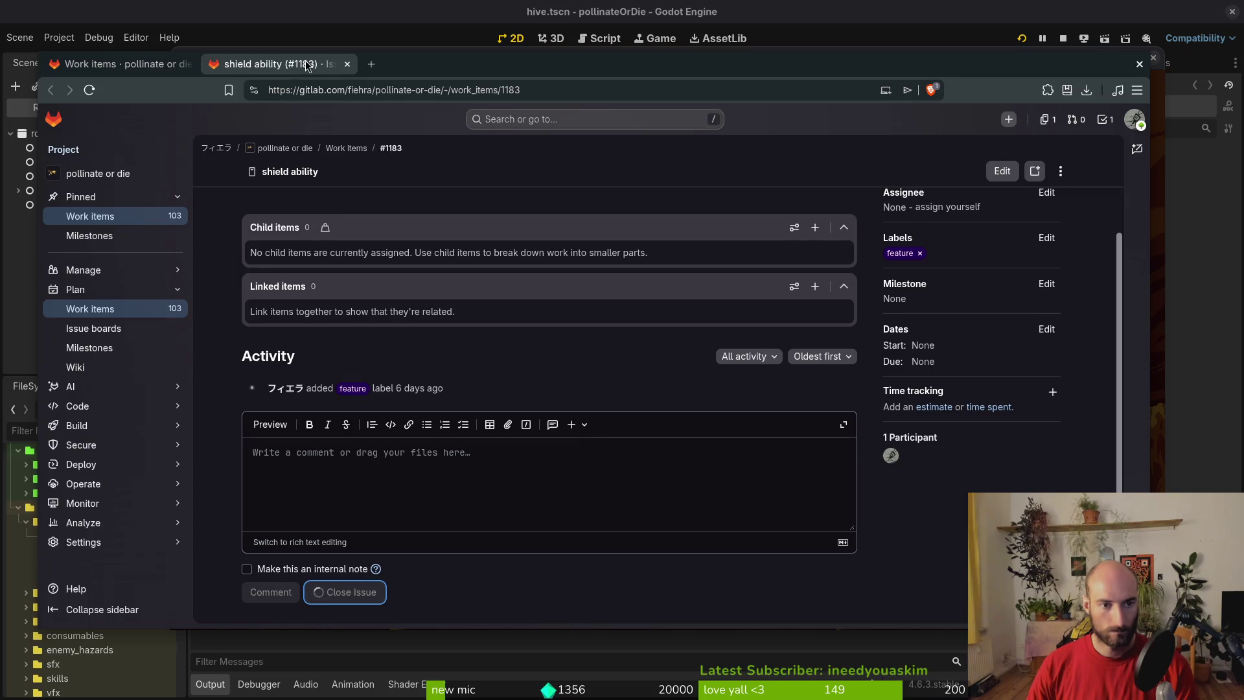
middle_click(308, 67)
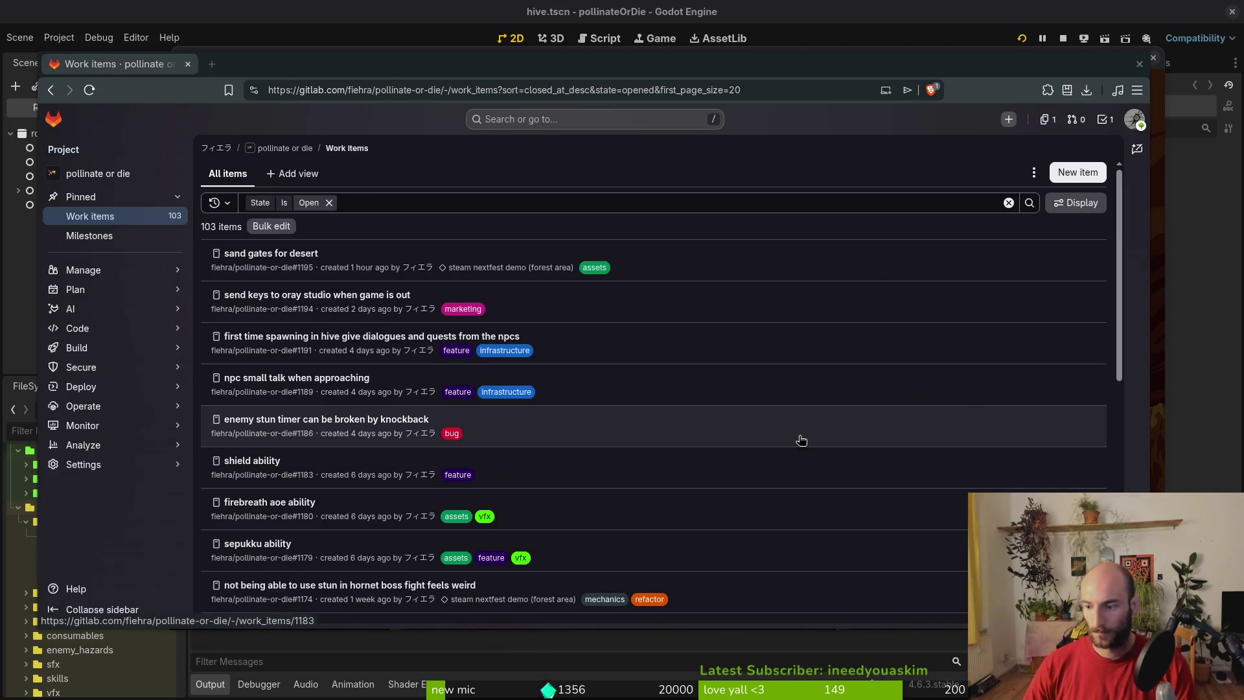
key(alt+Tab)
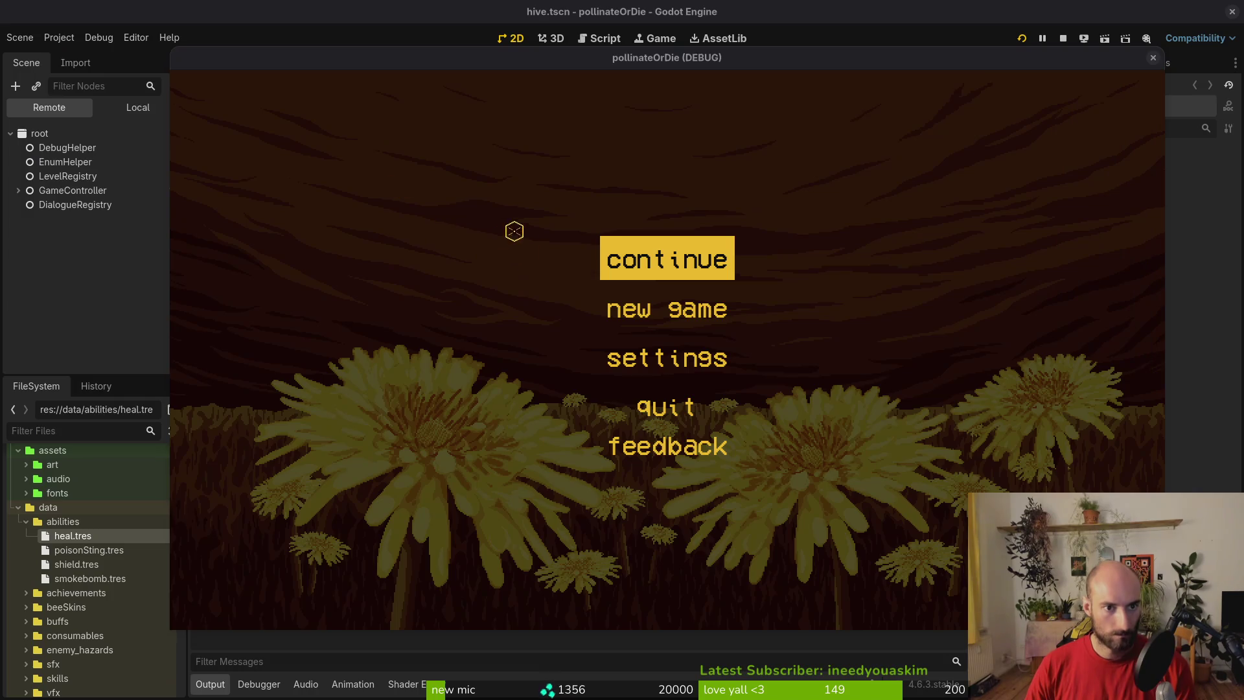
- Continue the saved run and load the P_spider level from the debug level select
click(651, 250)
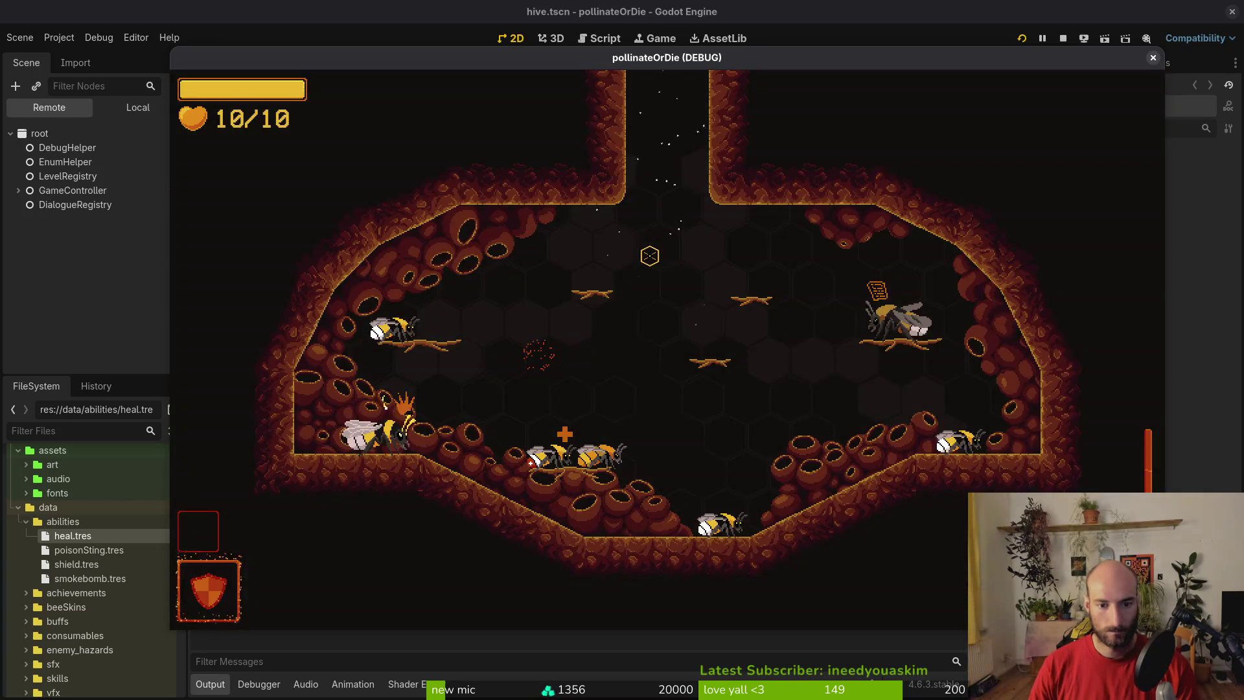
key(F1)
key(Up)
key(Return)
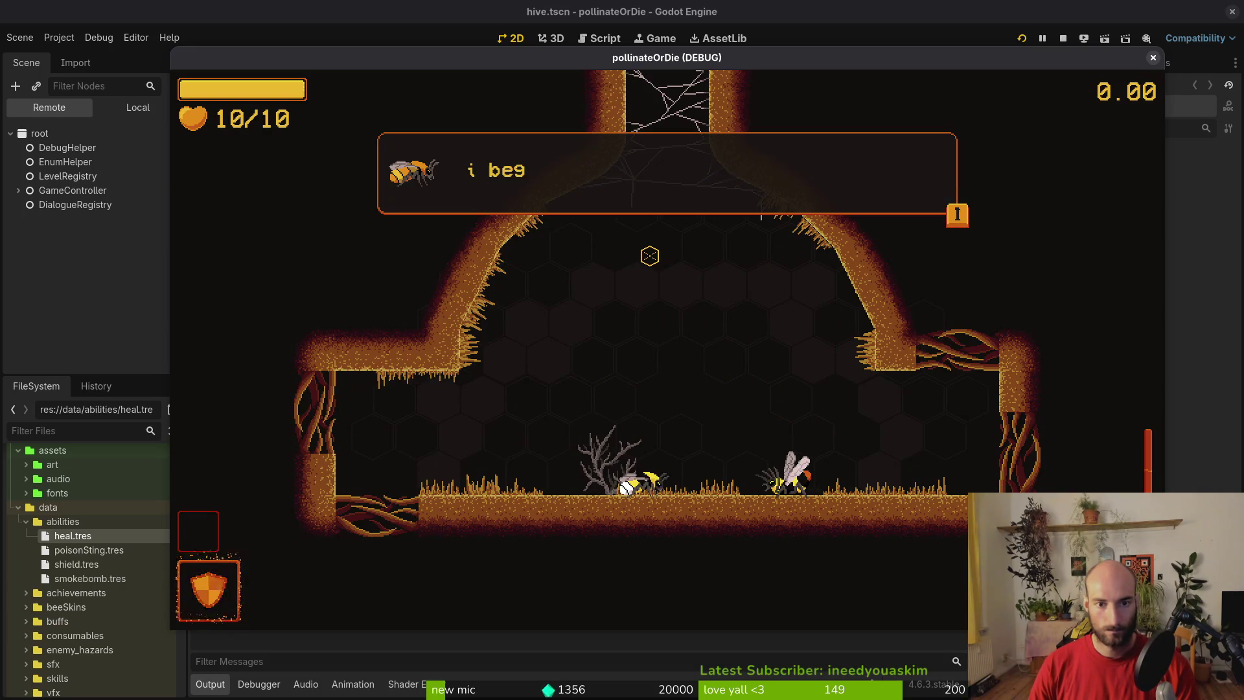
- Fly the bee up the P_spider web tunnel, activating the shield, and exit to the desert level
key(w)
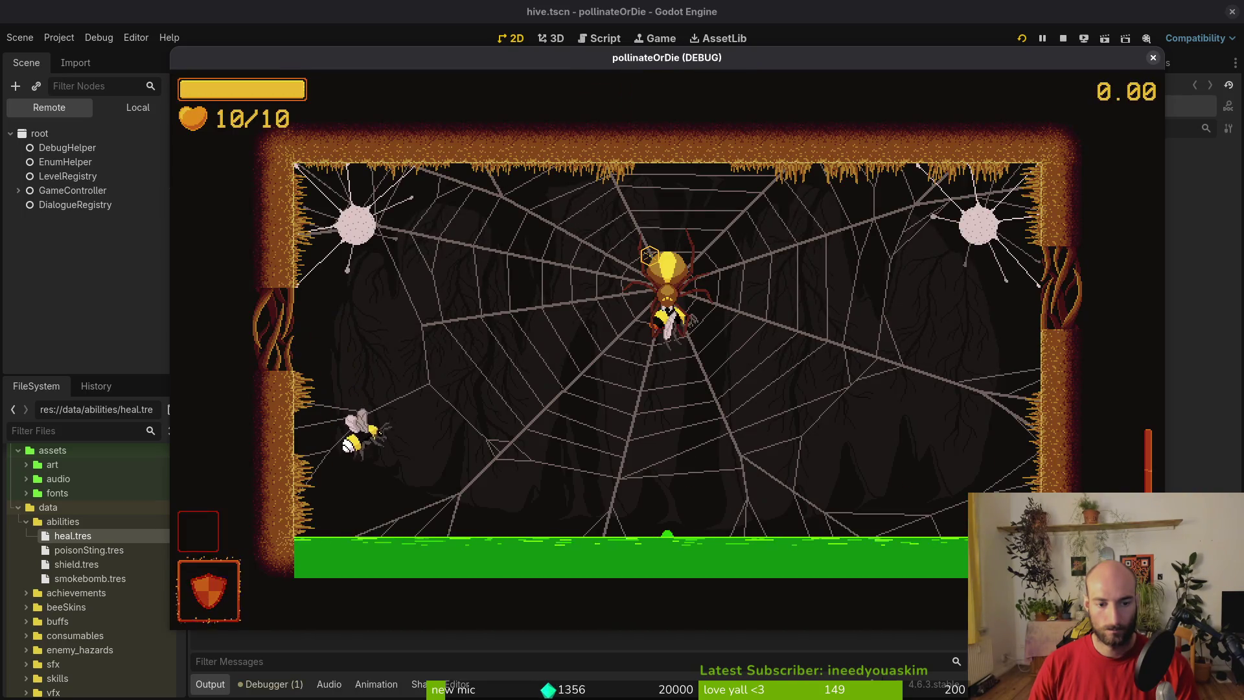
key(w)
key(e)
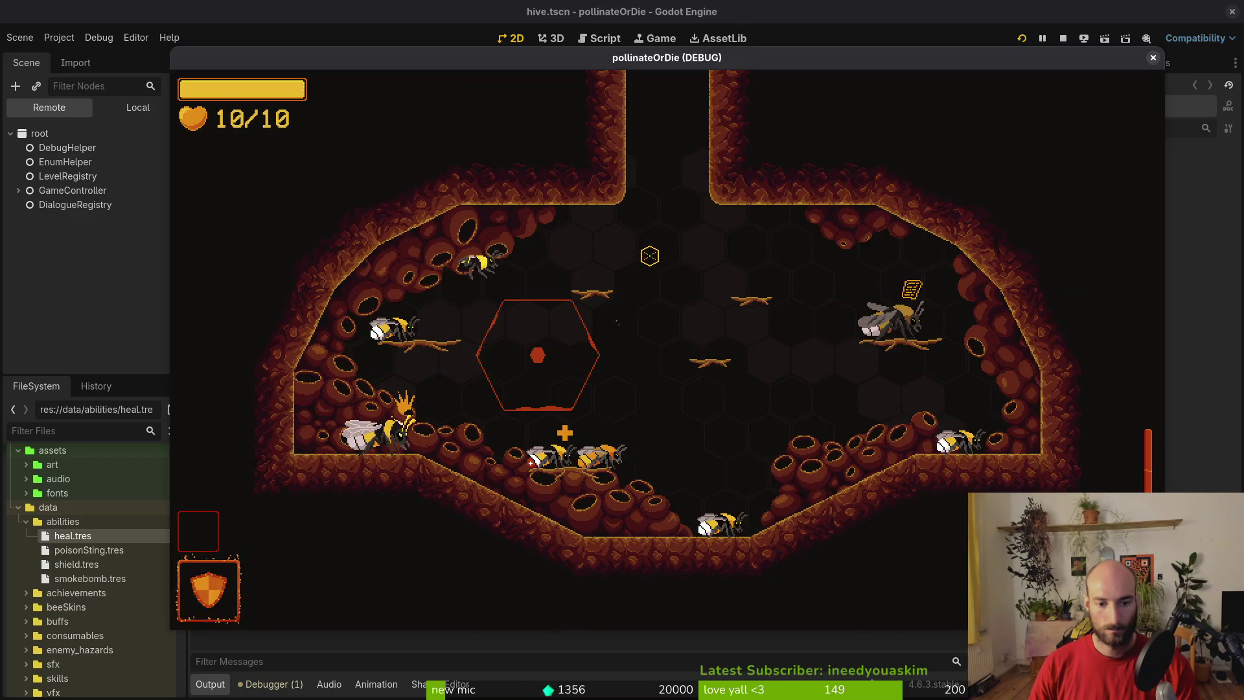
key(d)
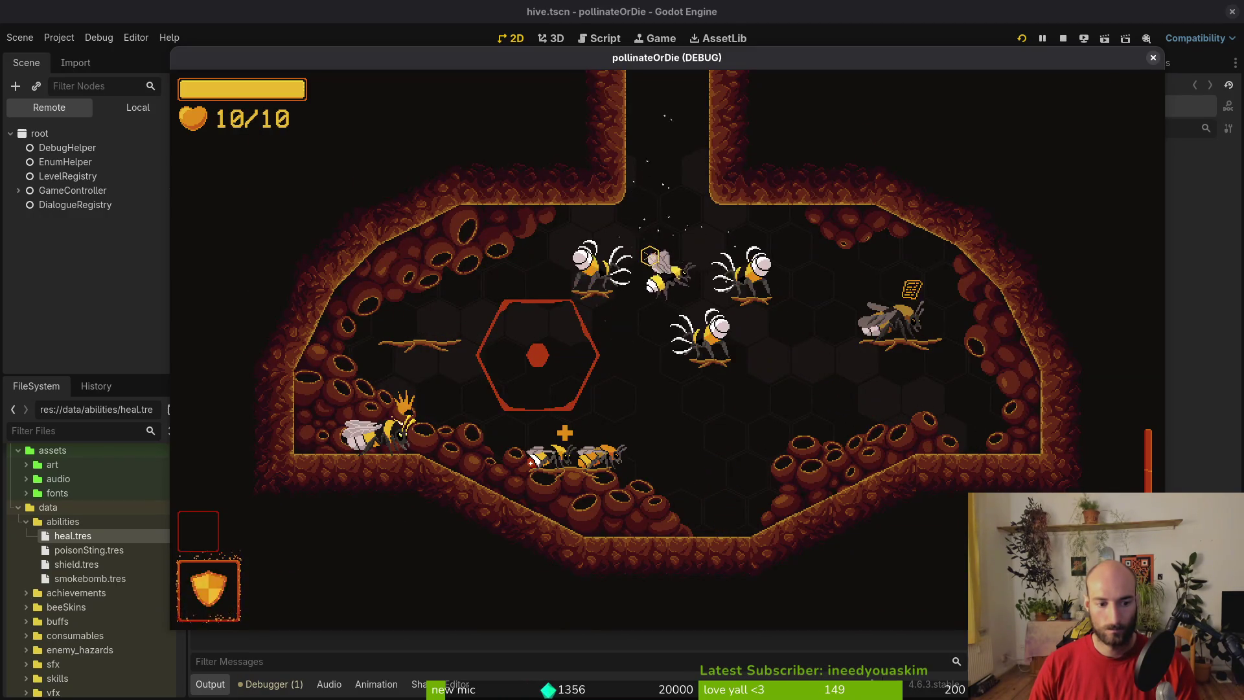
key(w)
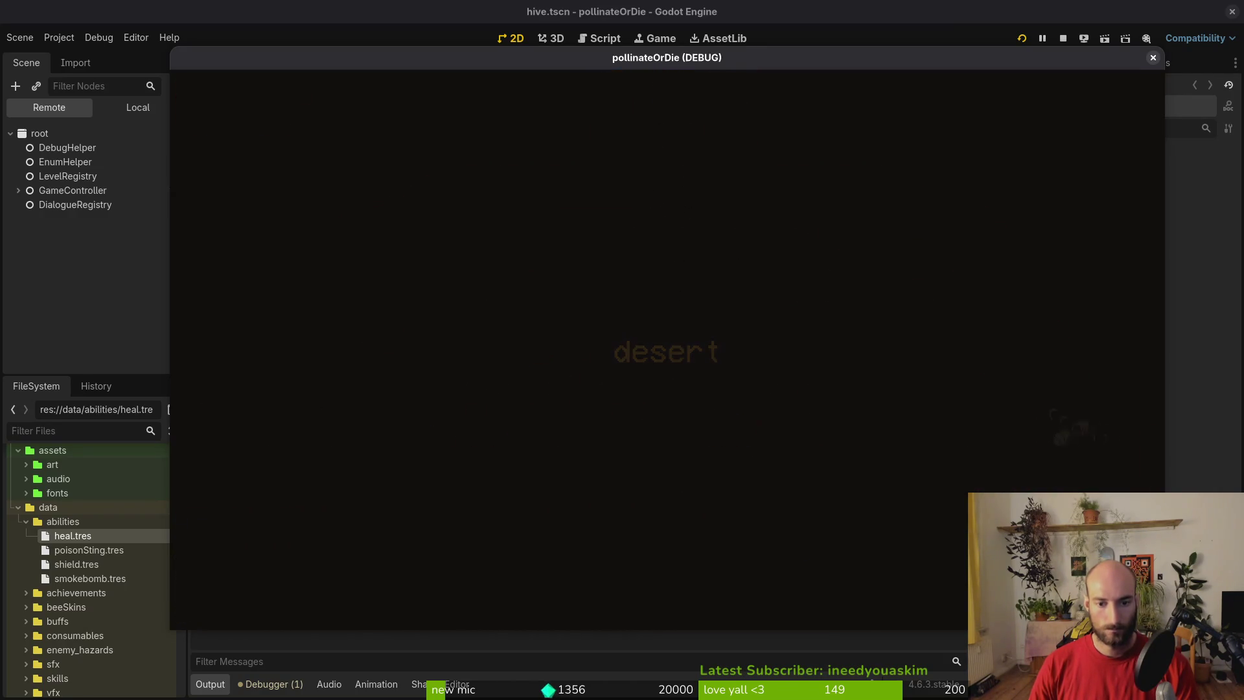
- Fly the bee through the desert level's rooms, fighting enemies, and leave through the right exit into the hive
key(s)
key(d)
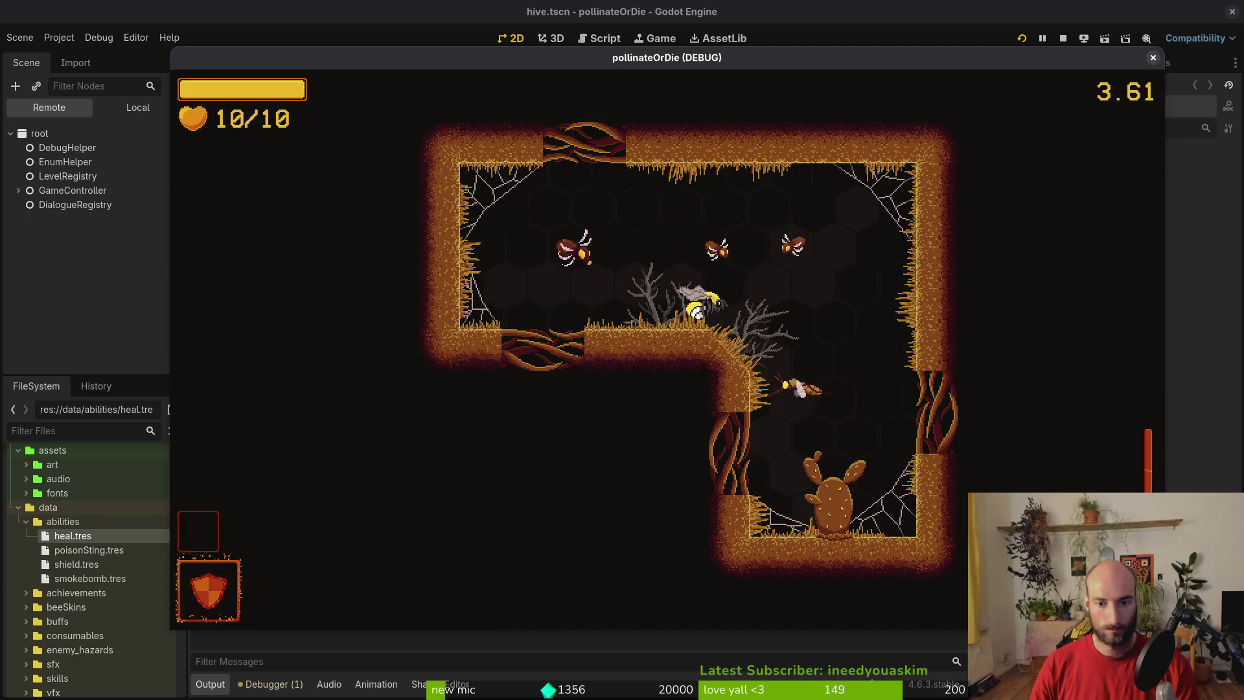
key(a)
key(d)
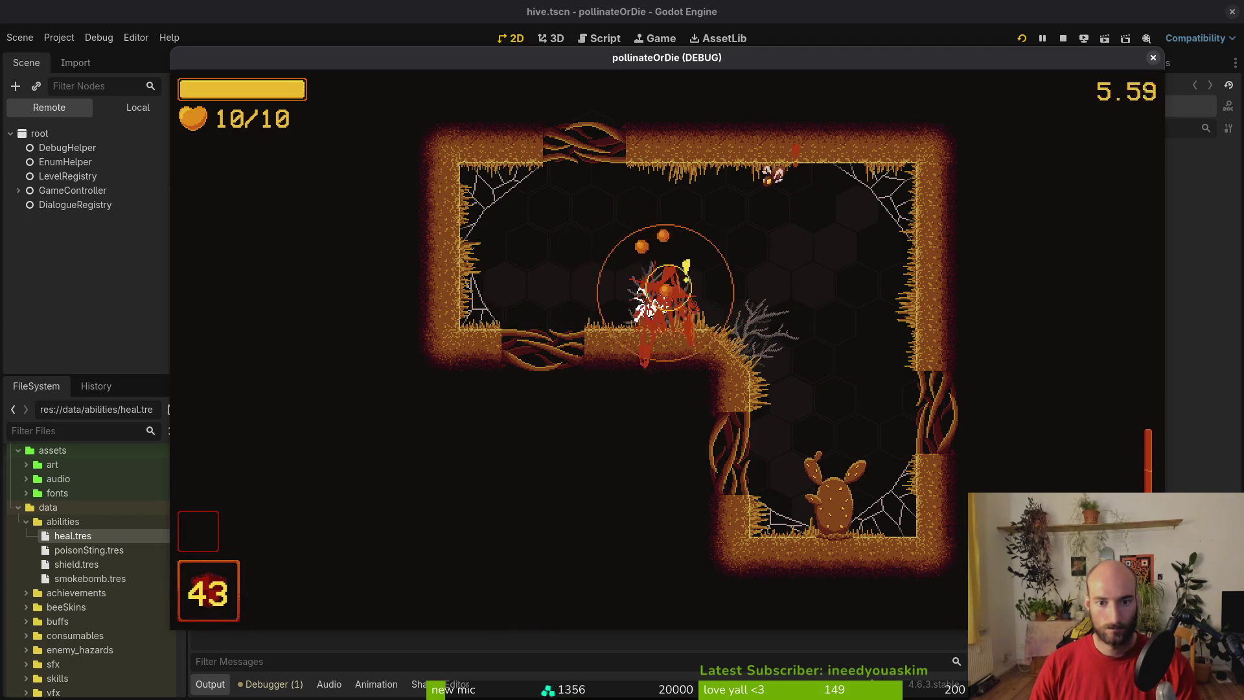
key(d)
key(s)
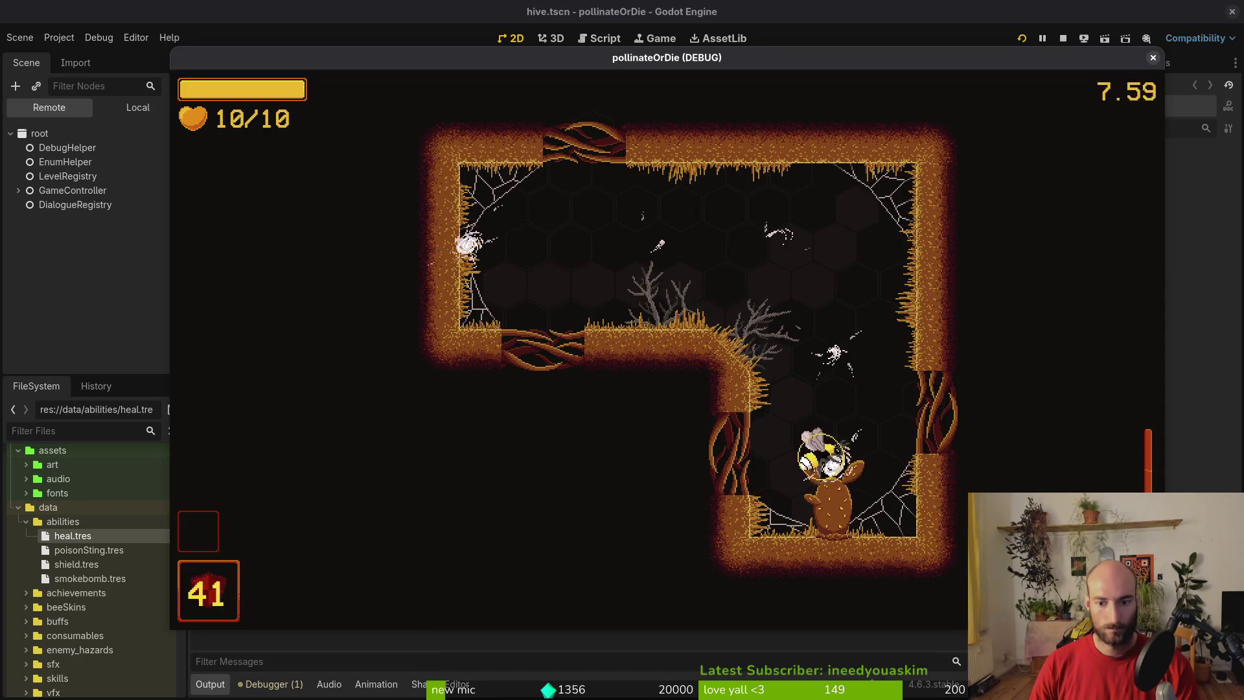
key(w)
key(a)
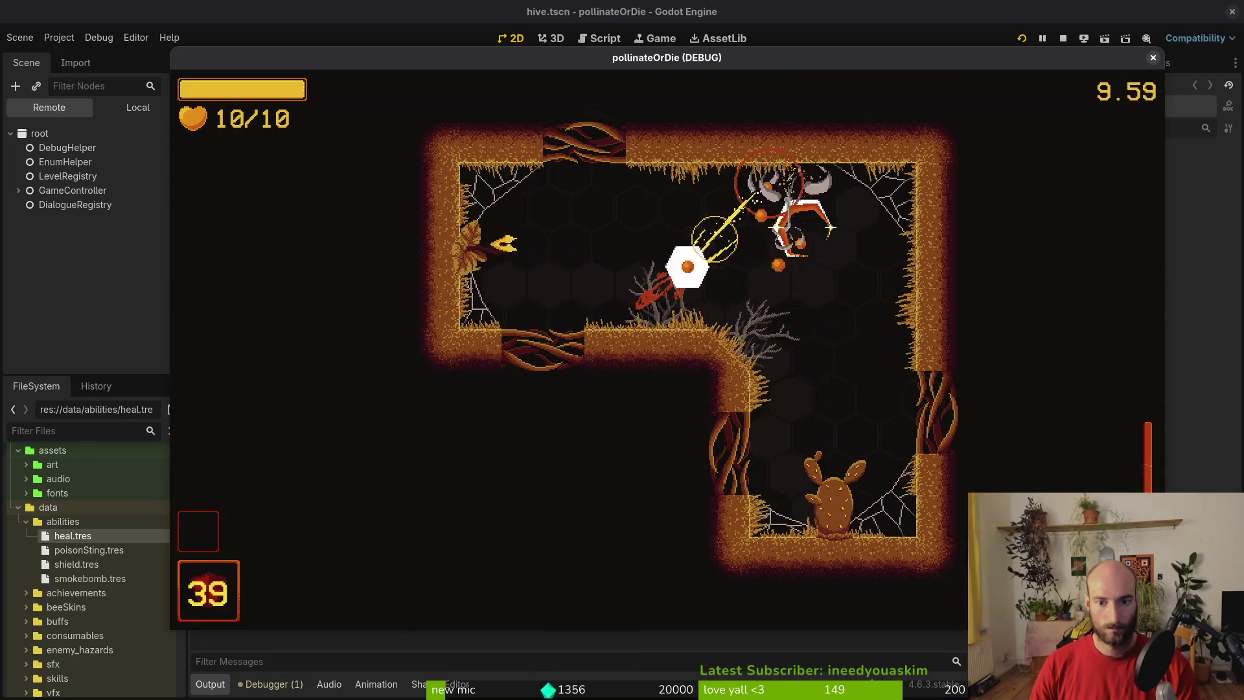
key(w)
key(d)
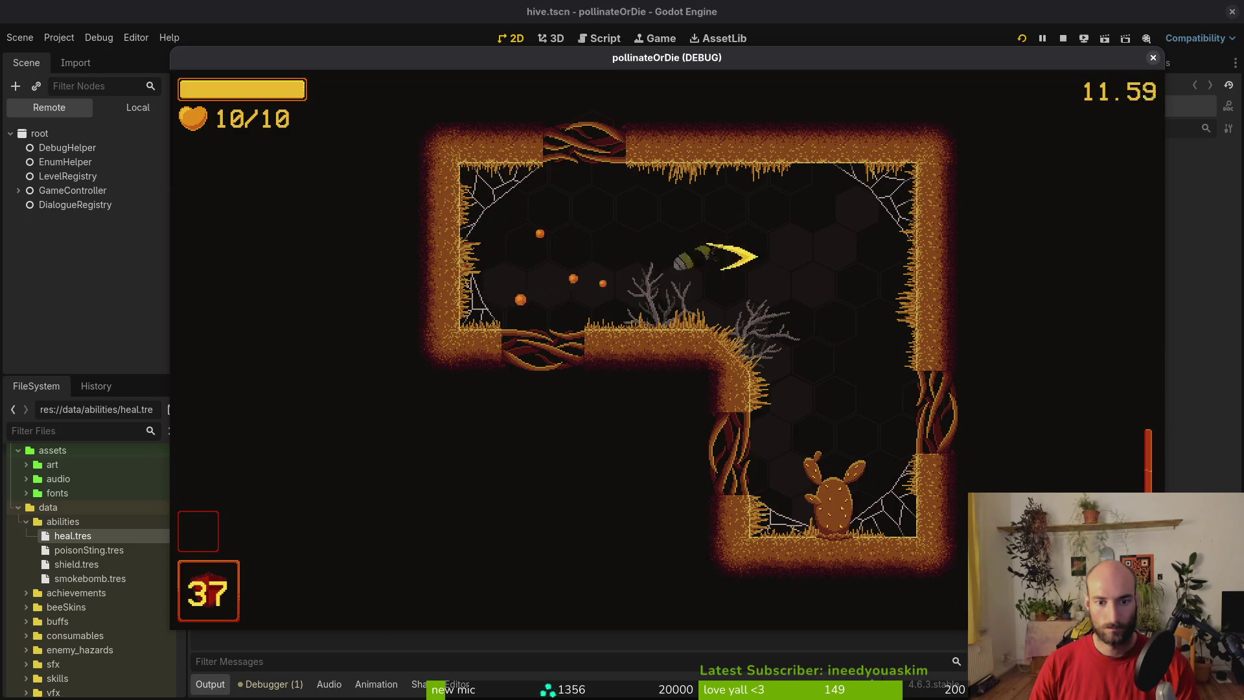
key(s)
key(d)
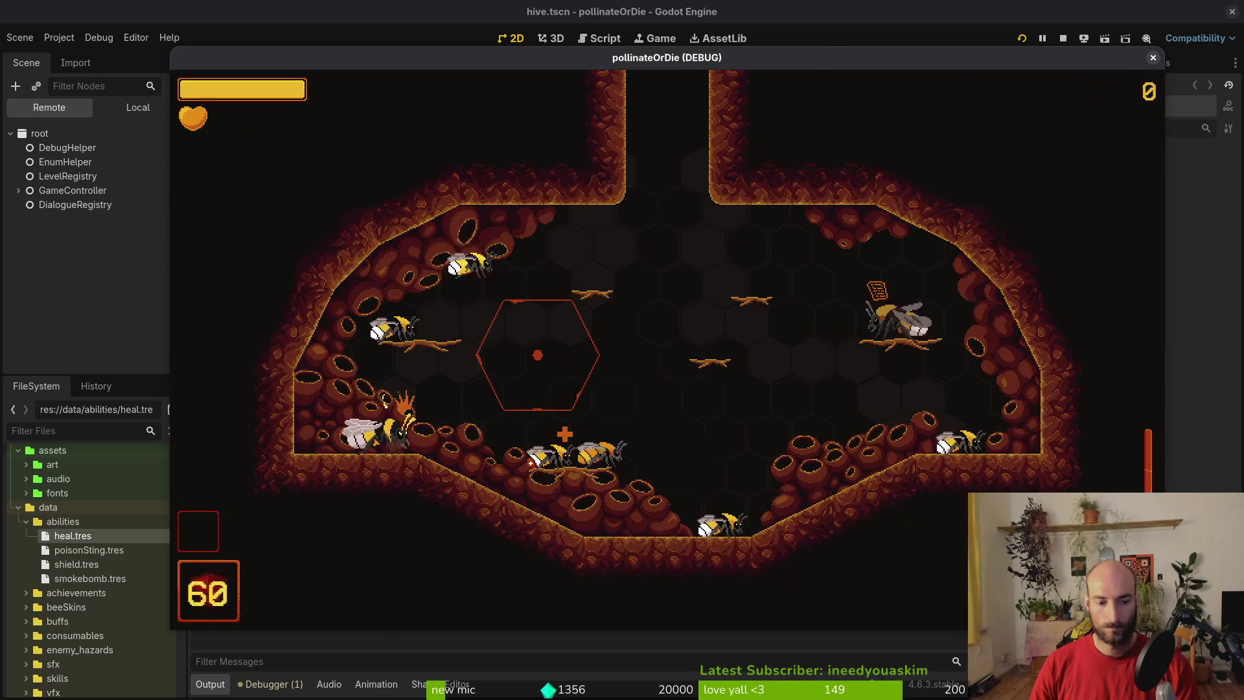
- Raise the shield bubble around the bee on the hive floor, then pause the game
key(s)
key(d)
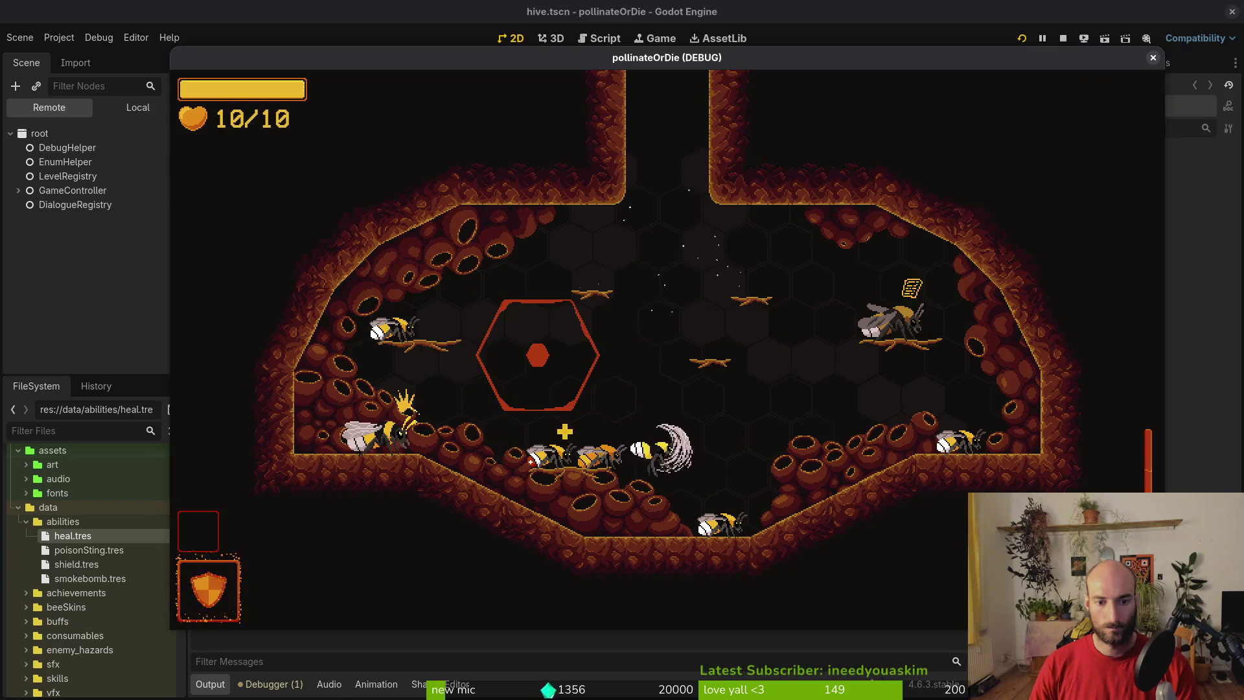
key(space)
key(w)
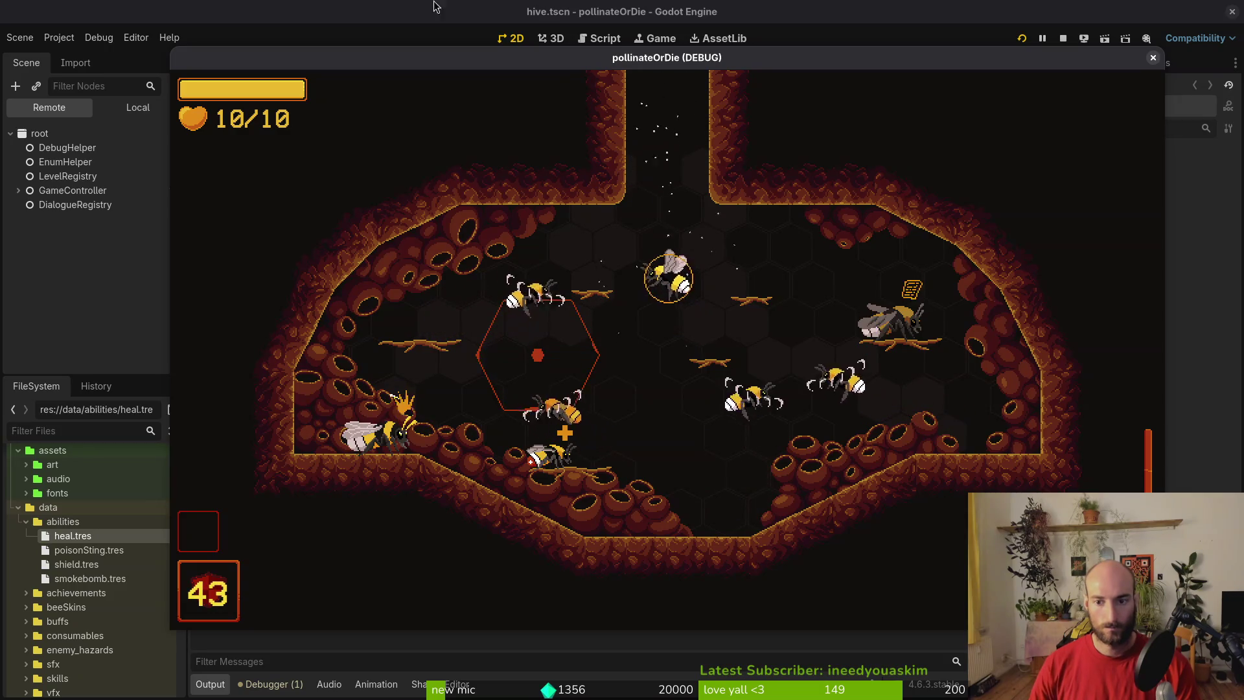
key(Escape)
- Look through the game's settings panel, checking the controls and accessibility options
key(w)
key(s)
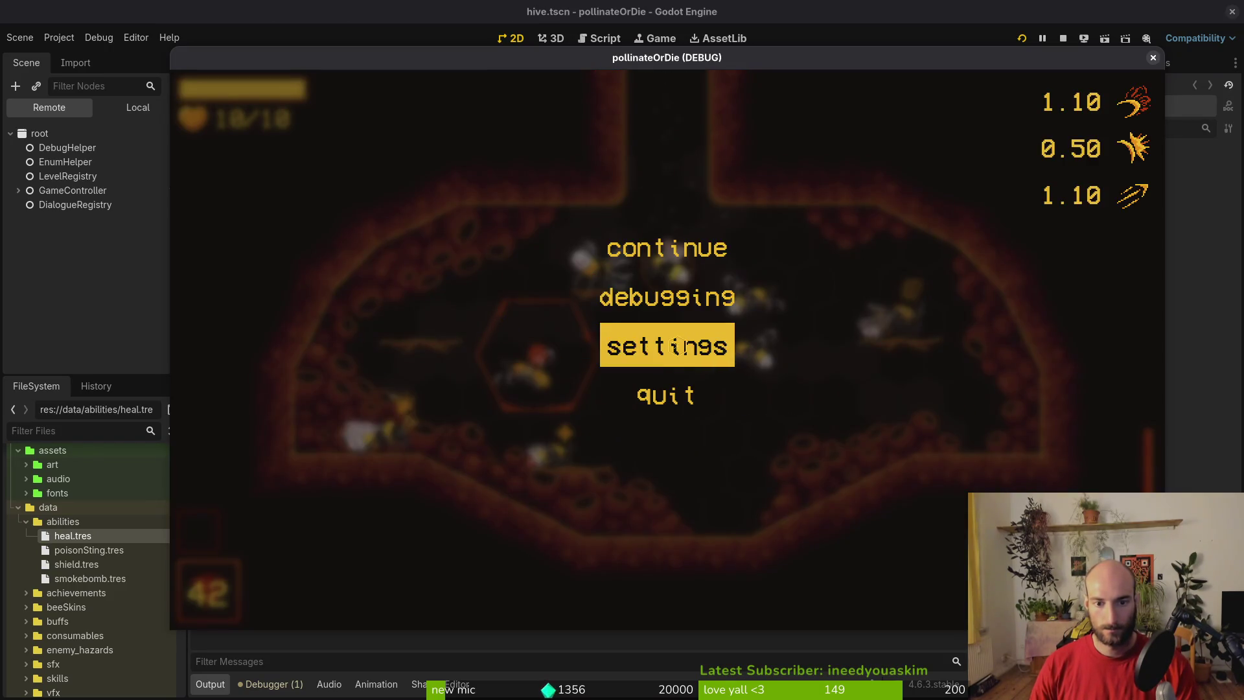
key(Return)
click(713, 152)
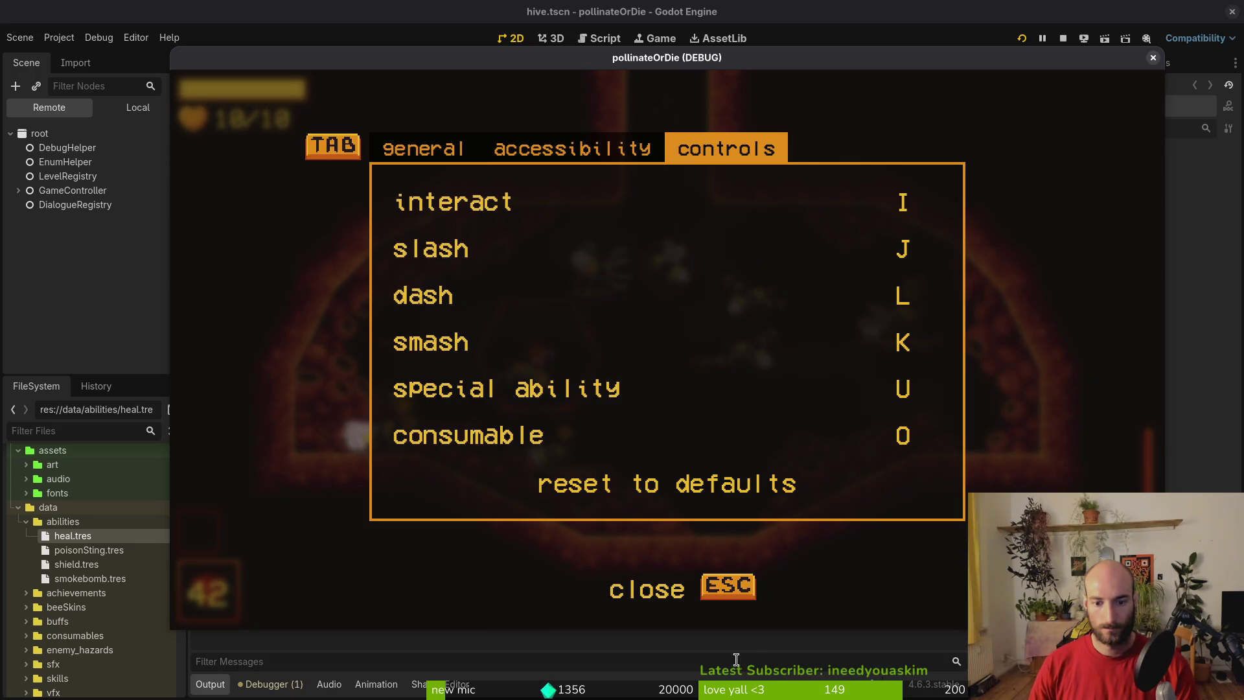
click(661, 589)
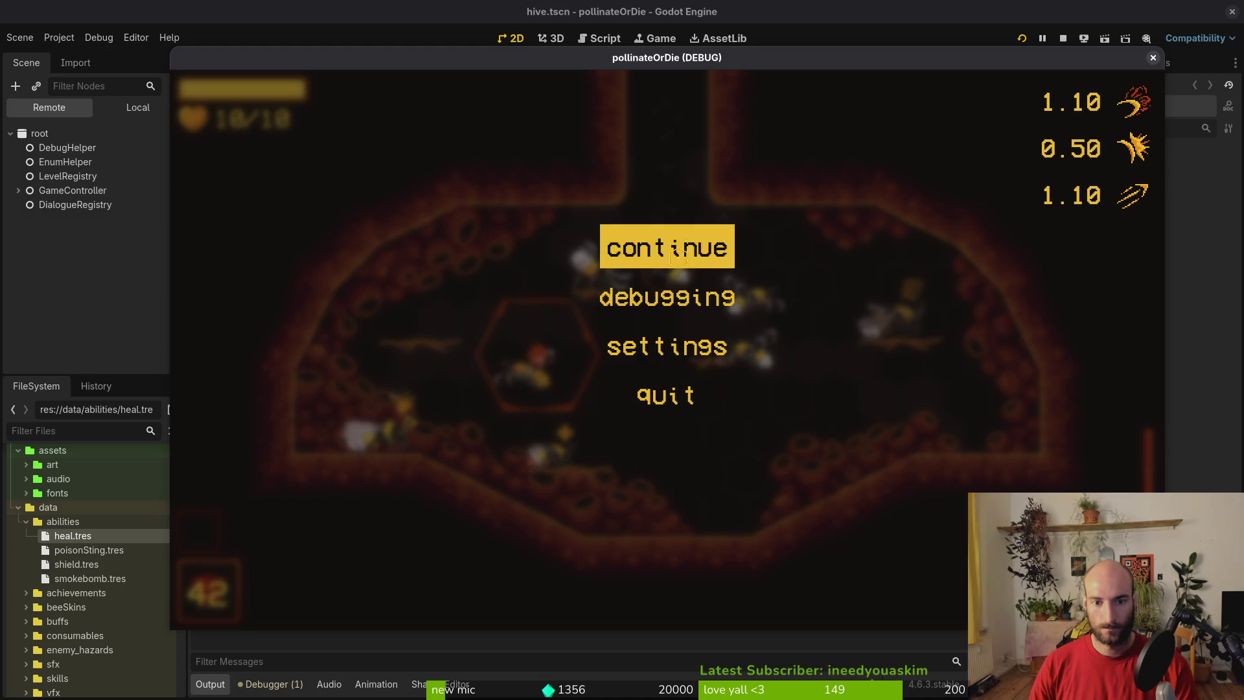
click(668, 339)
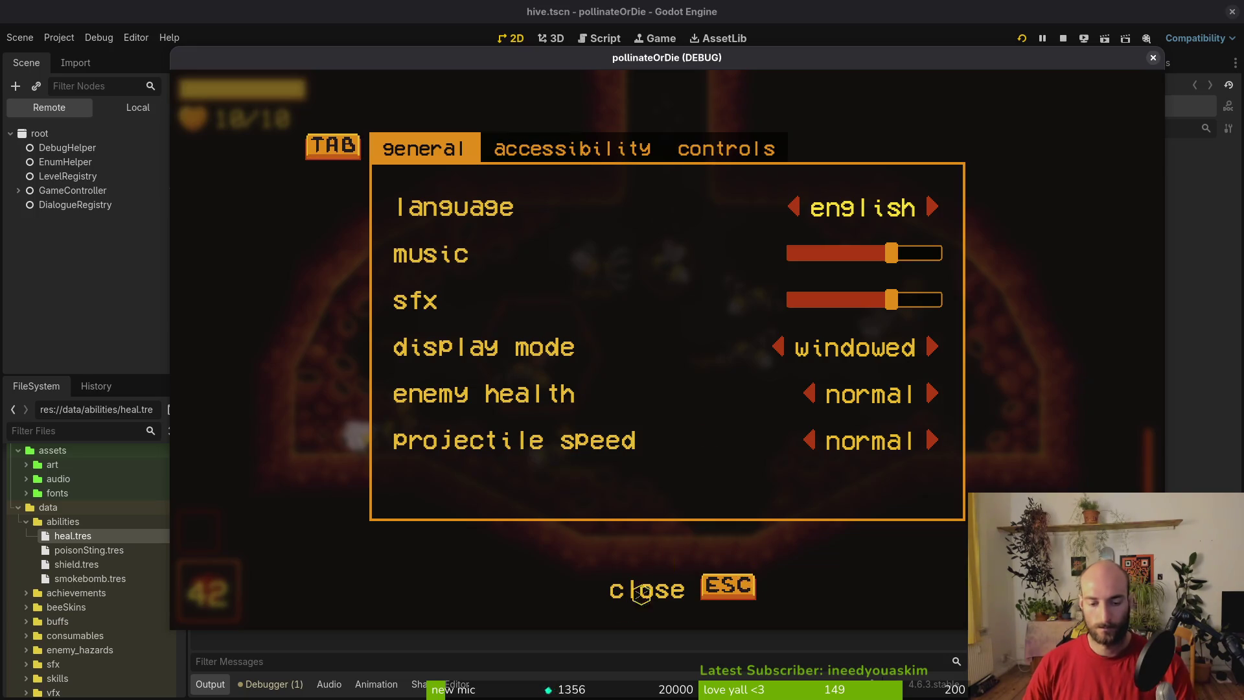
click(706, 148)
click(583, 148)
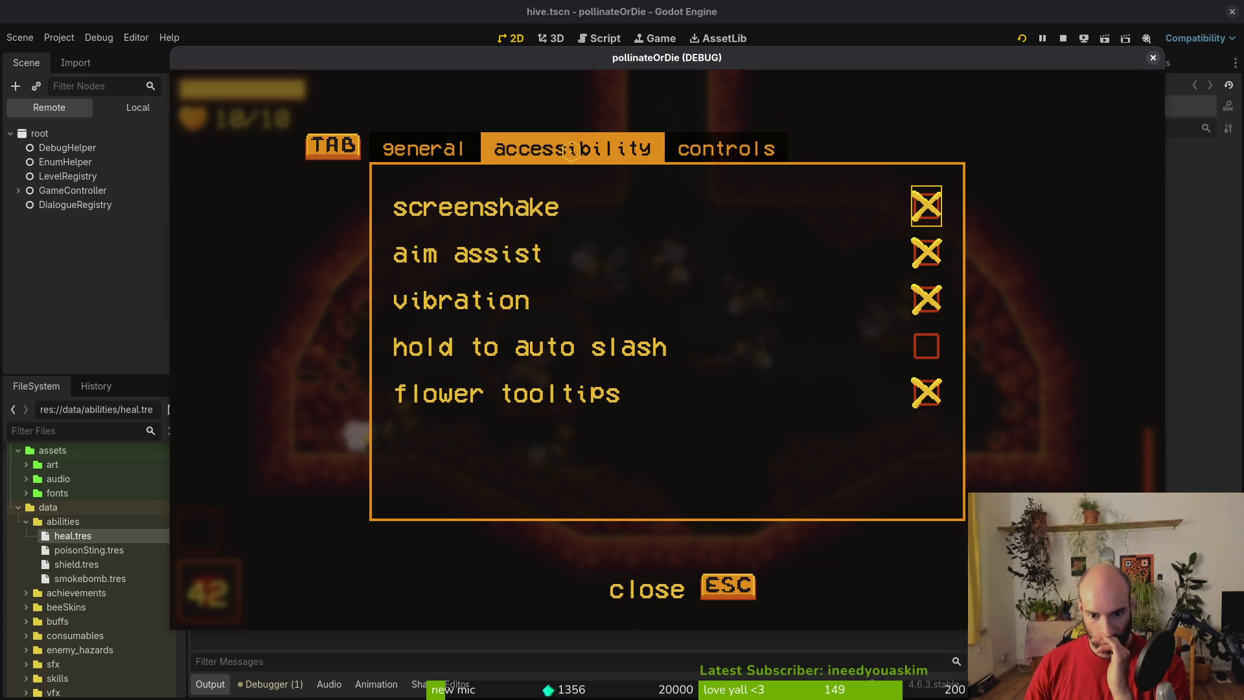
click(662, 610)
- Choose quit to main menu in the pause menu and confirm, stopping the running game
key(Up)
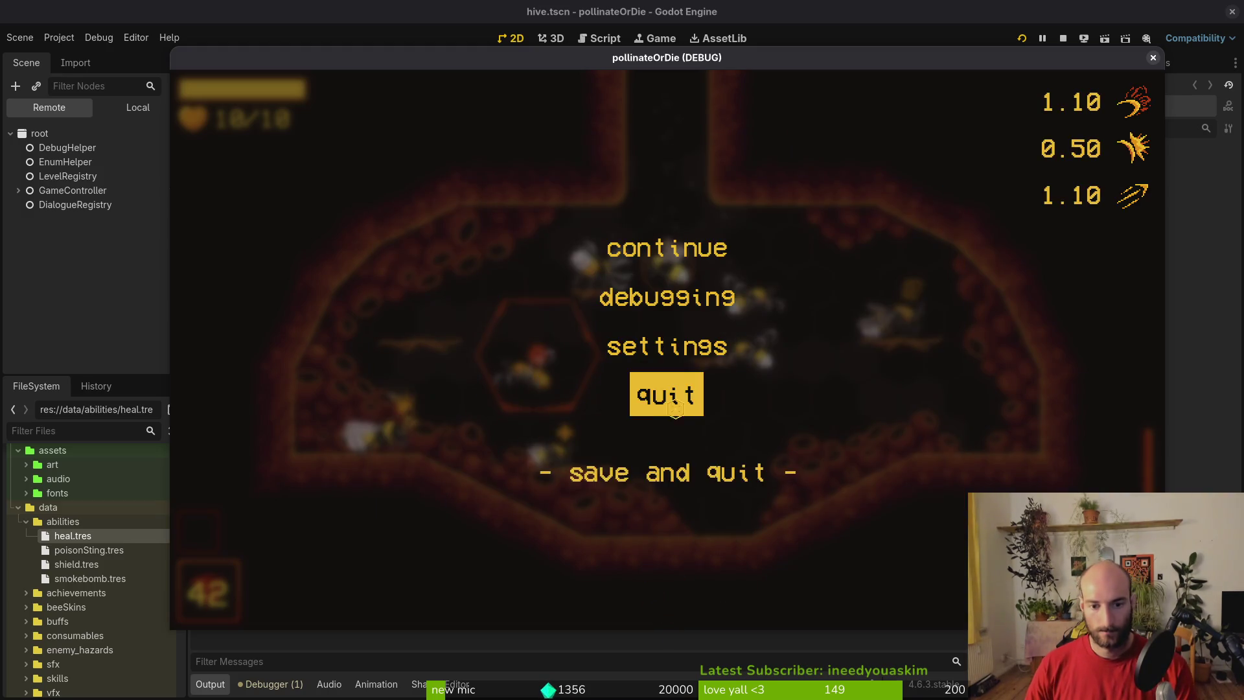
key(Return)
click(596, 387)
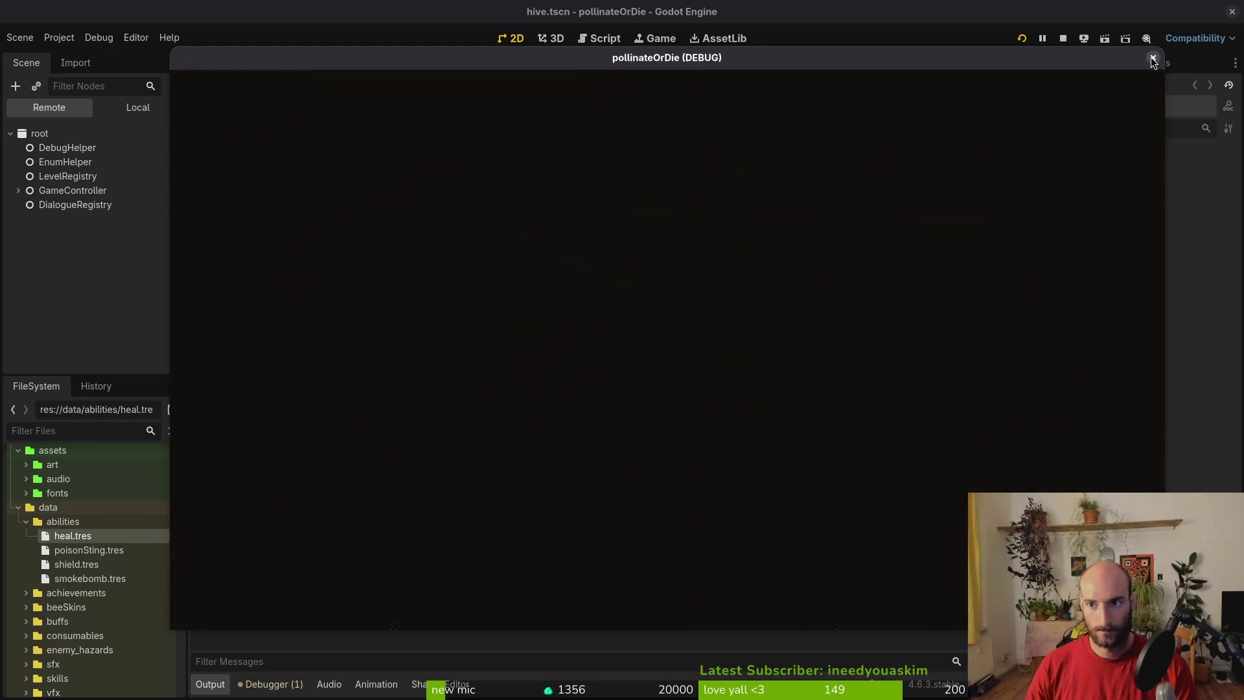
- Quick-open the close_button_hint.tscn scene by searching 'closebutt'
key(shift+alt+o)
text(closebutt)
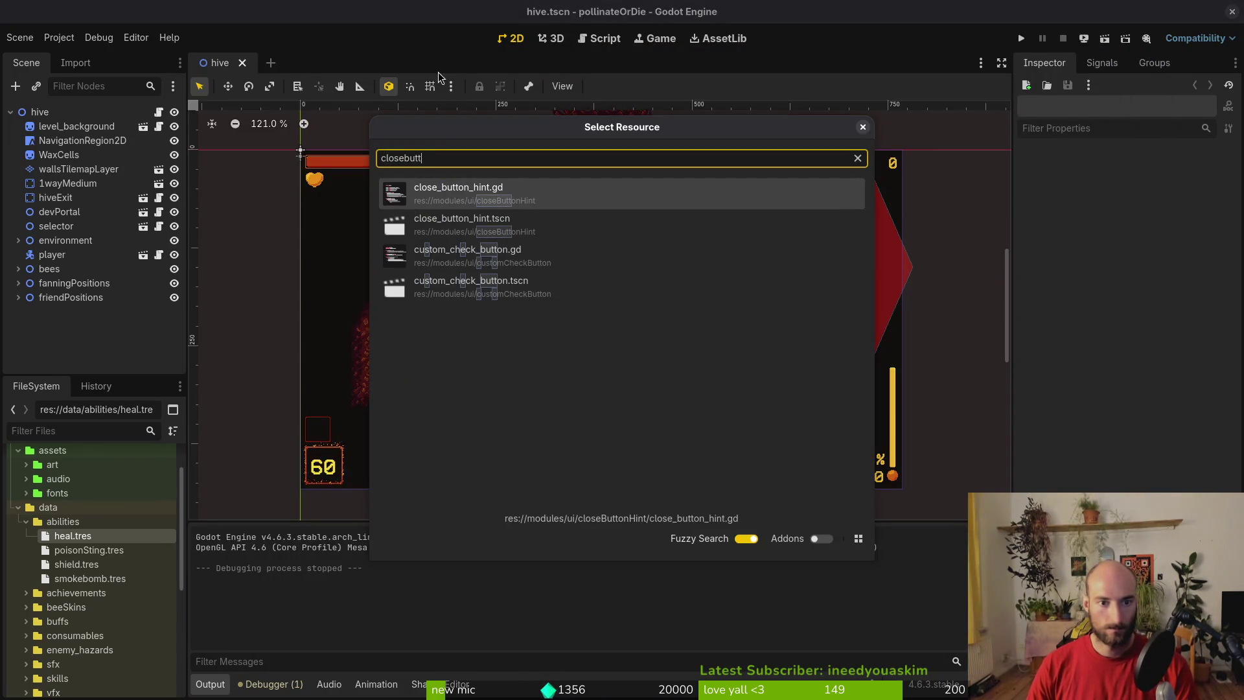
key(Down)
key(Return)
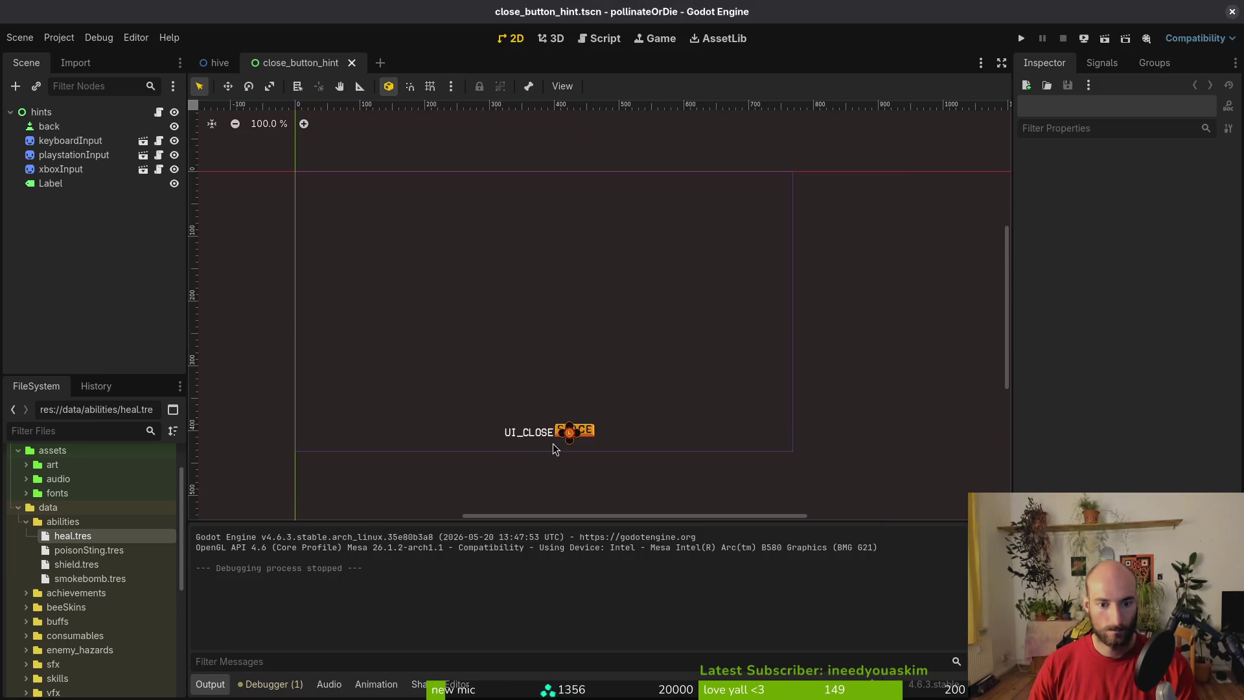
- Inspect the back button and Label nodes, then recentre the UI_CLOSE hint on the canvas
click(49, 127)
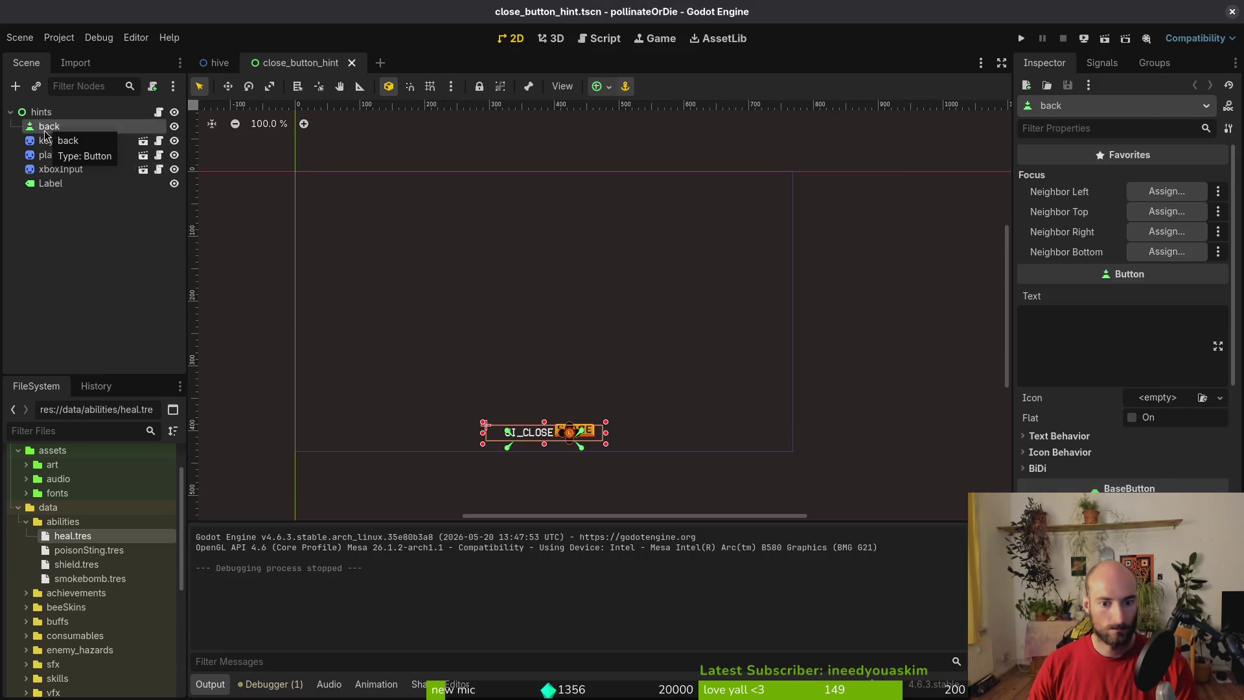
click(50, 183)
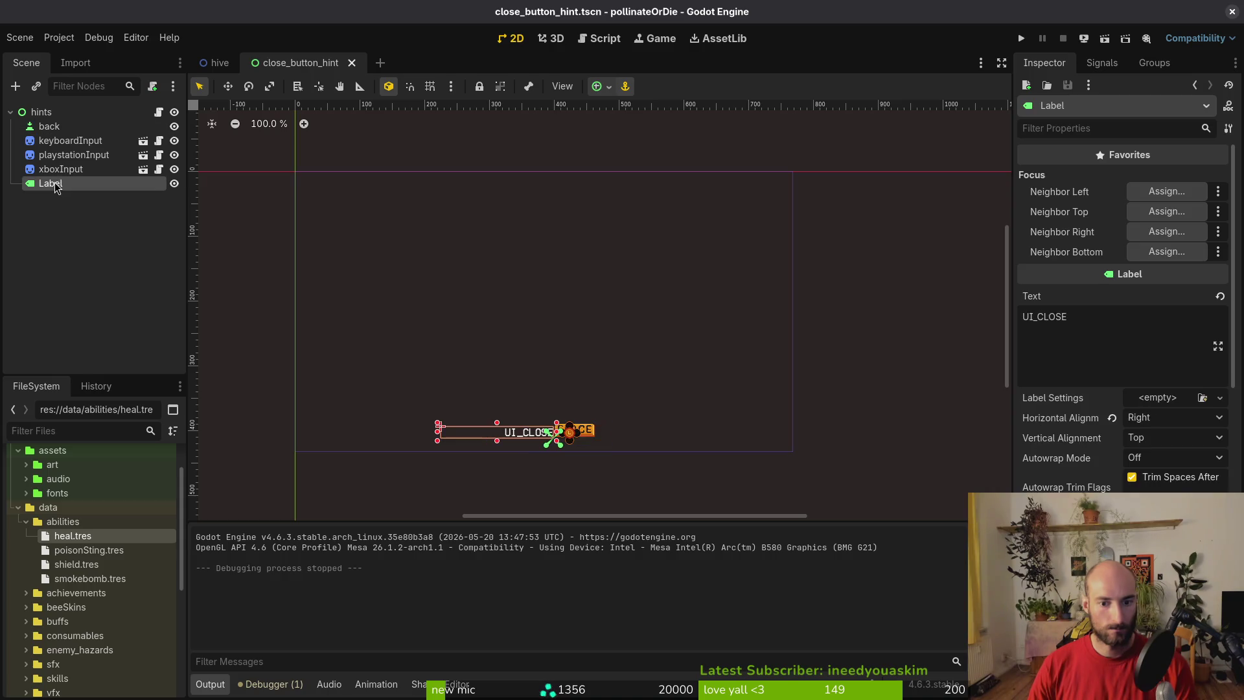
click(45, 126)
scroll(490, 403, up, 4)
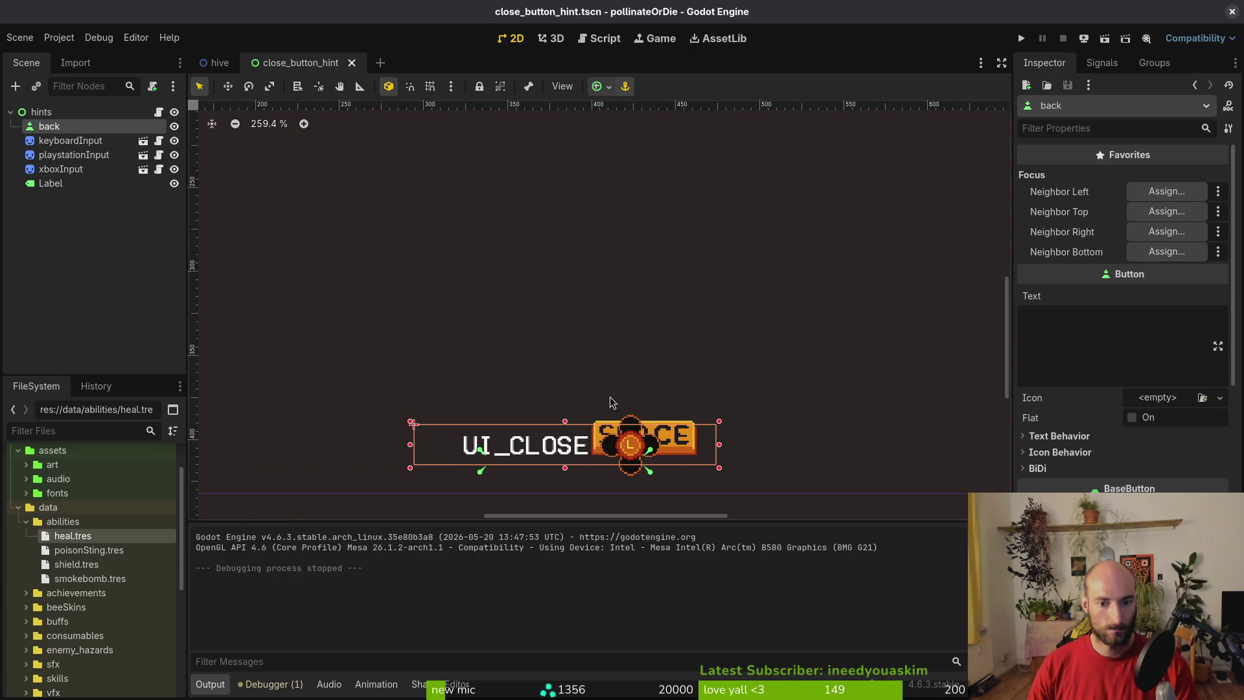
click(598, 364)
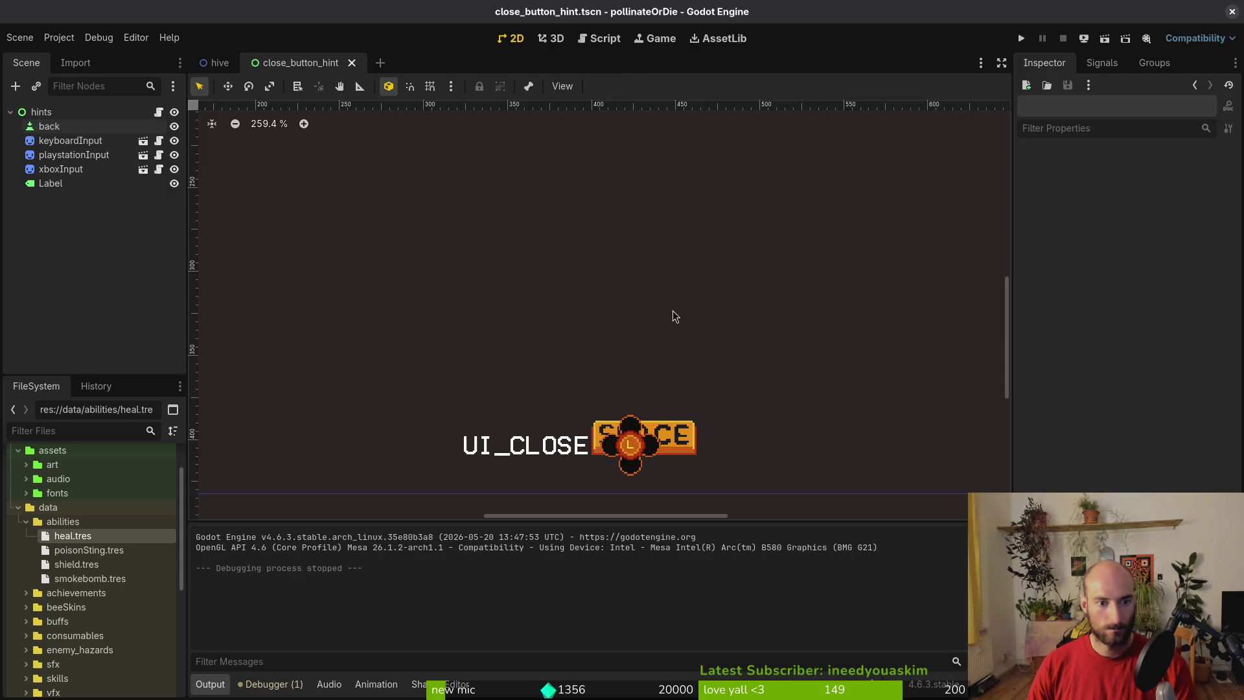
scroll(627, 285, down, 3)
drag(589, 362, 608, 397)
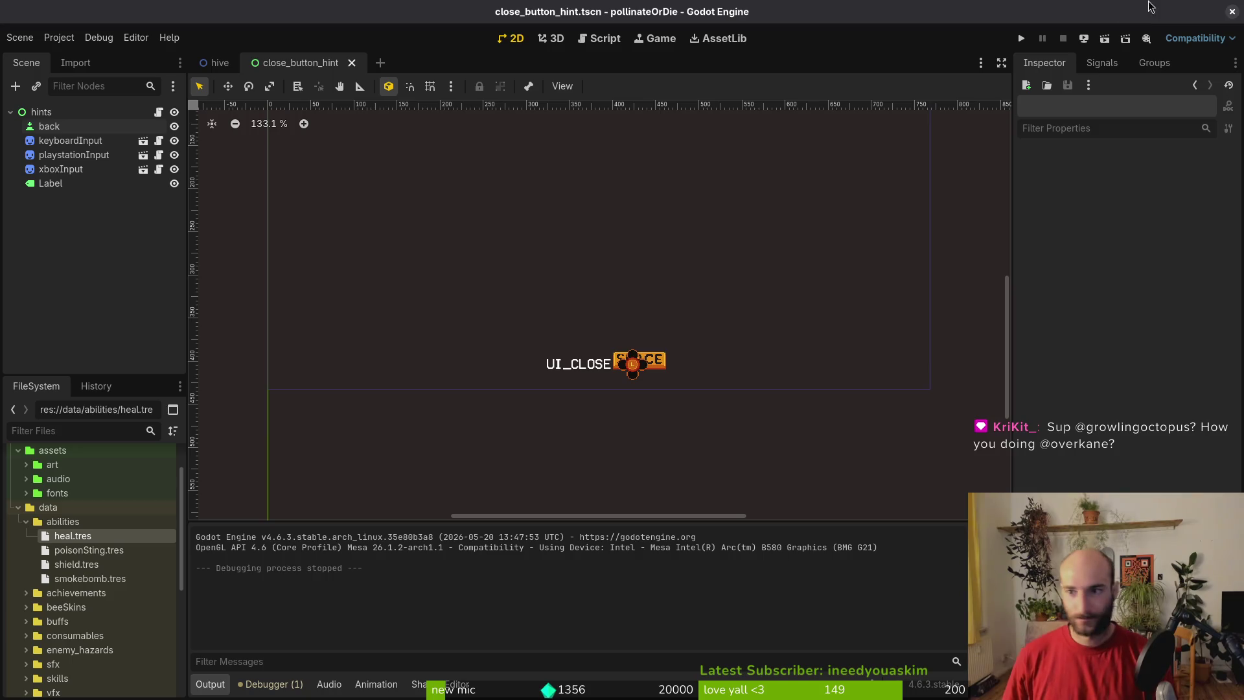
- Close the Godot editor, then save and quit player.gd in Vim with :wq
click(1231, 12)
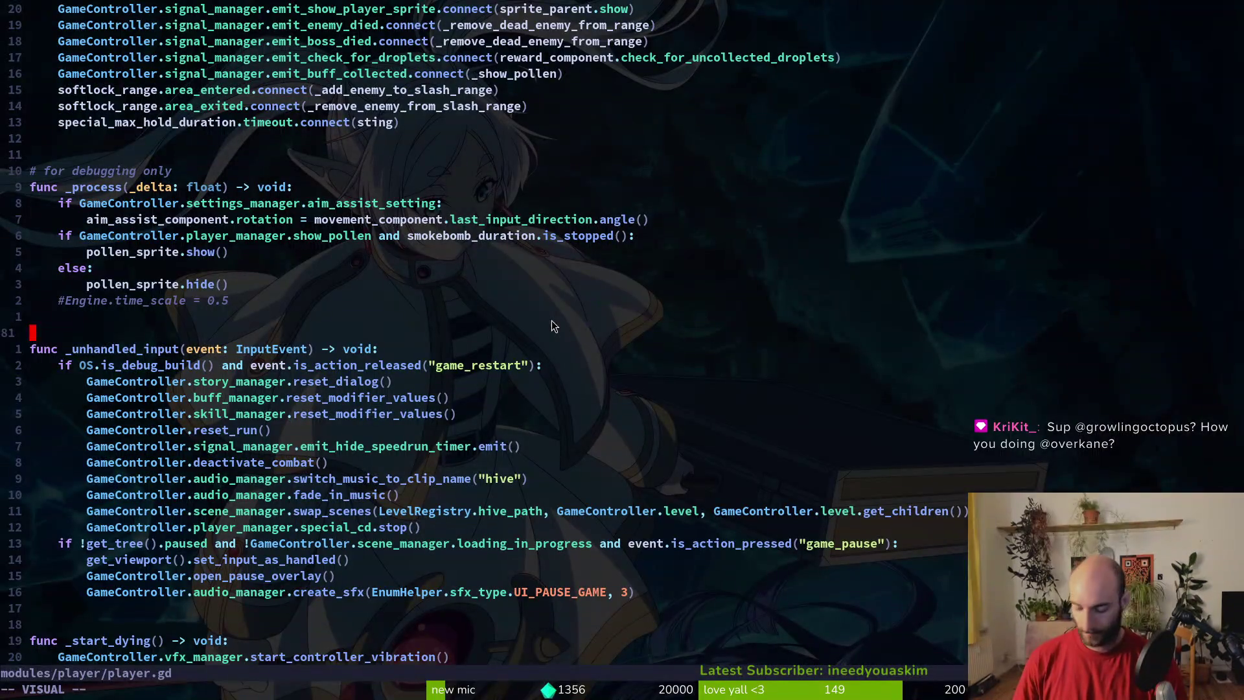
key(Escape)
key(Escape)
text(:wq)
key(Return)
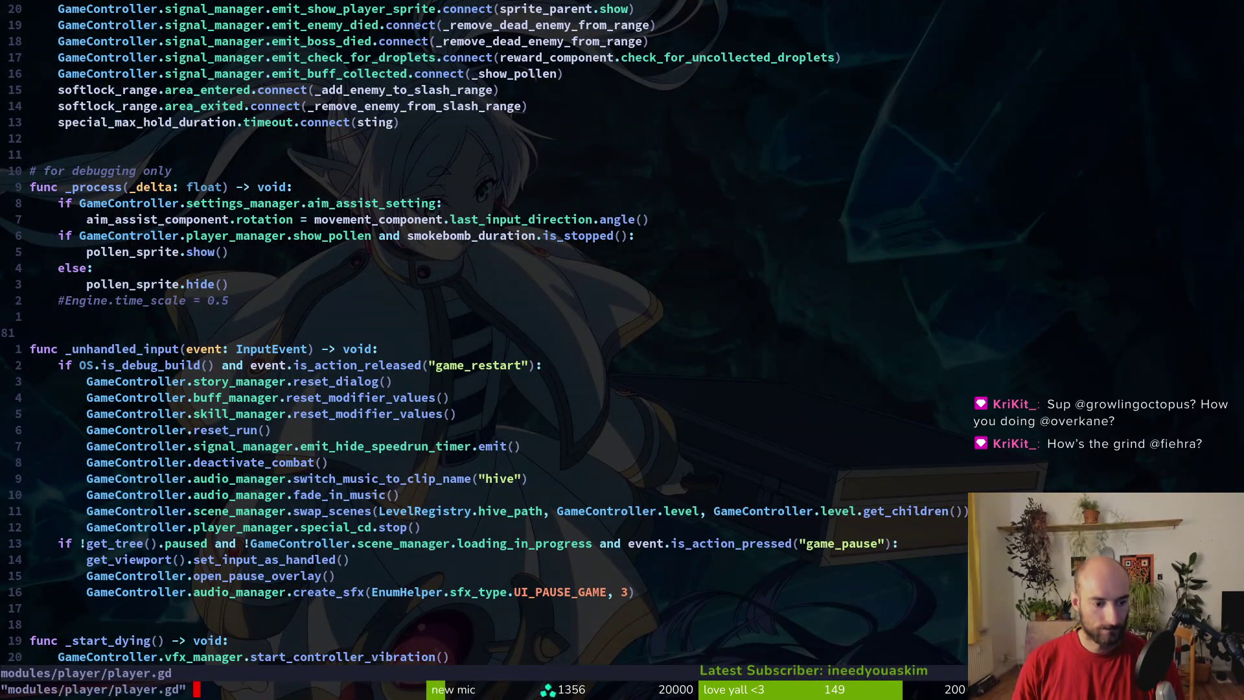
- Launch tig and stage the heal.tres change after reviewing its diff
text(q)
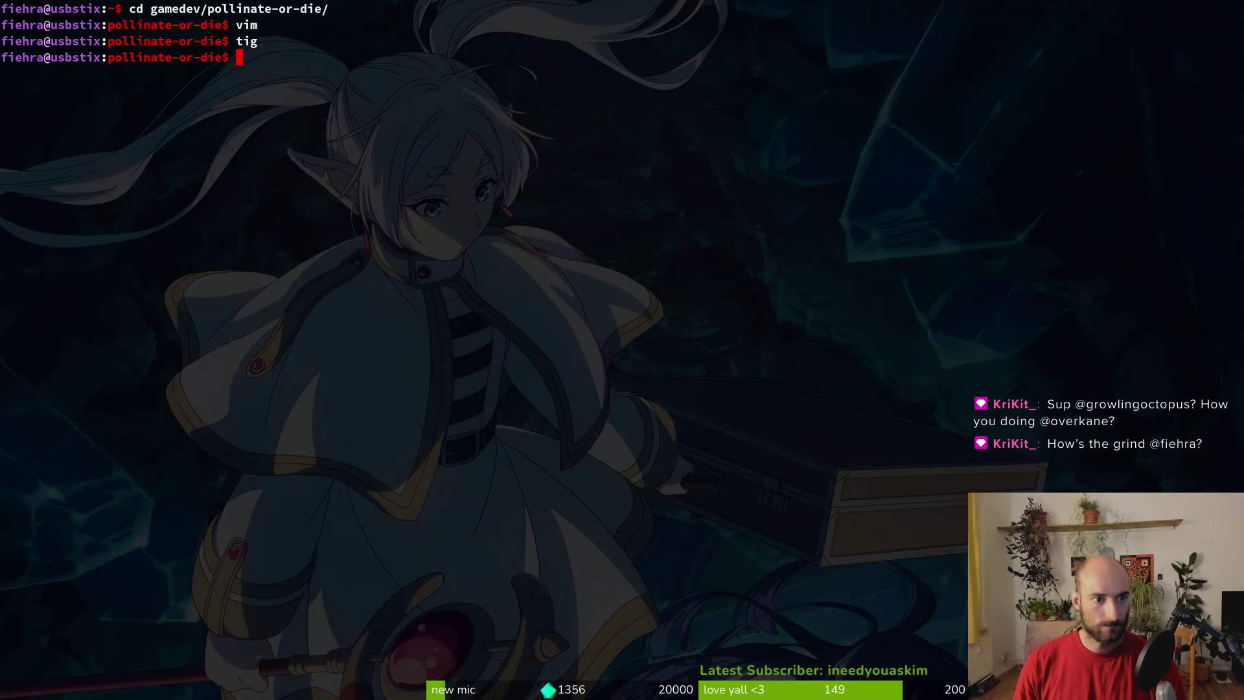
text(ig)
key(Return)
key(Down)
key(Down)
key(Down)
key(Return)
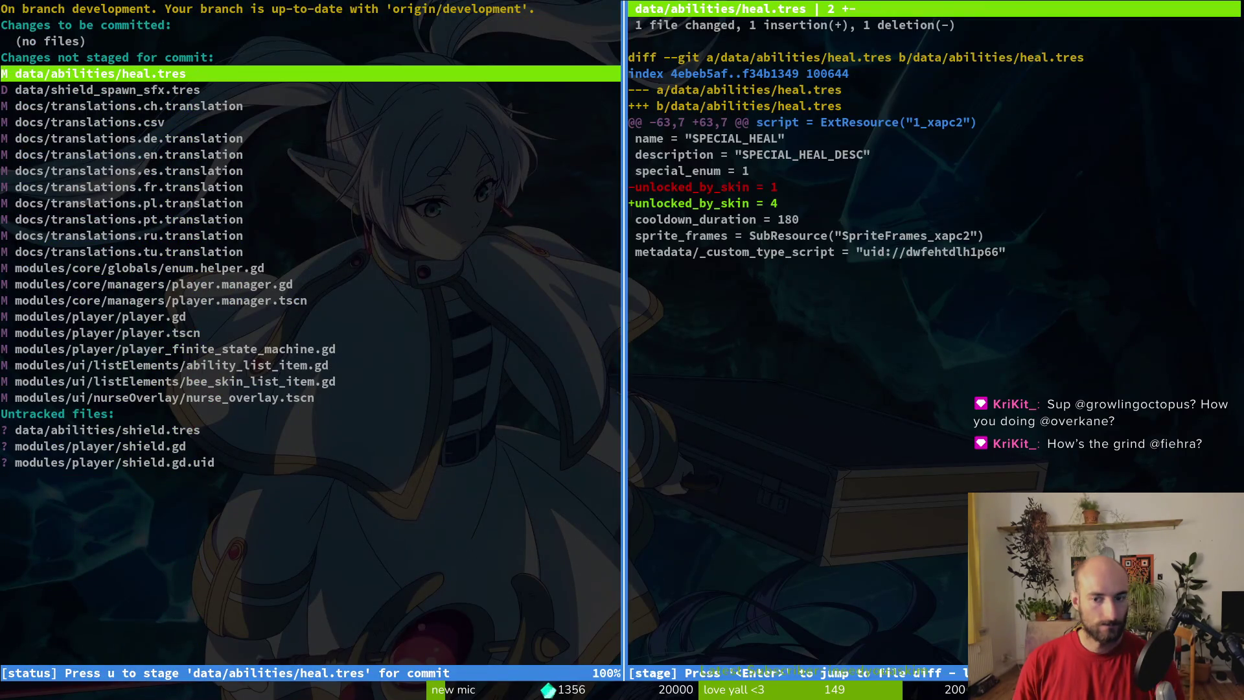
key(u)
key(Up)
key(Up)
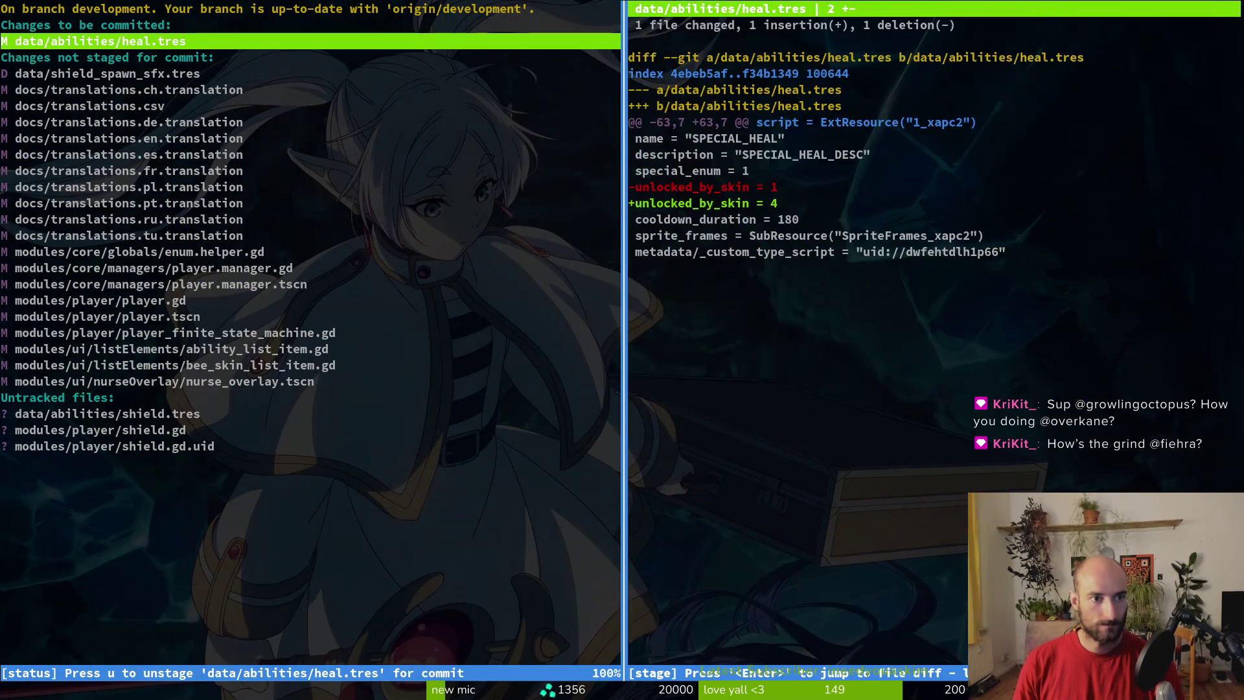
- Stage the deleted shield_spawn_sfx.tres, translations, enum.helper.gd, and the player manager and player files
key(Down)
key(Down)
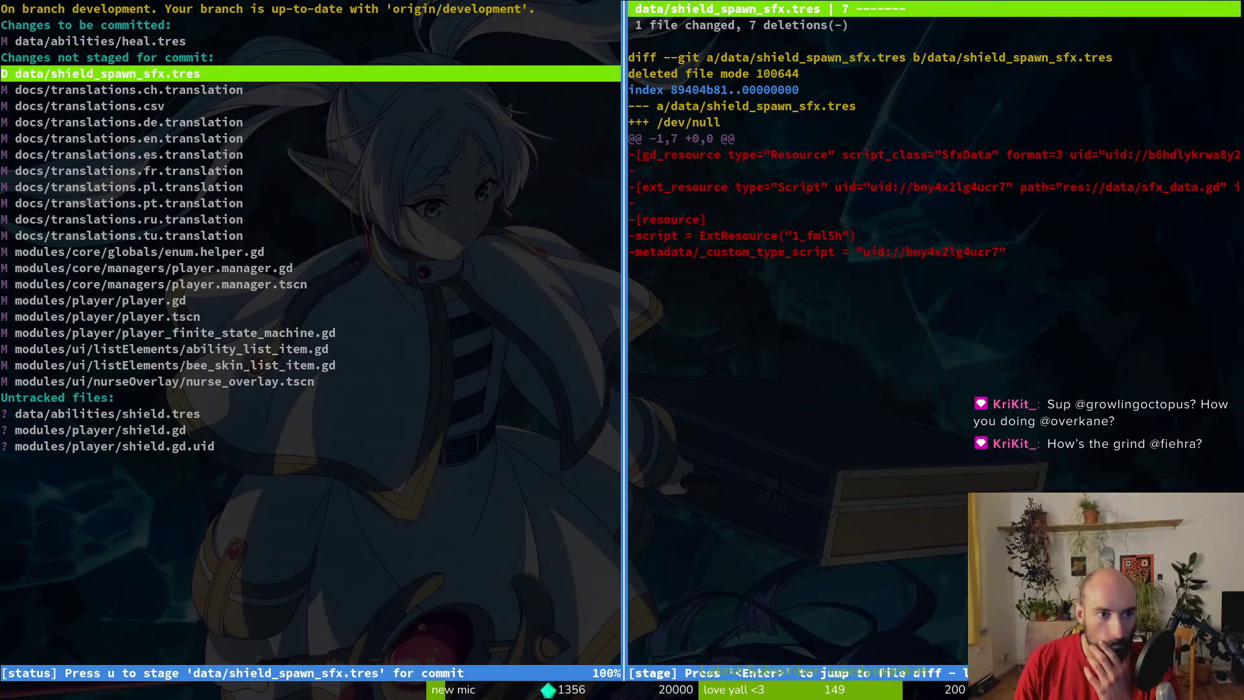
key(u)
key(u)
key(u)
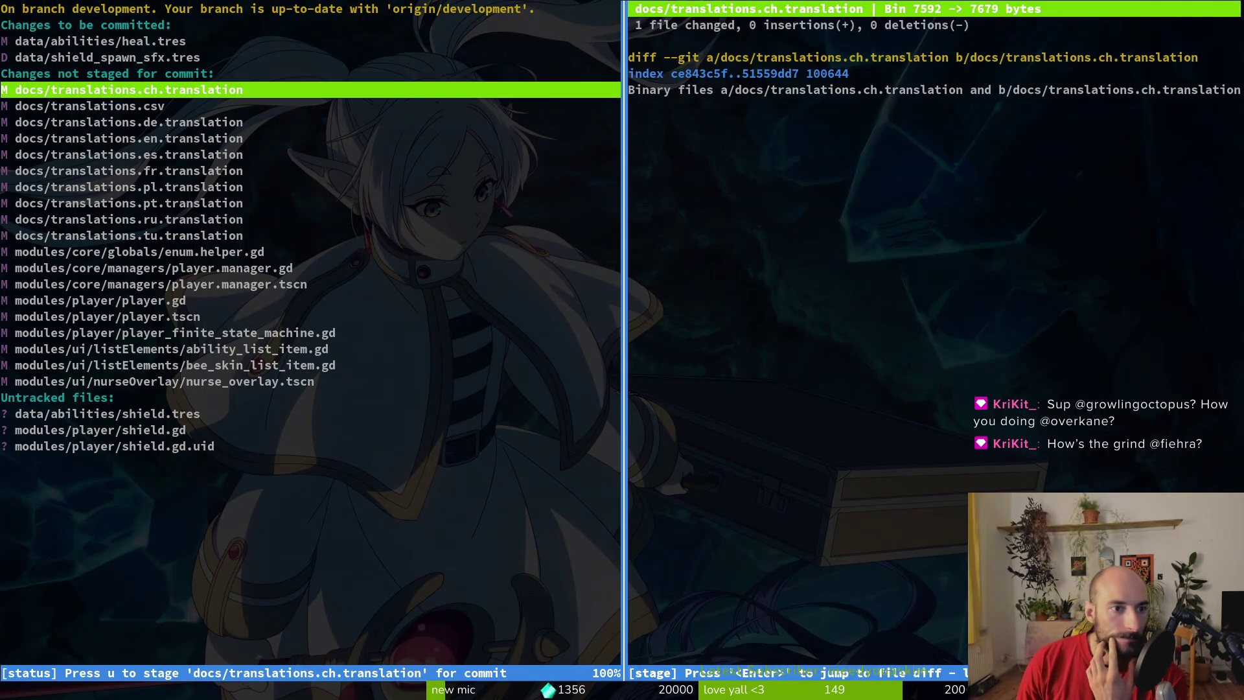
key(u)
key(u)
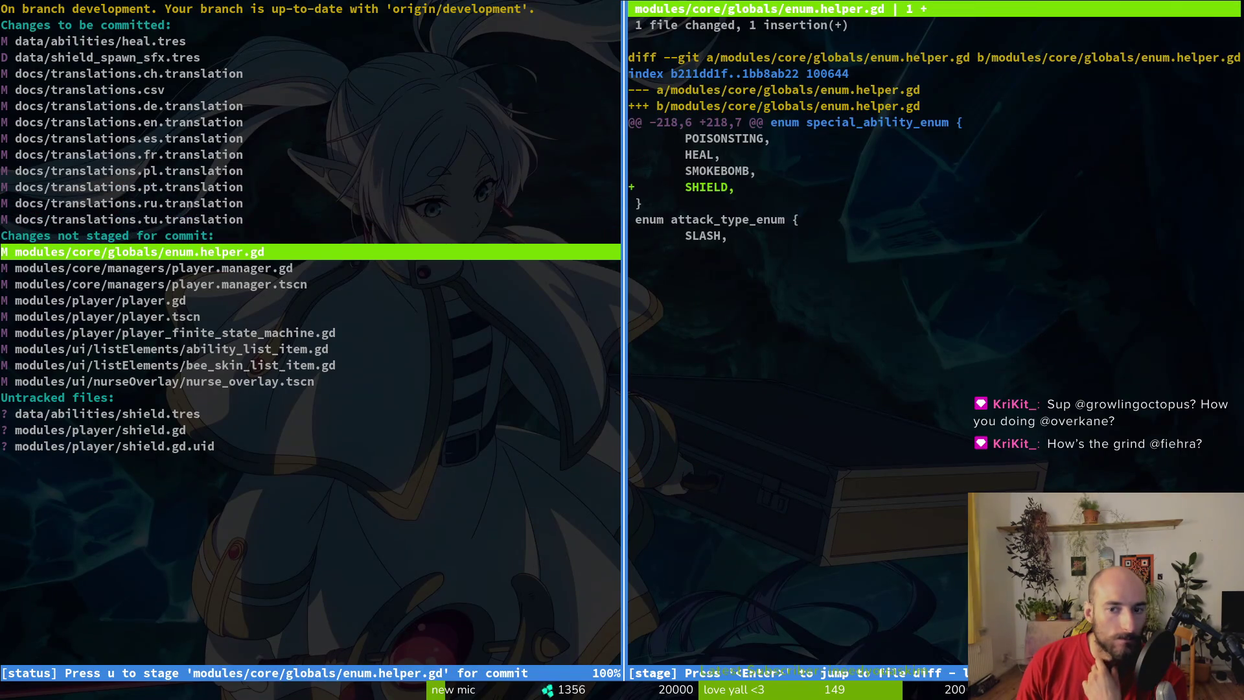
key(u)
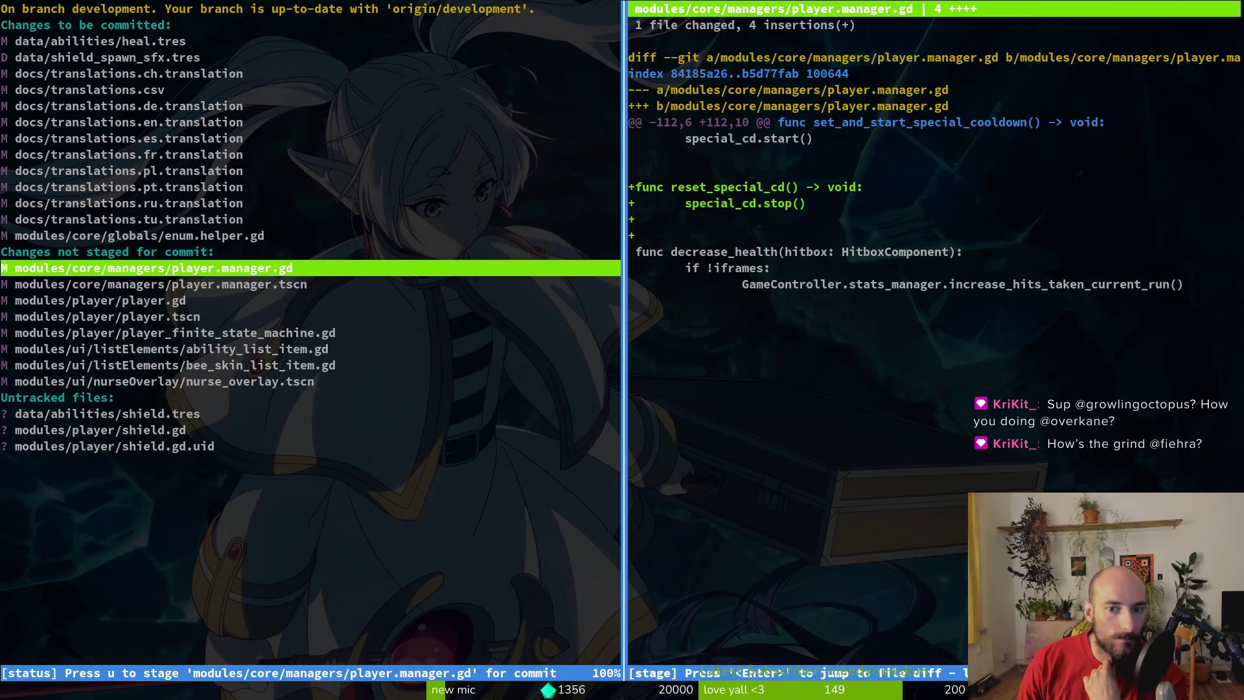
key(u)
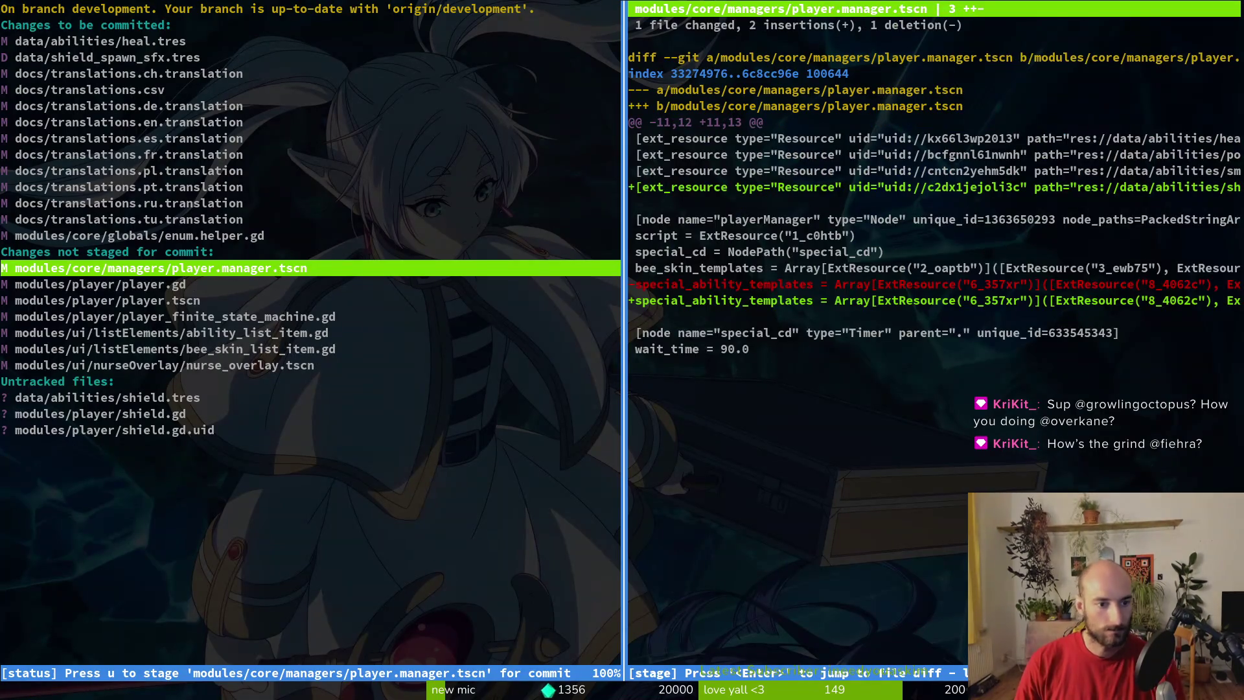
key(u)
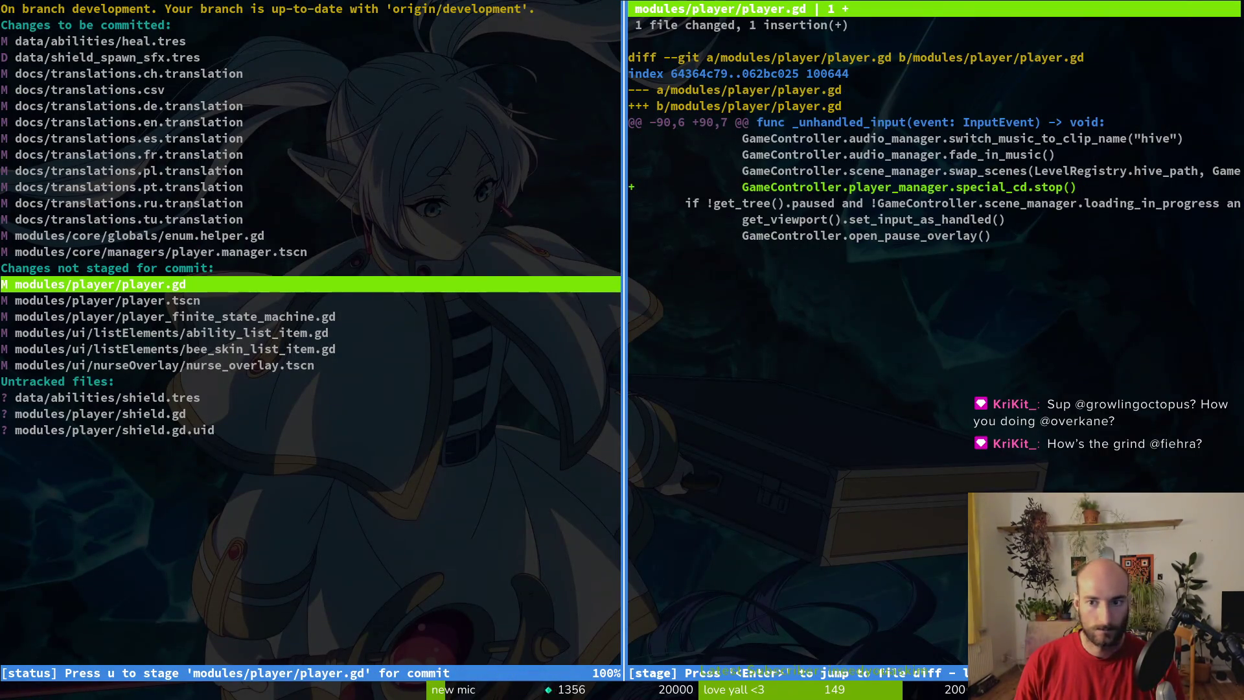
key(u)
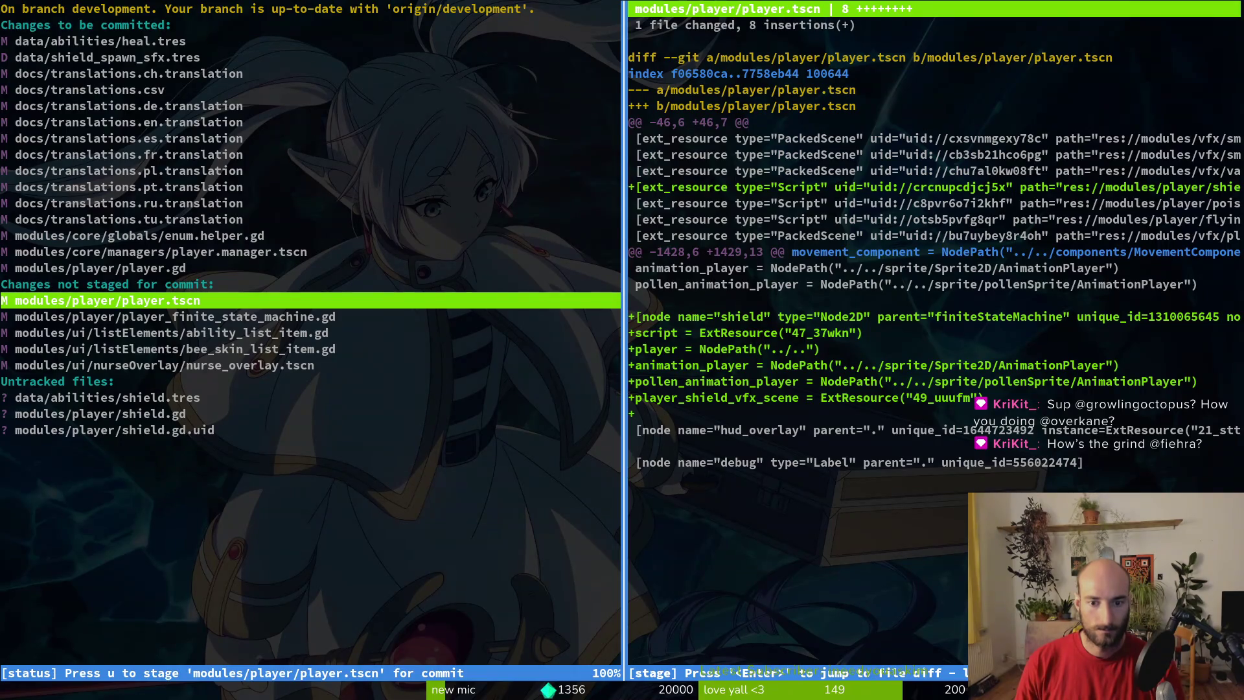
key(u)
key(u)
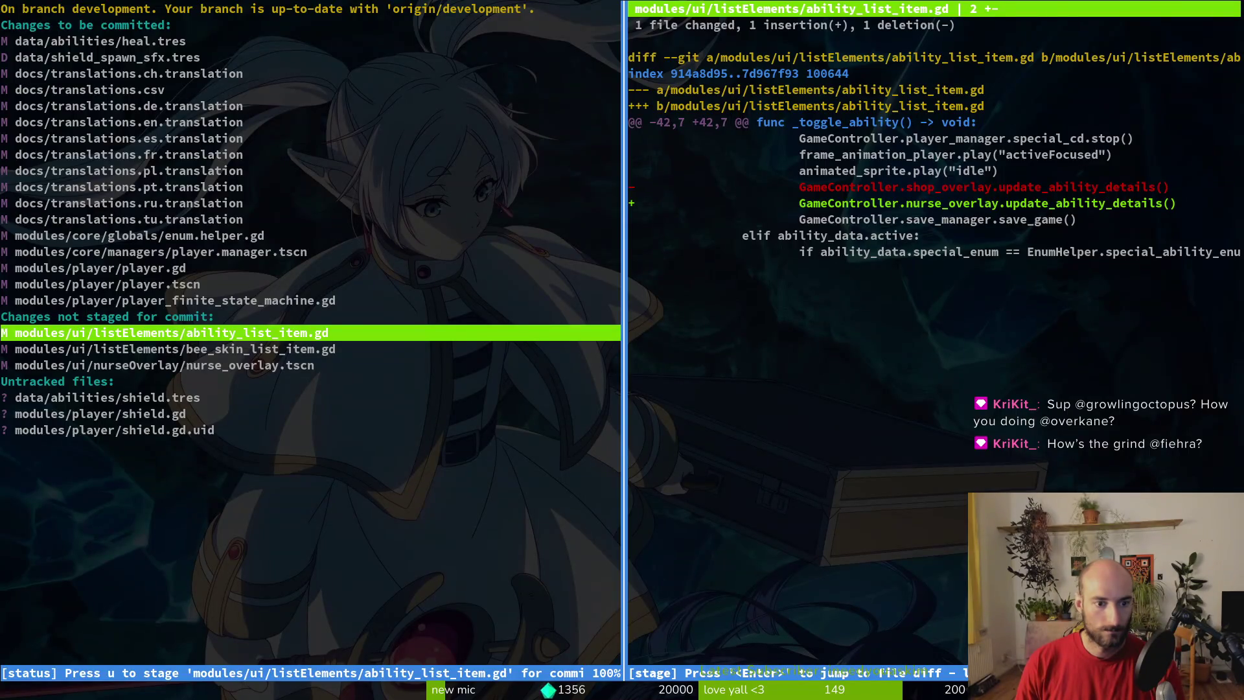
- Stage the ability and bee skin items, nurse_overlay.tscn, shield.tres and shield.gd, then quit tig
key(u)
key(u)
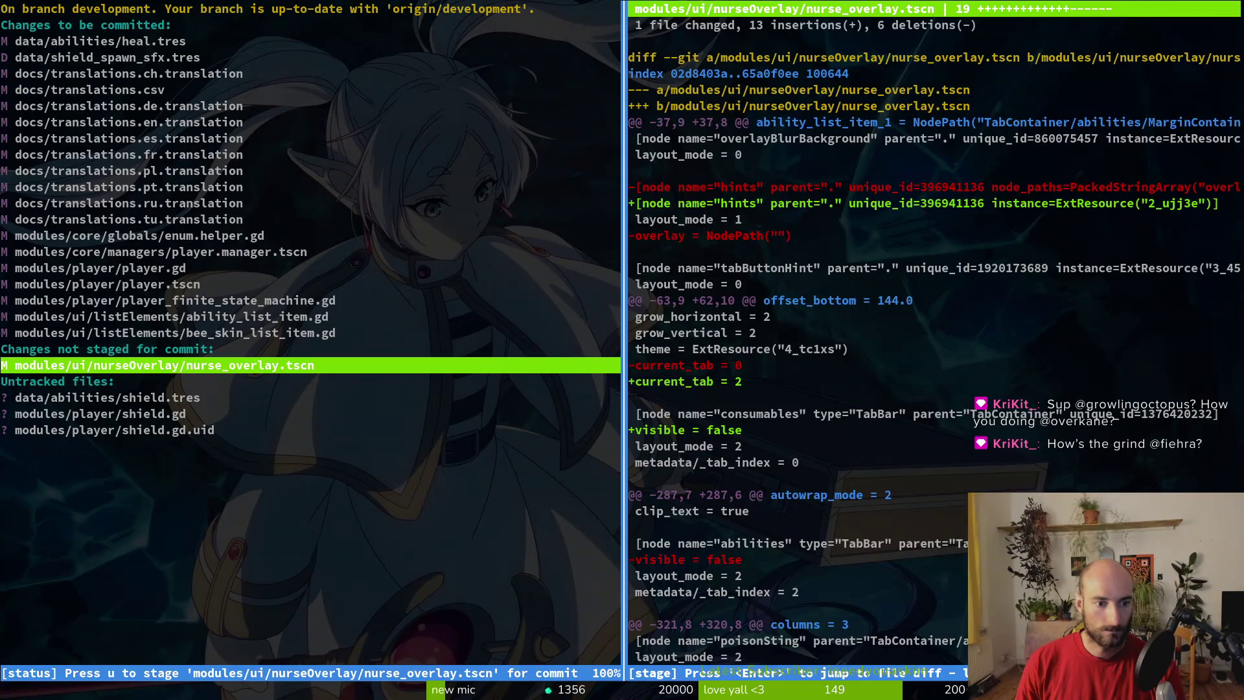
key(u)
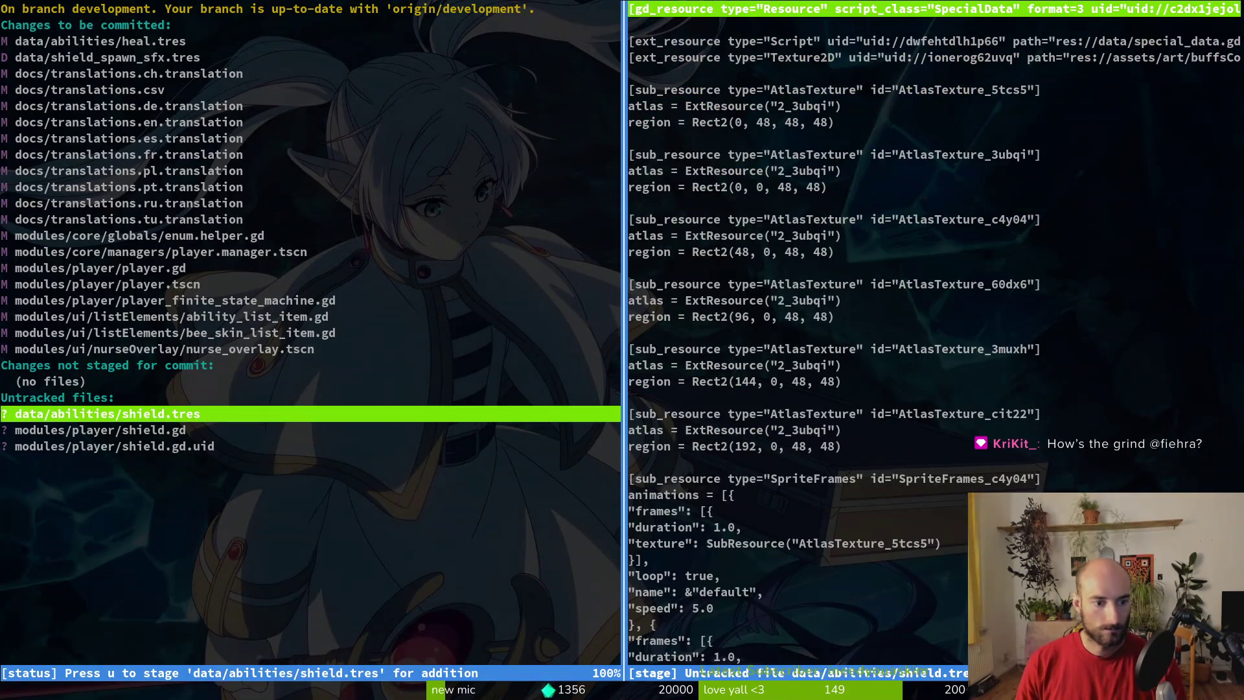
key(u)
key(u)
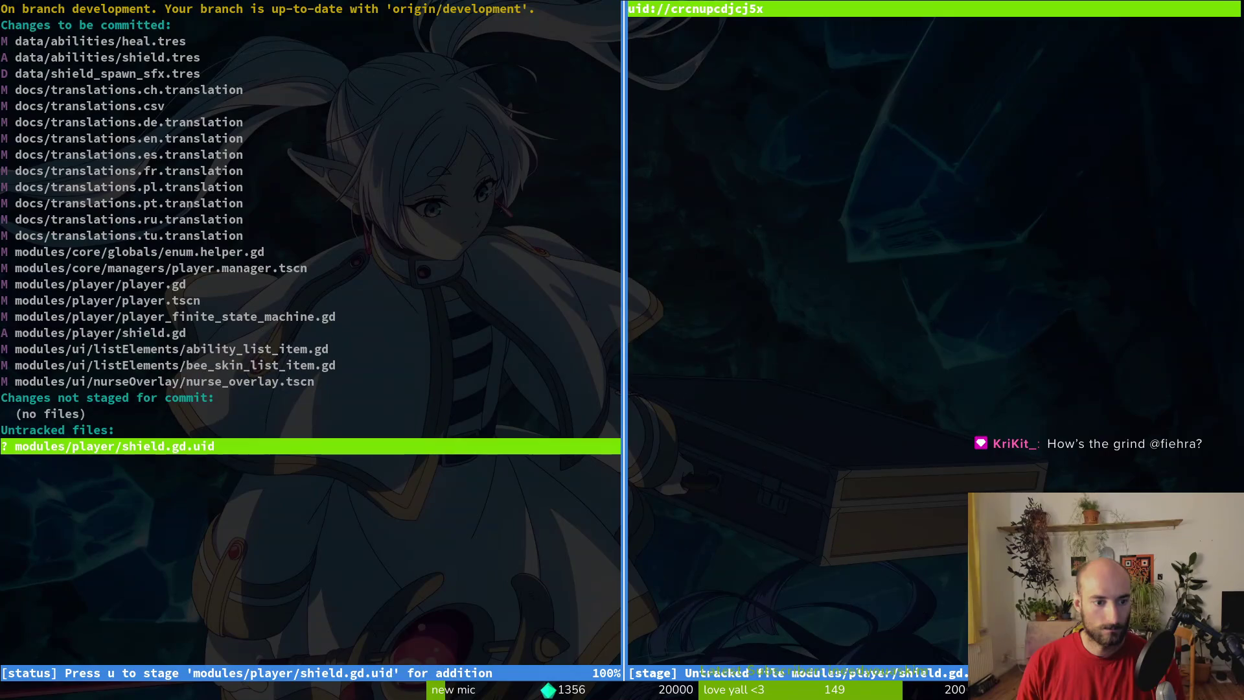
key(Up)
key(shift+q)
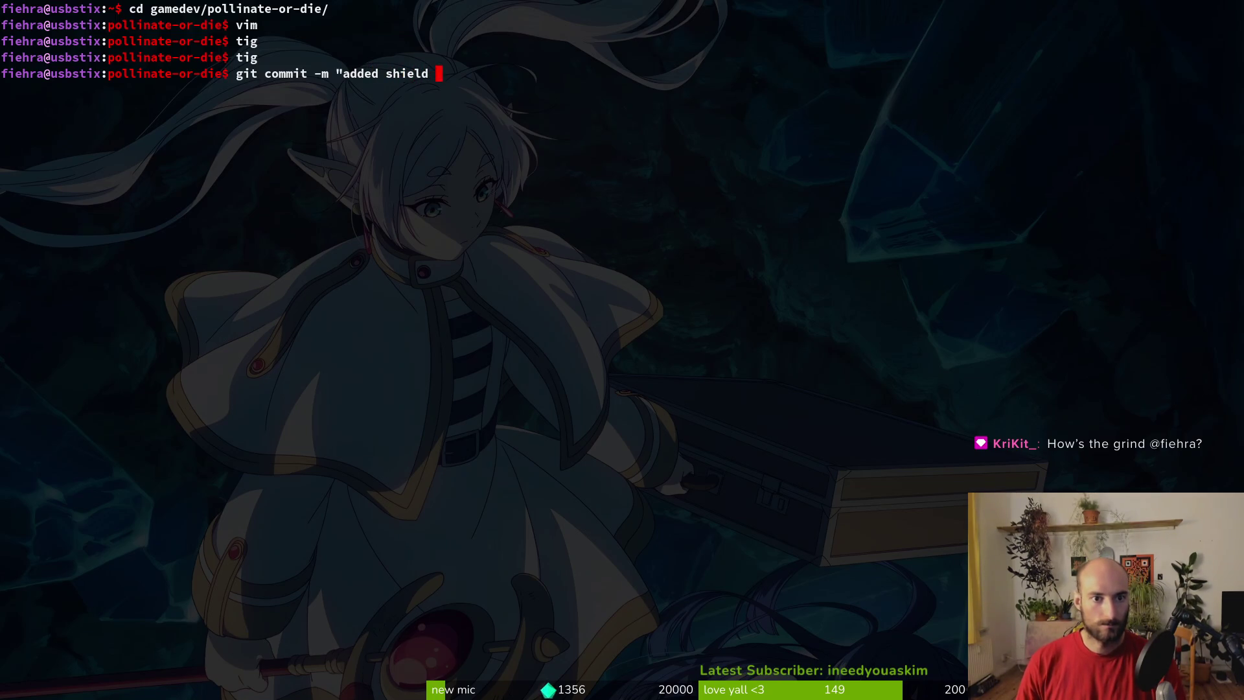
- Commit with message "added shield ability", push to the development branch, and switch to Aseprite
text(")
key(Return)
text(git push)
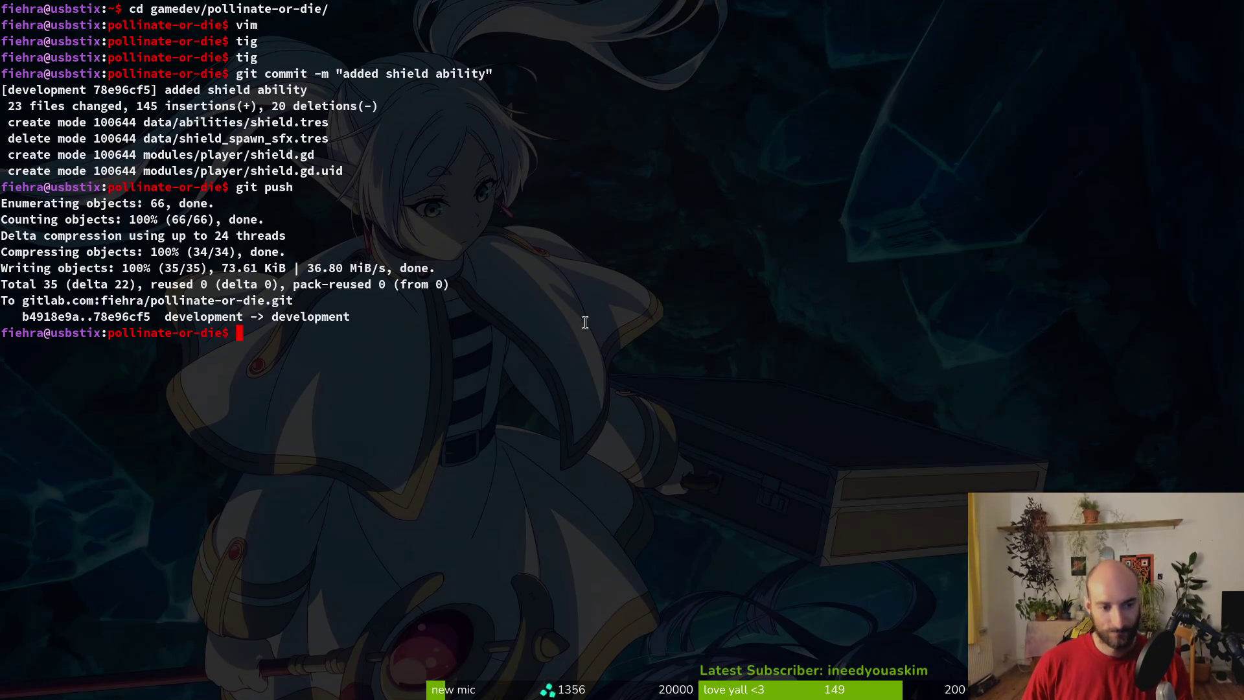
key(alt+Tab)
key(ctrl)
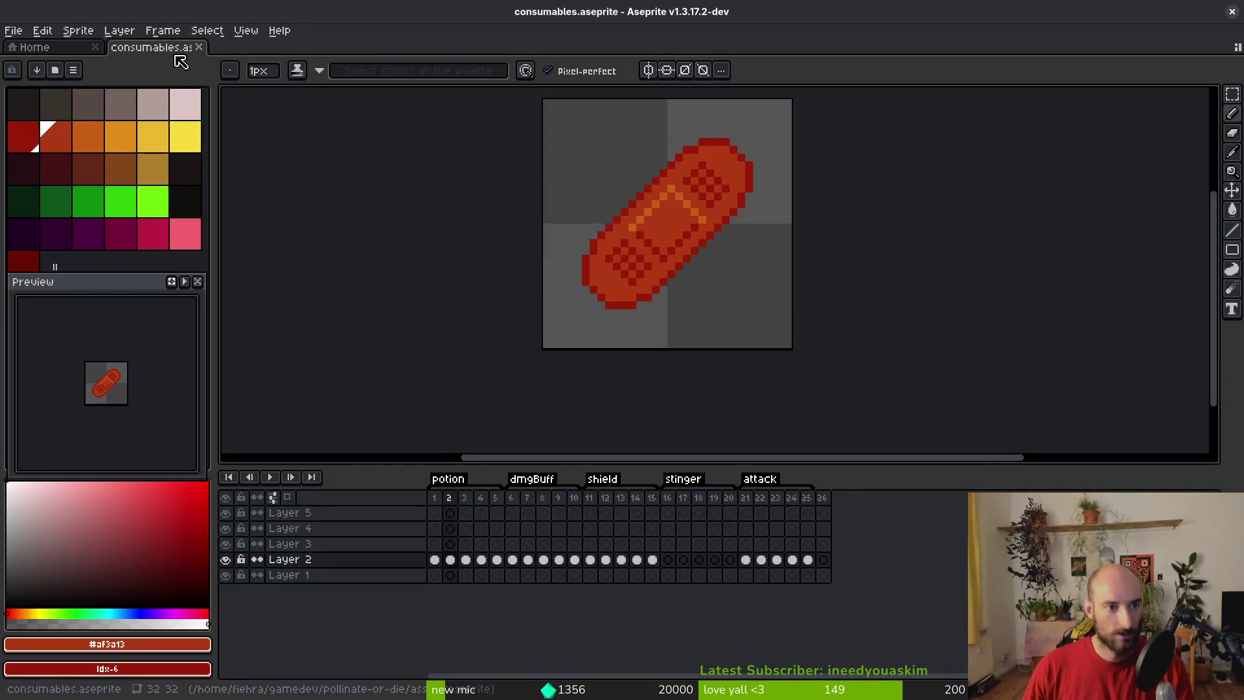
- Close the consumables sprite file and quit Aseprite
click(199, 47)
click(1232, 12)
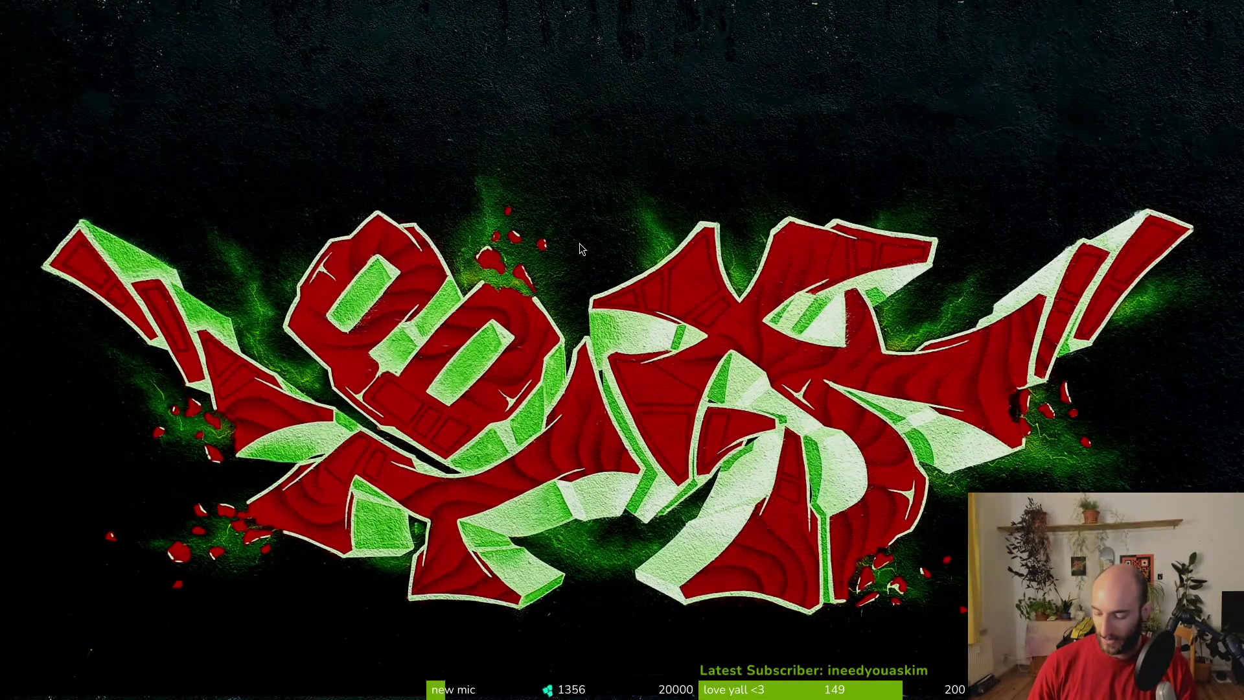
key(super)
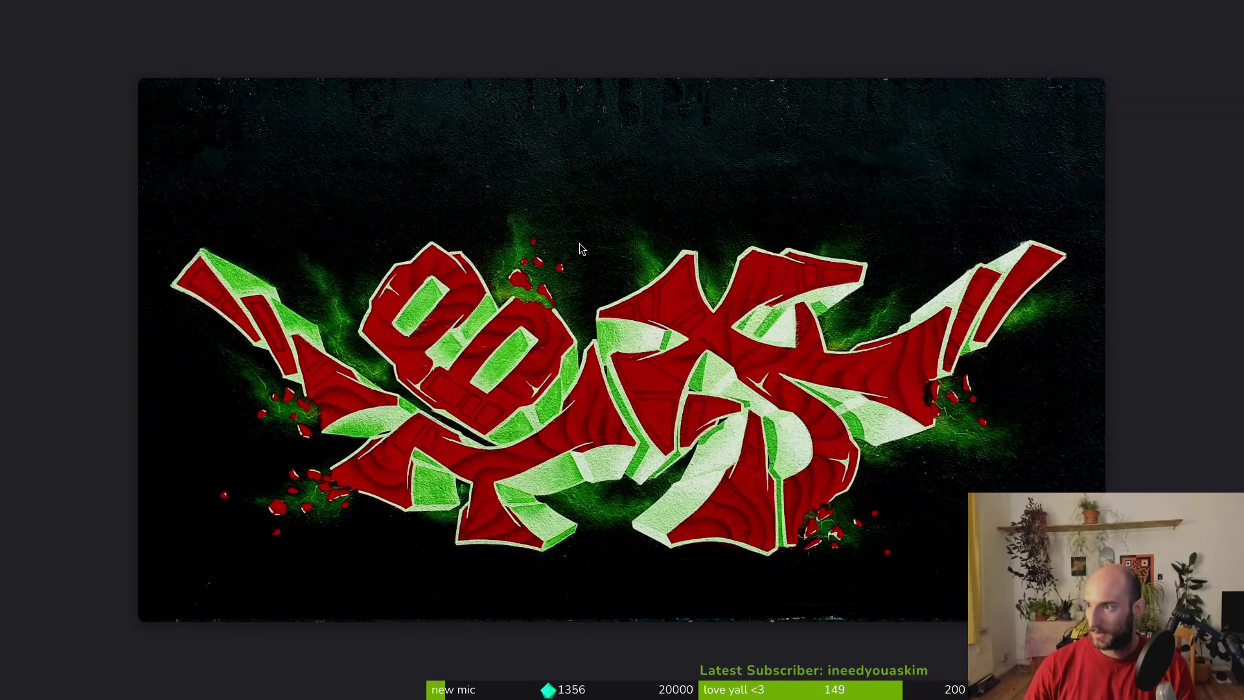
- Load the Pollinate or Die Steam store page in a new Brave window, then open Files on Home
key(super+b)
text(poll)
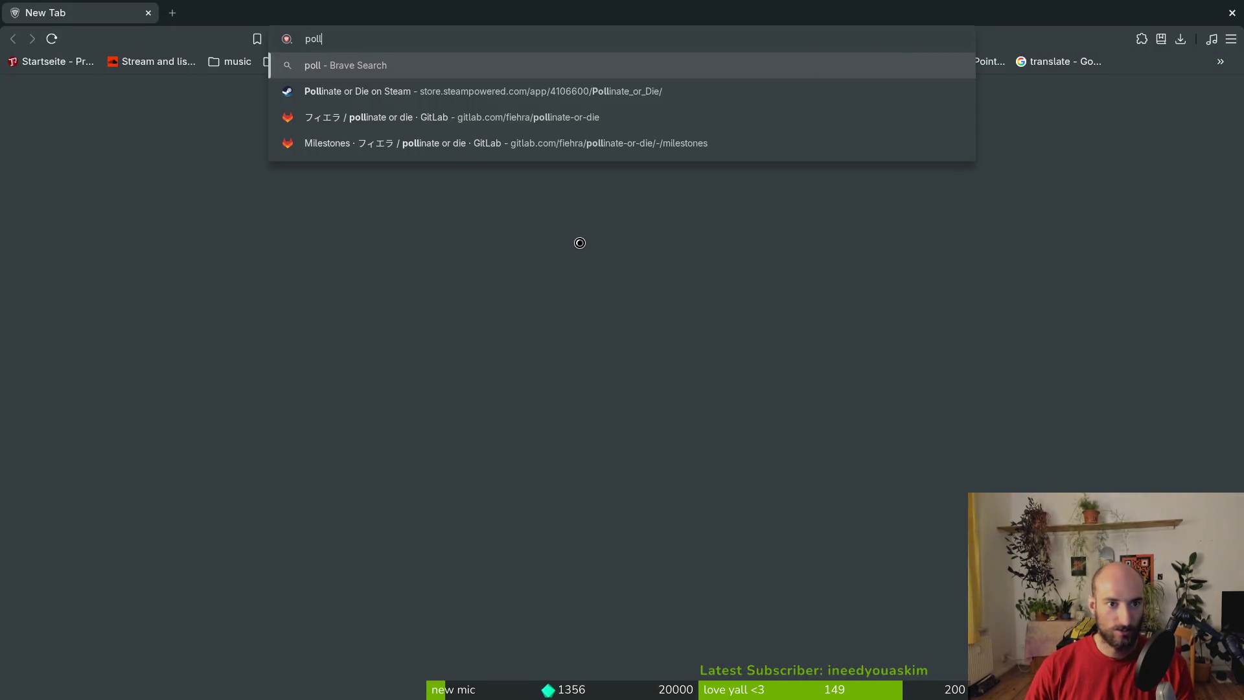
key(Down)
key(Return)
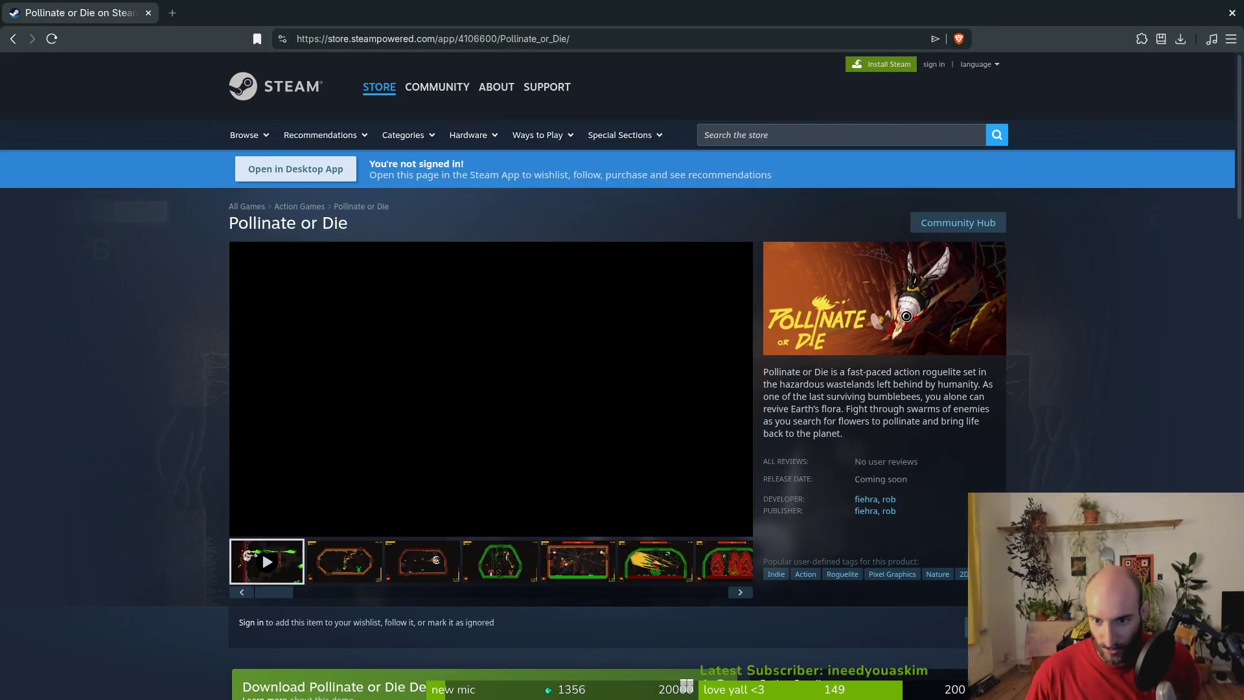
scroll(937, 380, down, 3)
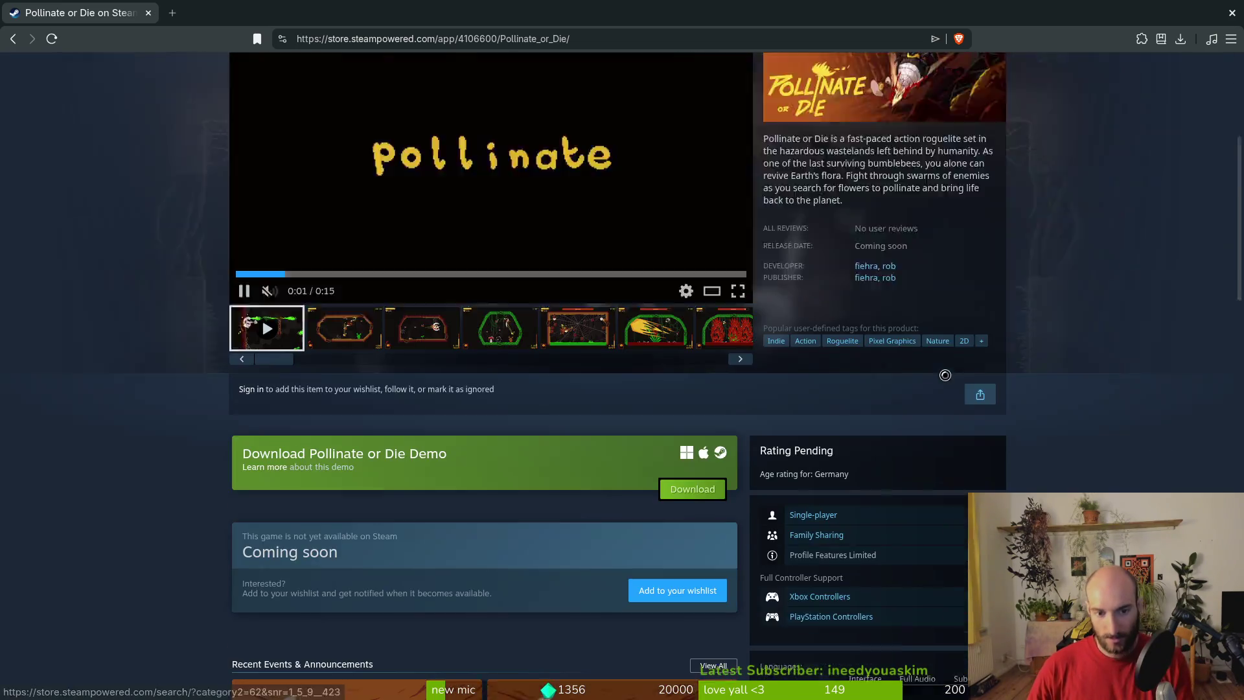
scroll(938, 380, up, 3)
key(super+e)
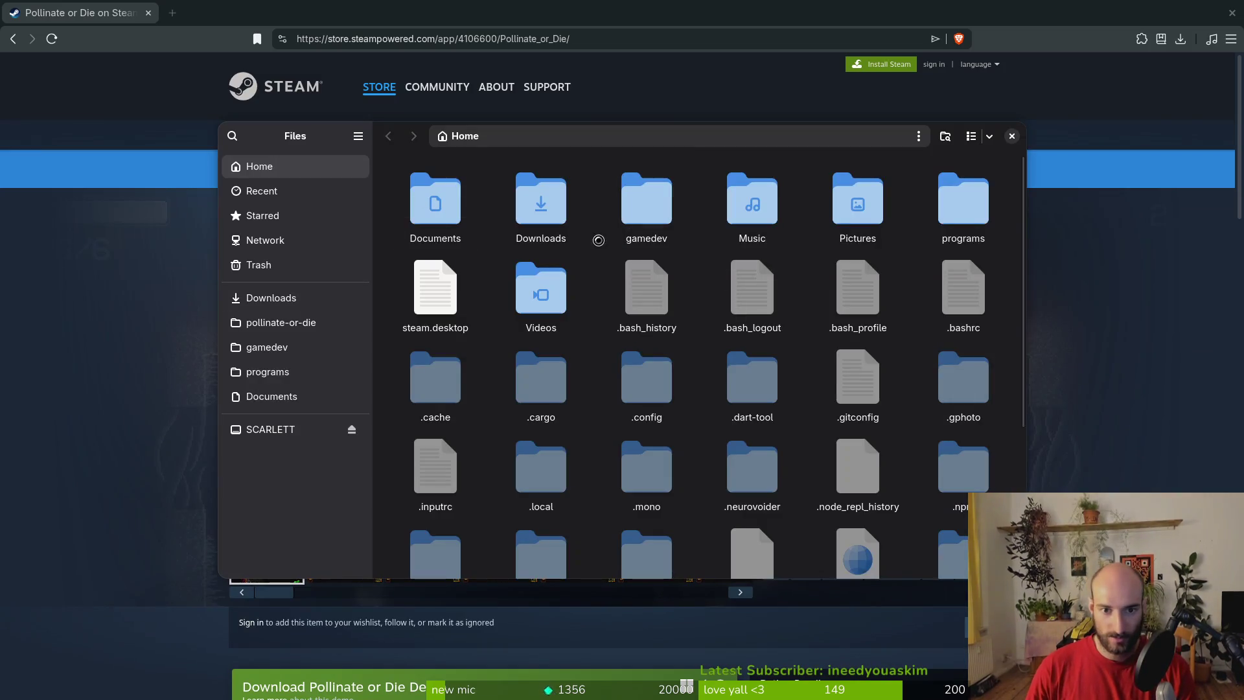
- Browse to Downloads > steamCapsule > 2026 06 23 > Steam Capsules
double_click(549, 203)
double_click(663, 208)
double_click(435, 201)
double_click(646, 200)
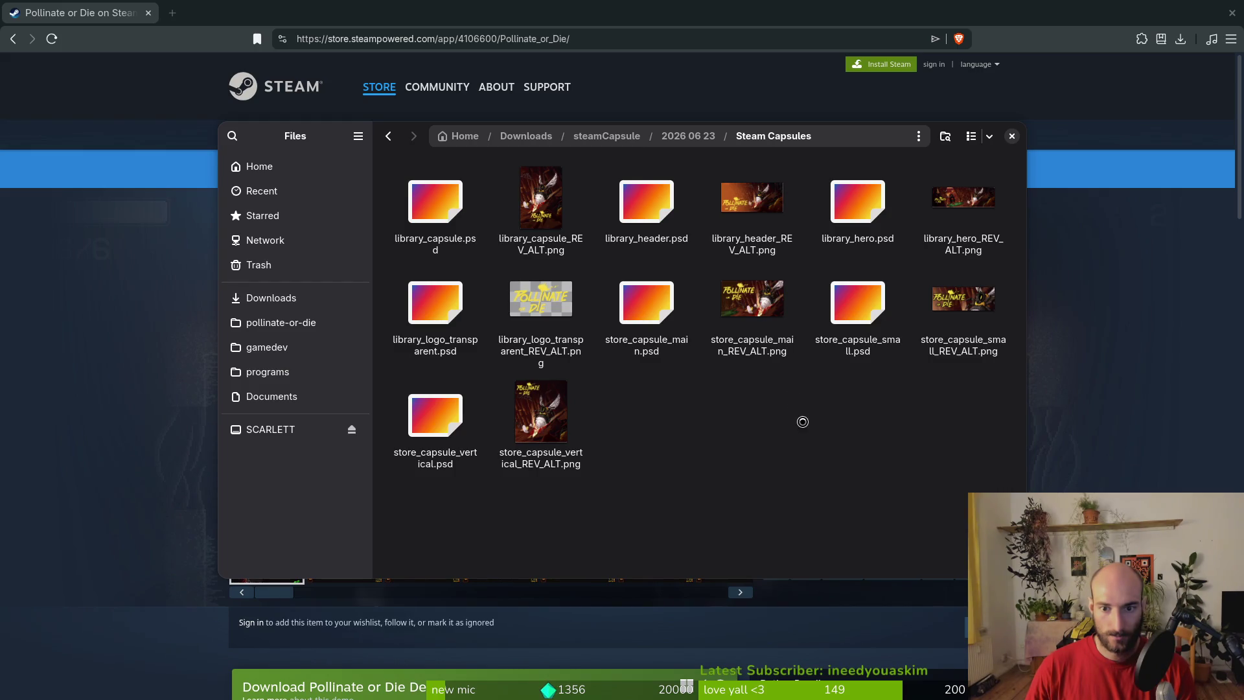
- View the library_hero, store_capsule_main and store_capsule_small REV_ALT images in Image Viewer
double_click(963, 198)
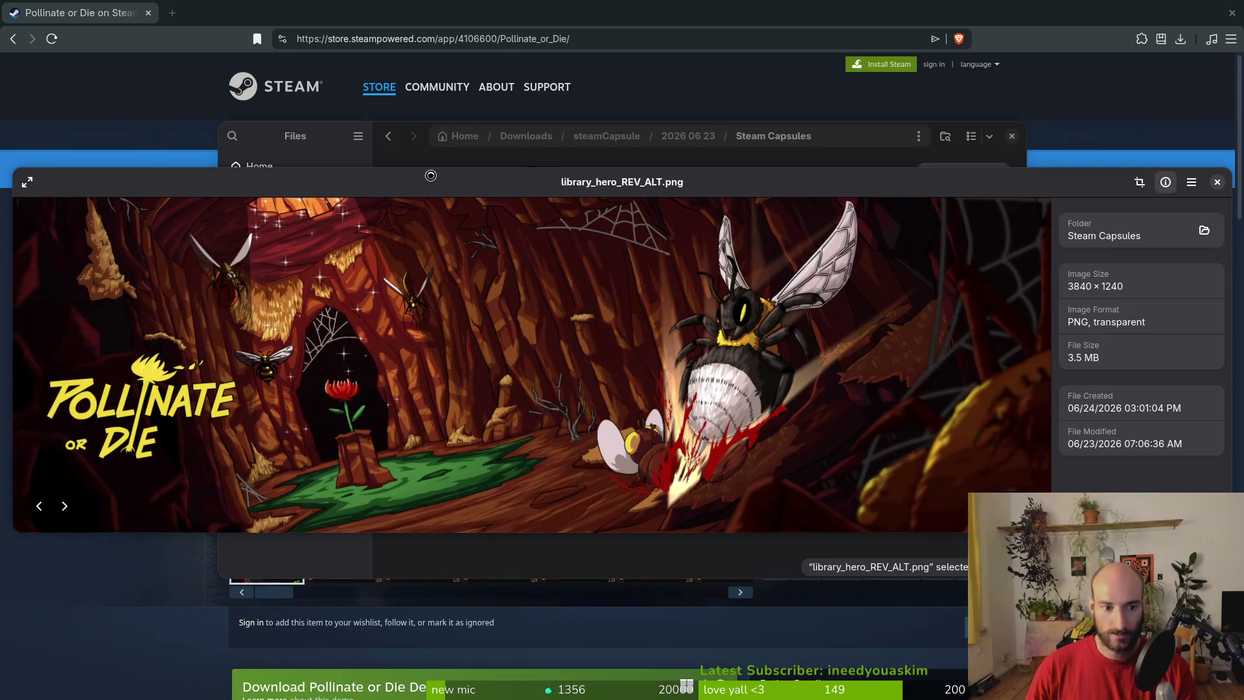
double_click(433, 181)
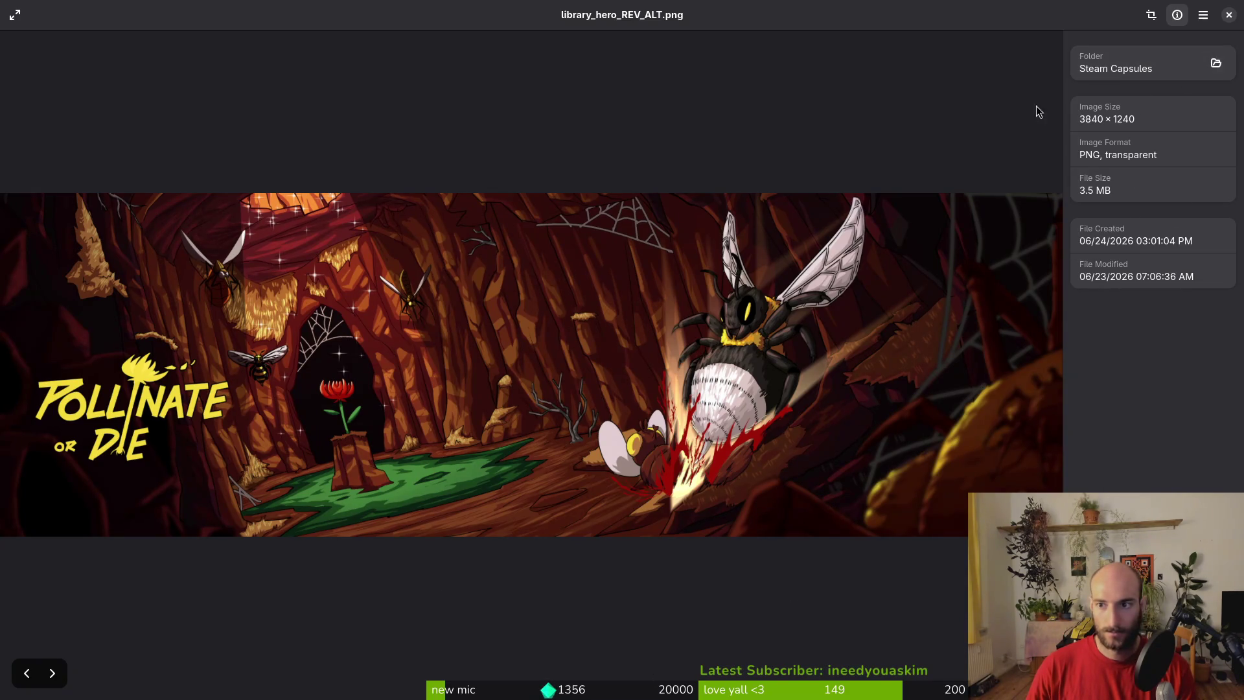
key(alt+Tab)
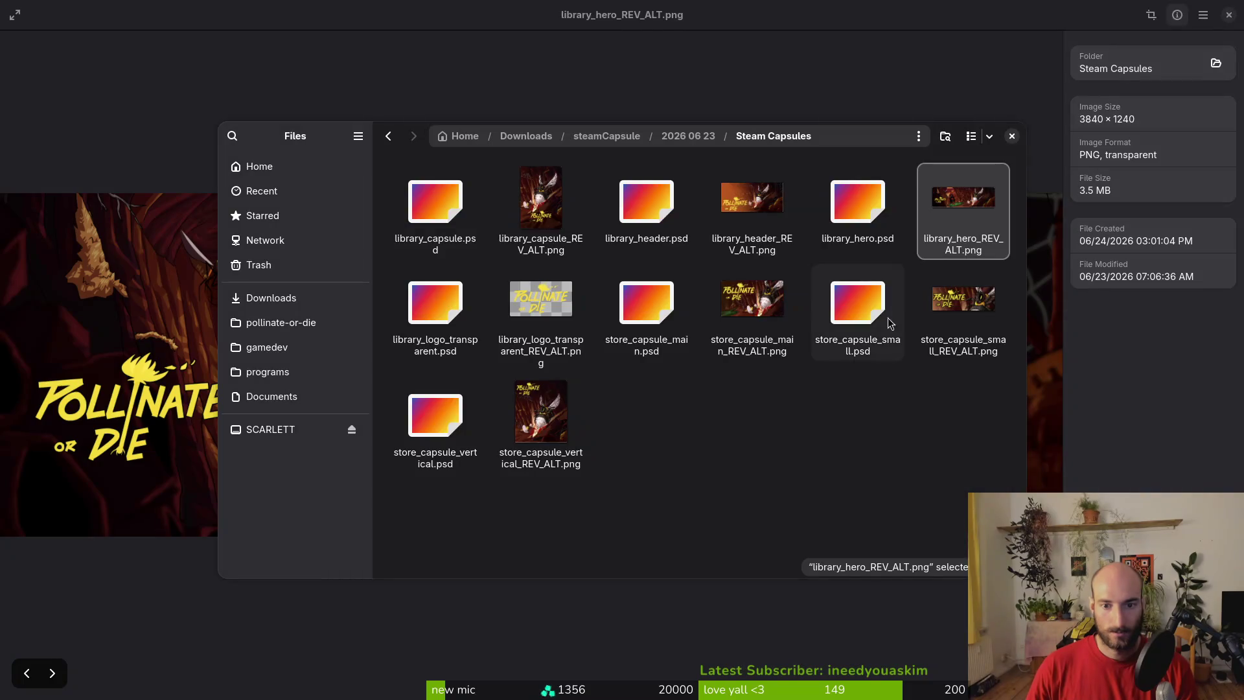
double_click(762, 296)
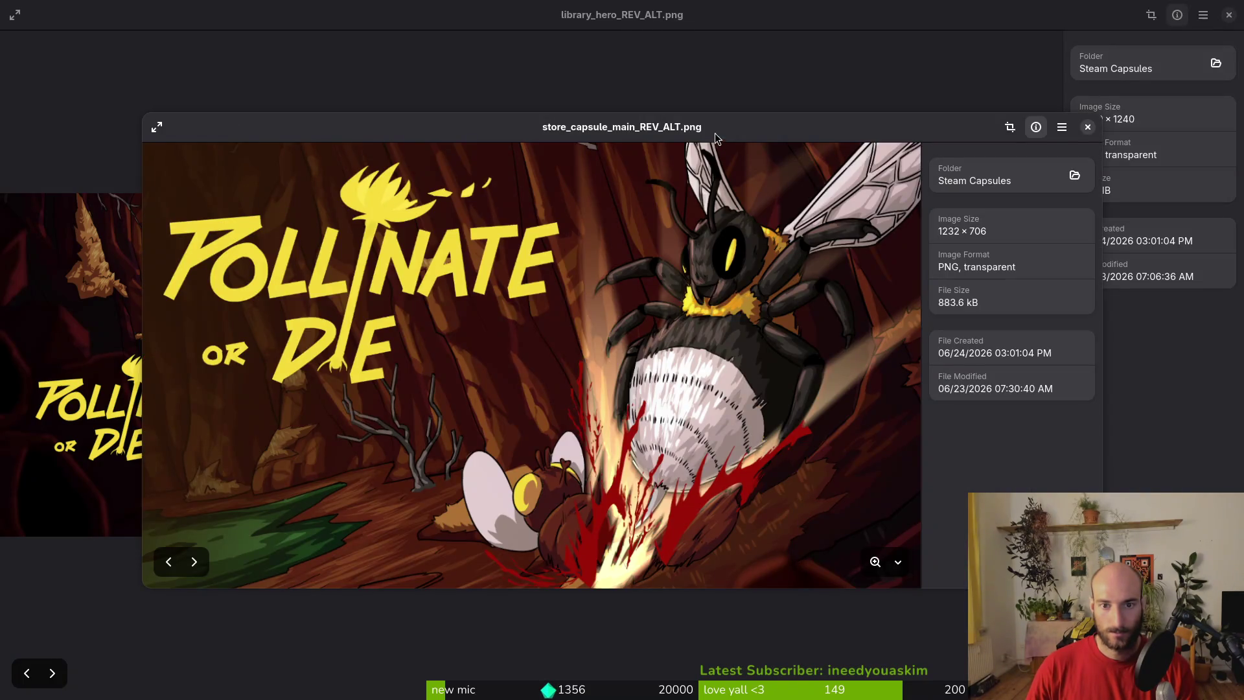
double_click(715, 134)
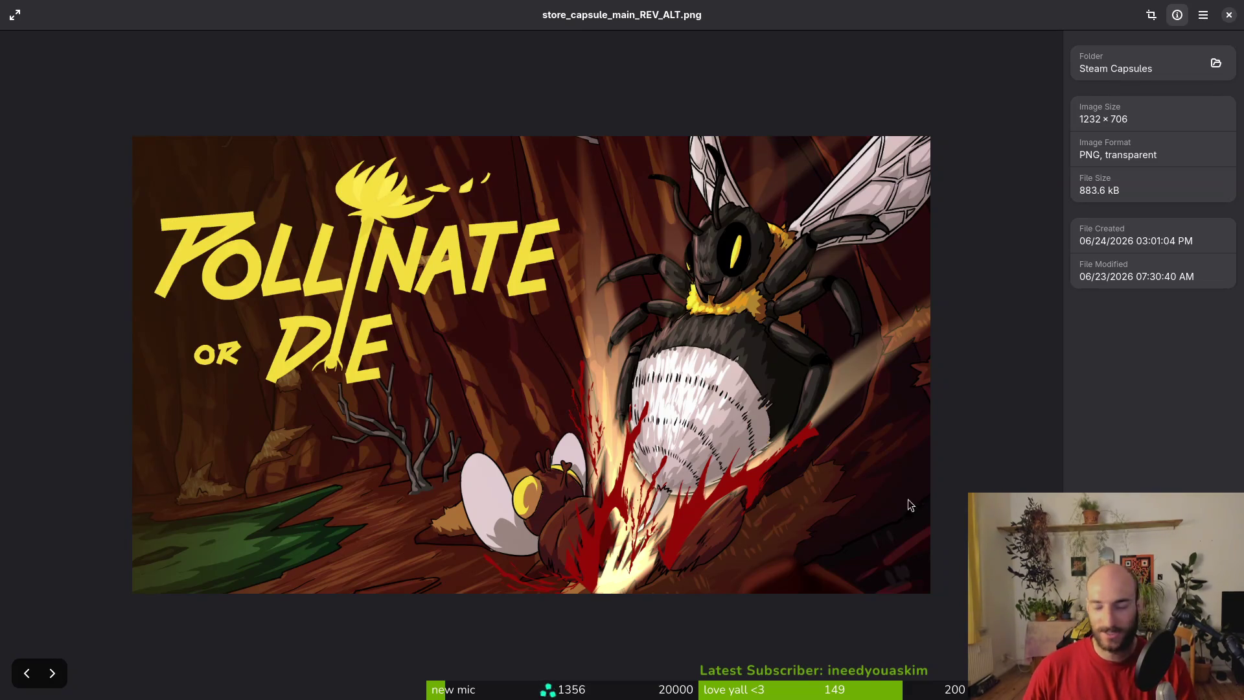
key(alt+Tab)
double_click(974, 308)
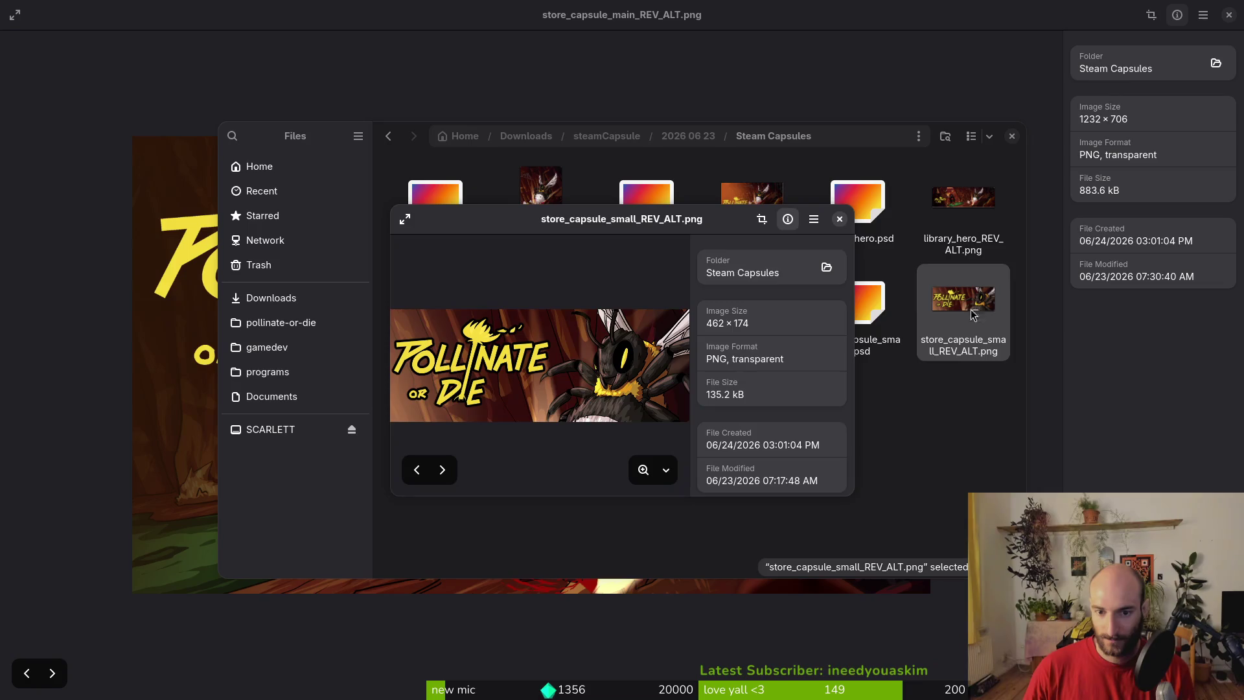
click(841, 220)
double_click(986, 220)
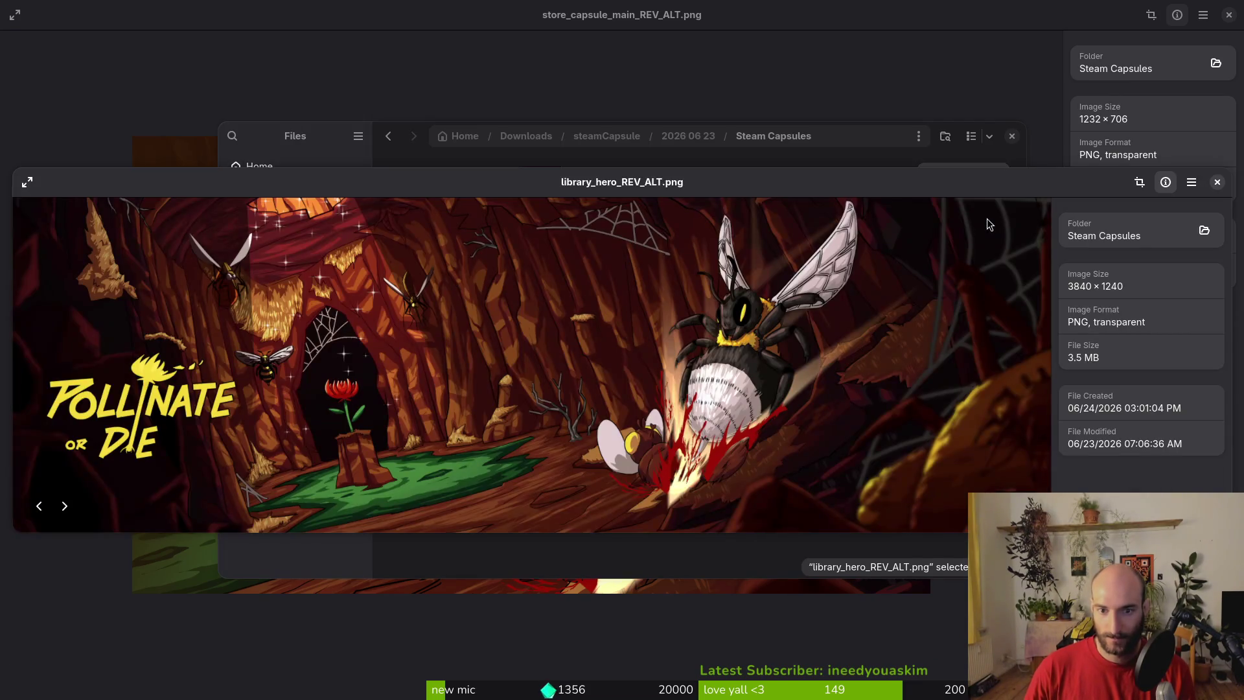
click(1211, 187)
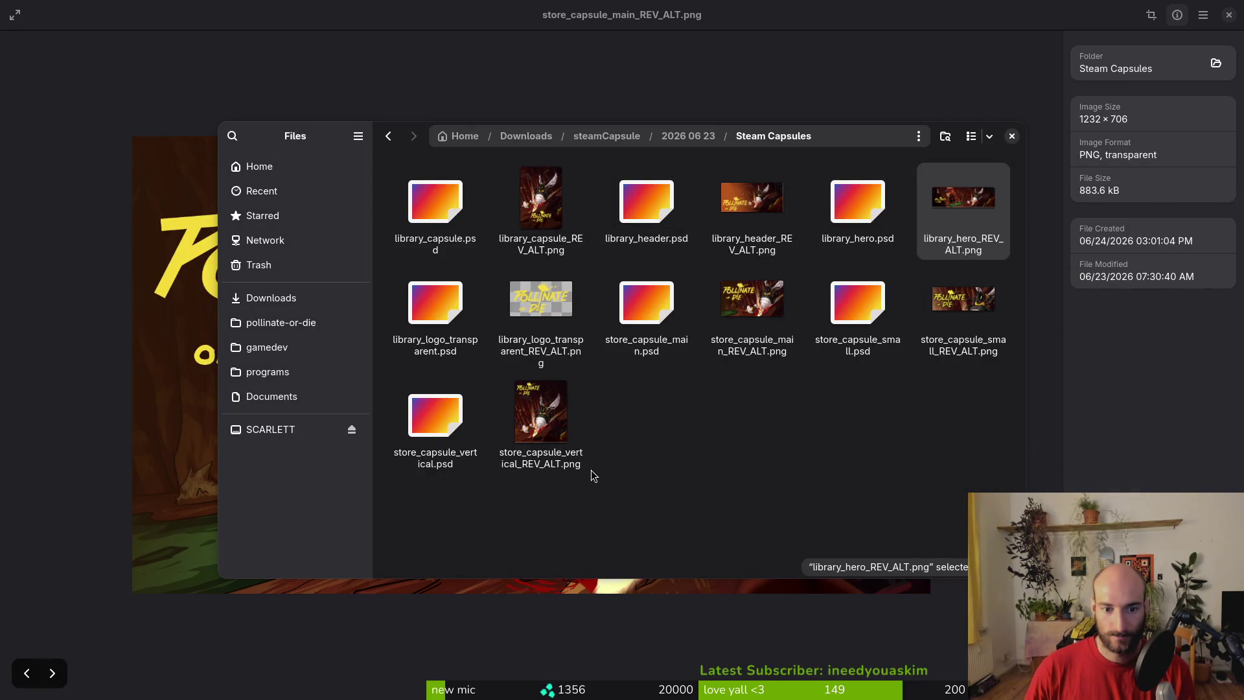
- Close the file browser and image viewer to get back to the store page
click(744, 440)
click(1014, 138)
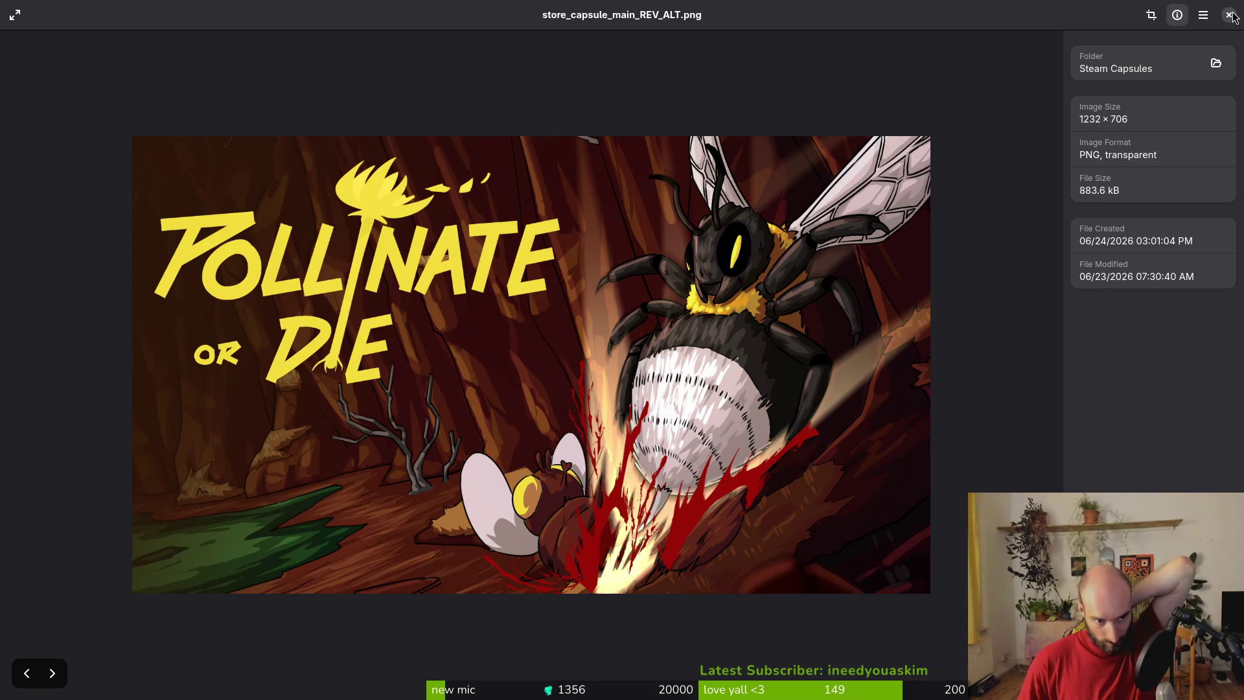
key(Right)
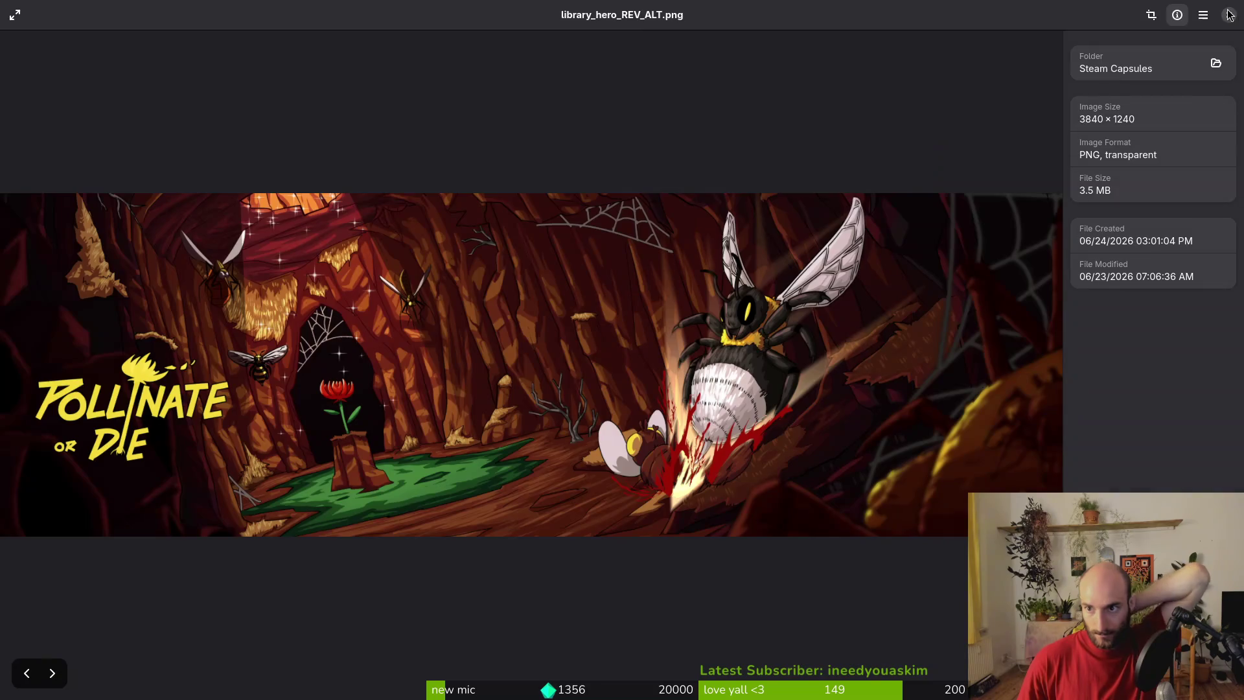
key(alt+Tab)
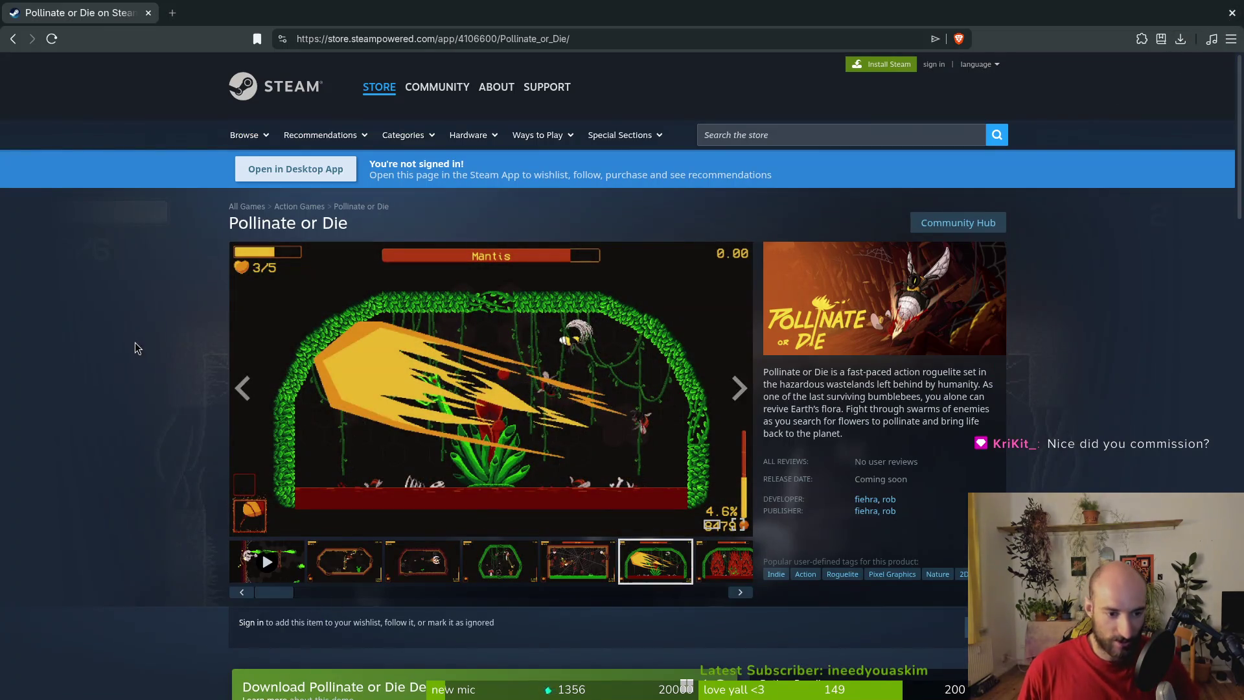
- Close the Brave window showing the Pollinate or Die Steam store page
click(149, 14)
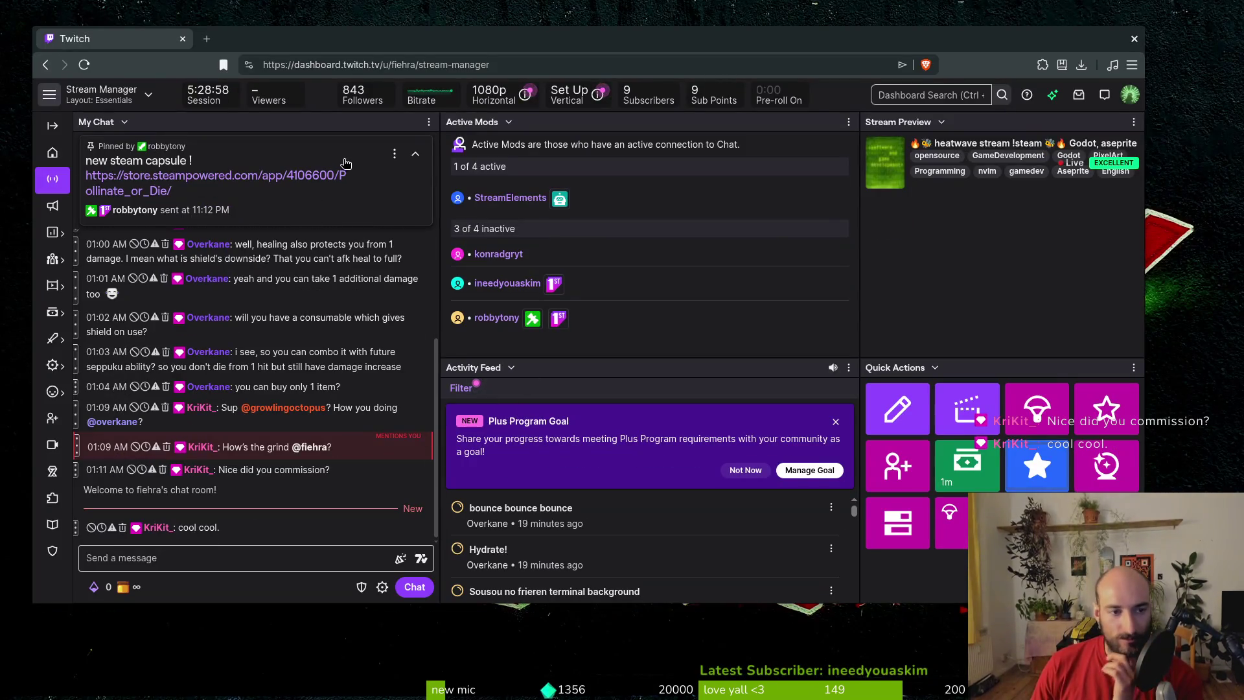
- Open the Raid Channel list, maximise the browser, and preview the learning Linux stream
click(1036, 408)
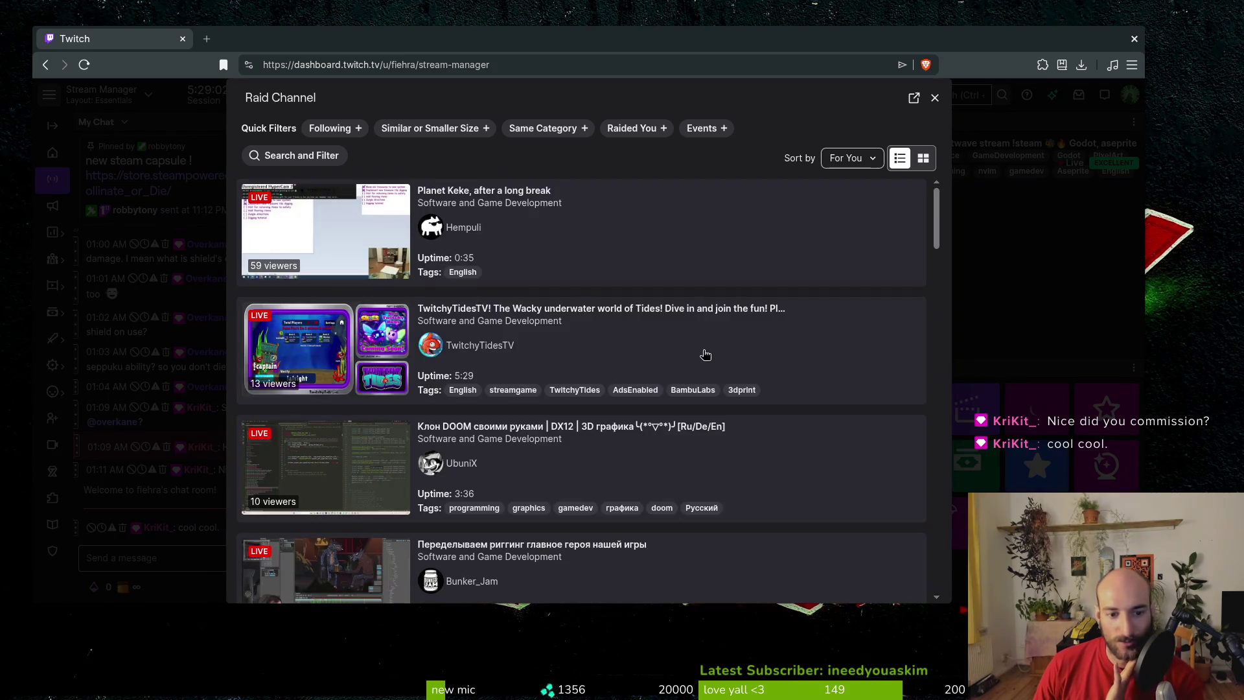
scroll(706, 353, down, 3)
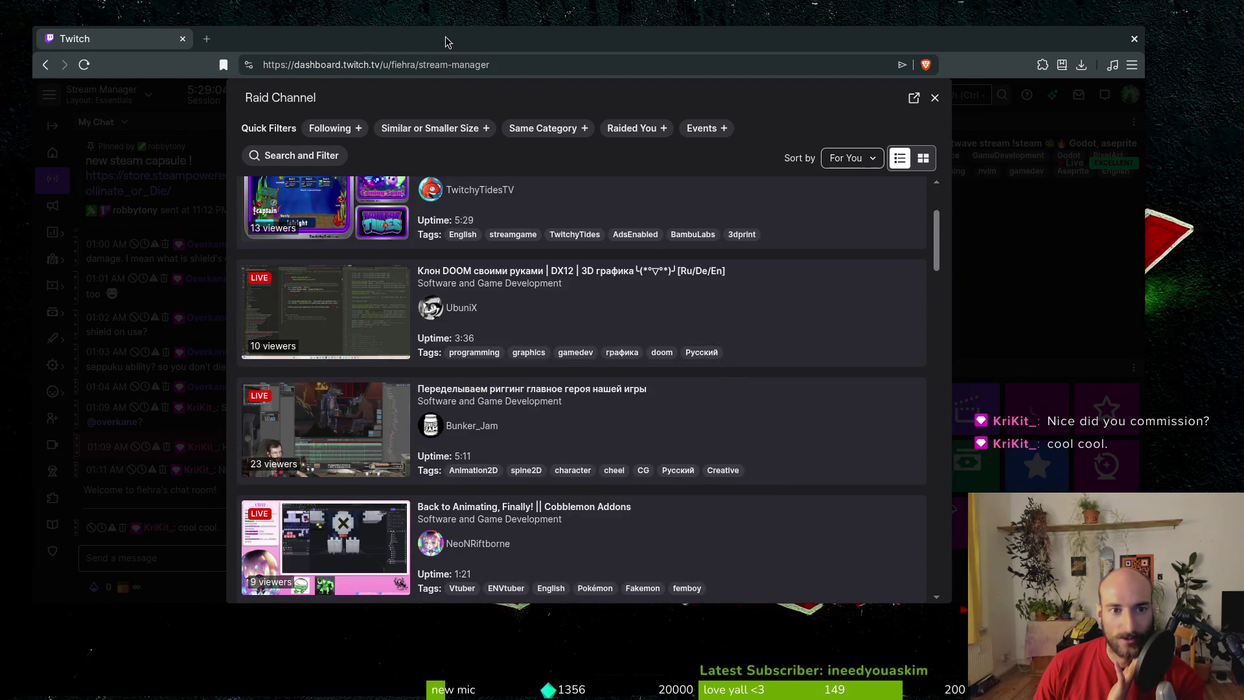
double_click(445, 42)
scroll(785, 508, down, 3)
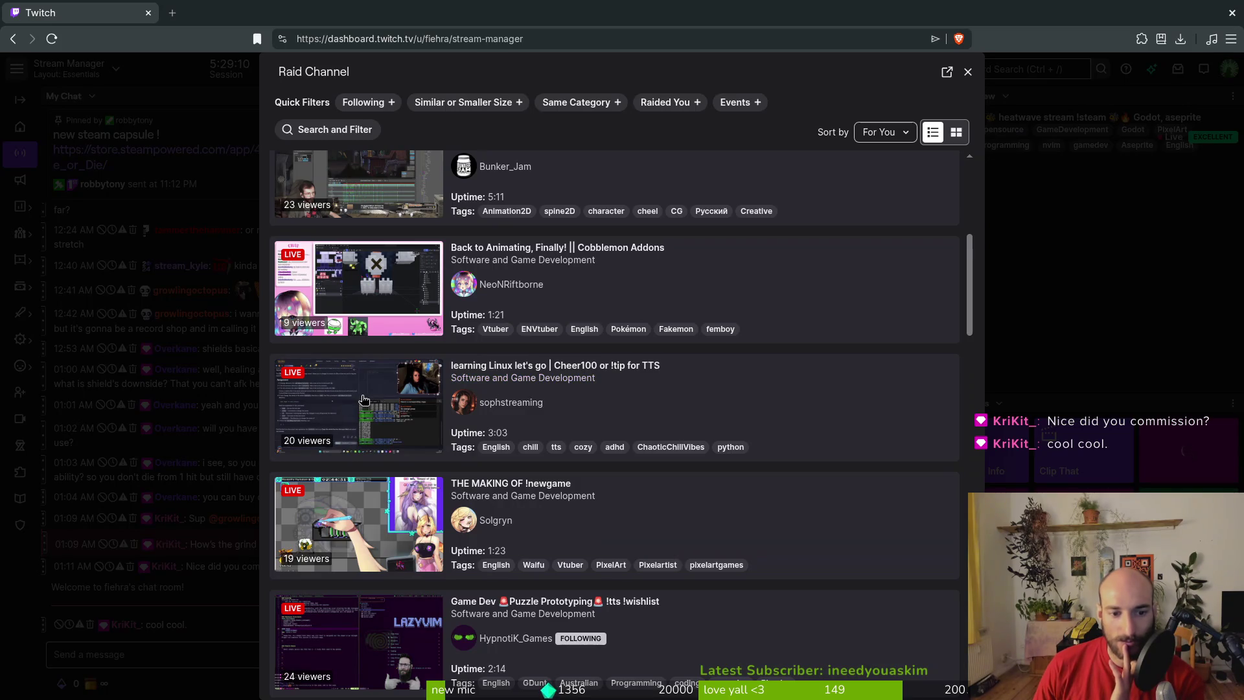
click(327, 419)
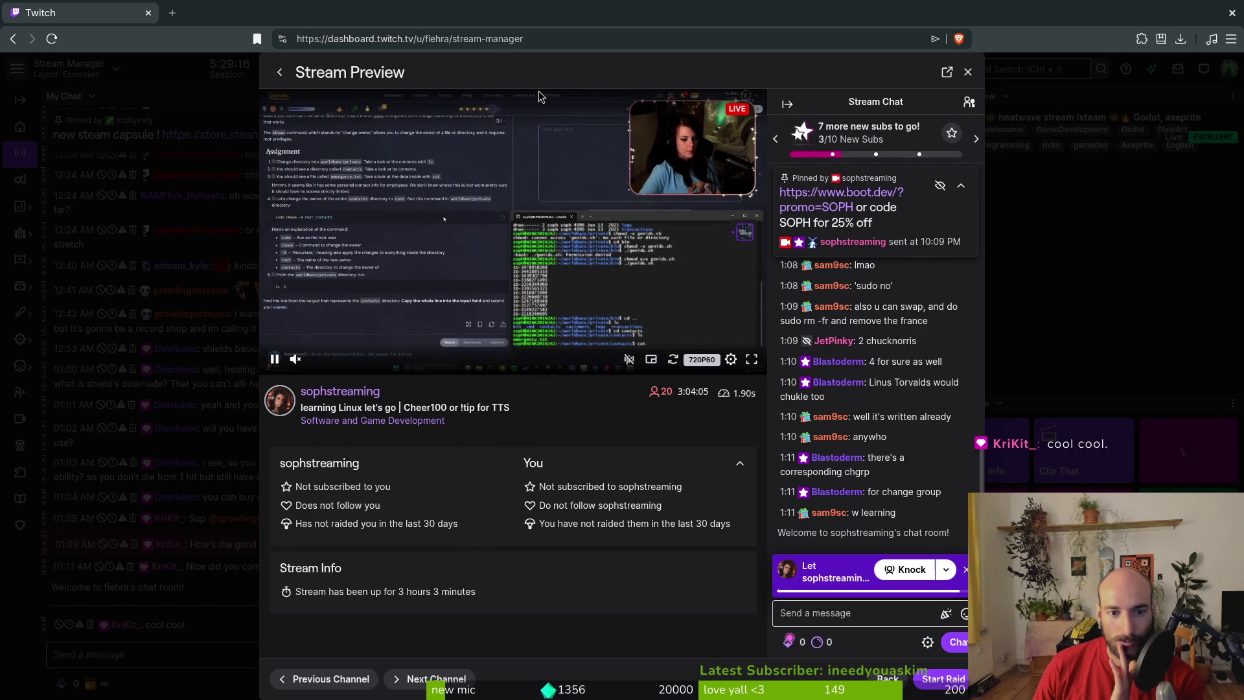
click(279, 72)
- Scroll further down the Raid Channel list to review more live candidates
scroll(744, 409, down, 3)
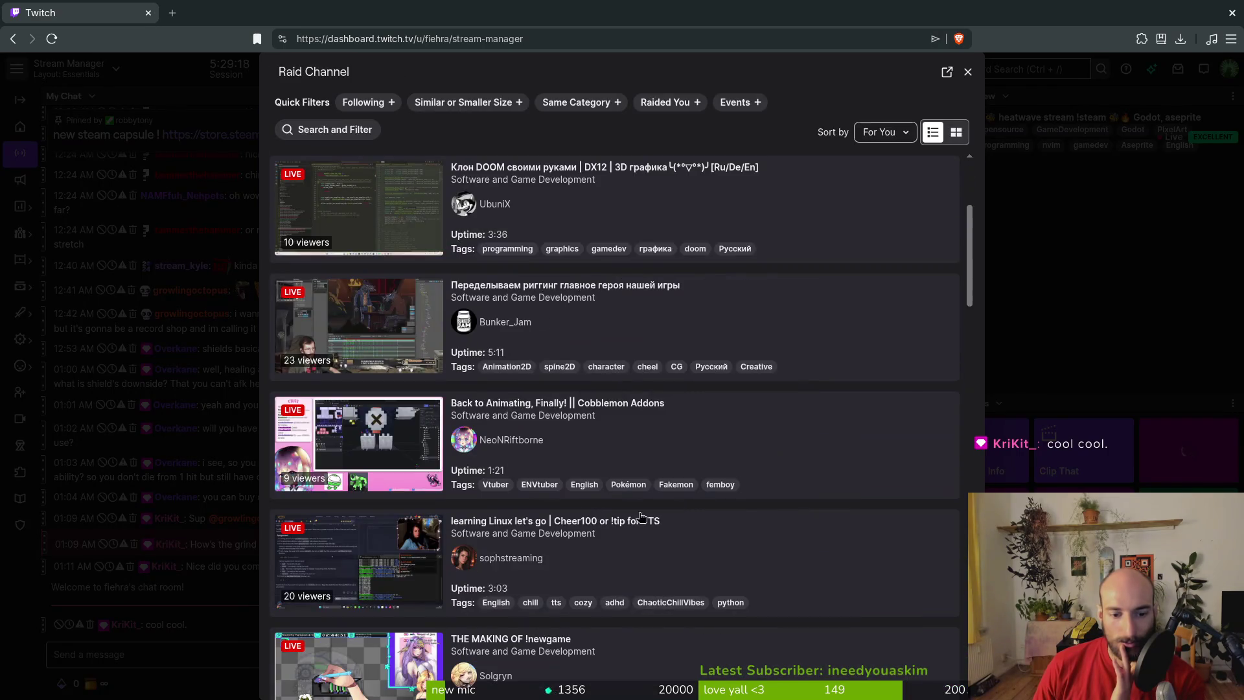
scroll(780, 526, down, 3)
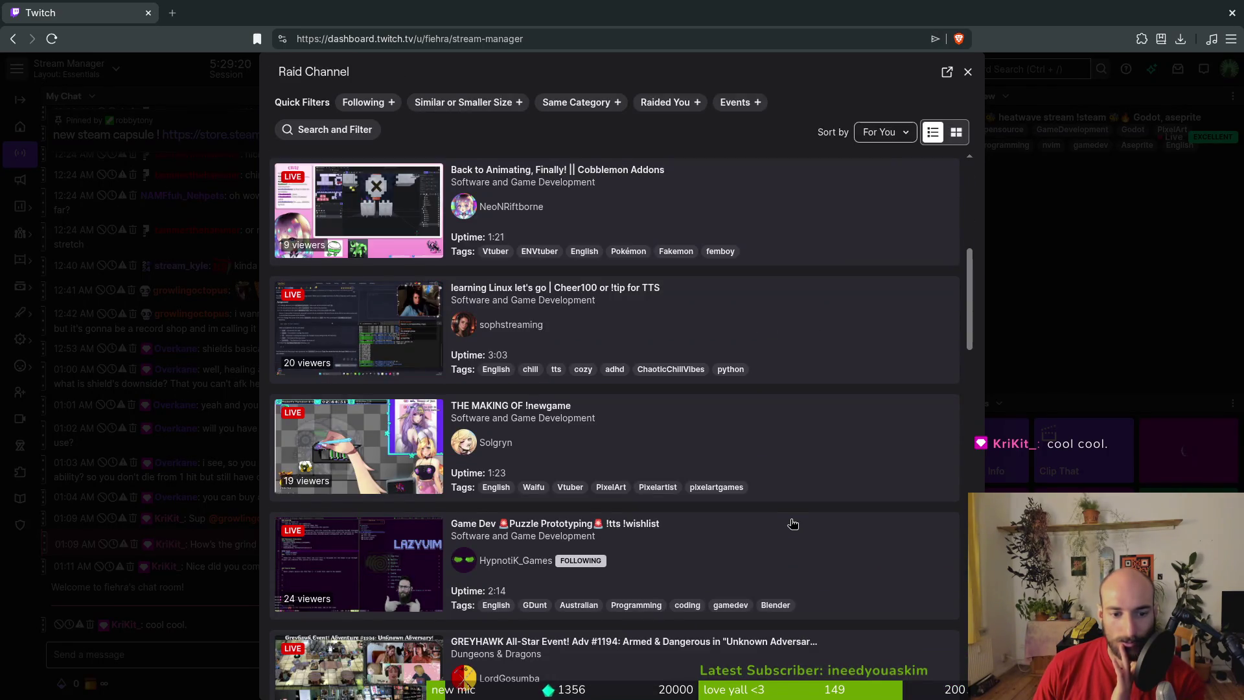
scroll(793, 523, down, 1)
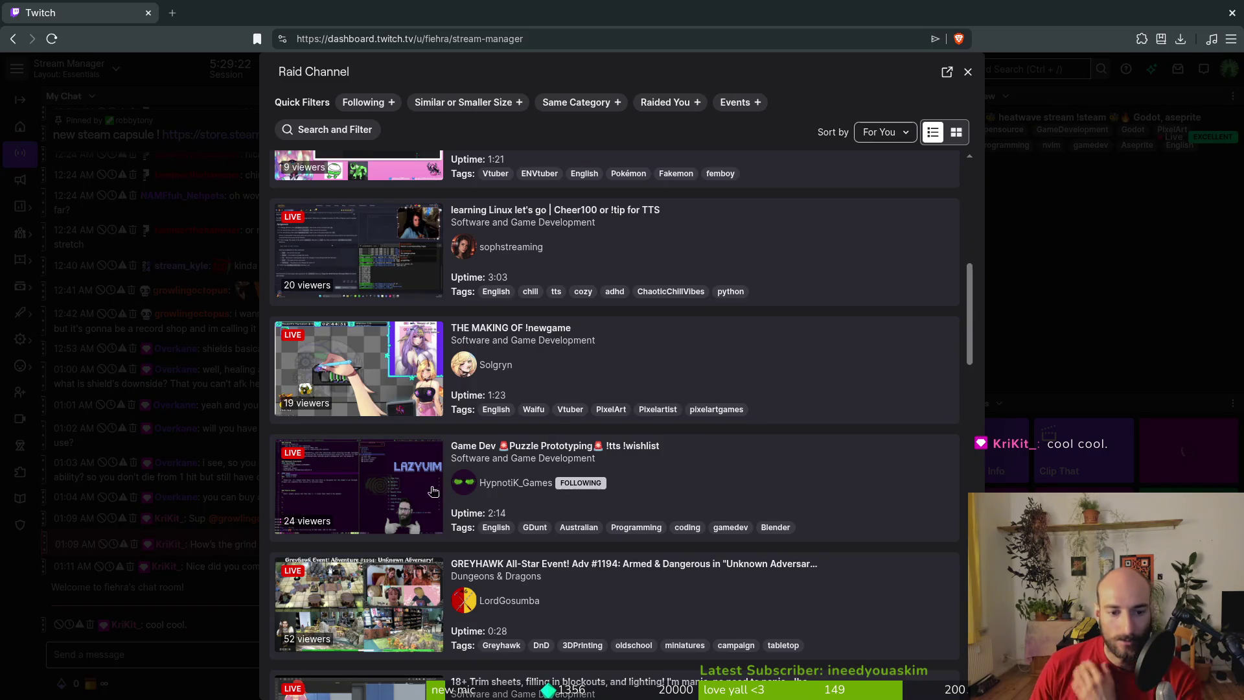
scroll(775, 499, down, 2)
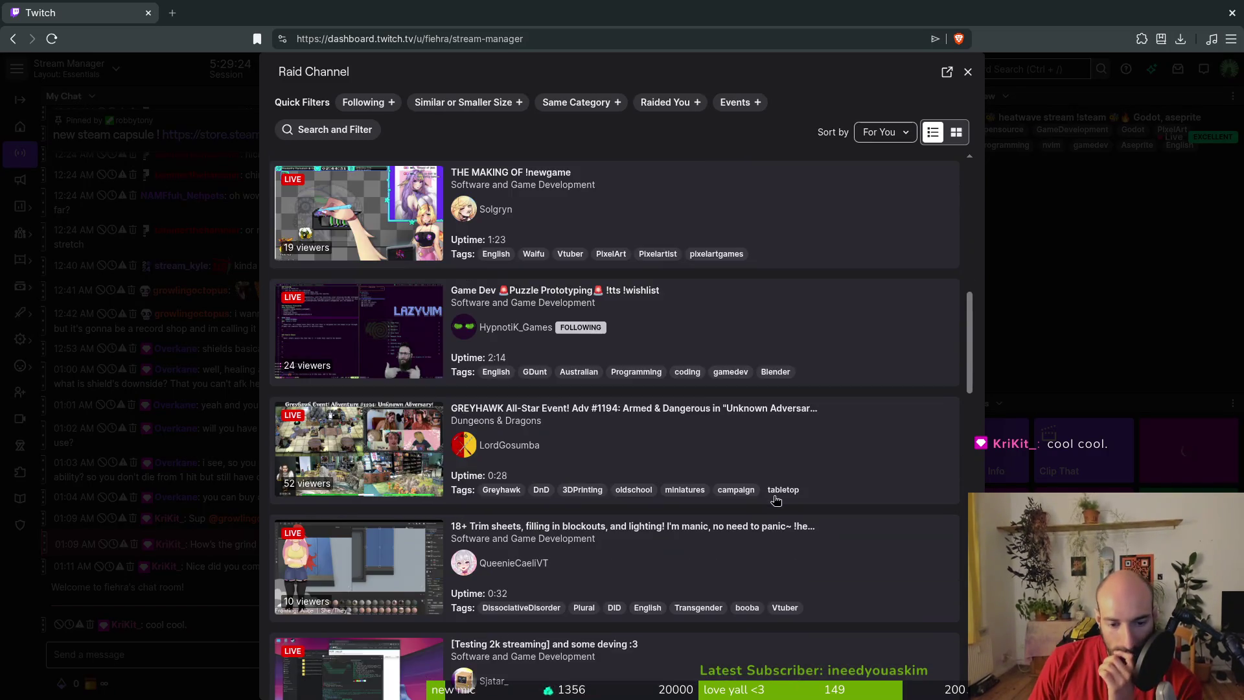
scroll(776, 502, down, 2)
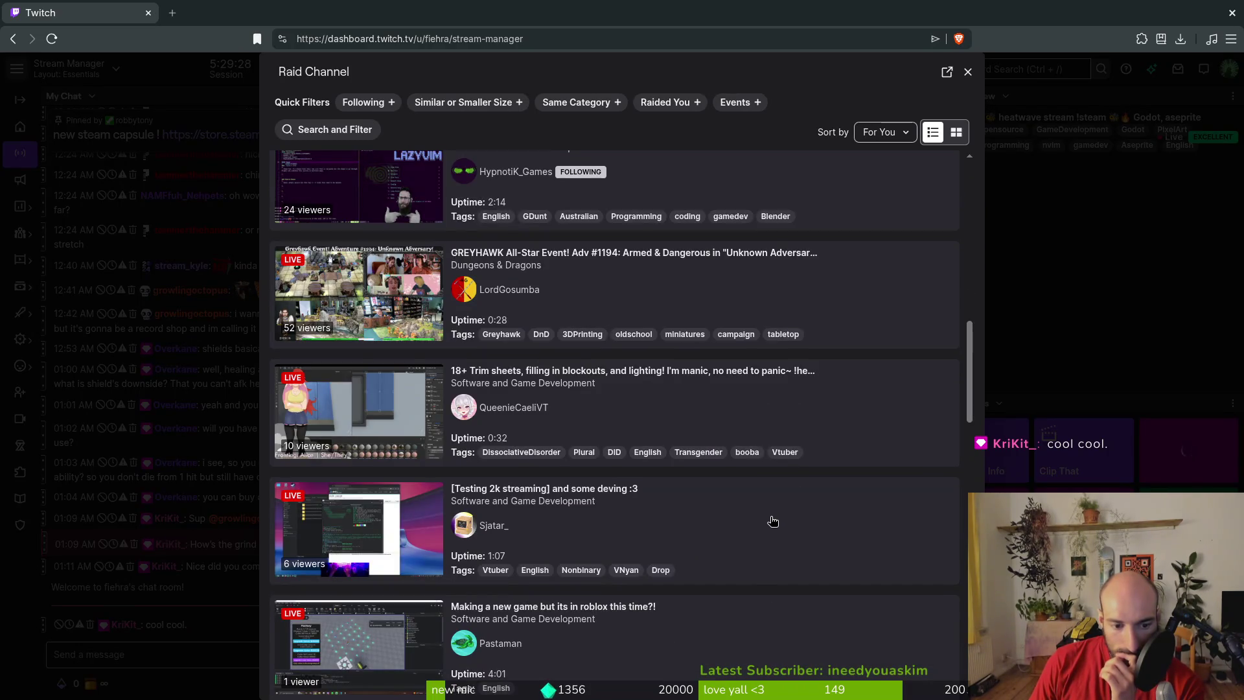
scroll(773, 521, down, 3)
scroll(753, 506, down, 2)
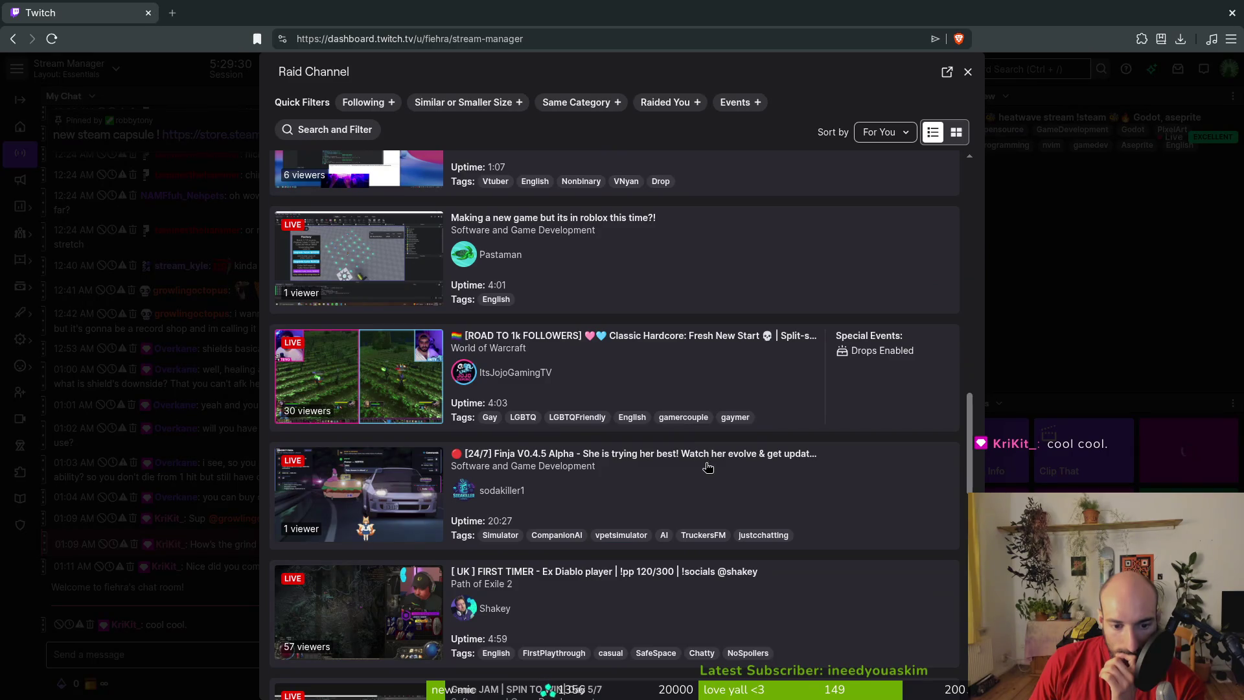
scroll(708, 467, down, 2)
scroll(732, 465, down, 4)
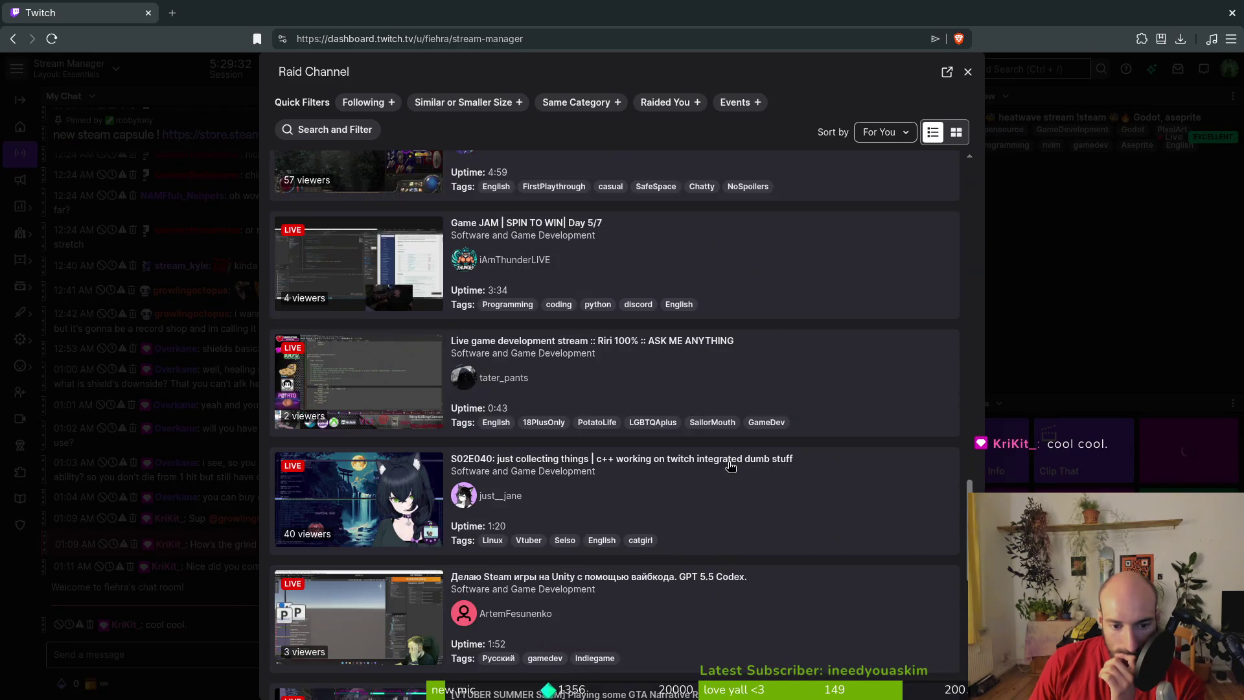